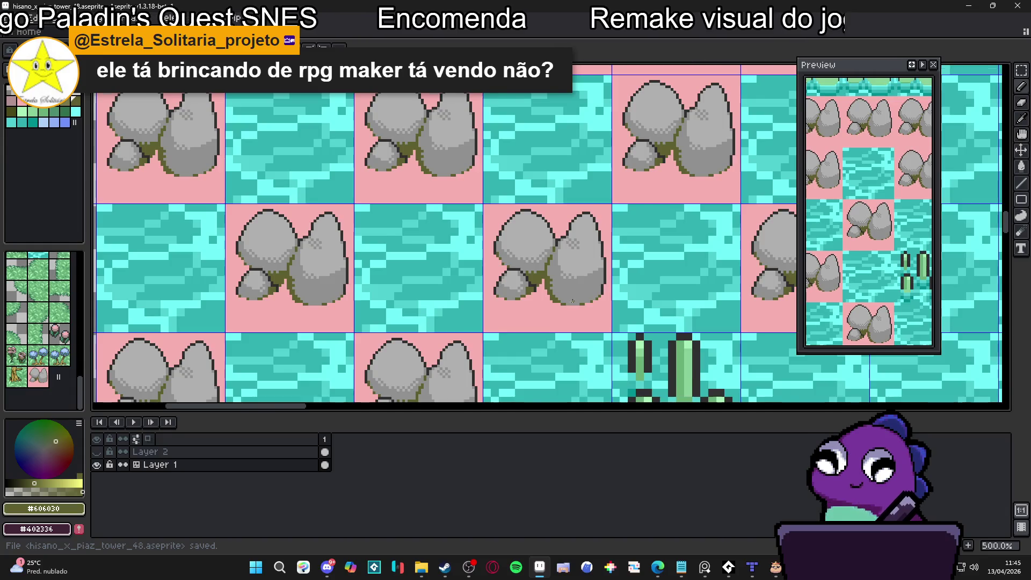
# Add three olive #606030 moss specks to the rock tile's boulders
pyautogui.scroll(7, 572, 301)
pyautogui.click(577, 287)
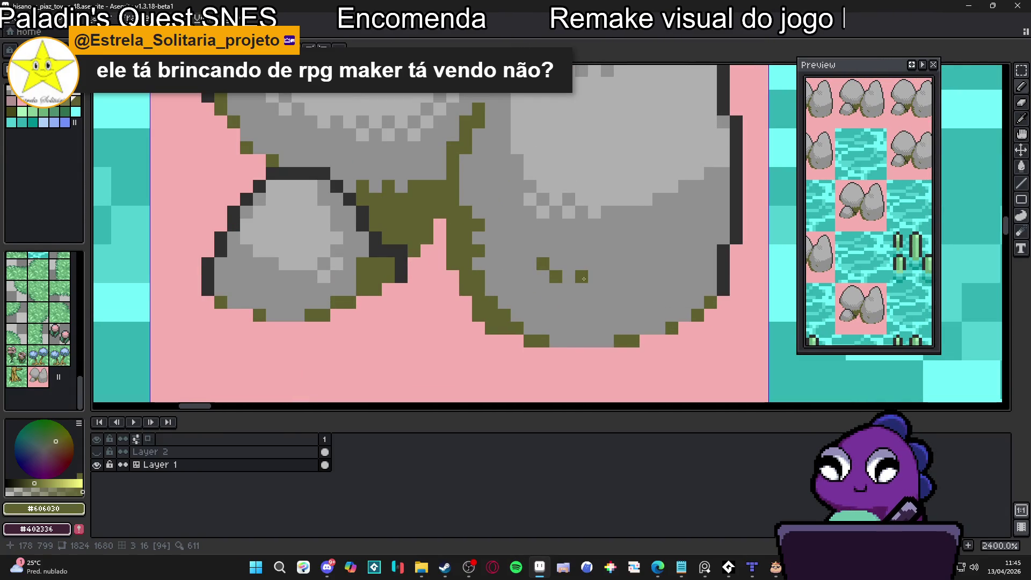
pyautogui.click(568, 292)
pyautogui.scroll(-2, 546, 290)
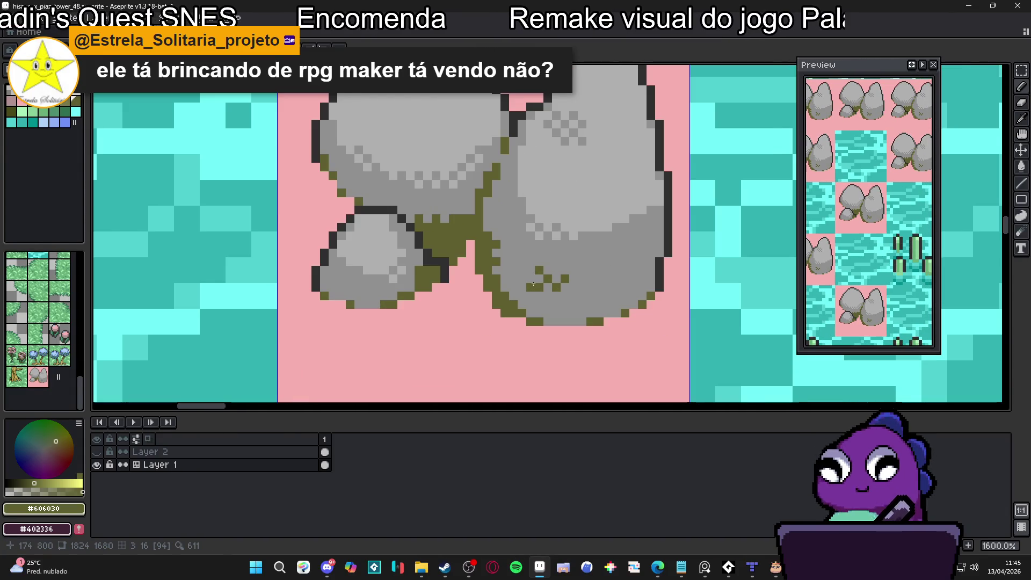
pyautogui.scroll(3, 416, 285)
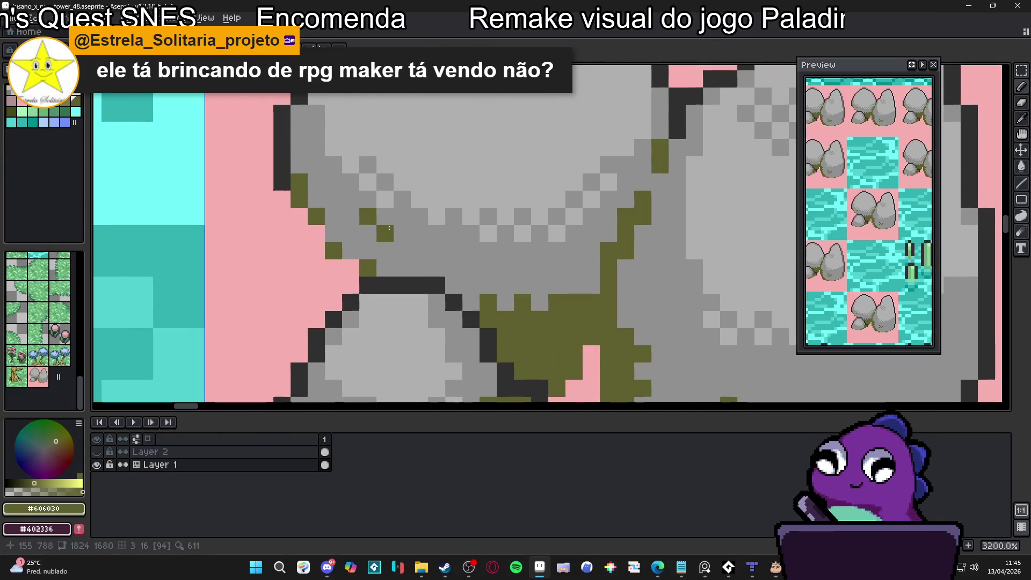
pyautogui.click(385, 233)
pyautogui.scroll(-8, 370, 252)
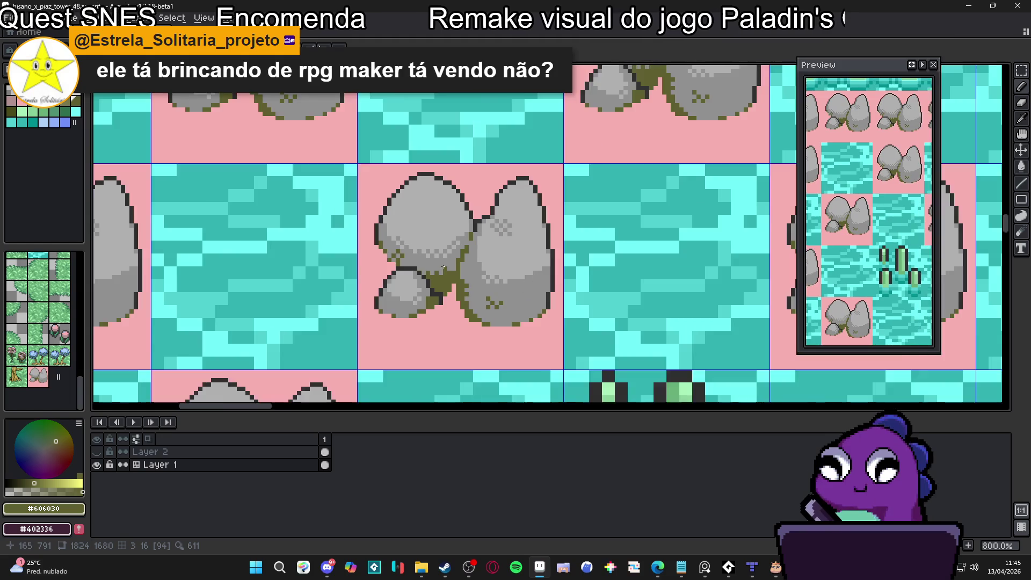
pyautogui.scroll(-1, 511, 292)
# Save the tileset, hide the tile grid lines, and save it again
pyautogui.hotkey('ctrl', 's')
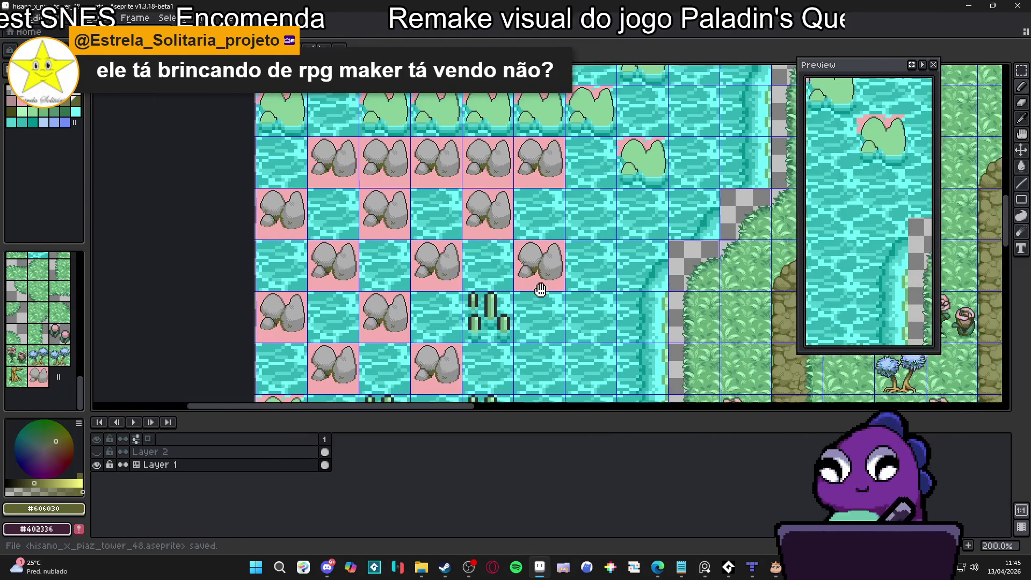
pyautogui.moveTo(544, 215); pyautogui.dragTo(366, 211)
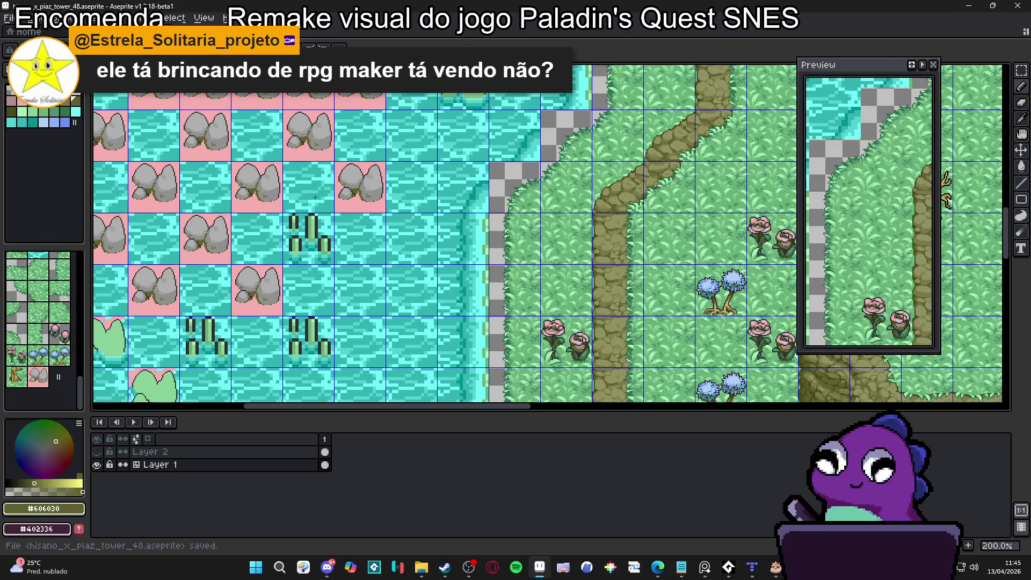
pyautogui.moveTo(315, 197)
pyautogui.mouseDown()
pyautogui.moveTo(336, 203)
pyautogui.moveTo(352, 232)
pyautogui.mouseUp()
pyautogui.hotkey('ctrl', "'")
pyautogui.hotkey('ctrl', 's')
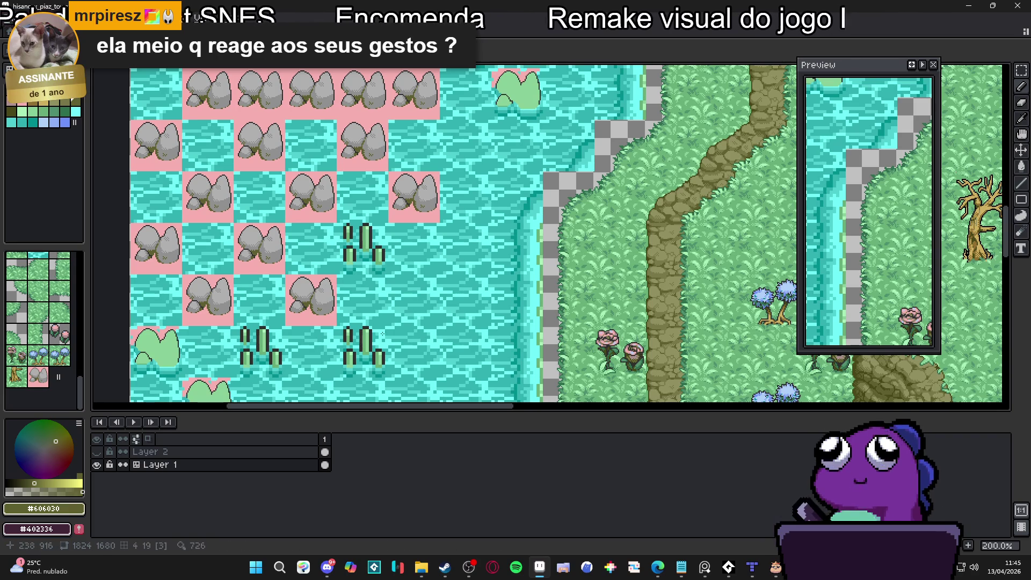
# Sample the rock's mid grey and add two darker shading pixels near the left boulder's top
pyautogui.scroll(3, 382, 333)
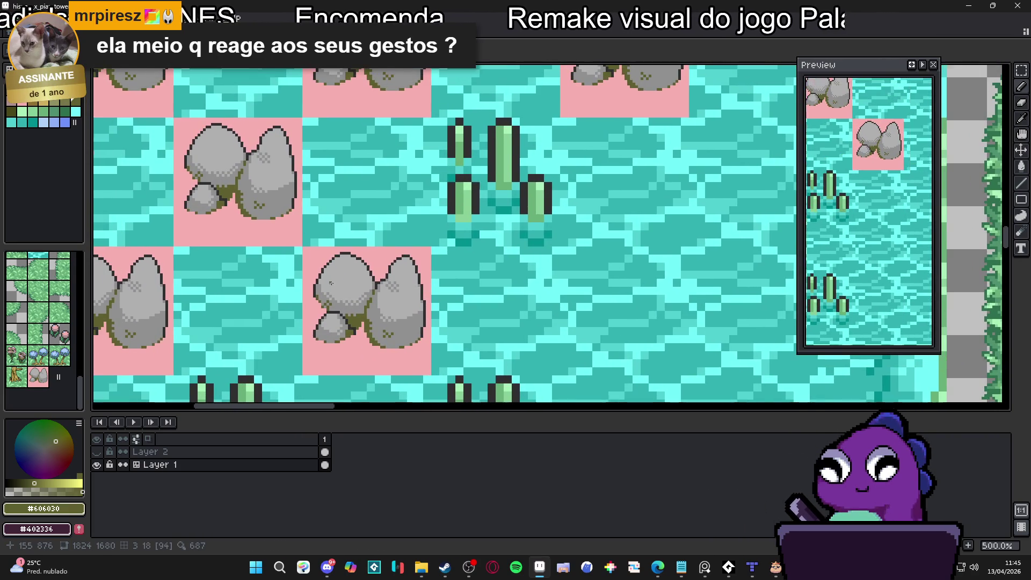
pyautogui.scroll(-3, 330, 282)
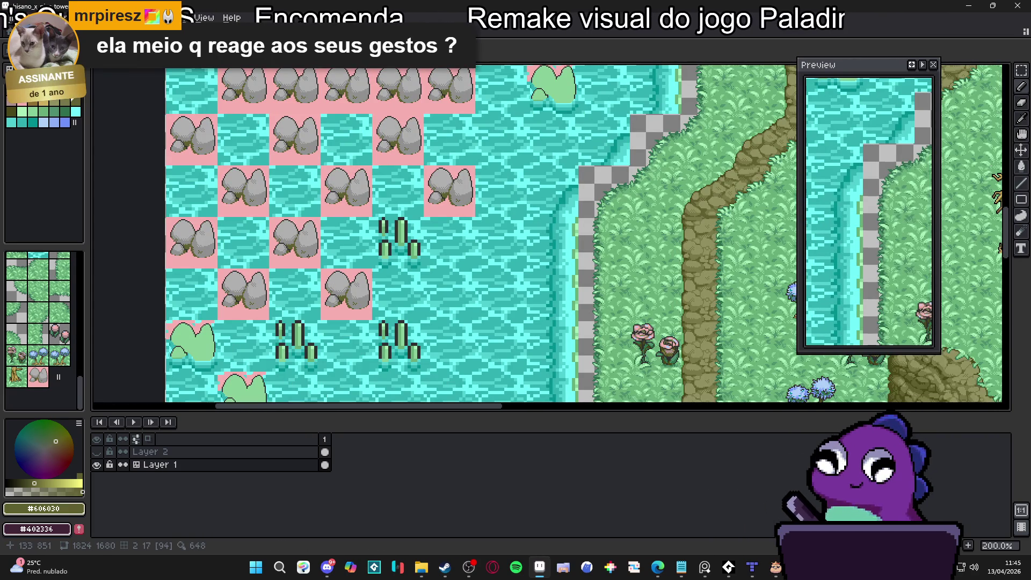
pyautogui.scroll(4, 335, 288)
pyautogui.scroll(2, 379, 332)
pyautogui.keyDown('alt'); pyautogui.click(379, 334); pyautogui.keyUp('alt')
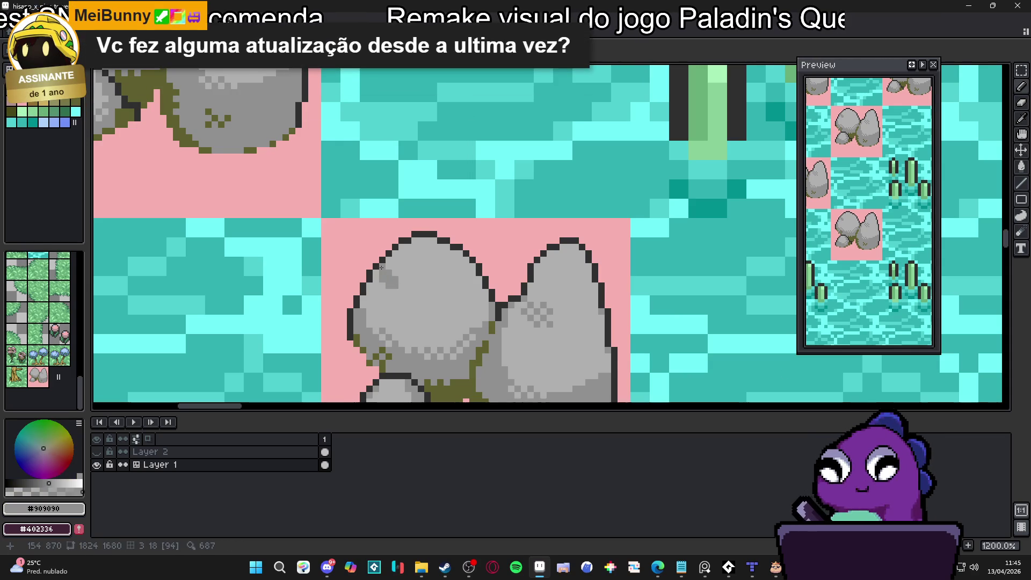
pyautogui.scroll(1, 379, 258)
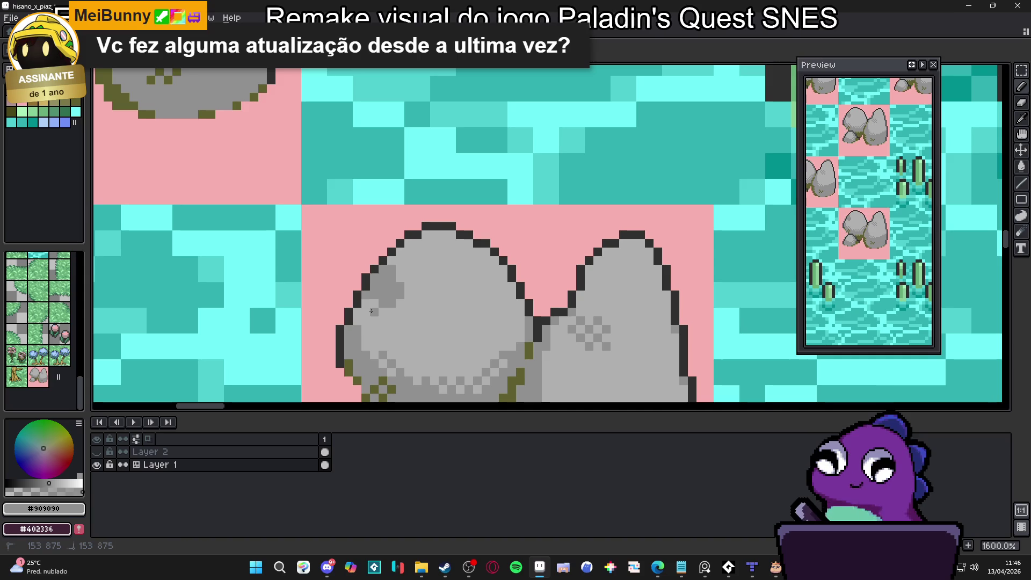
pyautogui.click(388, 315)
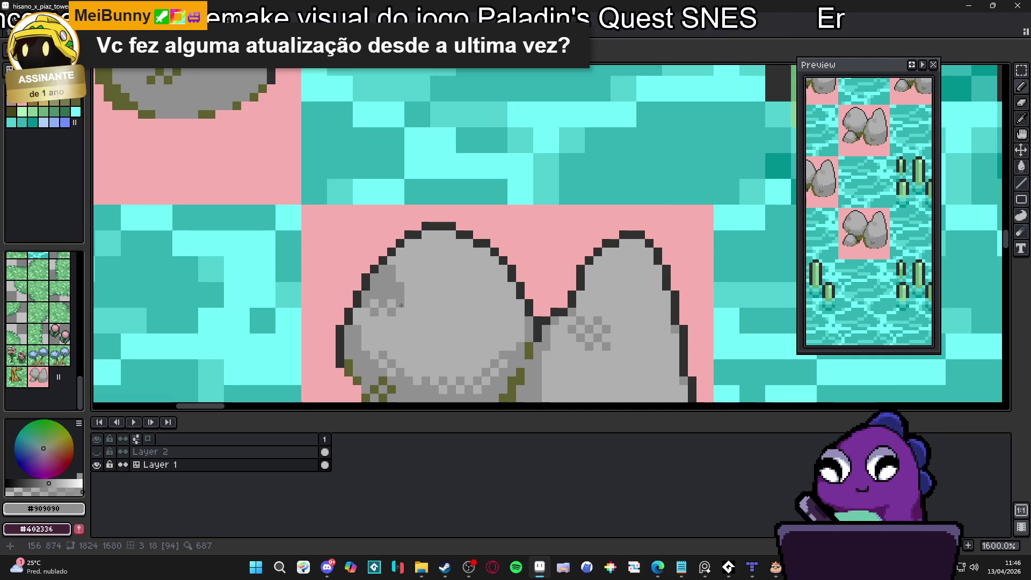
pyautogui.click(411, 301)
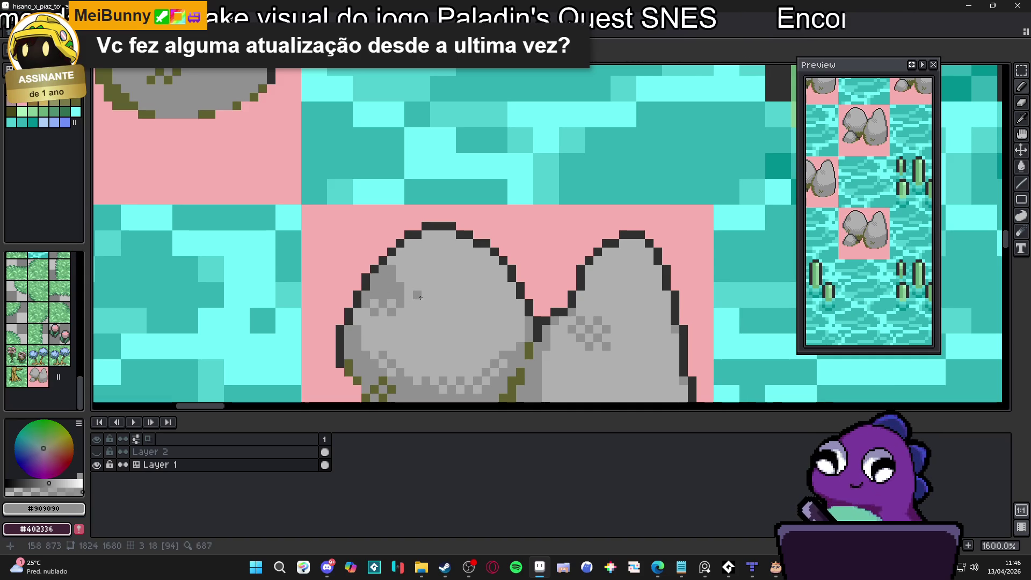
pyautogui.scroll(-4, 420, 296)
pyautogui.scroll(3, 395, 286)
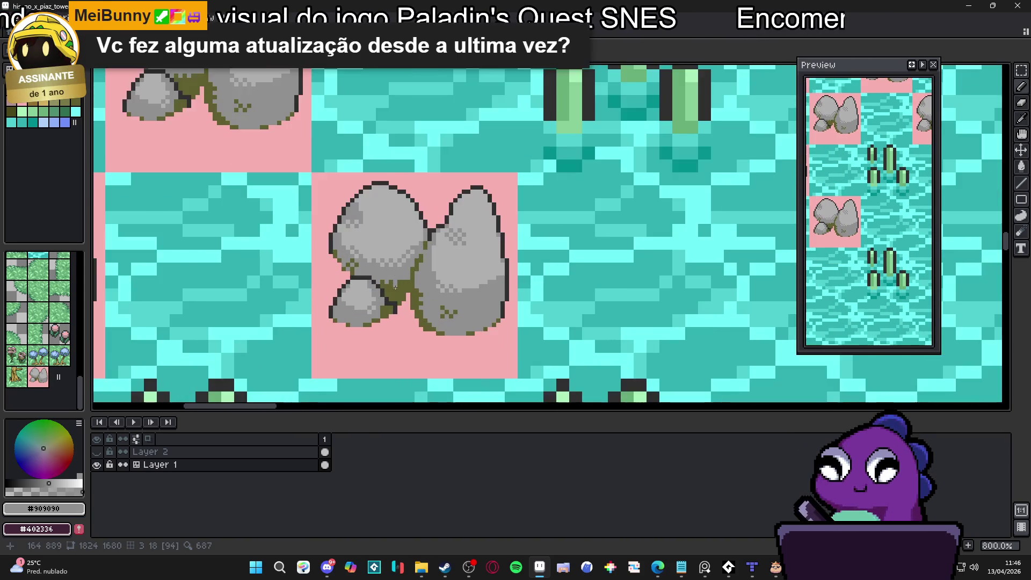
pyautogui.scroll(-1, 395, 286)
# Paint a light-green #68b078 moss patch on the boulder top with a streak dripping down
pyautogui.keyDown('alt'); pyautogui.click(528, 195); pyautogui.keyUp('alt')
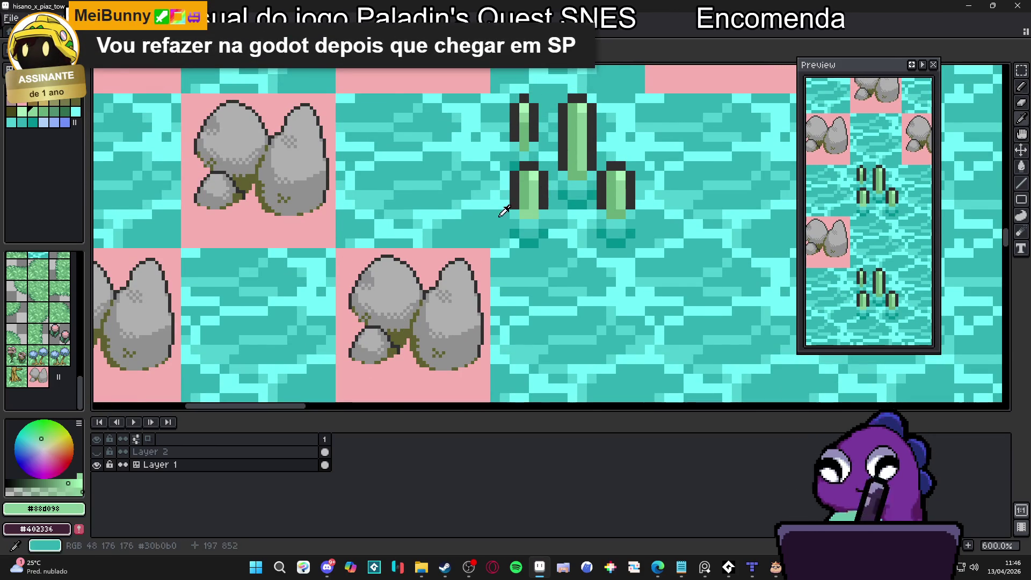
pyautogui.scroll(1, 389, 279)
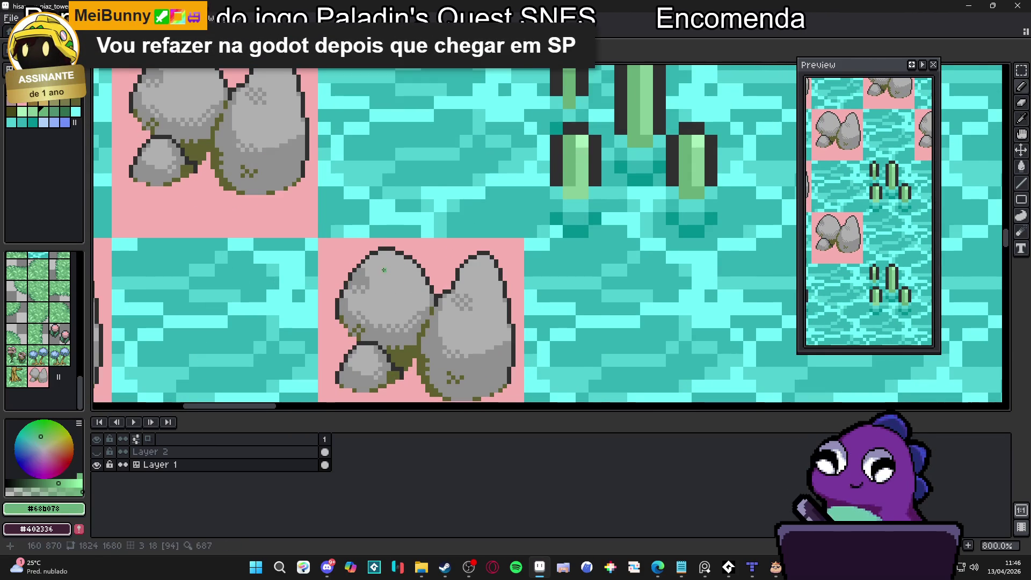
pyautogui.scroll(1, 384, 270)
pyautogui.click(383, 252)
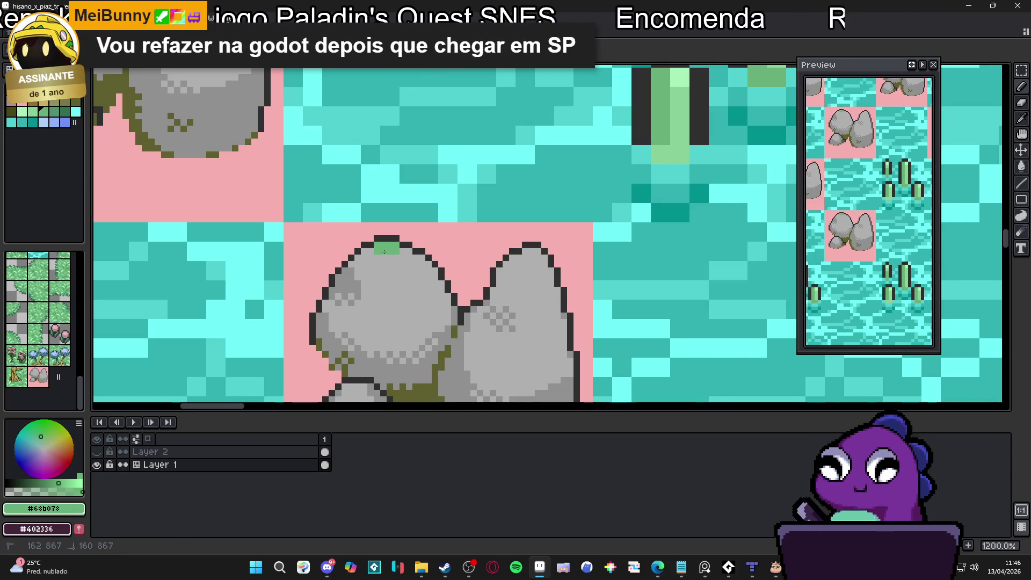
pyautogui.moveTo(411, 274)
pyautogui.mouseDown()
pyautogui.moveTo(393, 277)
pyautogui.moveTo(394, 304)
pyautogui.moveTo(421, 296)
pyautogui.moveTo(412, 321)
pyautogui.mouseUp()
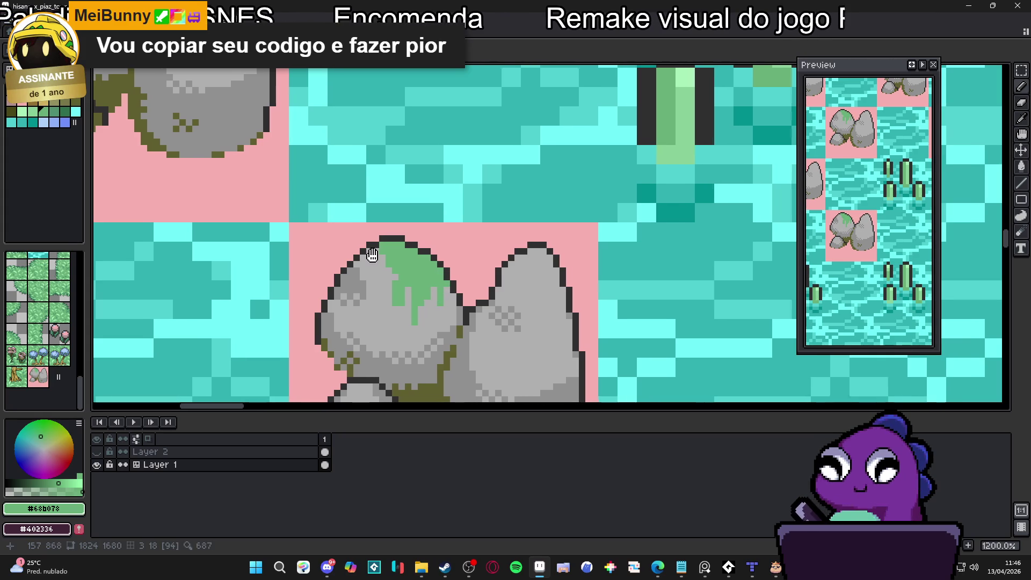
pyautogui.moveTo(371, 258); pyautogui.dragTo(376, 257)
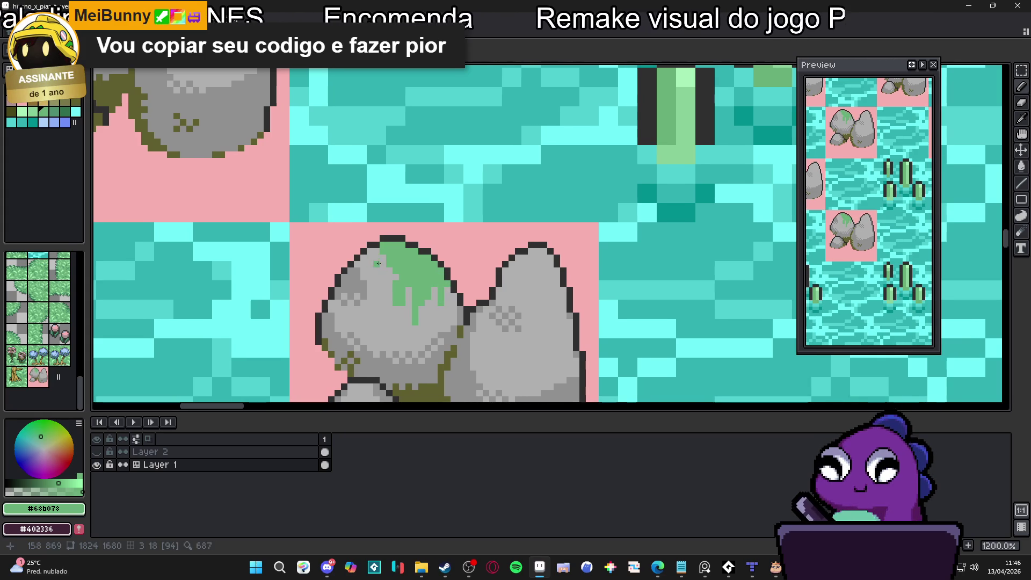
# Shade the moss with darker green swatch 18 (#509070), adding a block at its upper left
pyautogui.click(58, 115)
pyautogui.scroll(1, 416, 283)
pyautogui.moveTo(406, 256); pyautogui.dragTo(411, 263)
pyautogui.scroll(2, 441, 273)
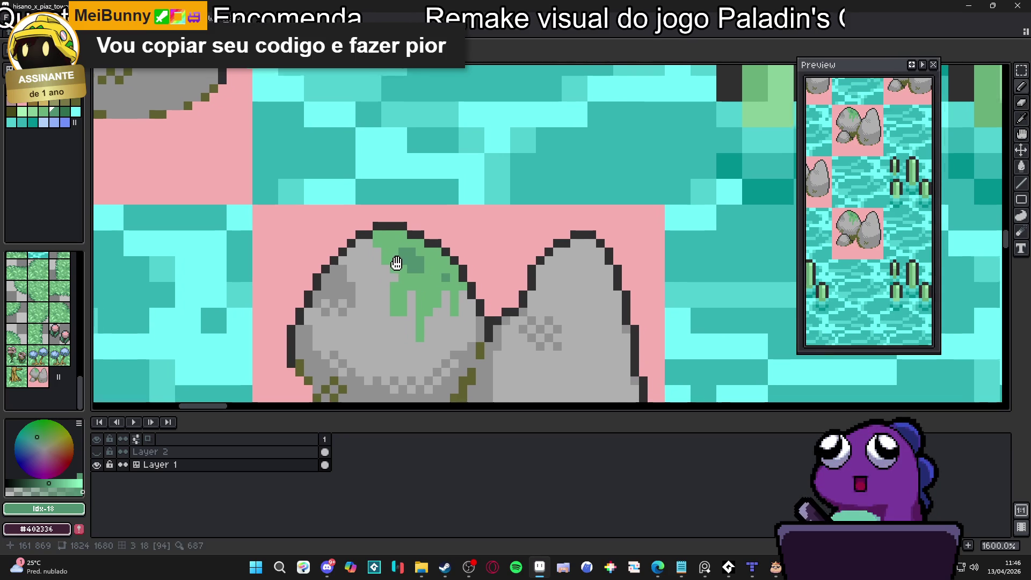
pyautogui.moveTo(383, 249); pyautogui.dragTo(374, 236)
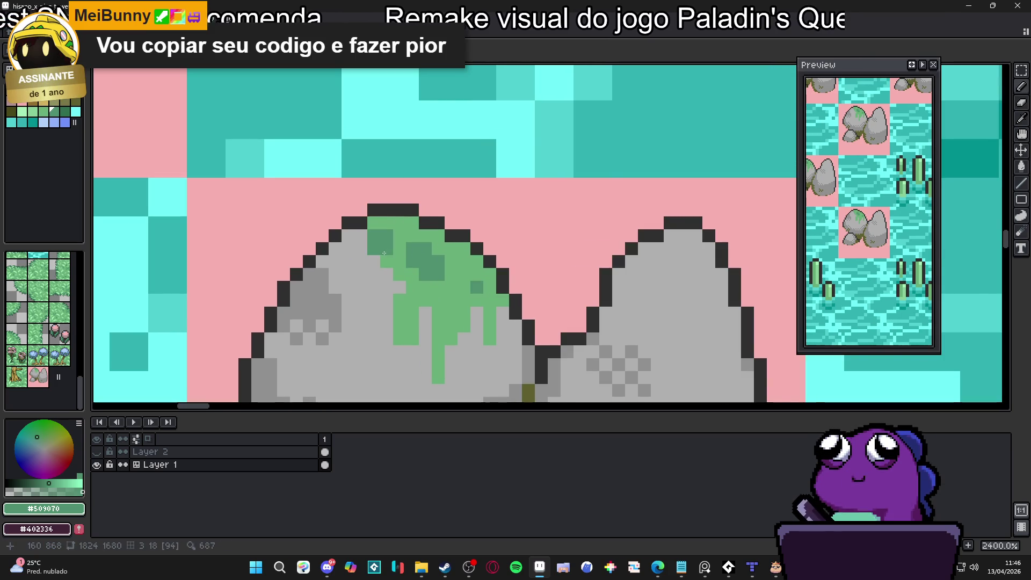
# Recolour moss-edge pixels light green and re-sample the light and darker moss greens
pyautogui.keyDown('alt'); pyautogui.click(386, 262); pyautogui.keyUp('alt')
pyautogui.click(372, 260)
pyautogui.click(360, 236)
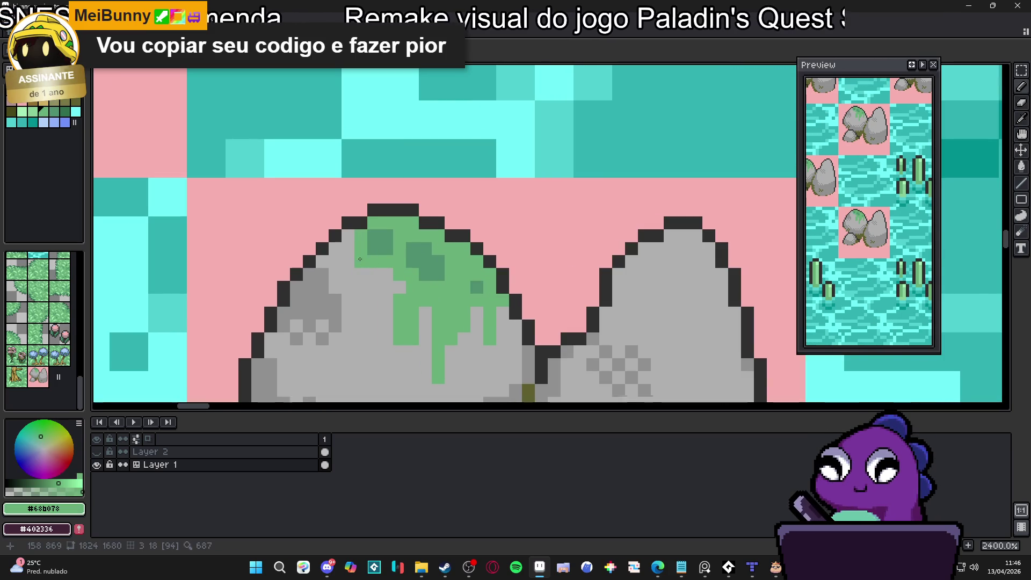
pyautogui.scroll(-1, 370, 251)
pyautogui.keyDown('alt'); pyautogui.click(372, 252); pyautogui.keyUp('alt')
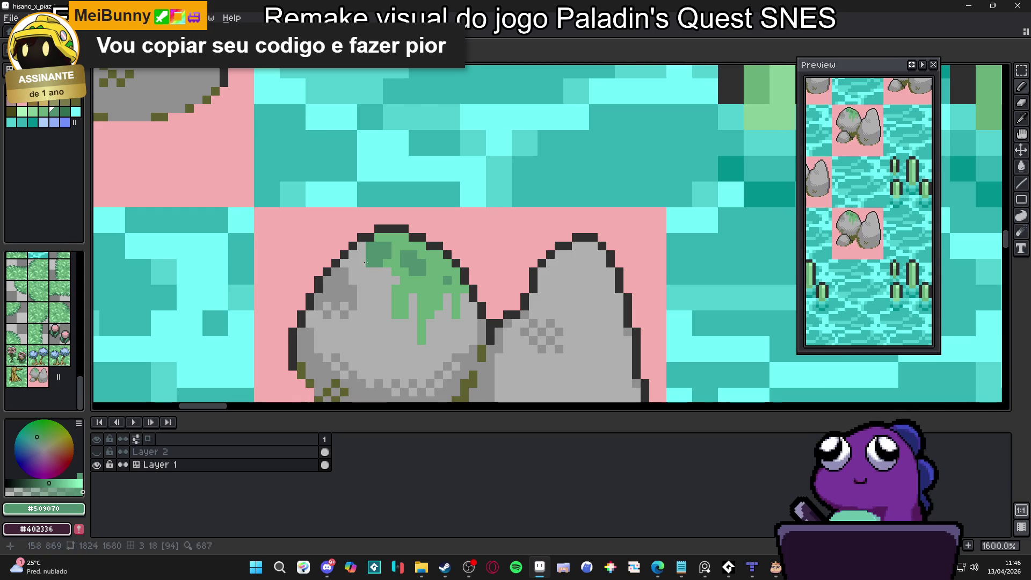
pyautogui.keyDown('alt'); pyautogui.click(376, 268); pyautogui.keyUp('alt')
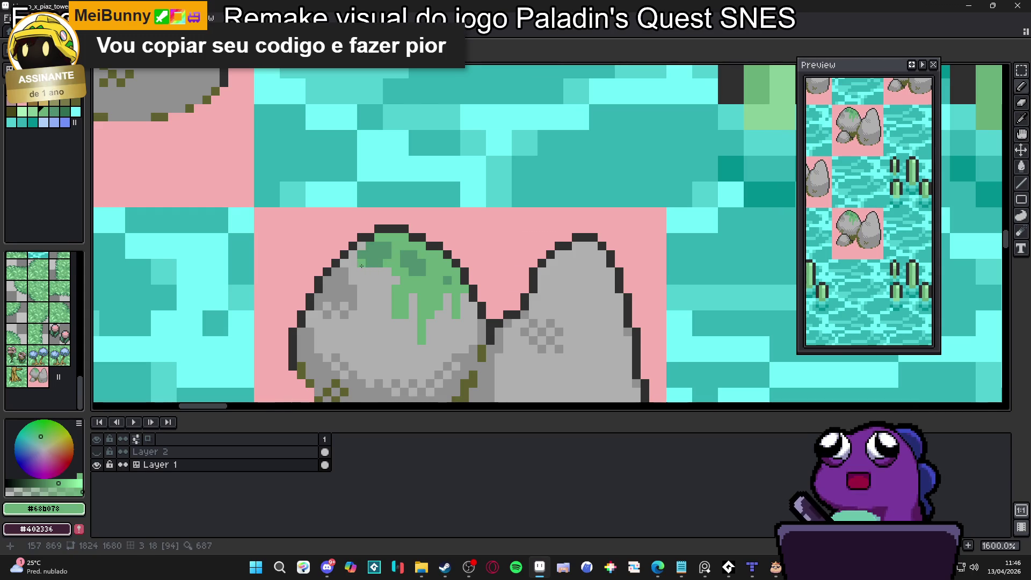
pyautogui.scroll(-1, 360, 278)
pyautogui.keyDown('alt'); pyautogui.click(386, 257); pyautogui.keyUp('alt')
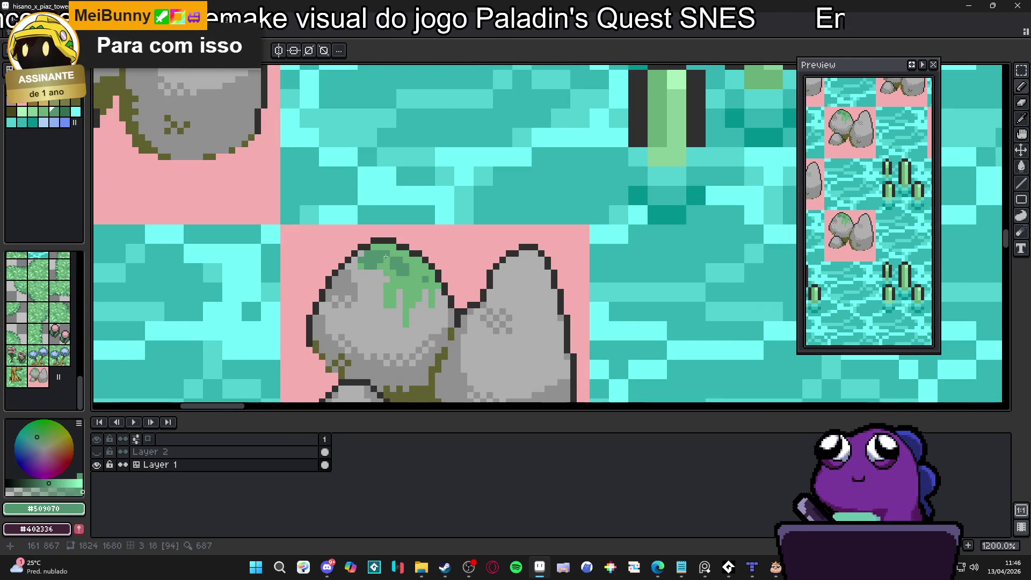
pyautogui.scroll(1, 410, 281)
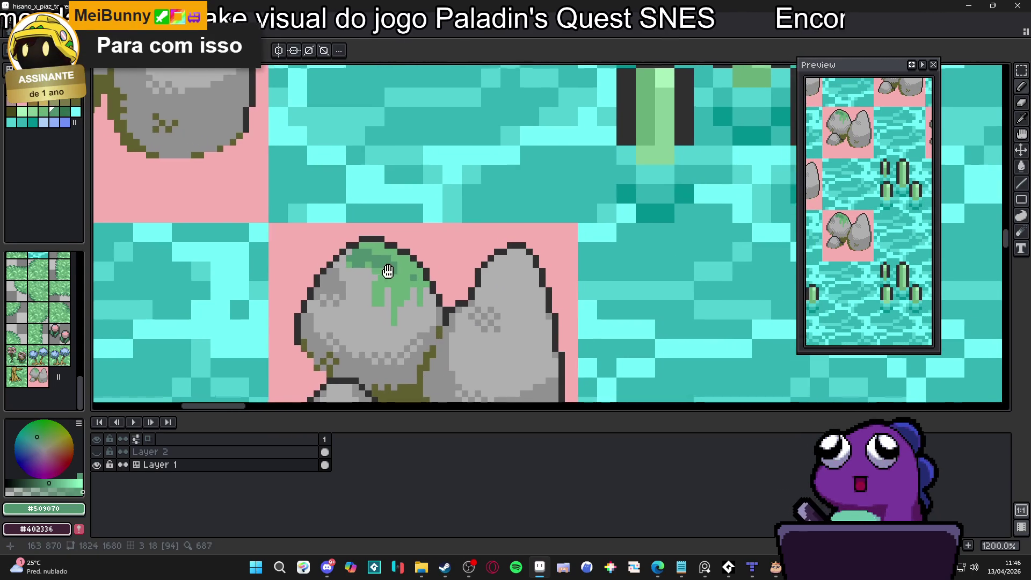
pyautogui.scroll(-1, 410, 282)
pyautogui.scroll(1, 413, 282)
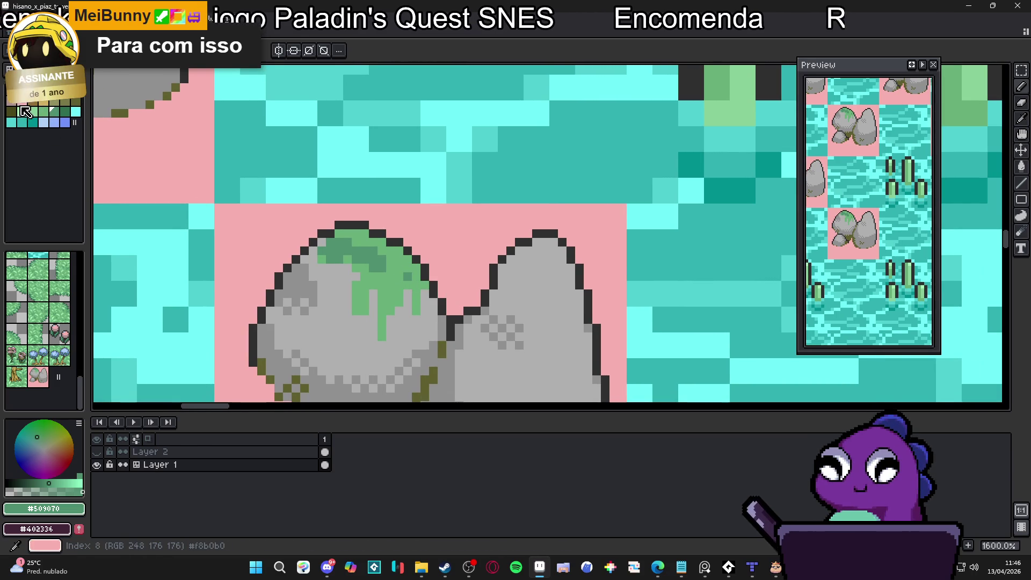
# Draw dark outline pixels on the boulder's upper-left edge and extend the pink one pixel inward
pyautogui.click(22, 100)
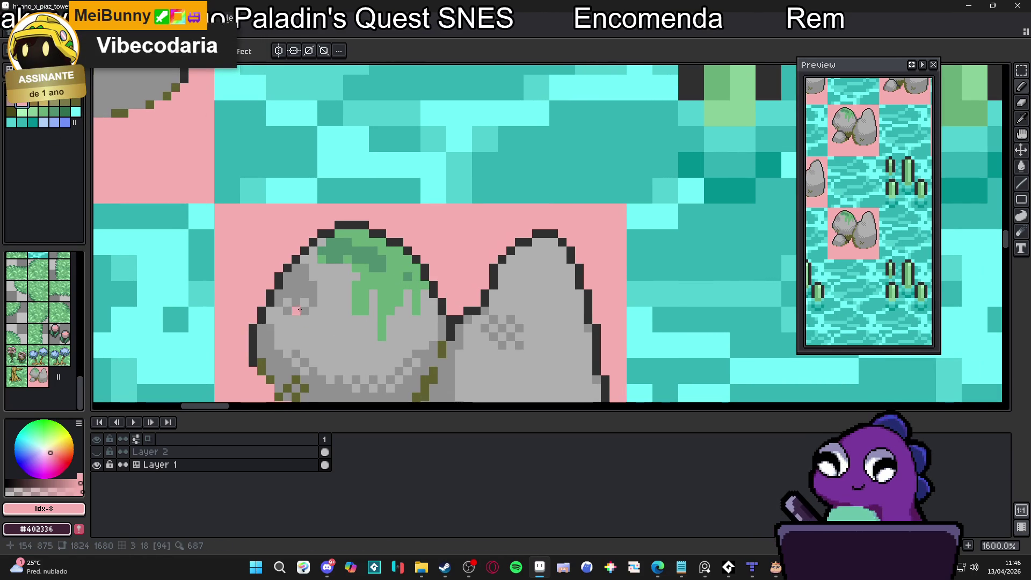
pyautogui.keyDown('alt'); pyautogui.click(280, 279); pyautogui.keyUp('alt')
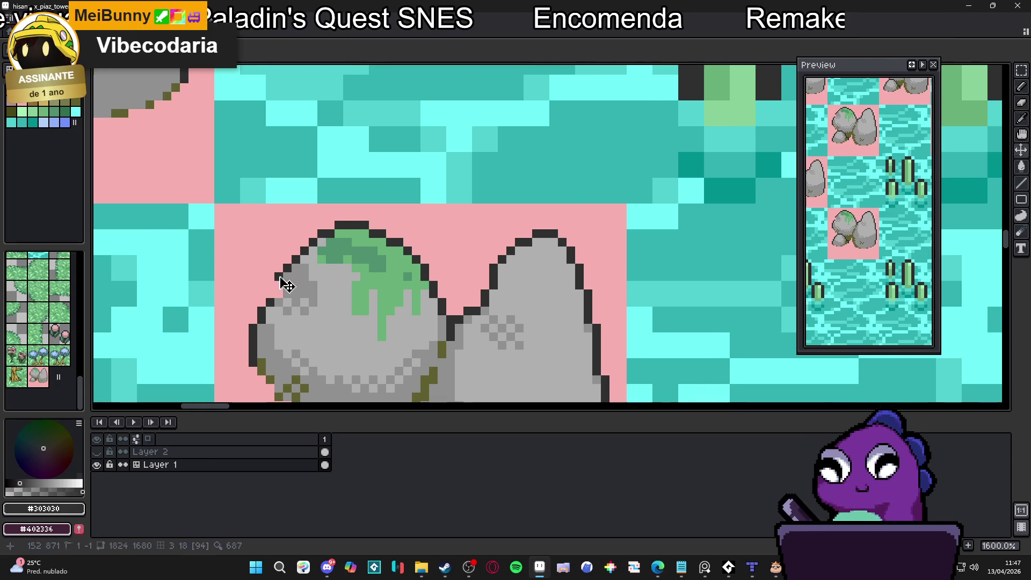
pyautogui.moveTo(281, 278)
pyautogui.mouseDown()
pyautogui.moveTo(268, 277)
pyautogui.moveTo(279, 304)
pyautogui.mouseUp()
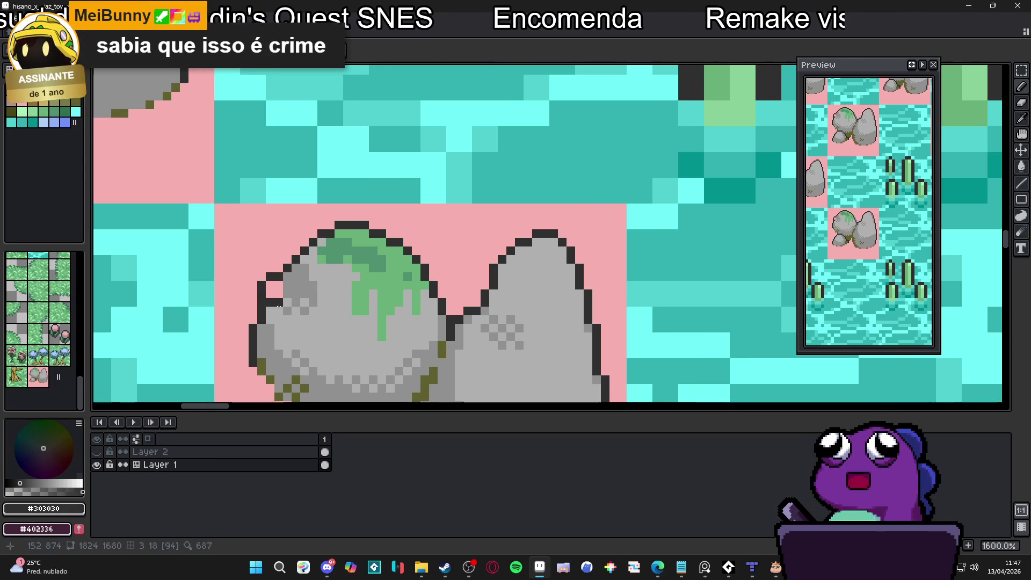
pyautogui.keyDown('alt'); pyautogui.click(267, 301); pyautogui.keyUp('alt')
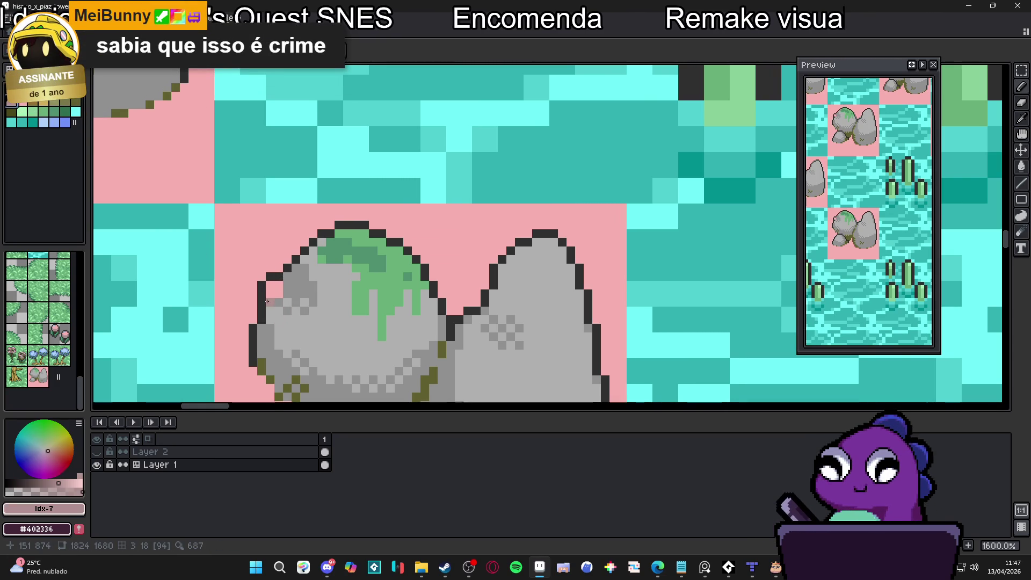
pyautogui.moveTo(267, 302); pyautogui.dragTo(278, 301)
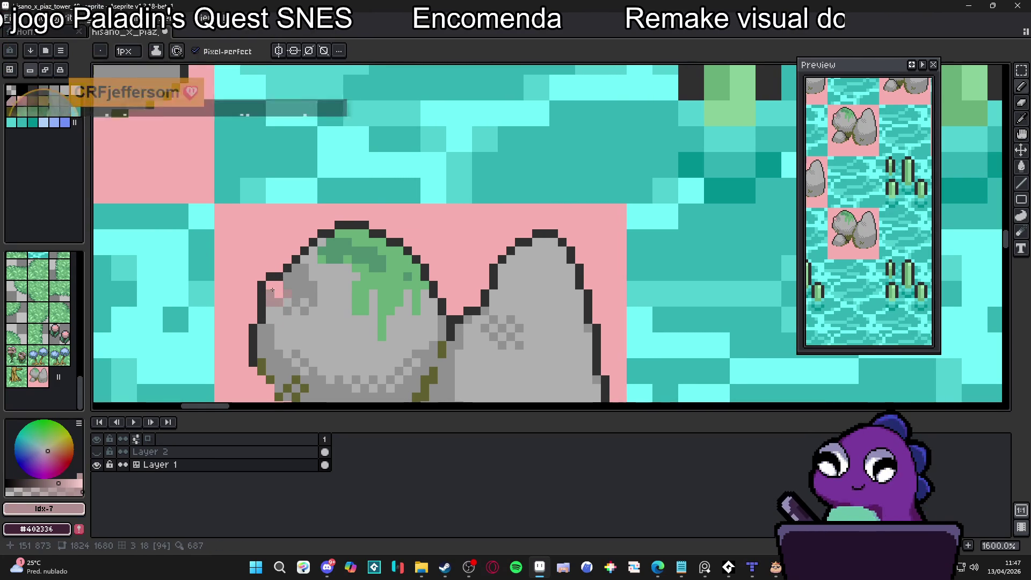
# Paint a pink eye patch inside the left rock
pyautogui.scroll(-4, 283, 308)
pyautogui.scroll(4, 282, 309)
pyautogui.keyDown('alt'); pyautogui.click(290, 292); pyautogui.keyUp('alt')
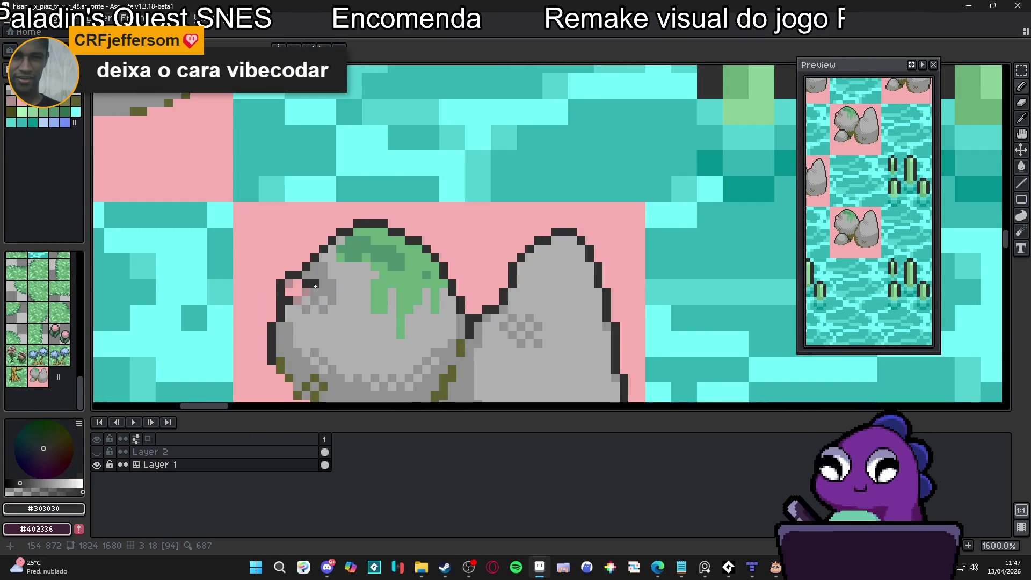
pyautogui.scroll(-4, 315, 285)
pyautogui.scroll(5, 315, 285)
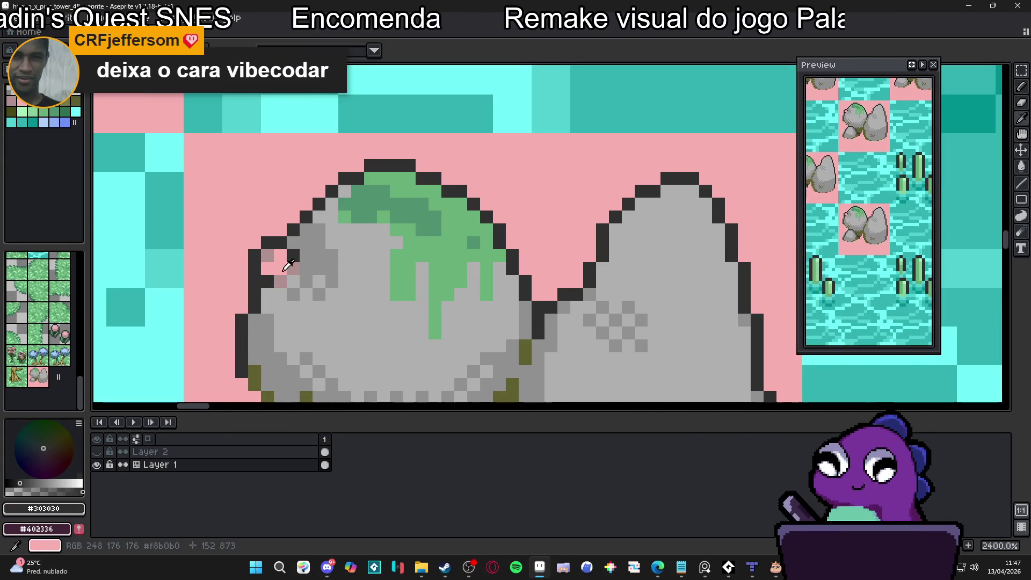
pyautogui.keyDown('alt'); pyautogui.click(280, 267); pyautogui.keyUp('alt')
pyautogui.click(350, 350)
pyautogui.scroll(-2, 351, 350)
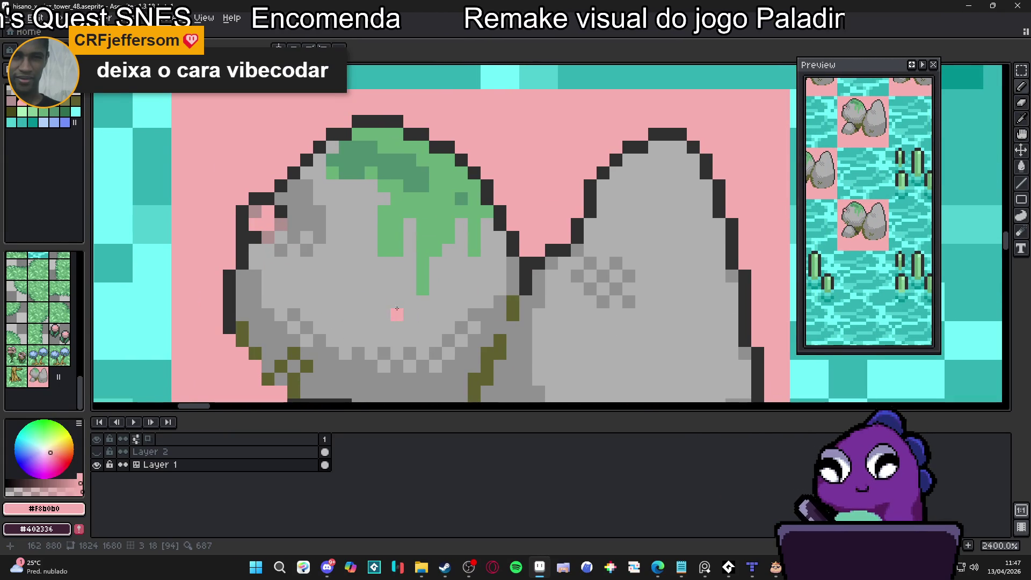
pyautogui.scroll(-1, 397, 309)
pyautogui.moveTo(364, 297)
pyautogui.mouseDown()
pyautogui.moveTo(349, 281)
pyautogui.moveTo(363, 280)
pyautogui.mouseUp()
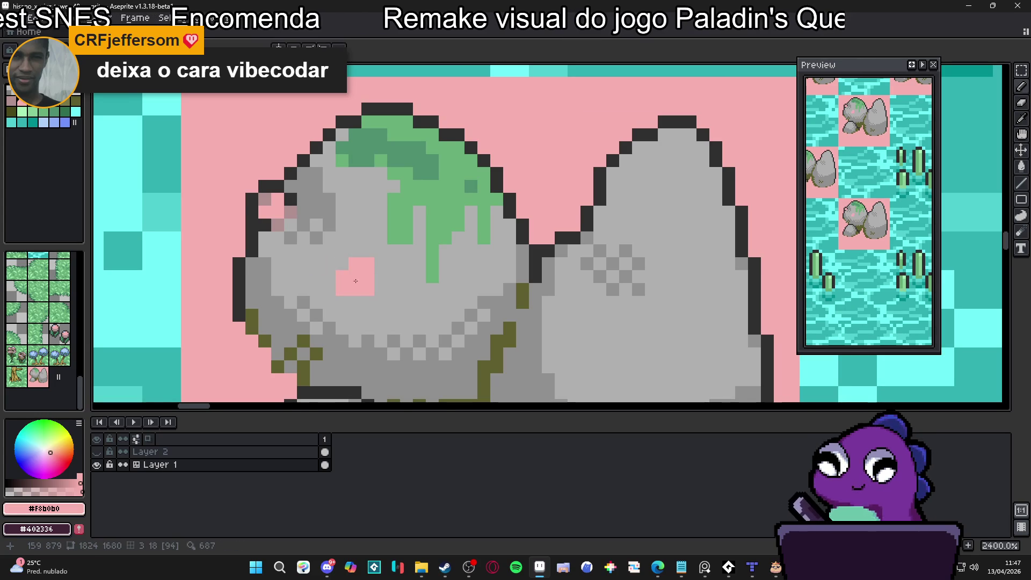
# Outline the top of the pink eye in dark #303030 and add a #B09090 pixel beside it
pyautogui.keyDown('alt'); pyautogui.click(251, 198); pyautogui.keyUp('alt')
pyautogui.moveTo(354, 250); pyautogui.dragTo(368, 251)
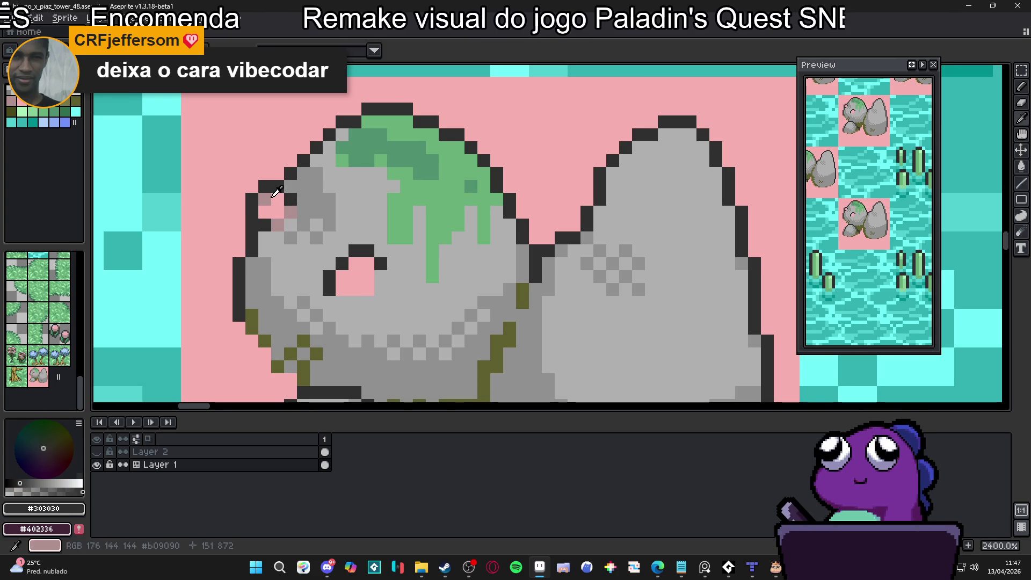
pyautogui.keyDown('alt'); pyautogui.click(290, 213); pyautogui.keyUp('alt')
pyautogui.click(329, 263)
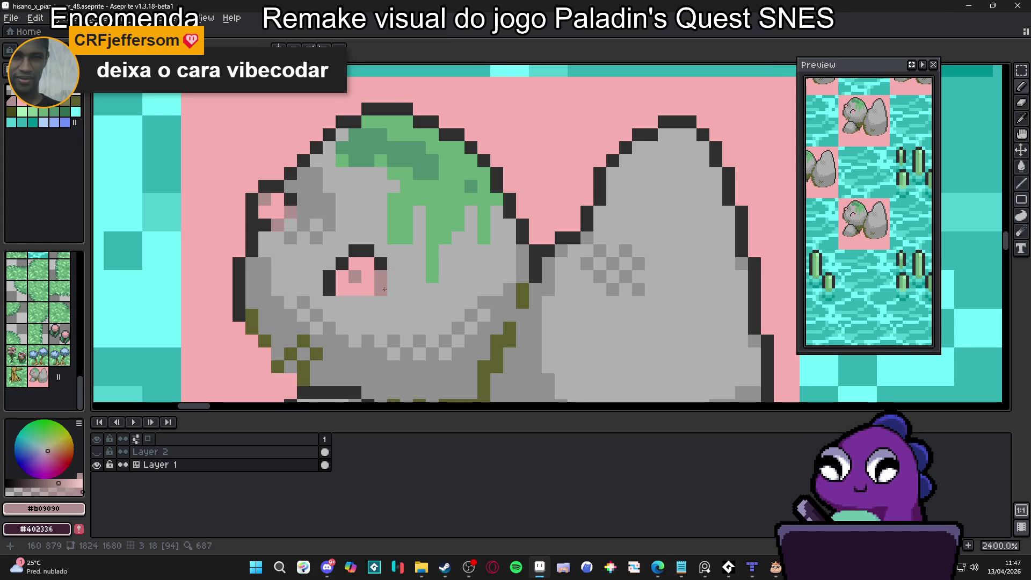
pyautogui.scroll(-7, 385, 280)
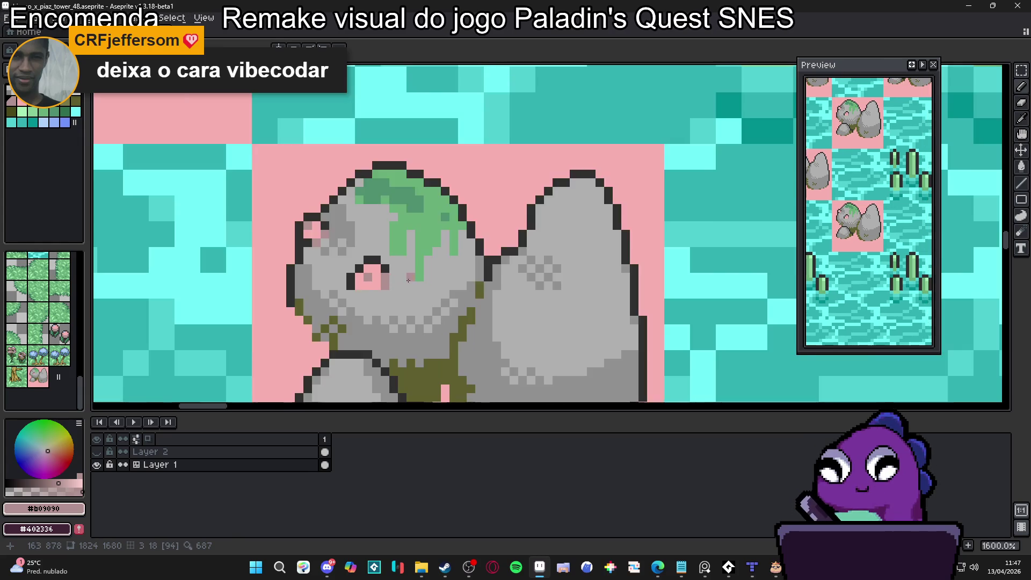
pyautogui.scroll(-3, 463, 283)
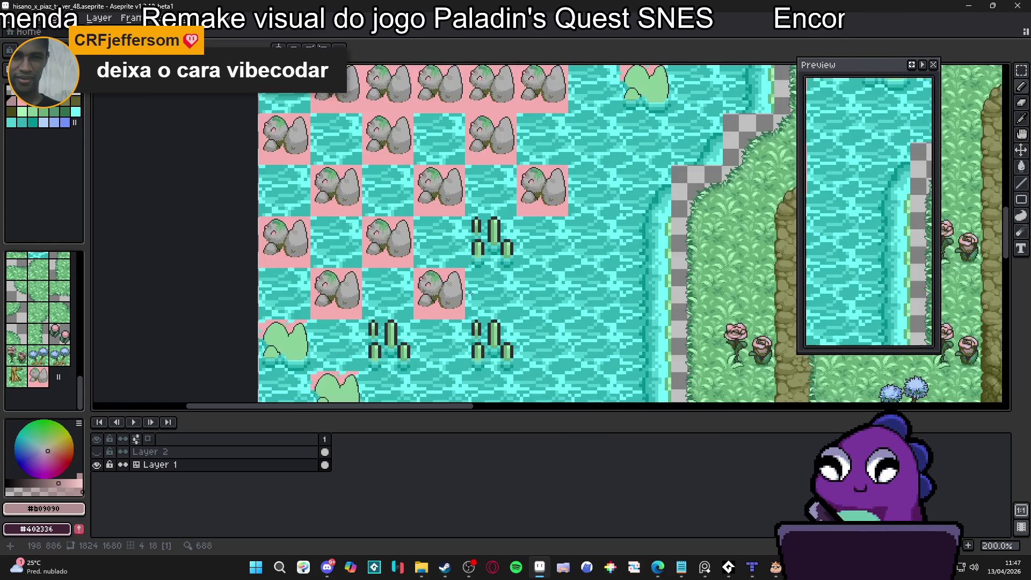
pyautogui.scroll(7, 467, 295)
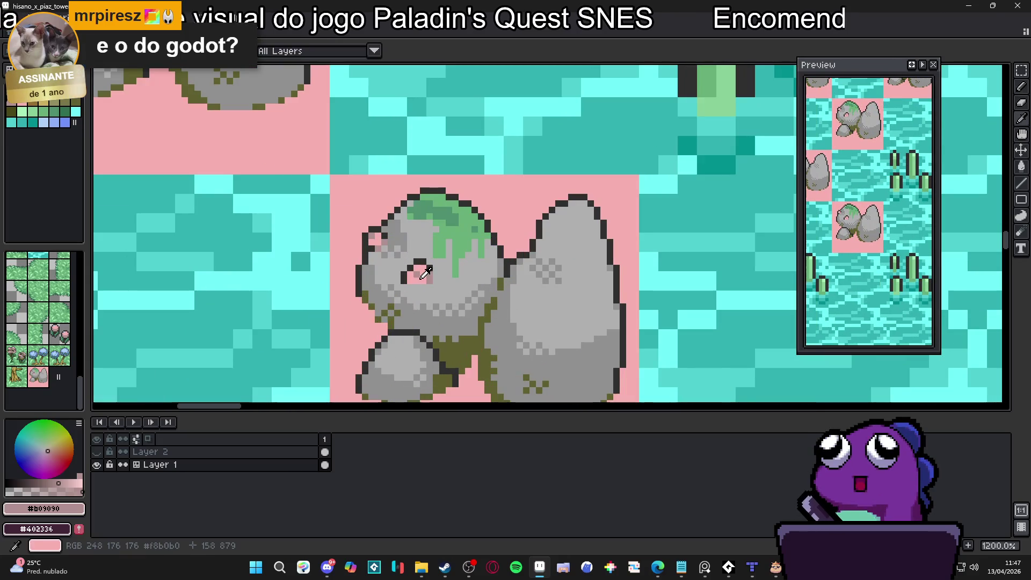
# Re-sample the outline, pinkish-grey and pink colours, ending on light moss green near the right rock
pyautogui.keyDown('alt'); pyautogui.click(424, 274); pyautogui.keyUp('alt')
pyautogui.keyDown('alt'); pyautogui.click(408, 283); pyautogui.keyUp('alt')
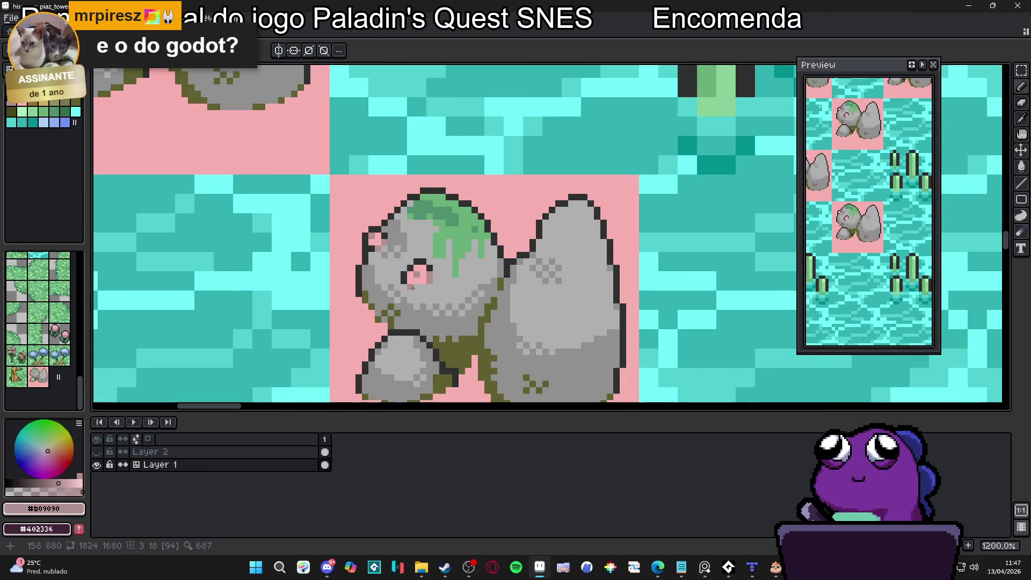
pyautogui.keyDown('alt'); pyautogui.click(408, 279); pyautogui.keyUp('alt')
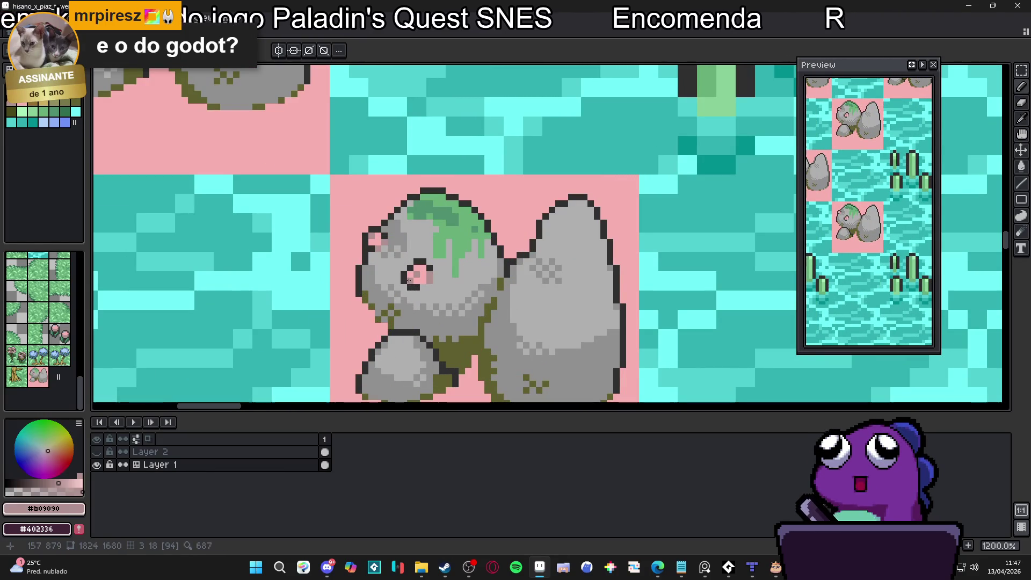
pyautogui.scroll(-1, 436, 281)
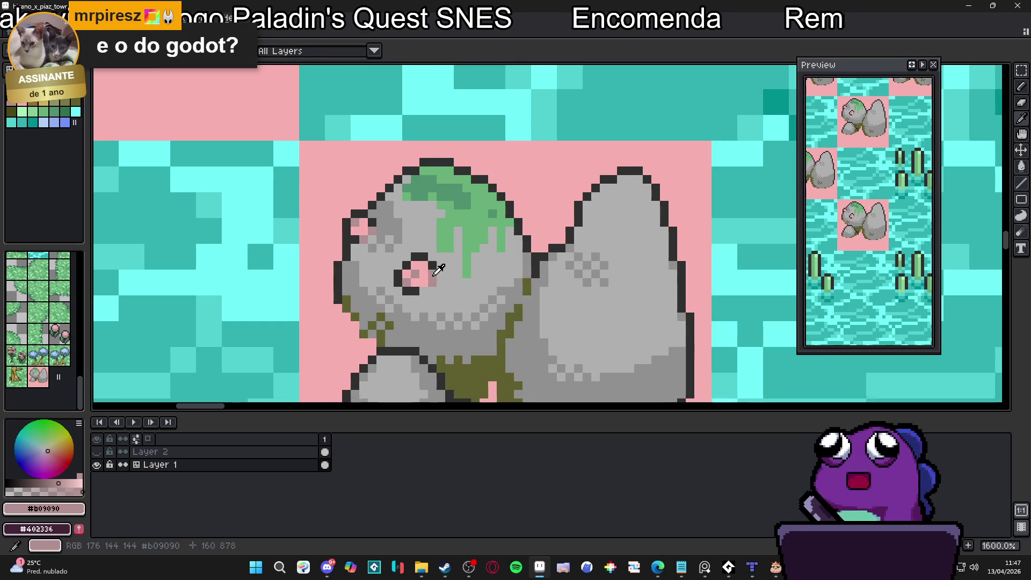
pyautogui.scroll(-1, 470, 290)
pyautogui.scroll(3, 470, 289)
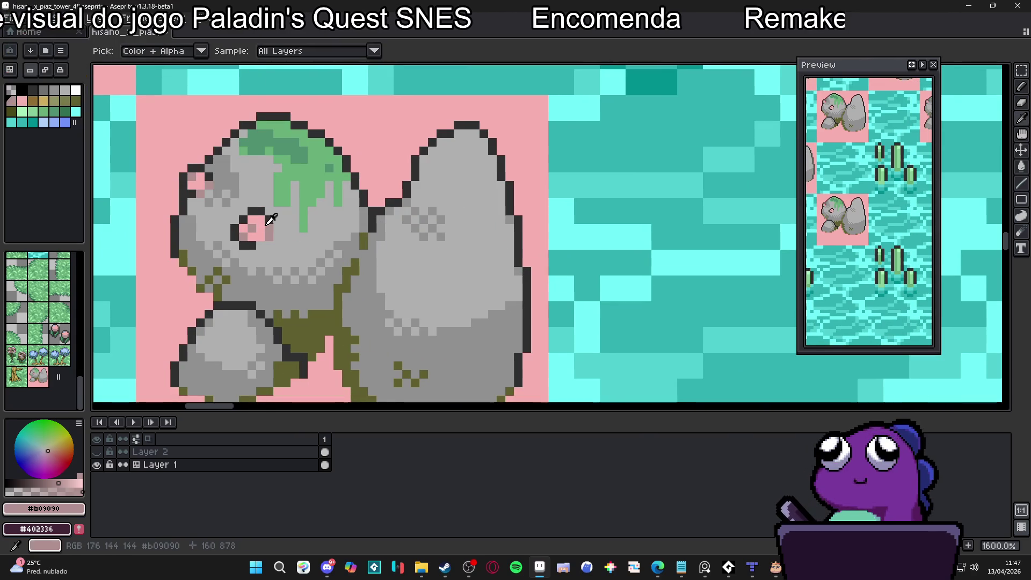
pyautogui.keyDown('alt'); pyautogui.click(442, 244); pyautogui.keyUp('alt')
pyautogui.moveTo(449, 244); pyautogui.dragTo(408, 236)
pyautogui.press(']')
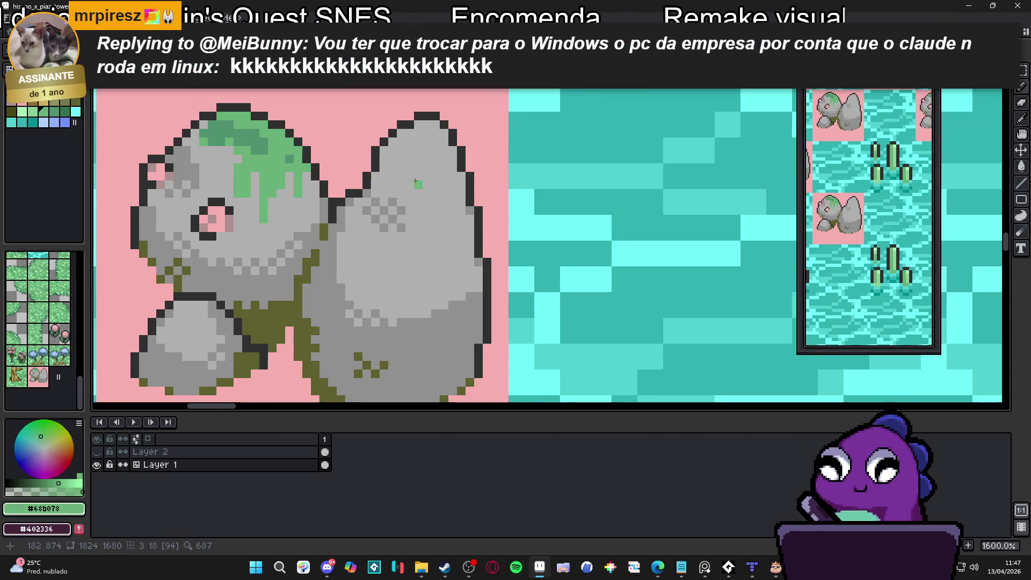
# Paint light green #68B078 moss drips down the top of the right rock
pyautogui.moveTo(405, 133); pyautogui.dragTo(405, 194)
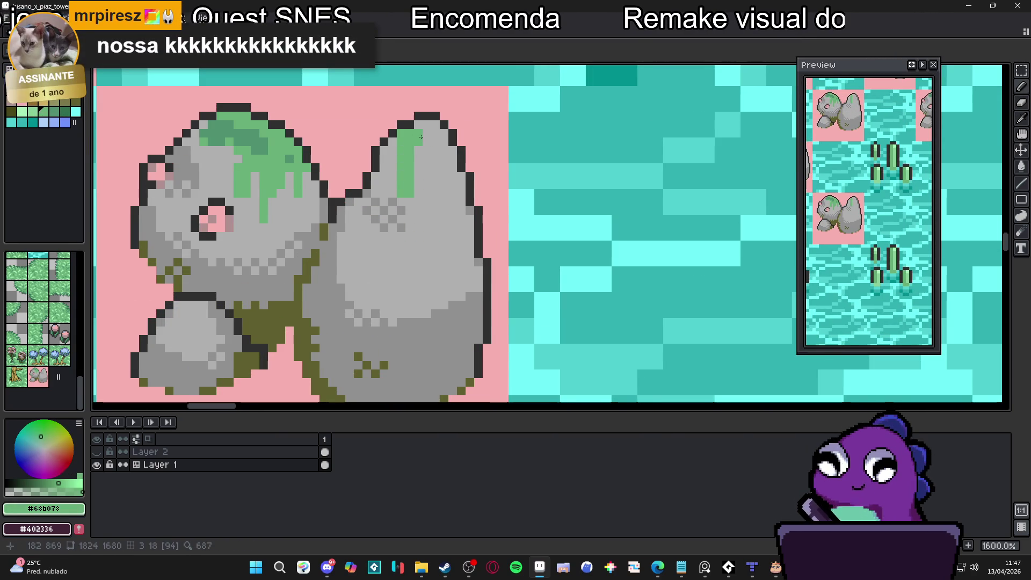
pyautogui.moveTo(421, 137); pyautogui.dragTo(426, 256)
pyautogui.moveTo(436, 122)
pyautogui.mouseDown()
pyautogui.moveTo(438, 192)
pyautogui.moveTo(451, 149)
pyautogui.mouseUp()
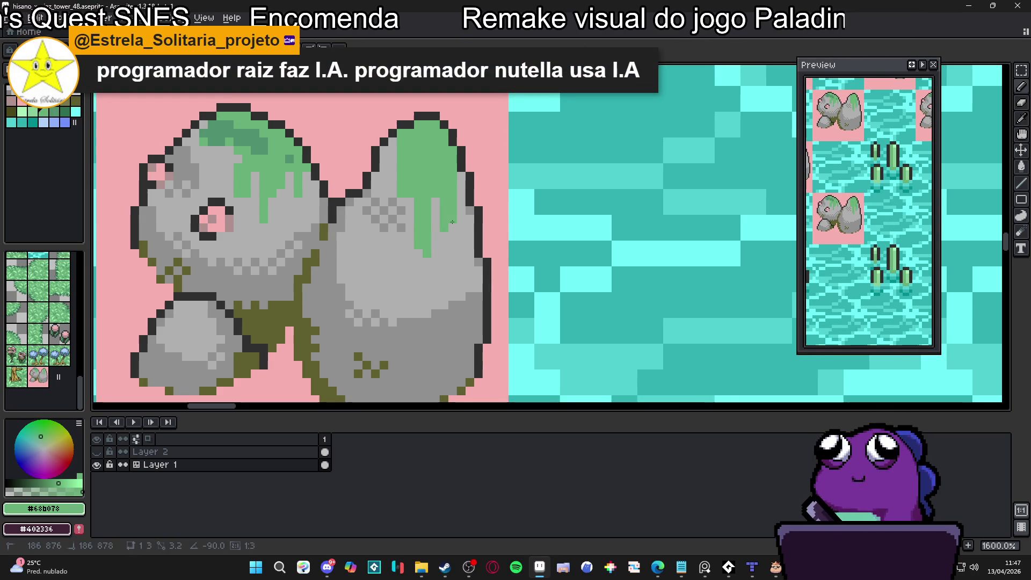
pyautogui.moveTo(393, 143)
pyautogui.mouseDown()
pyautogui.moveTo(393, 248)
pyautogui.moveTo(411, 207)
pyautogui.mouseUp()
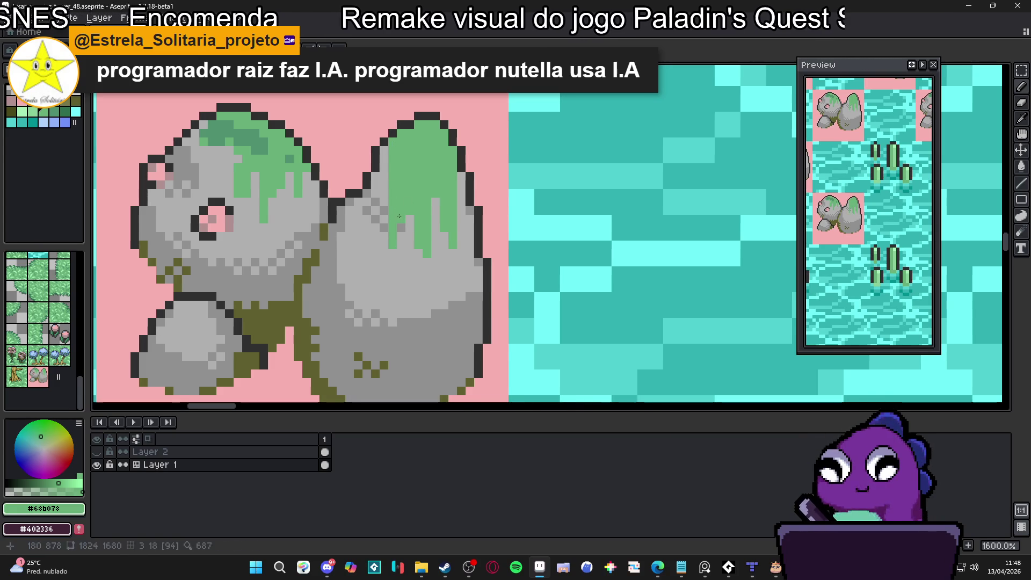
pyautogui.moveTo(385, 151); pyautogui.dragTo(375, 193)
pyautogui.click(384, 167)
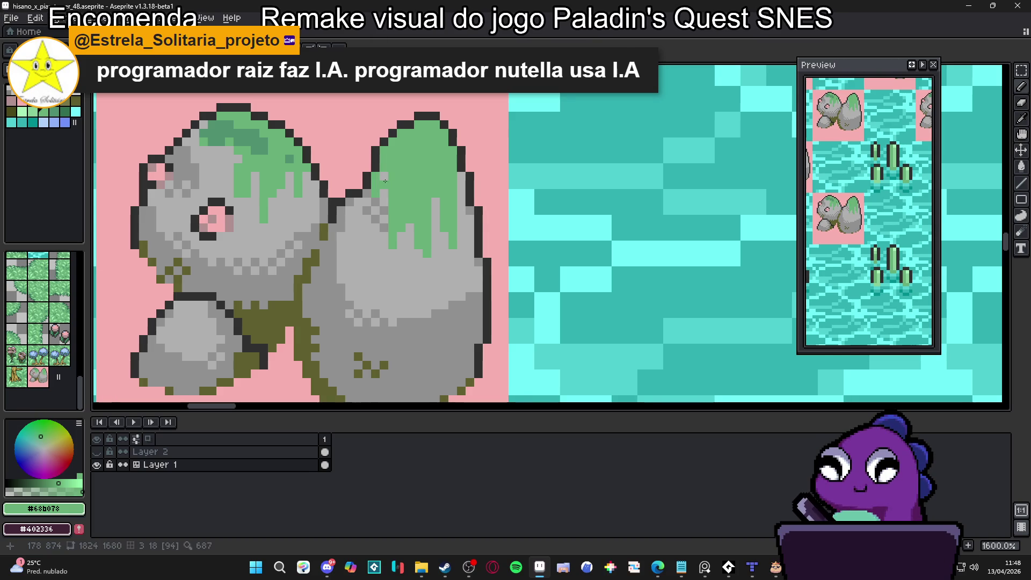
# Dither darker palette-green shading across the right rock's moss
pyautogui.press('alt')
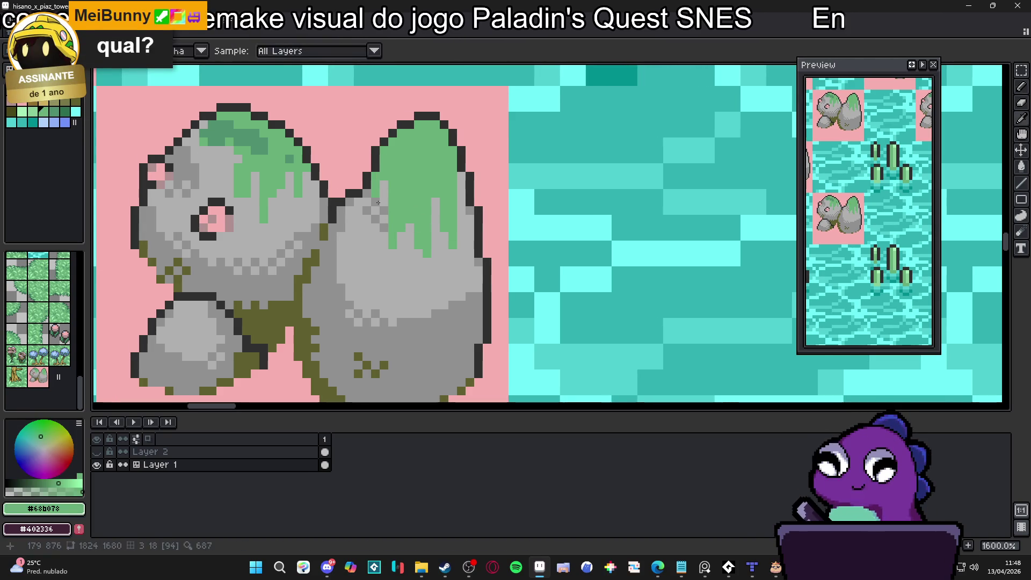
pyautogui.click(53, 111)
pyautogui.moveTo(395, 216); pyautogui.dragTo(406, 227)
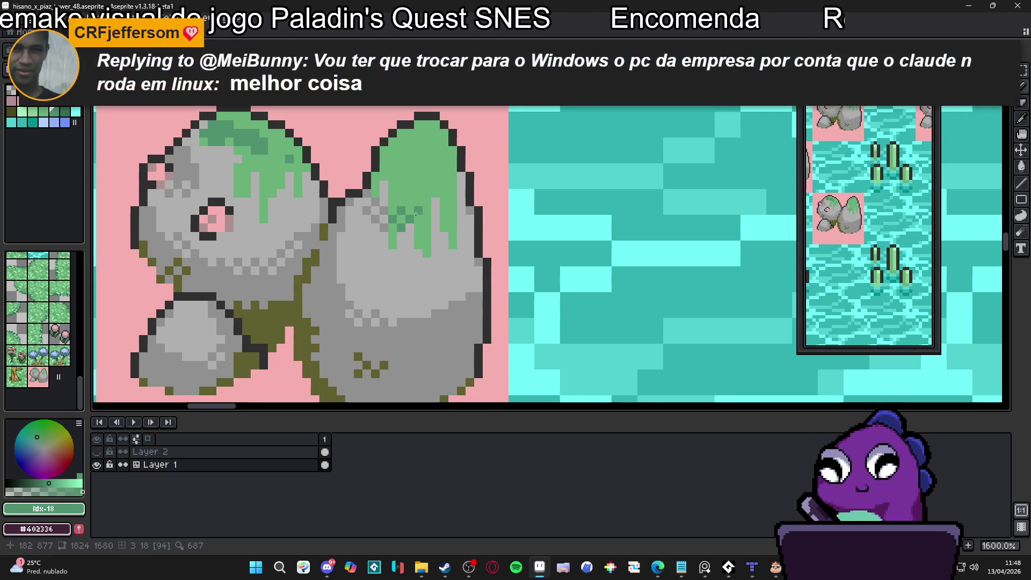
pyautogui.click(417, 212)
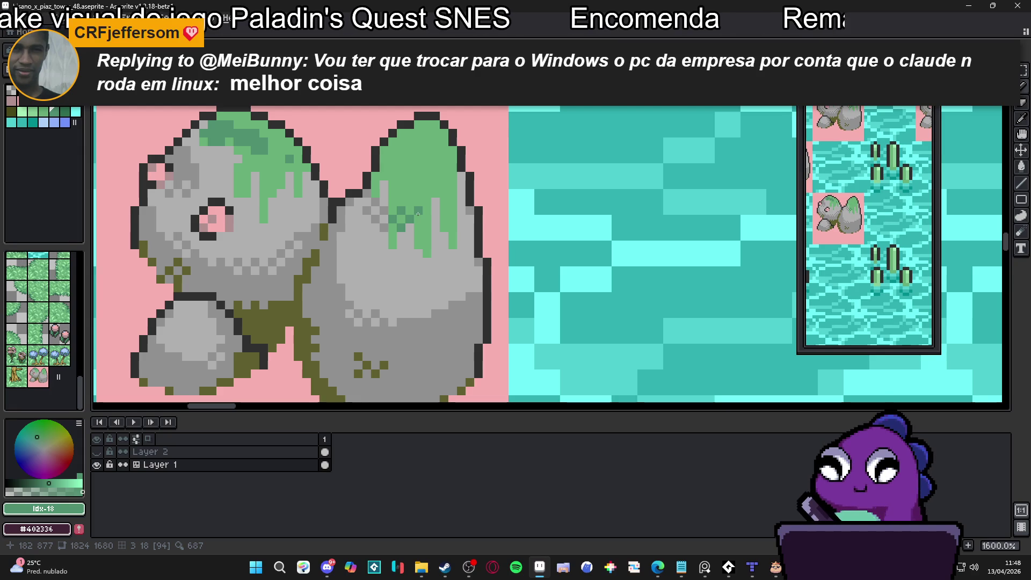
pyautogui.click(426, 216)
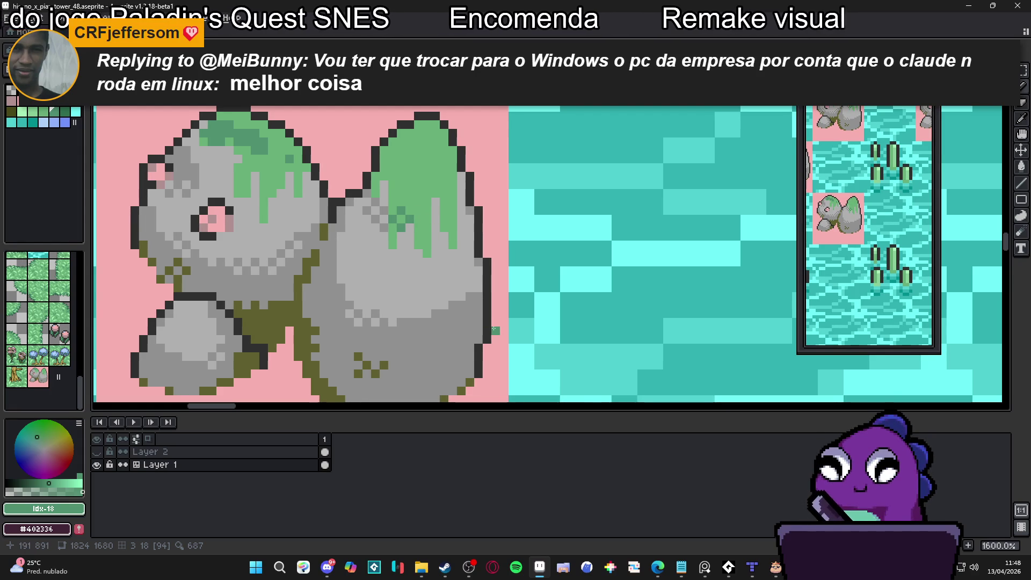
pyautogui.click(495, 339)
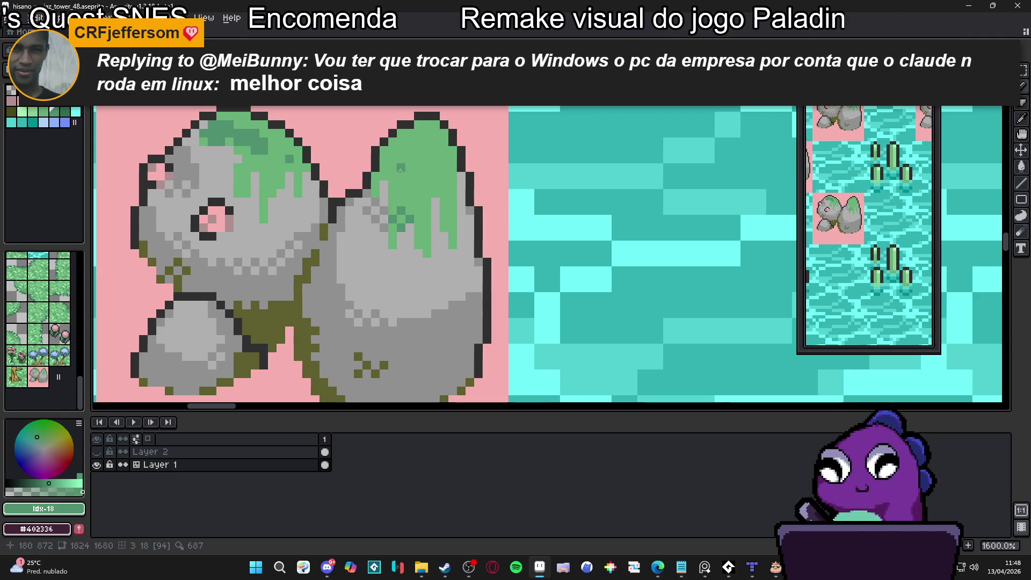
pyautogui.moveTo(404, 158)
pyautogui.mouseDown()
pyautogui.moveTo(392, 151)
pyautogui.moveTo(404, 163)
pyautogui.moveTo(419, 127)
pyautogui.mouseUp()
pyautogui.click(403, 140)
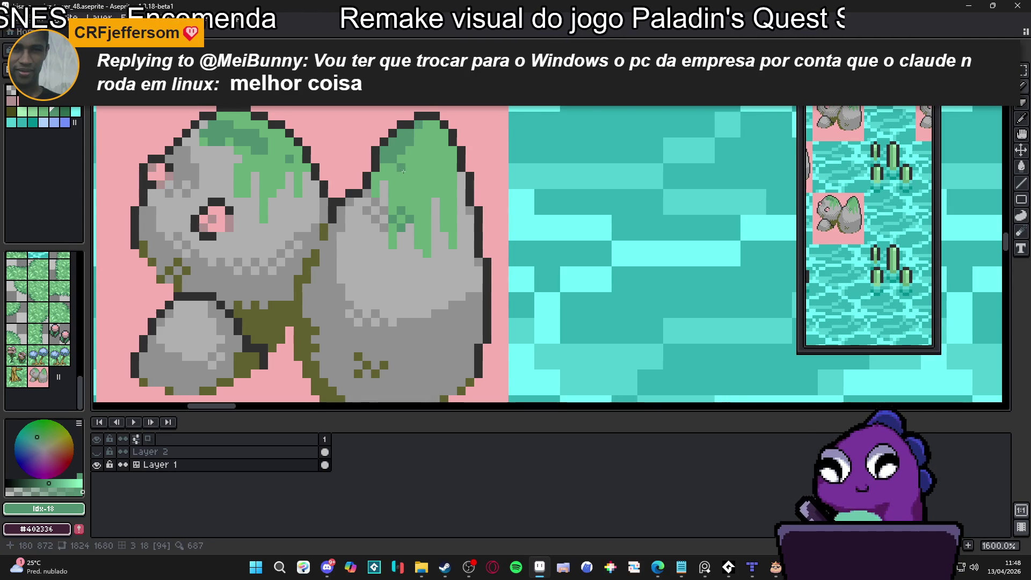
pyautogui.click(419, 154)
pyautogui.click(401, 168)
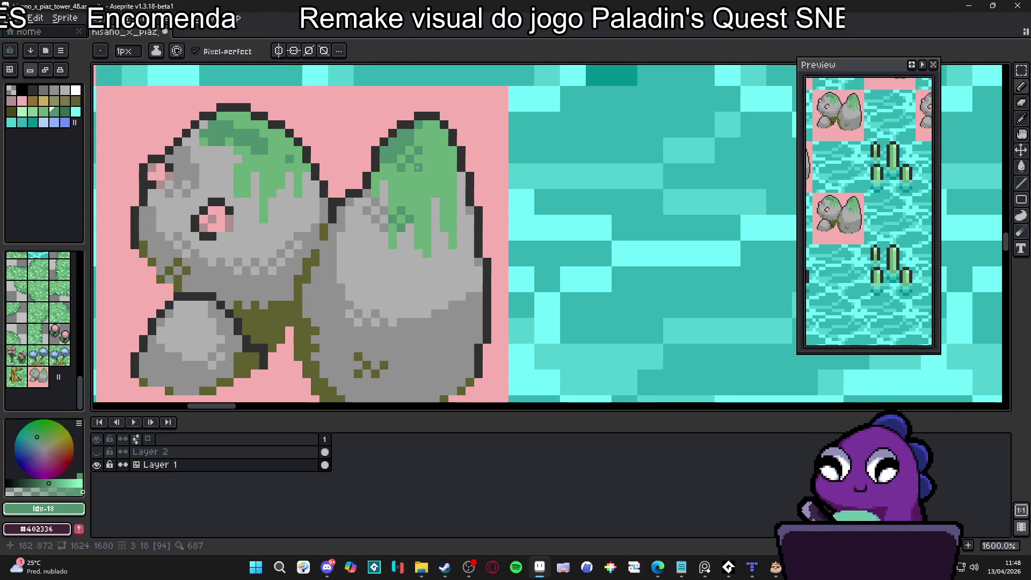
# Add two more dark green dither pixels to the right rock's moss
pyautogui.scroll(2, 425, 178)
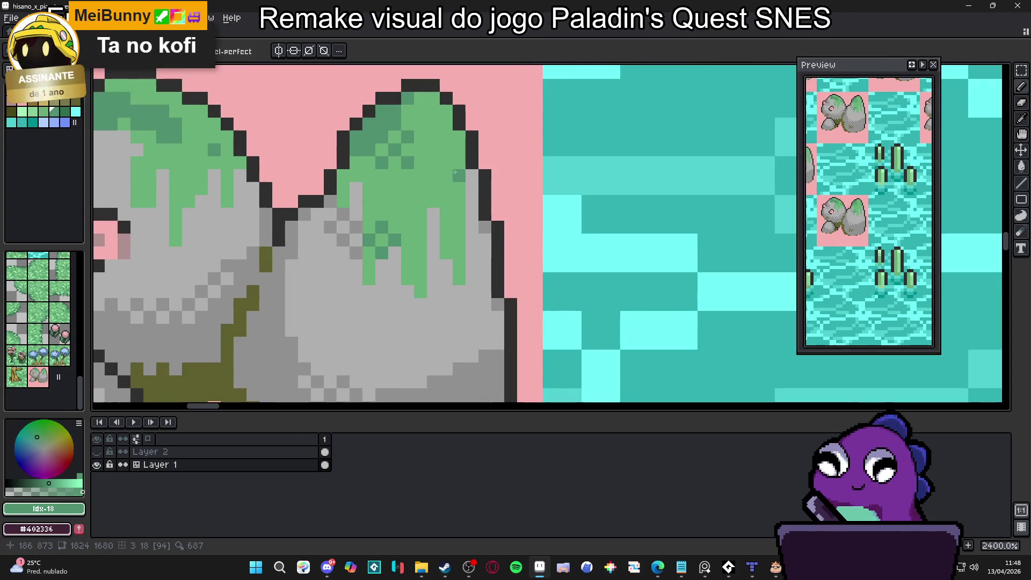
pyautogui.click(443, 162)
pyautogui.click(442, 184)
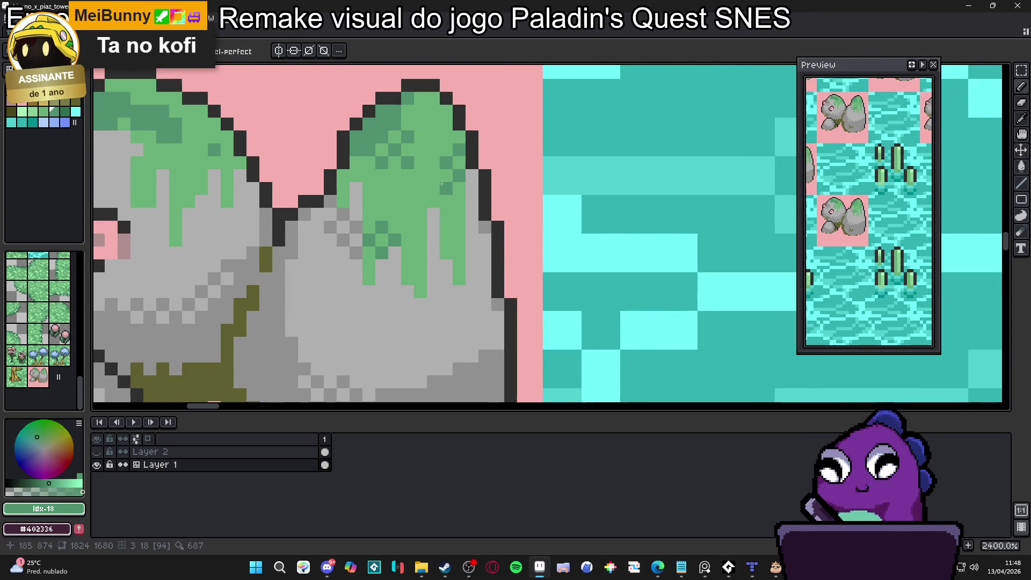
# Eyedrop the rock's grey and zoom in and out to inspect the tile
pyautogui.scroll(-3, 442, 184)
pyautogui.scroll(1, 436, 227)
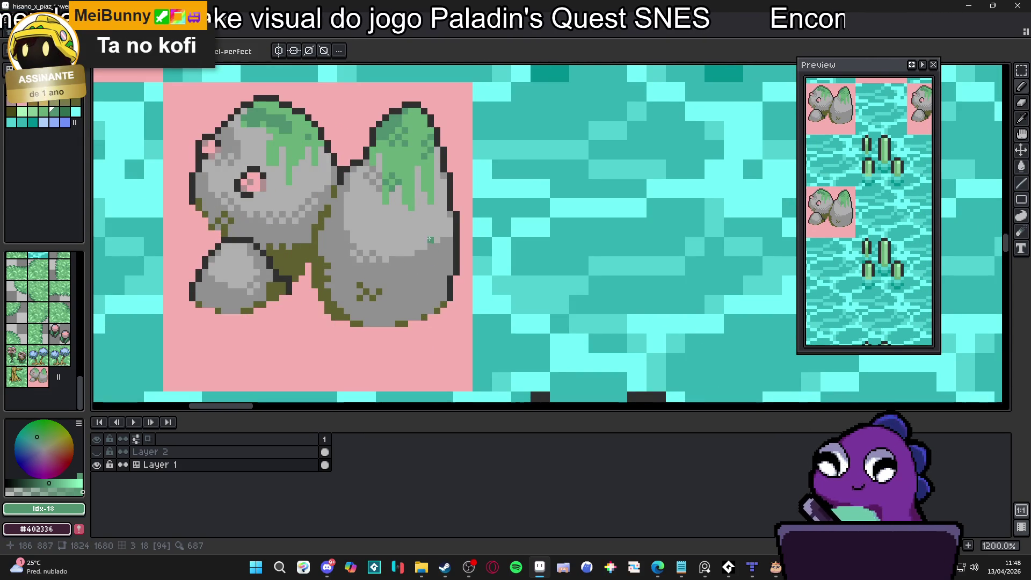
pyautogui.scroll(1, 431, 248)
pyautogui.keyDown('alt'); pyautogui.click(445, 290); pyautogui.keyUp('alt')
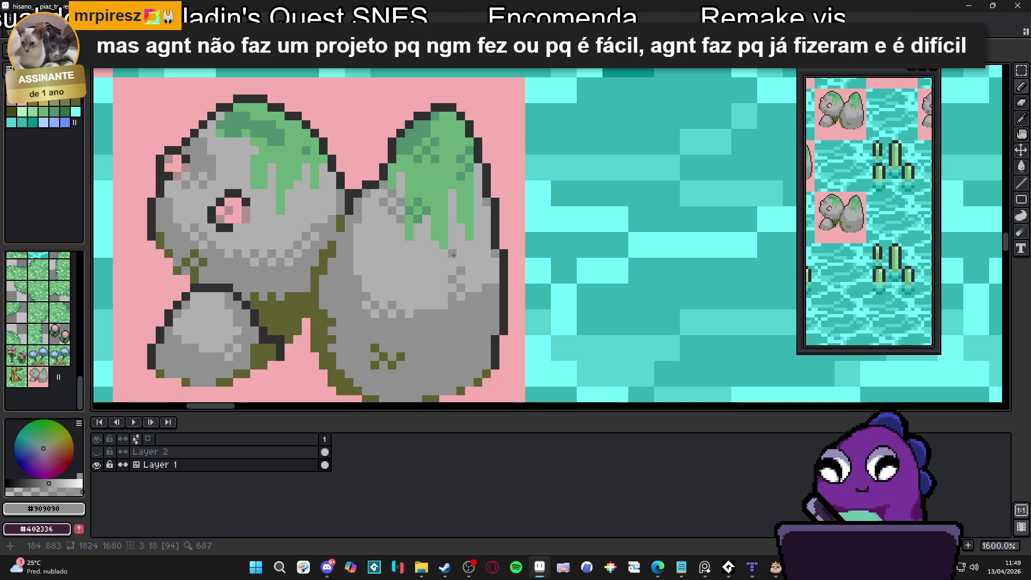
pyautogui.scroll(-1, 452, 253)
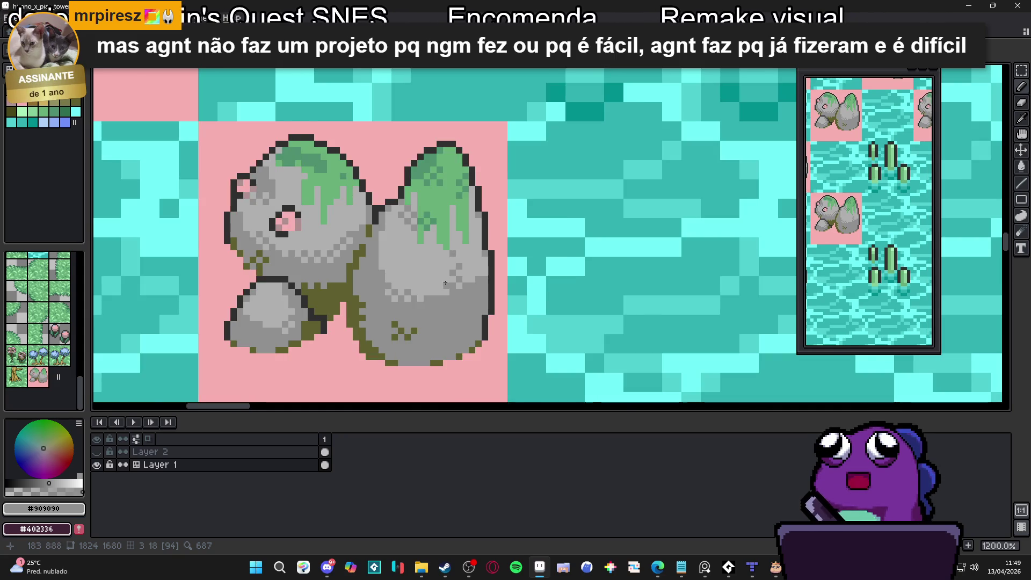
pyautogui.scroll(1, 445, 283)
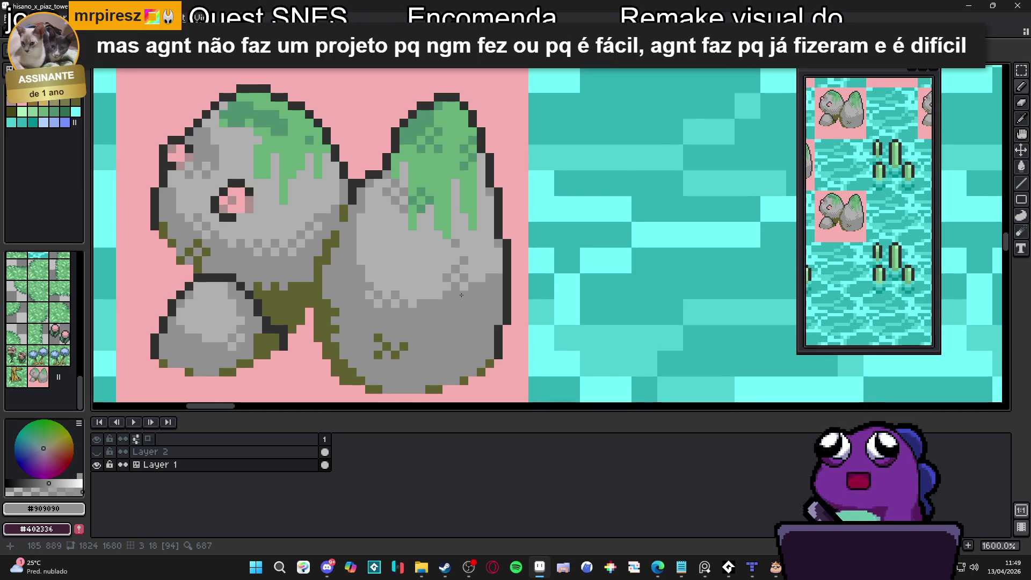
pyautogui.scroll(-3, 461, 295)
pyautogui.scroll(3, 450, 322)
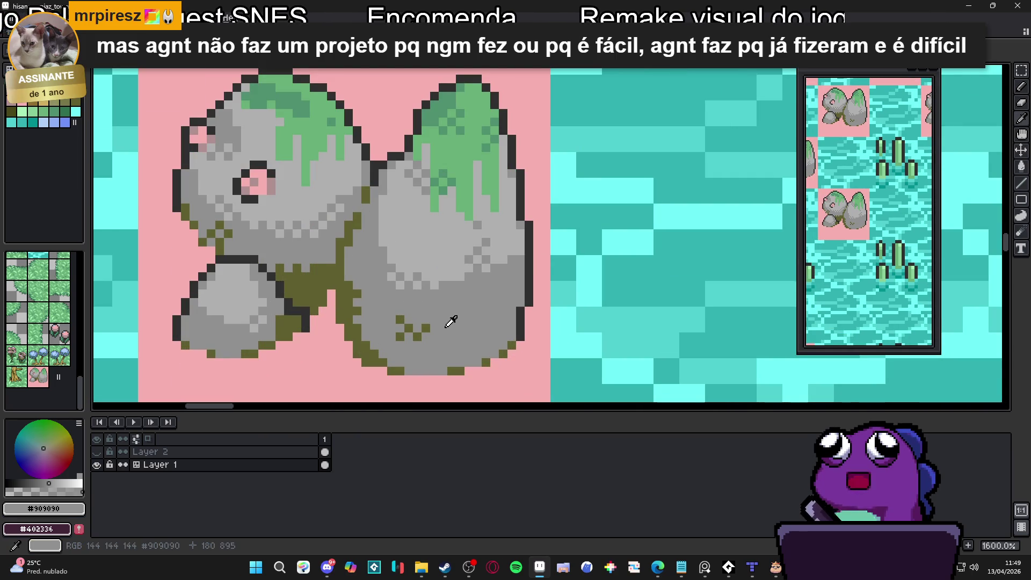
# Switch from teal to olive and paint olive speckles on the right rock's lower right
pyautogui.click(33, 123)
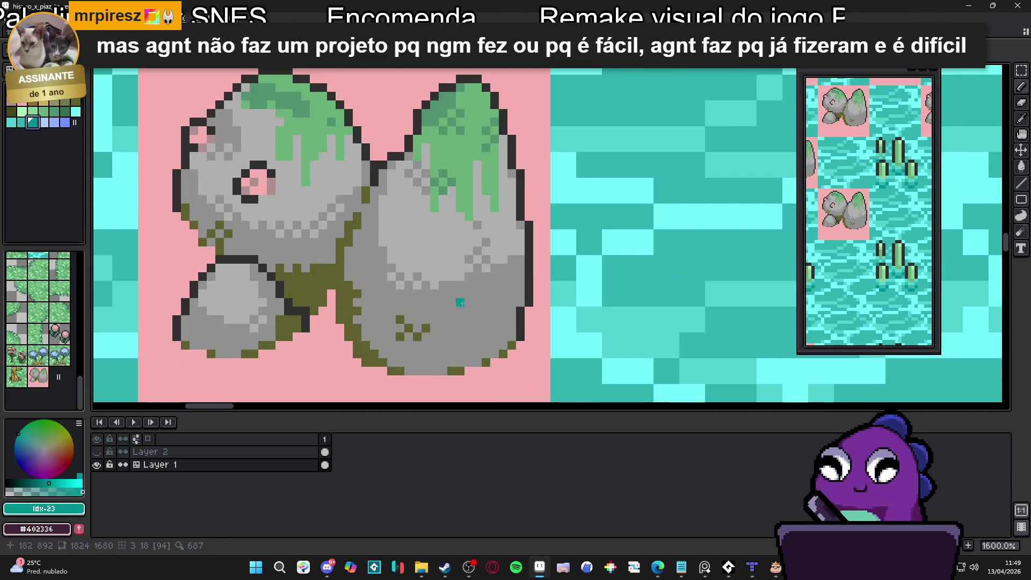
pyautogui.scroll(2, 462, 303)
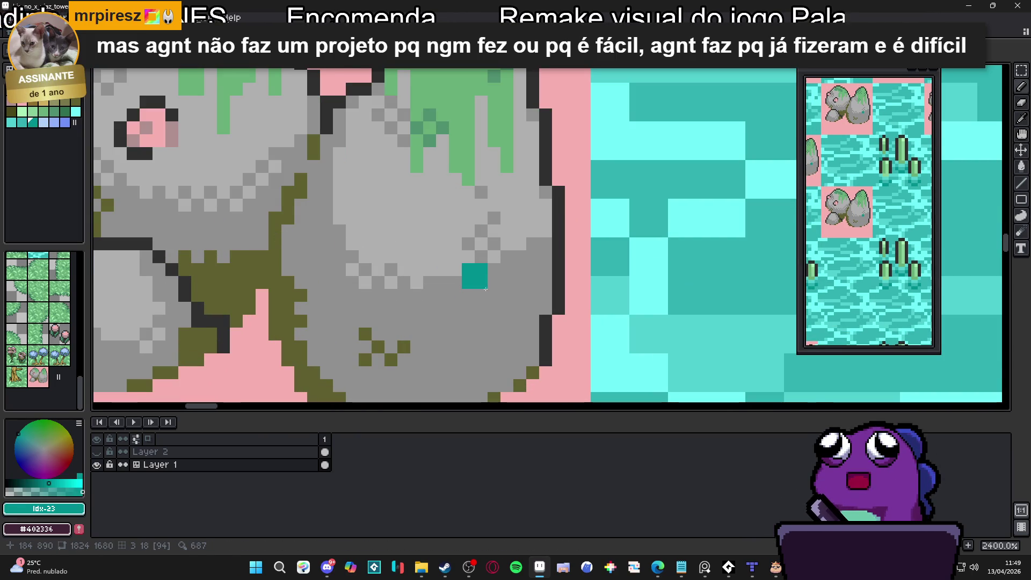
pyautogui.press('[')
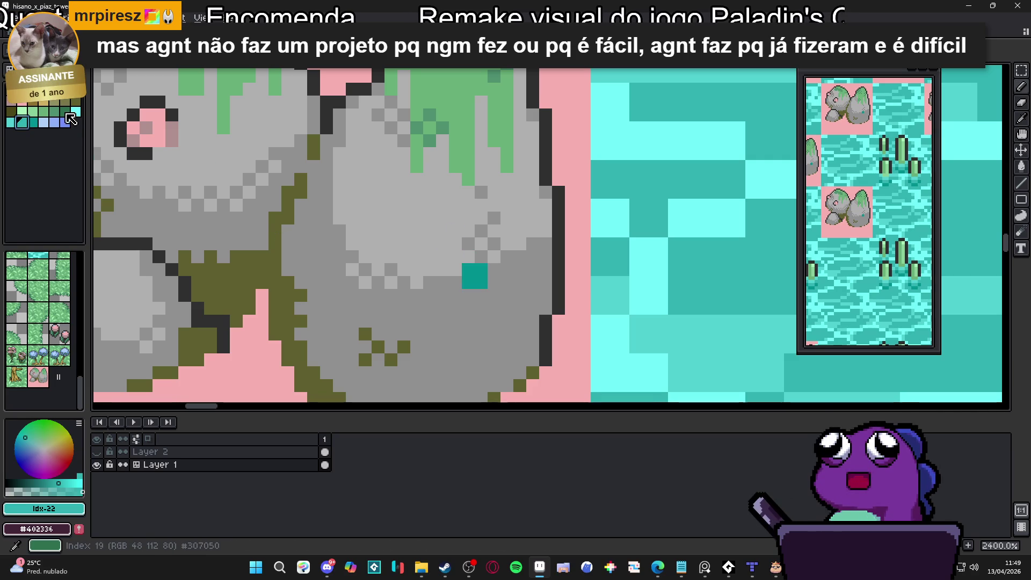
pyautogui.click(73, 110)
pyautogui.click(475, 276)
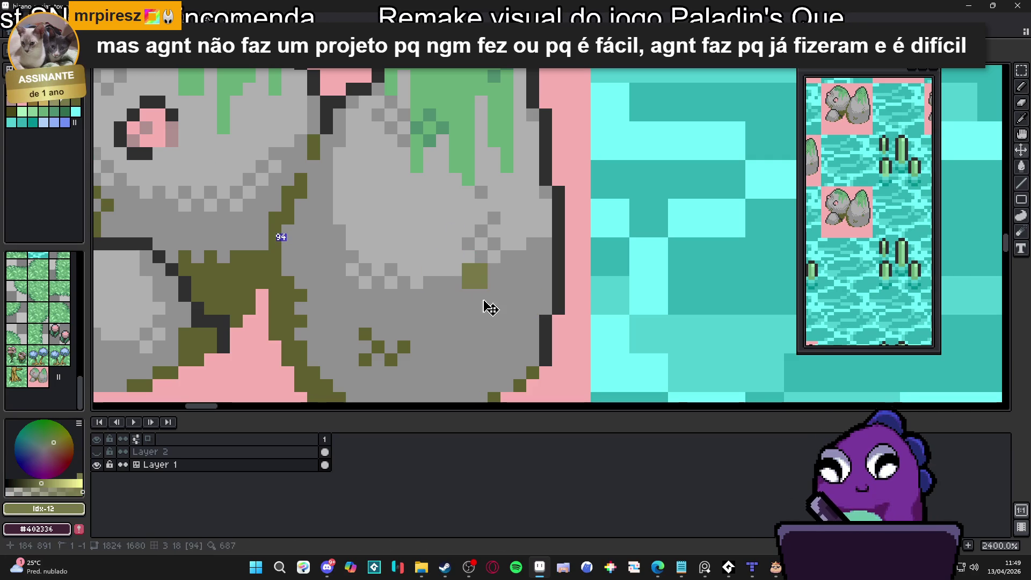
pyautogui.click(468, 308)
pyautogui.click(481, 321)
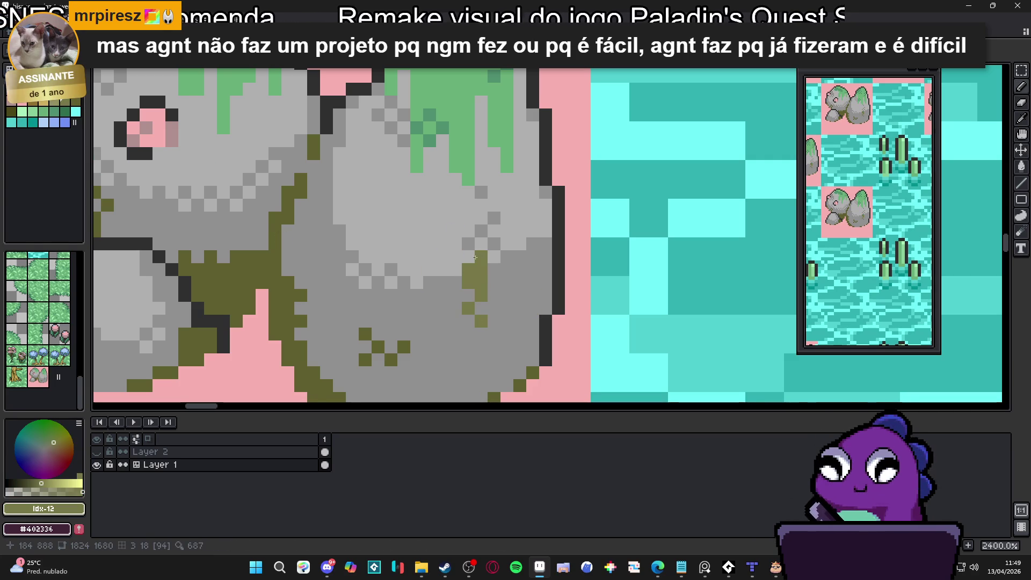
pyautogui.click(507, 282)
# Paint over the stray olive pixels with the rock's grey
pyautogui.keyDown('alt'); pyautogui.click(506, 275); pyautogui.keyUp('alt')
pyautogui.click(507, 282)
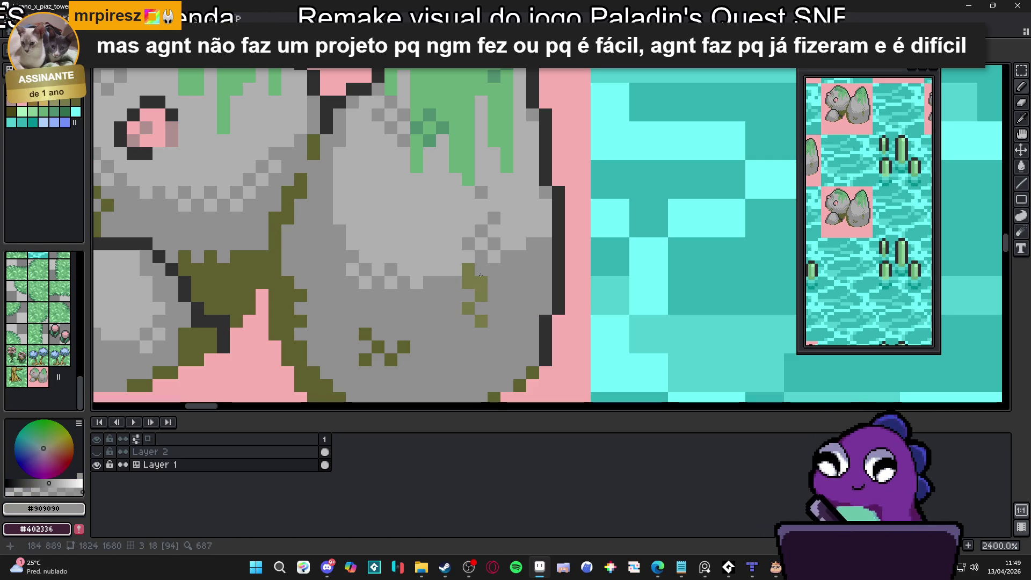
pyautogui.click(481, 282)
pyautogui.click(468, 269)
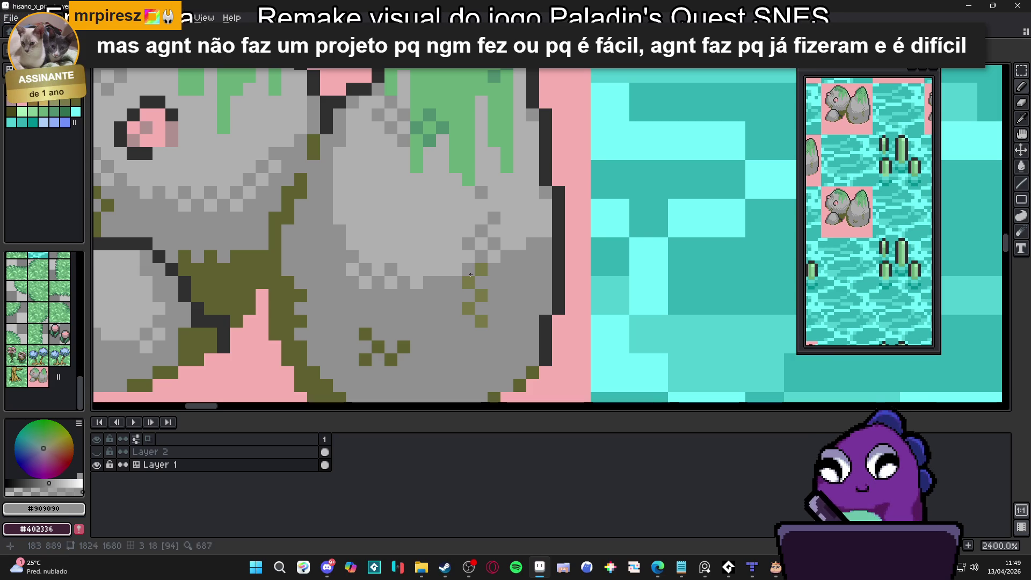
# Add more olive moss pixels along the rock's right edge
pyautogui.keyDown('alt'); pyautogui.click(486, 268); pyautogui.keyUp('alt')
pyautogui.click(481, 282)
pyautogui.click(494, 295)
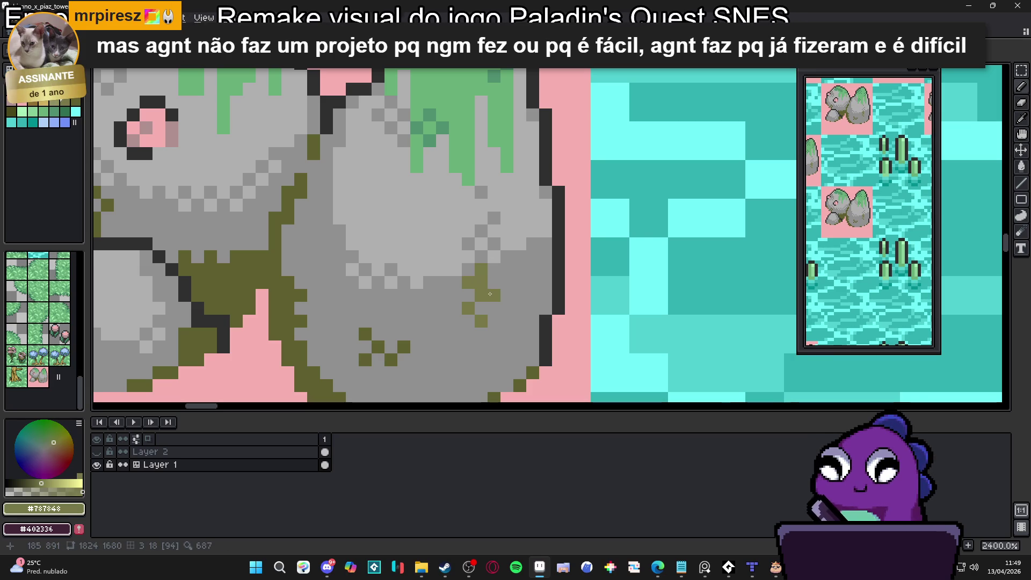
pyautogui.click(507, 282)
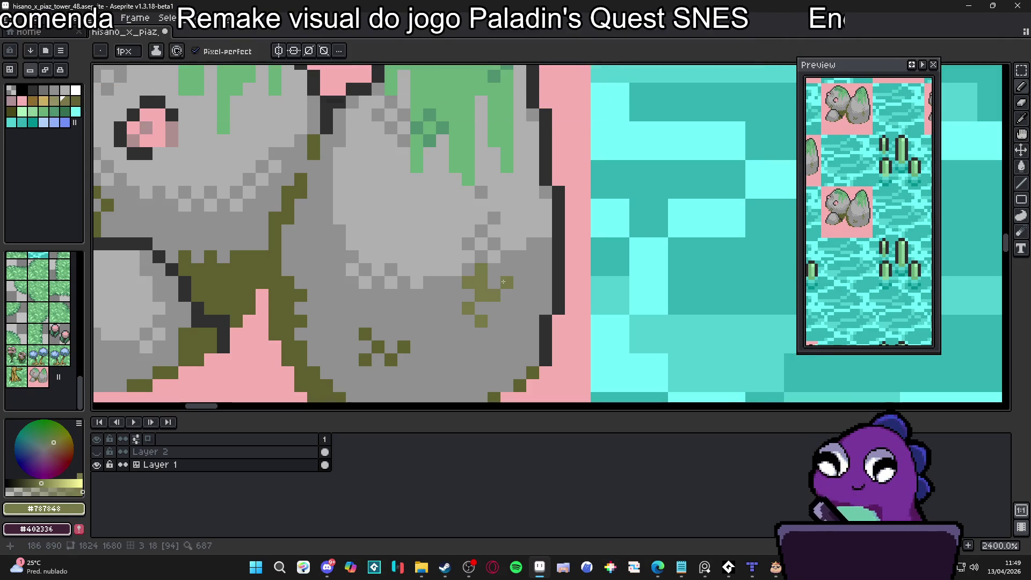
pyautogui.click(494, 270)
pyautogui.click(493, 308)
pyautogui.click(507, 322)
# Zoom into the large rock and eyedrop the pink background colour
pyautogui.scroll(-8, 521, 333)
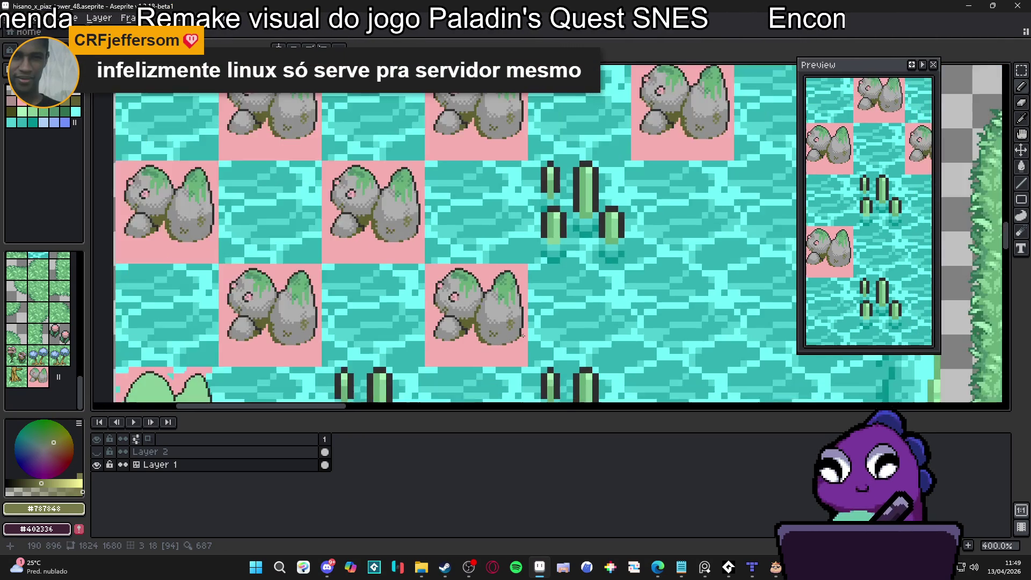
pyautogui.scroll(-1, 525, 338)
pyautogui.scroll(1, 521, 337)
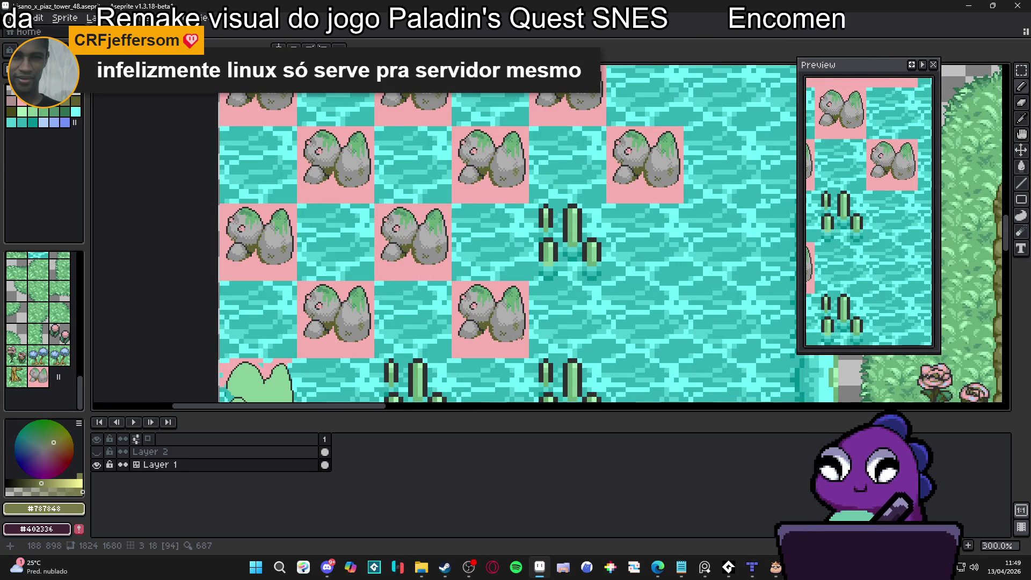
pyautogui.scroll(1, 521, 337)
pyautogui.scroll(2, 461, 294)
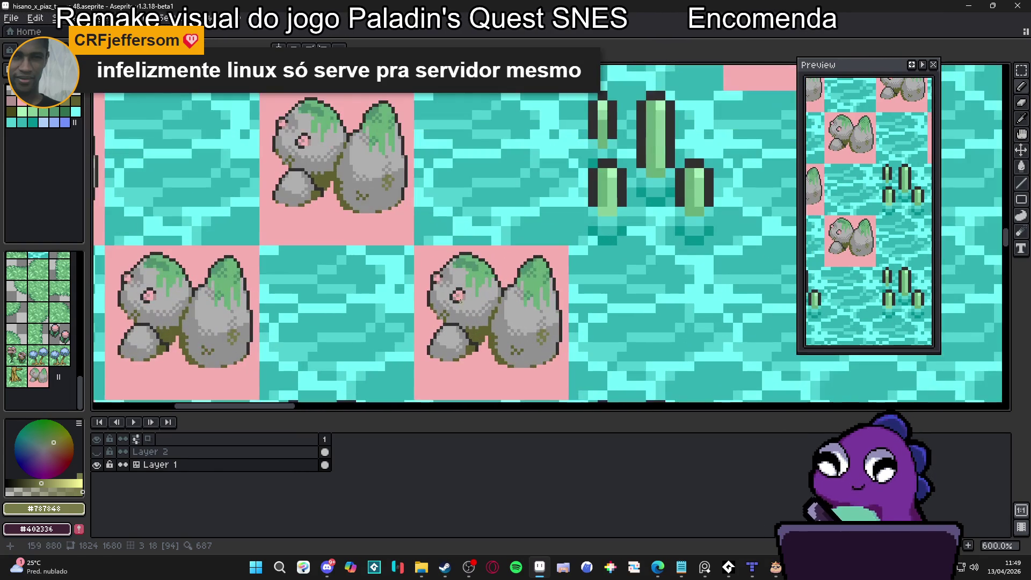
pyautogui.keyDown('alt'); pyautogui.click(463, 295); pyautogui.keyUp('alt')
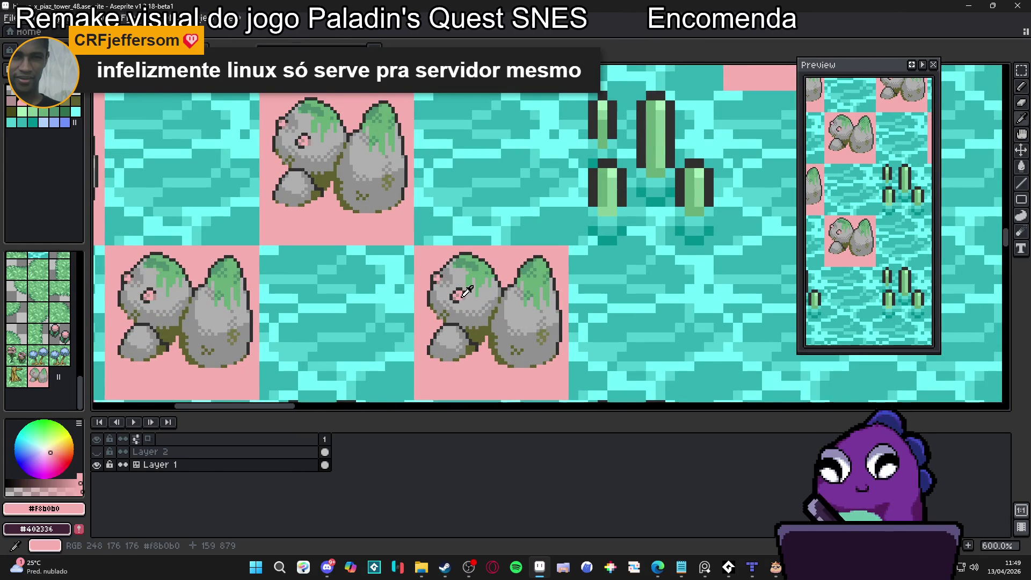
# Paint pink pixels into the rock's right outline, undoing one misplaced pixel
pyautogui.scroll(-2, 466, 291)
pyautogui.hscroll(2, 544, 301)
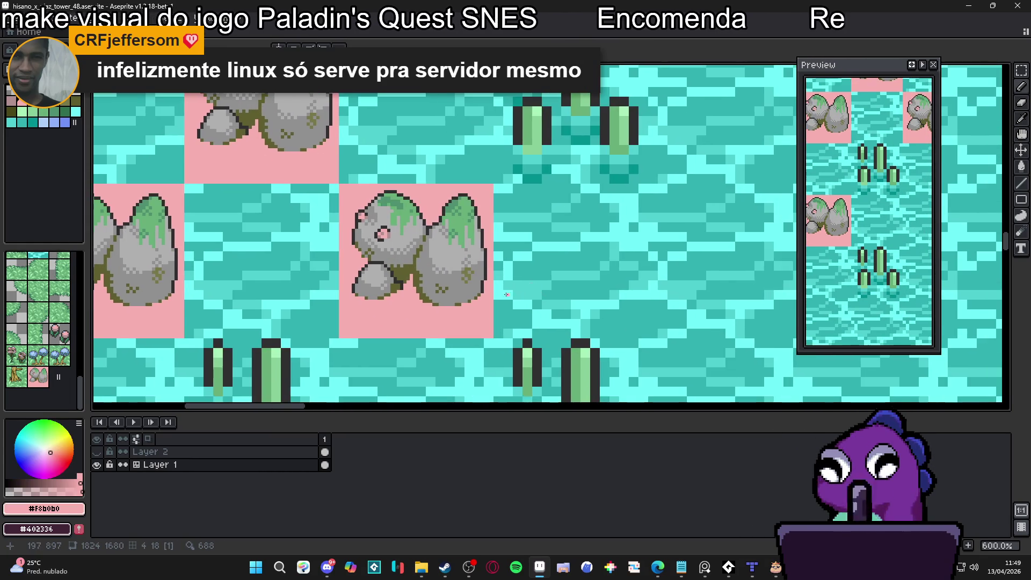
pyautogui.scroll(5, 510, 266)
pyautogui.click(502, 261)
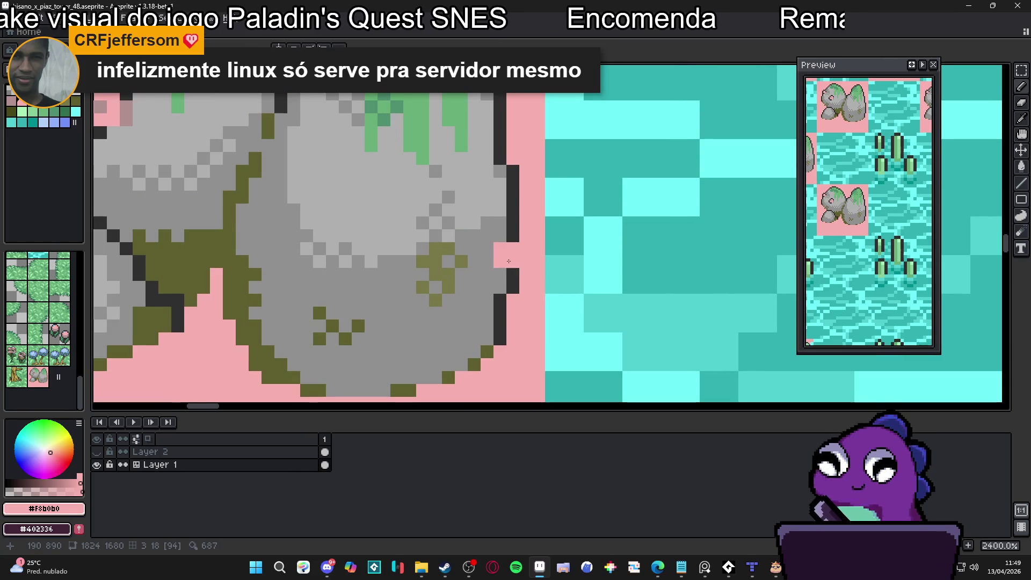
pyautogui.rightClick(513, 262)
pyautogui.click(500, 235)
pyautogui.click(487, 255)
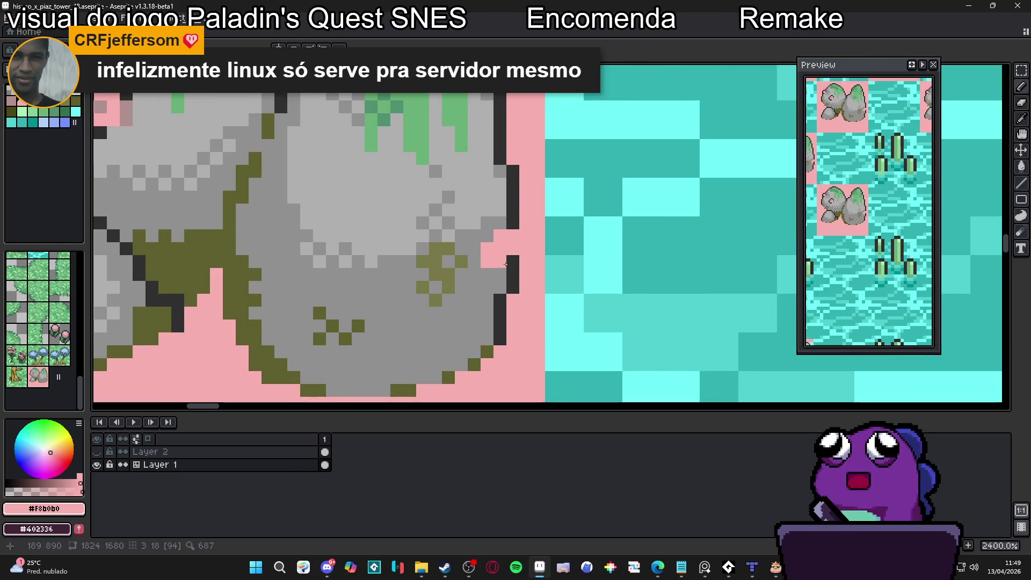
pyautogui.hotkey('ctrl', 'z')
# Touch up the outline pixels around the notch with the dark outline colour
pyautogui.click(512, 261)
pyautogui.keyDown('alt'); pyautogui.click(511, 223); pyautogui.keyUp('alt')
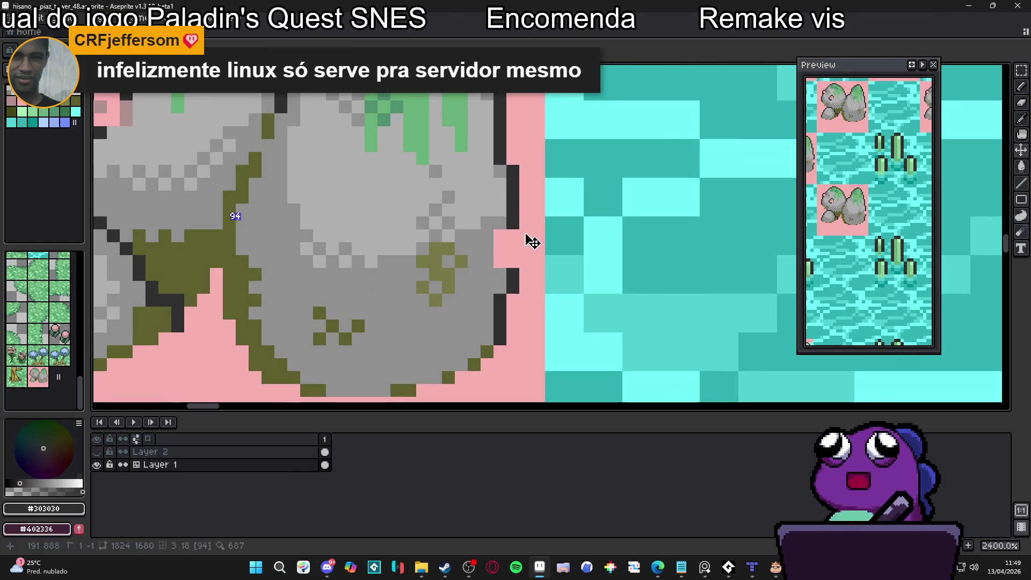
pyautogui.scroll(-5, 519, 258)
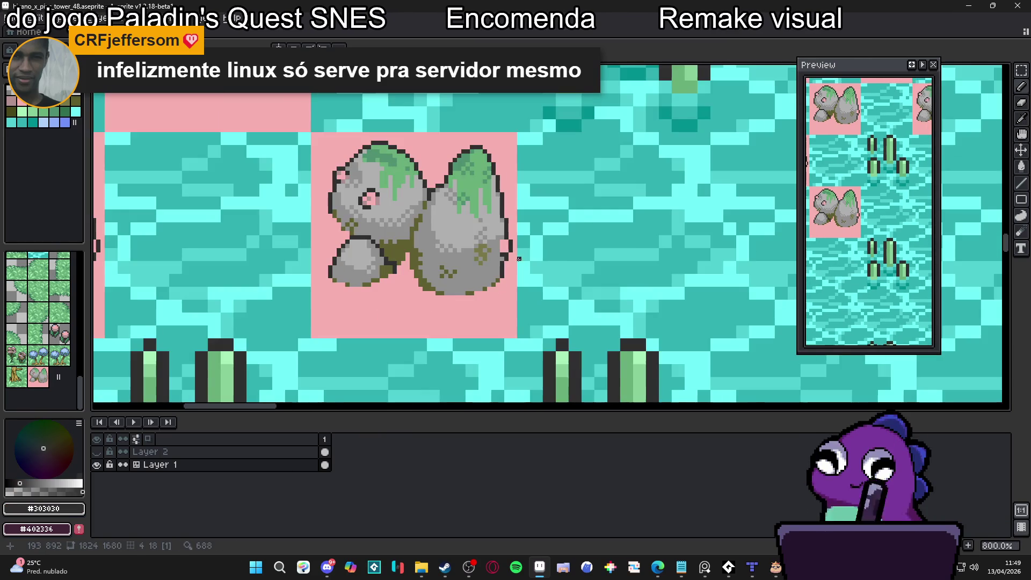
pyautogui.scroll(2, 425, 206)
# Paint one more pink pixel on the rock edge using the eyedropped background pink
pyautogui.keyDown('alt'); pyautogui.click(591, 268); pyautogui.keyUp('alt')
pyautogui.scroll(2, 620, 287)
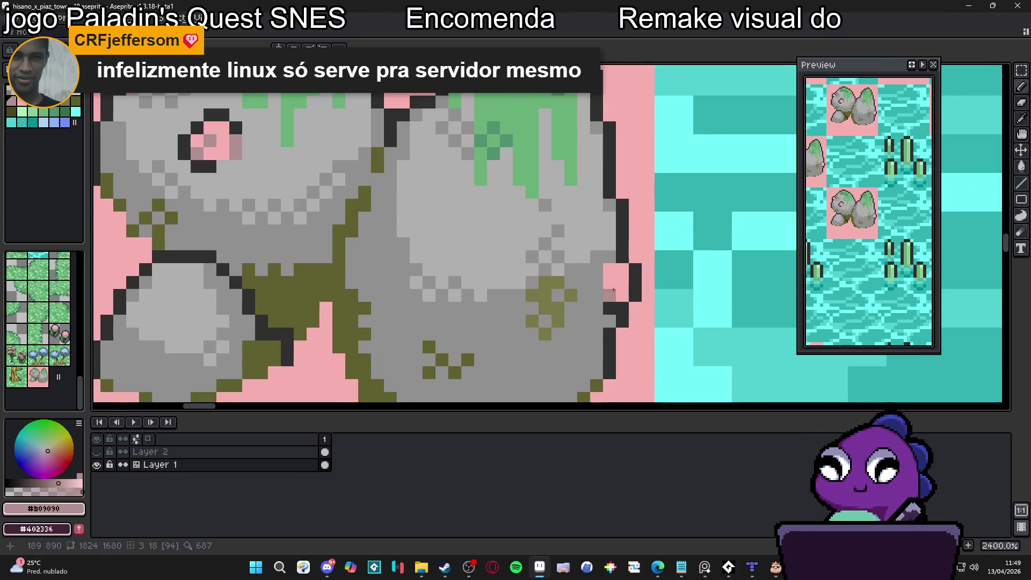
pyautogui.scroll(-3, 620, 287)
pyautogui.scroll(2, 446, 297)
pyautogui.keyDown('alt'); pyautogui.click(397, 314); pyautogui.keyUp('alt')
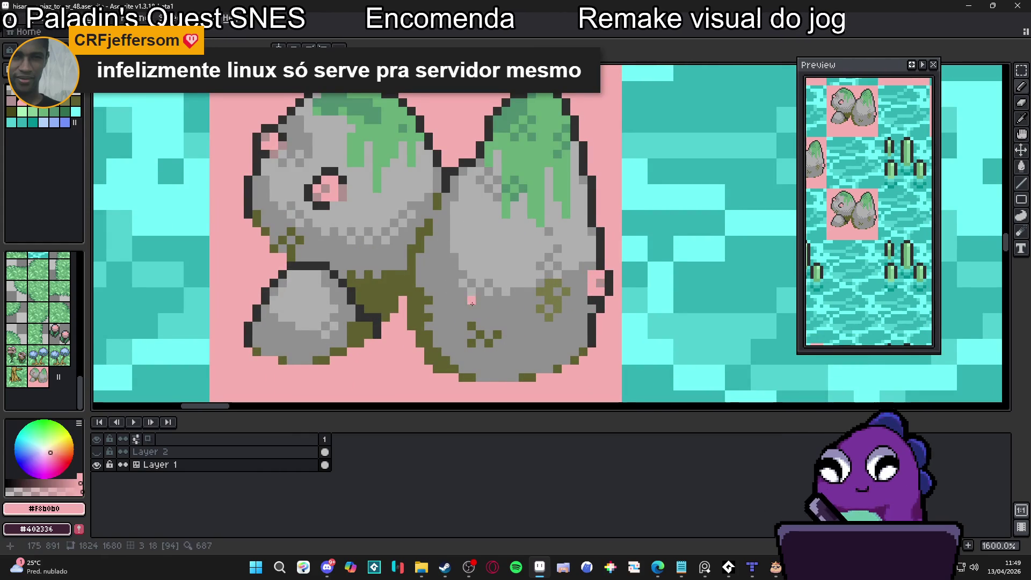
pyautogui.click(443, 301)
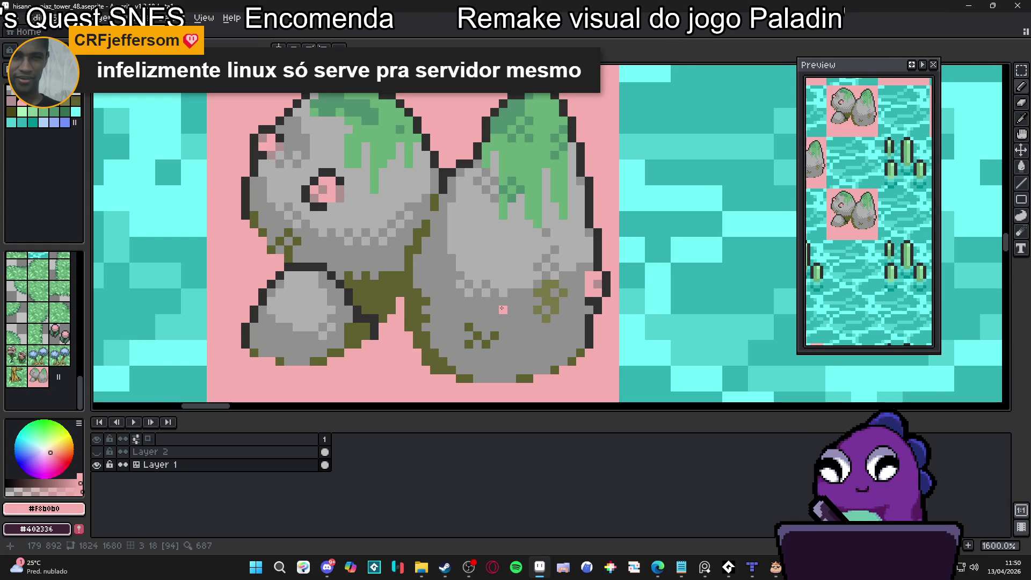
pyautogui.scroll(-5, 504, 309)
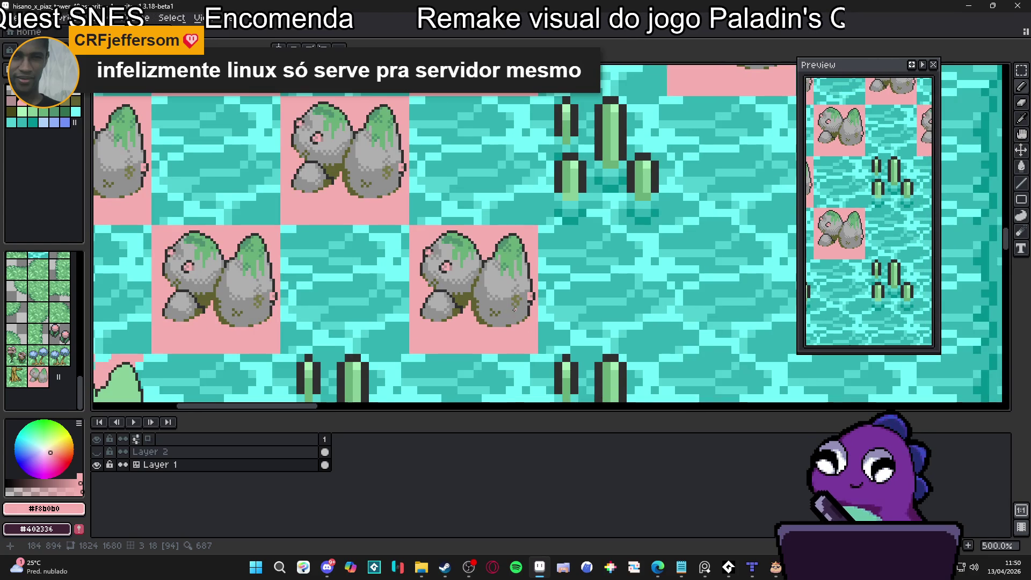
# Extend the moss-green patch onto the small grey rock, undoing an overlong stroke
pyautogui.scroll(1, 507, 310)
pyautogui.keyDown('alt'); pyautogui.click(450, 279); pyautogui.keyUp('alt')
pyautogui.scroll(1, 449, 279)
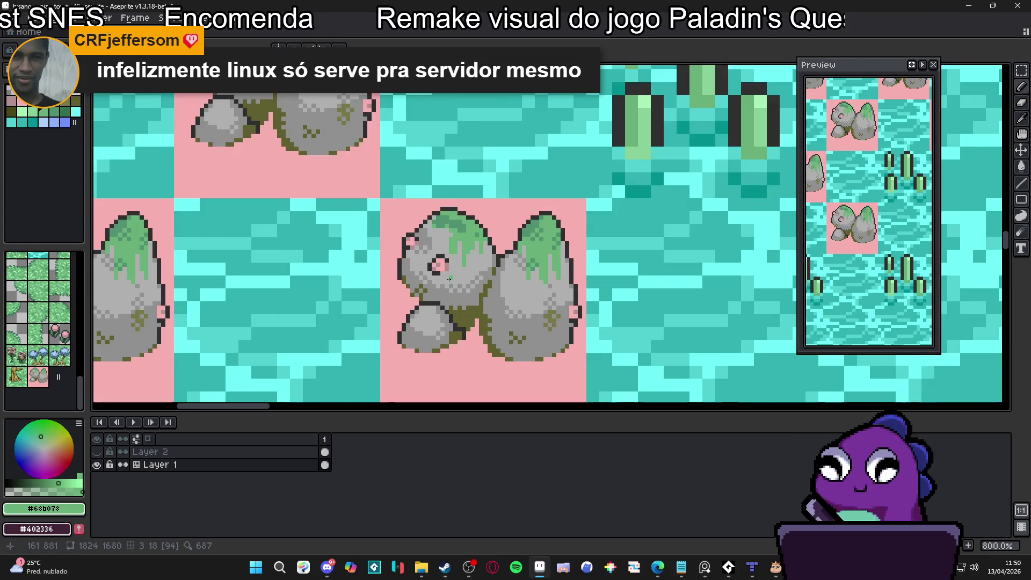
pyautogui.scroll(5, 382, 333)
pyautogui.moveTo(446, 332)
pyautogui.mouseDown()
pyautogui.moveTo(432, 319)
pyautogui.moveTo(458, 319)
pyautogui.moveTo(451, 268)
pyautogui.moveTo(470, 254)
pyautogui.moveTo(483, 306)
pyautogui.moveTo(483, 255)
pyautogui.mouseUp()
pyautogui.hotkey('ctrl', 'z')
pyautogui.click(445, 344)
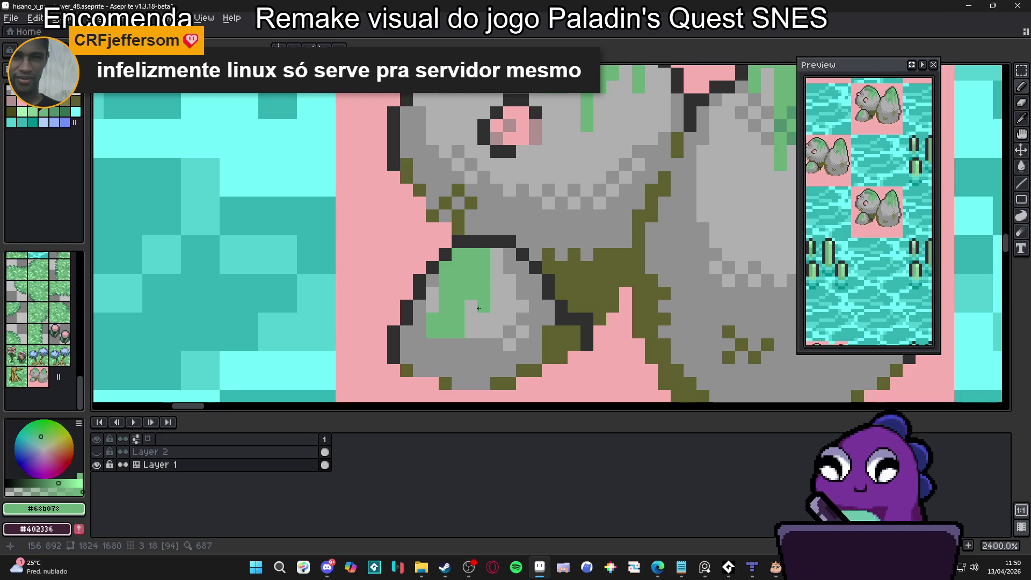
# Dot darker green shading pixels from swatch Idx-18 across the small rock's moss
pyautogui.scroll(-3, 451, 343)
pyautogui.scroll(2, 462, 349)
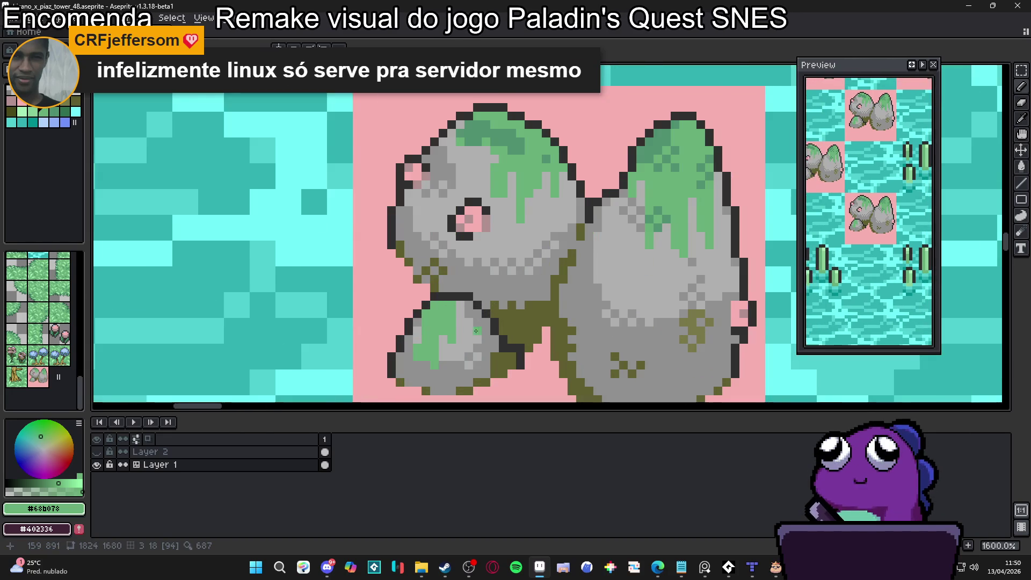
pyautogui.scroll(1, 465, 350)
pyautogui.scroll(-3, 416, 359)
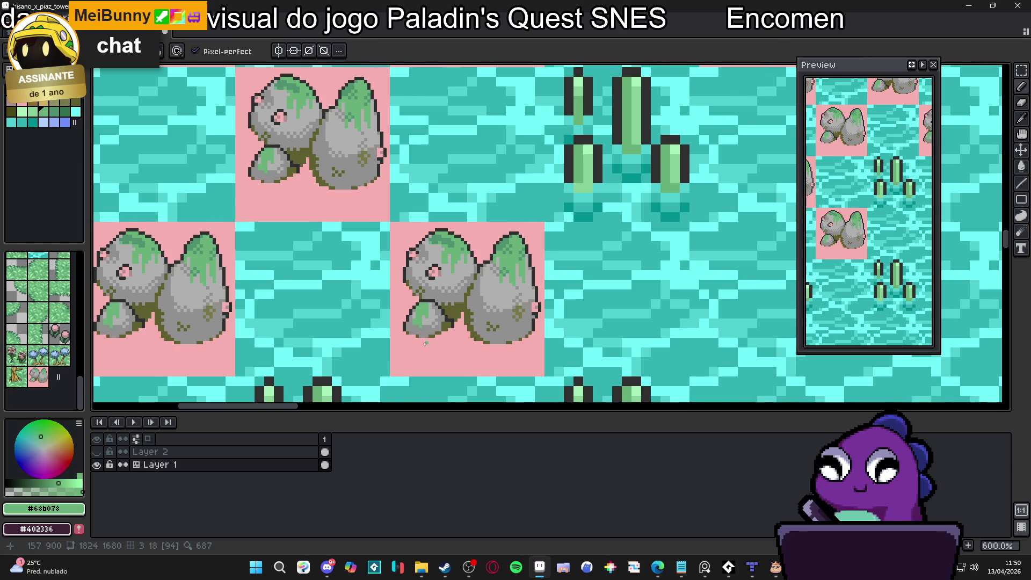
pyautogui.scroll(7, 425, 342)
pyautogui.click(58, 115)
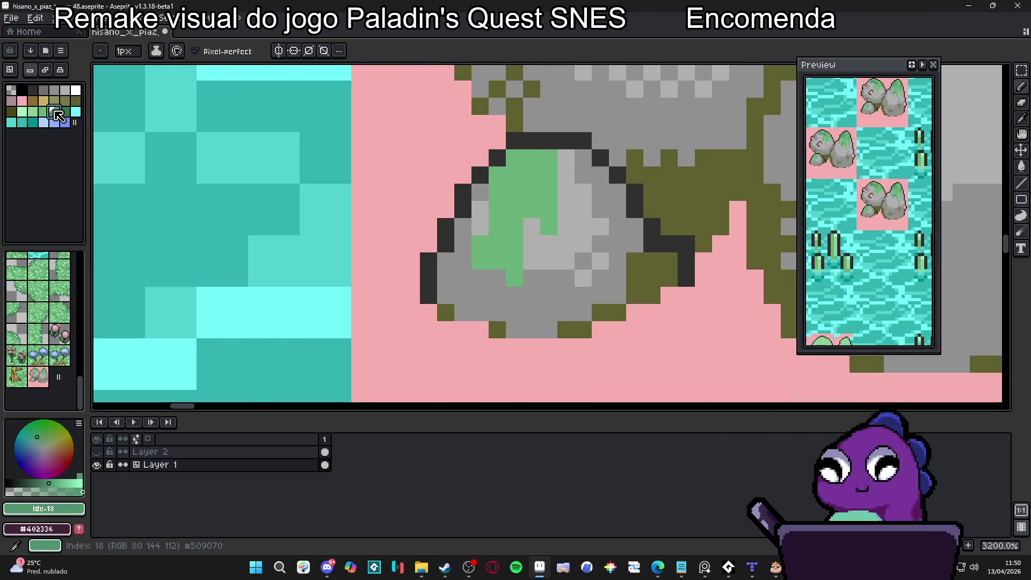
pyautogui.click(550, 249)
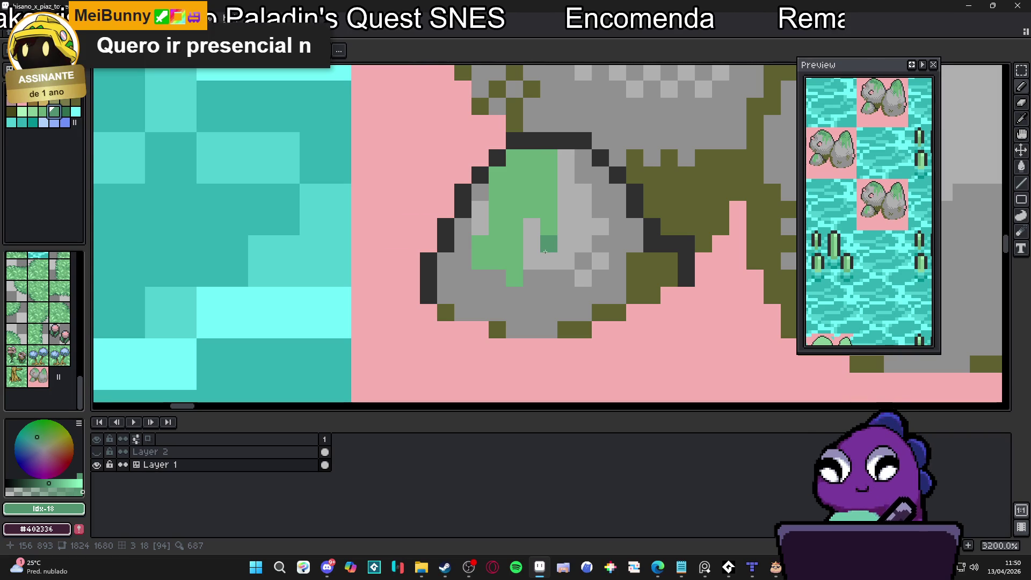
pyautogui.click(480, 261)
pyautogui.click(480, 244)
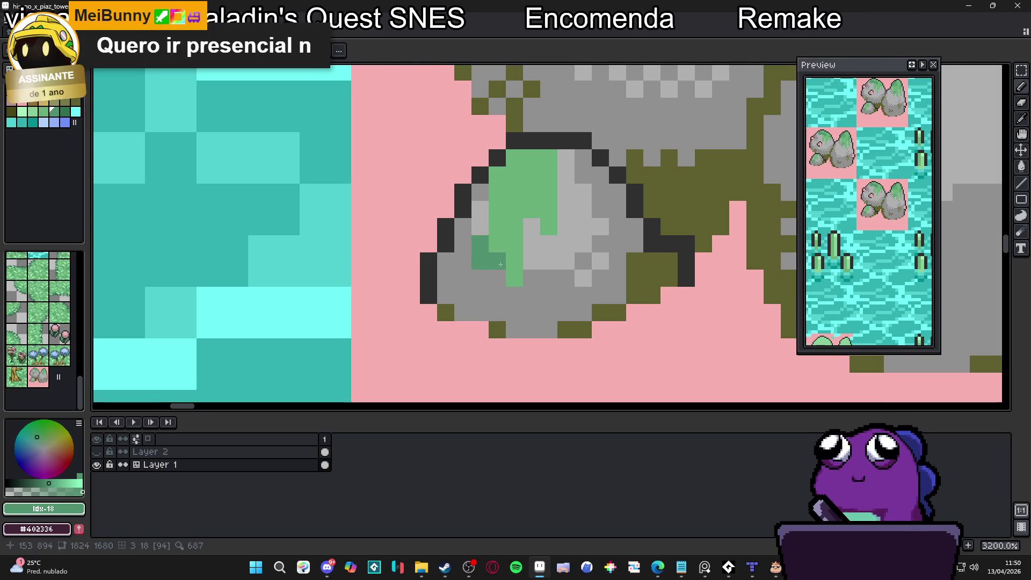
pyautogui.click(514, 262)
pyautogui.click(497, 244)
# Zoom out and pan across the rock tiles to review the shading
pyautogui.scroll(-1, 510, 222)
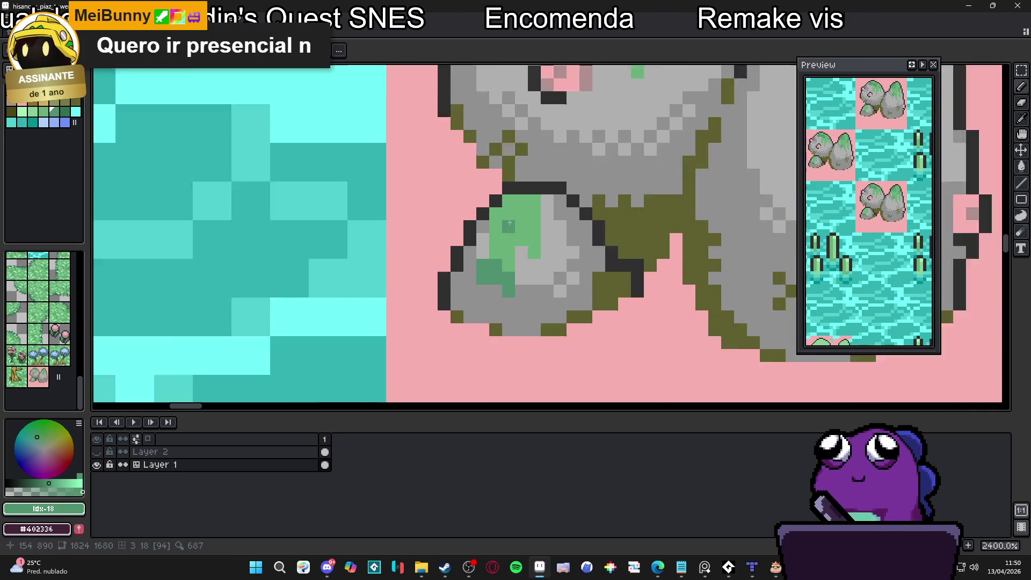
pyautogui.scroll(-4, 509, 222)
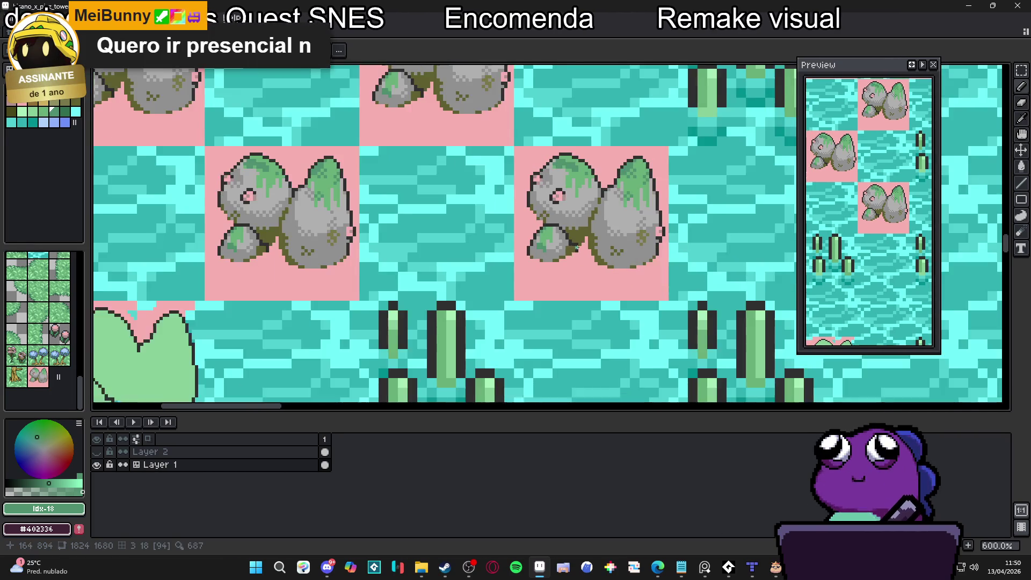
pyautogui.moveTo(577, 247); pyautogui.dragTo(535, 269)
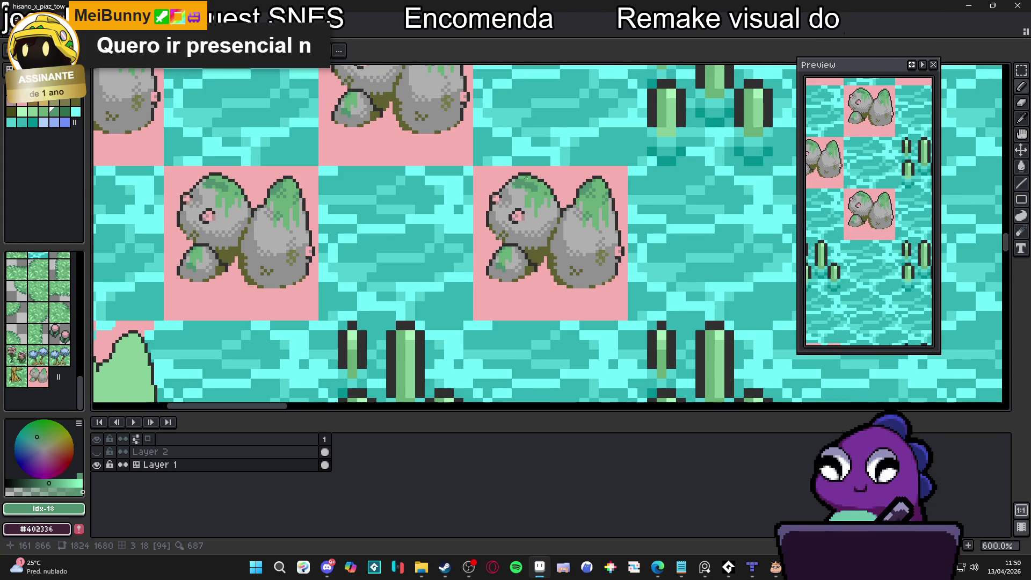
pyautogui.scroll(4, 544, 199)
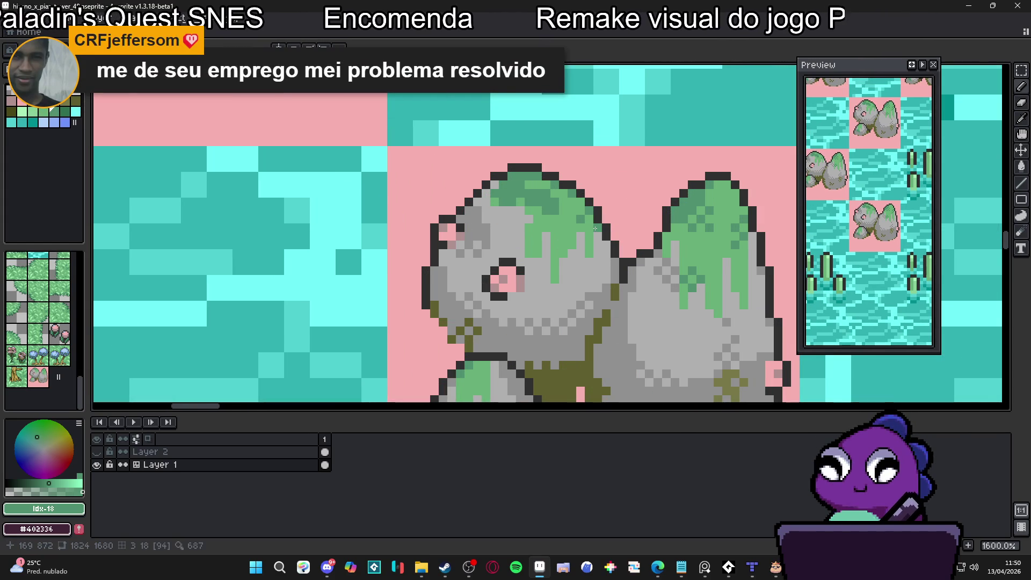
pyautogui.scroll(-4, 595, 230)
pyautogui.scroll(4, 628, 233)
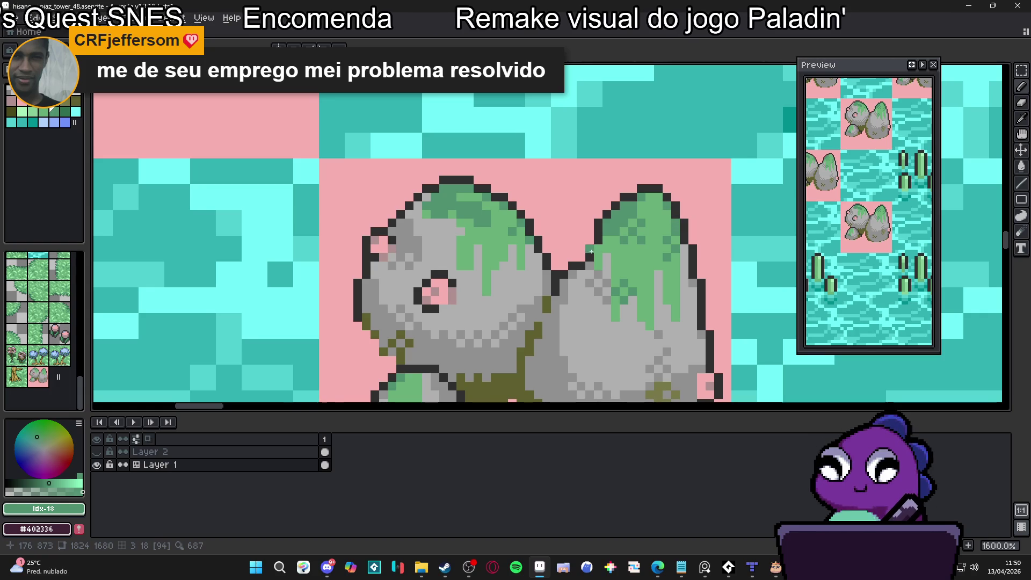
pyautogui.scroll(-4, 592, 251)
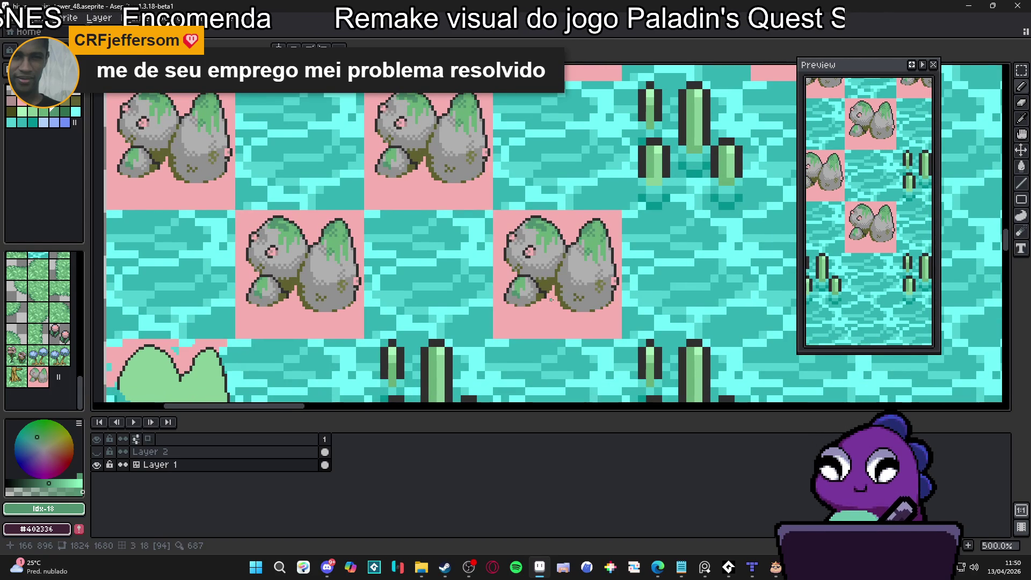
# Eyedrop the dark outline colour and other colours from the rock artwork
pyautogui.scroll(-3, 545, 299)
pyautogui.moveTo(583, 317); pyautogui.dragTo(549, 311)
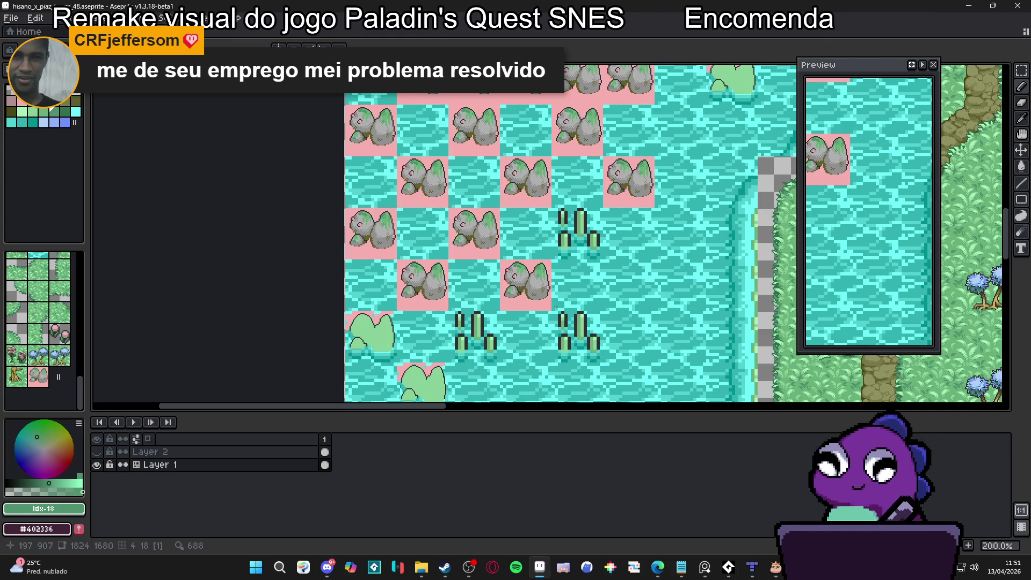
pyautogui.scroll(6, 537, 260)
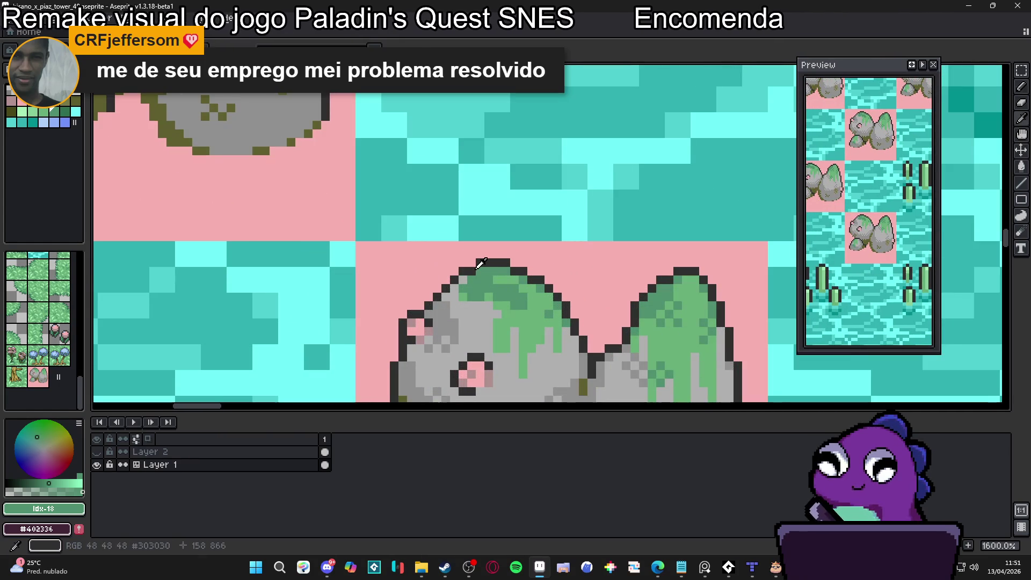
pyautogui.keyDown('alt'); pyautogui.click(472, 264); pyautogui.keyUp('alt')
pyautogui.keyDown('alt'); pyautogui.click(499, 279); pyautogui.keyUp('alt')
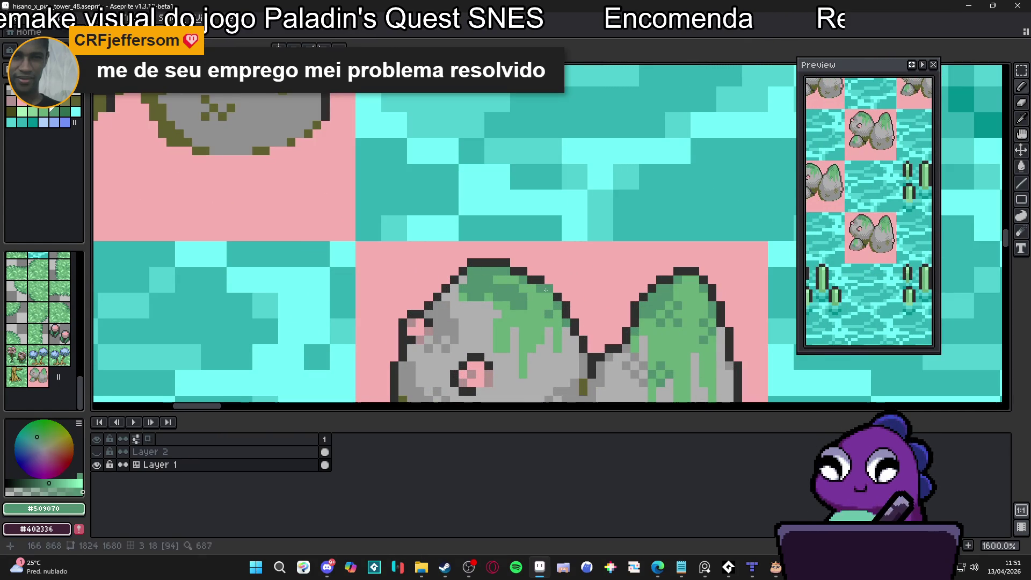
pyautogui.keyDown('alt'); pyautogui.click(569, 329); pyautogui.keyUp('alt')
# Choose the deeper green palette swatch Idx-19 for the moss shading
pyautogui.scroll(-6, 569, 329)
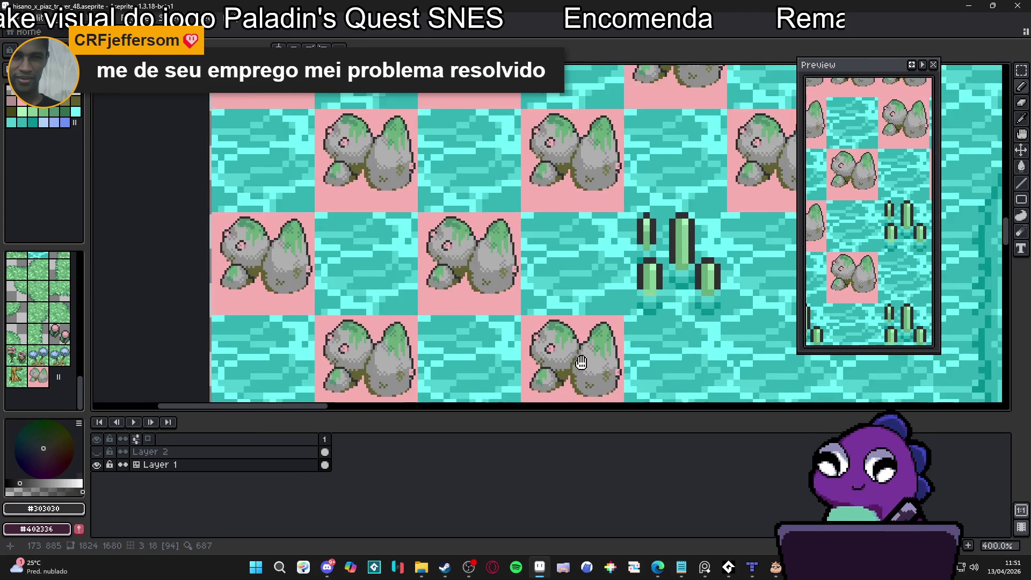
pyautogui.scroll(5, 561, 307)
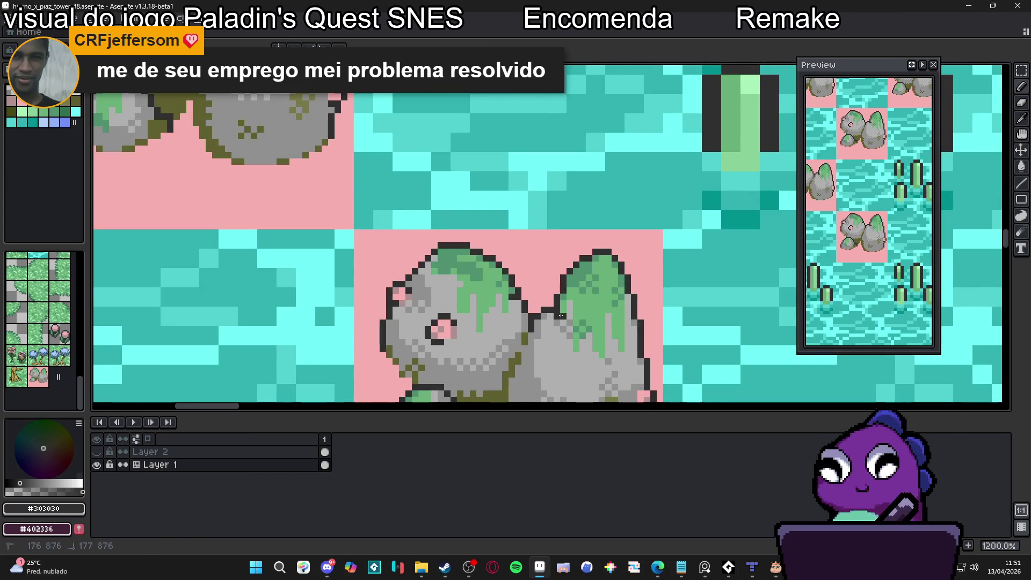
pyautogui.scroll(-3, 630, 305)
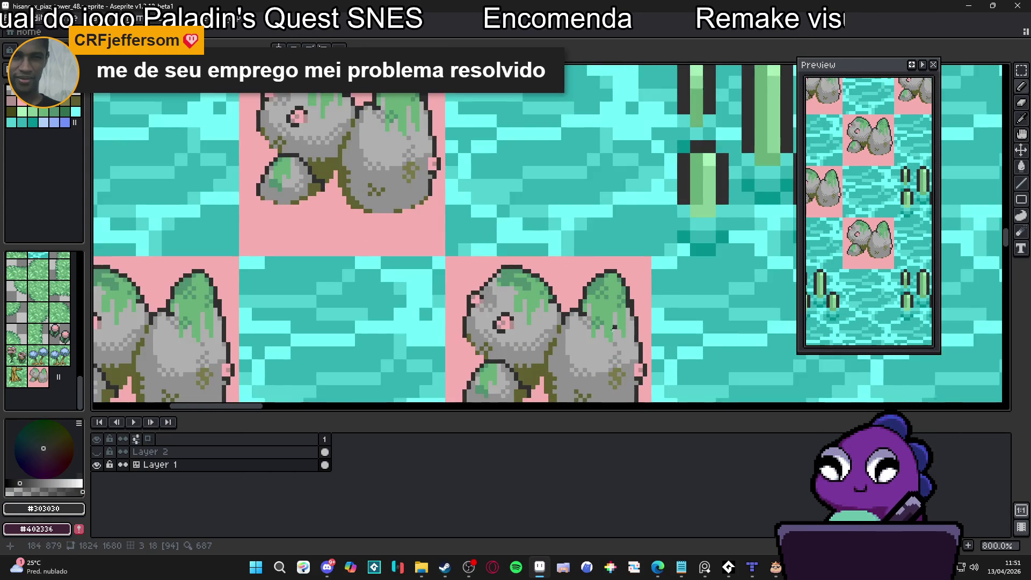
pyautogui.scroll(4, 584, 277)
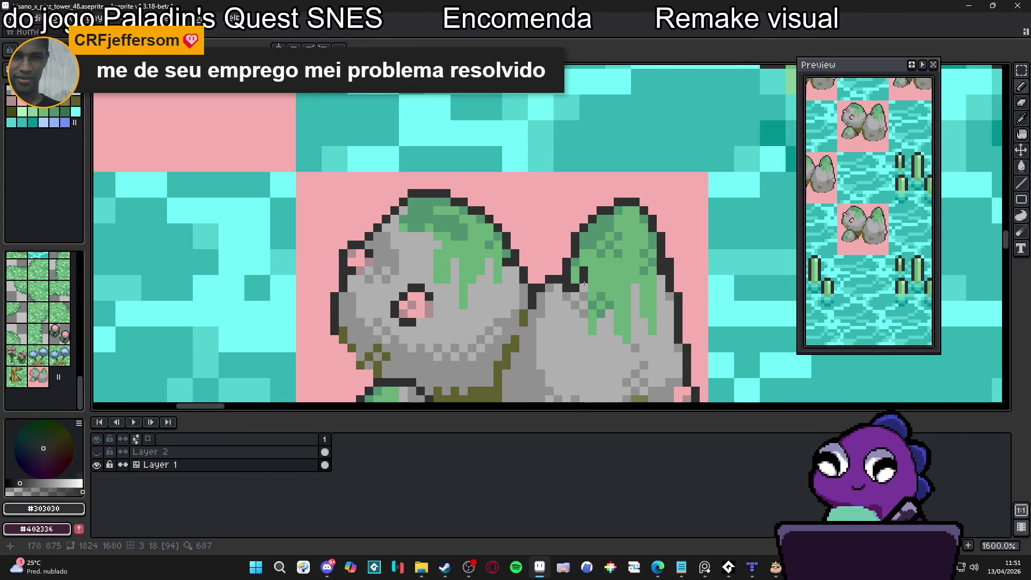
pyautogui.click(64, 111)
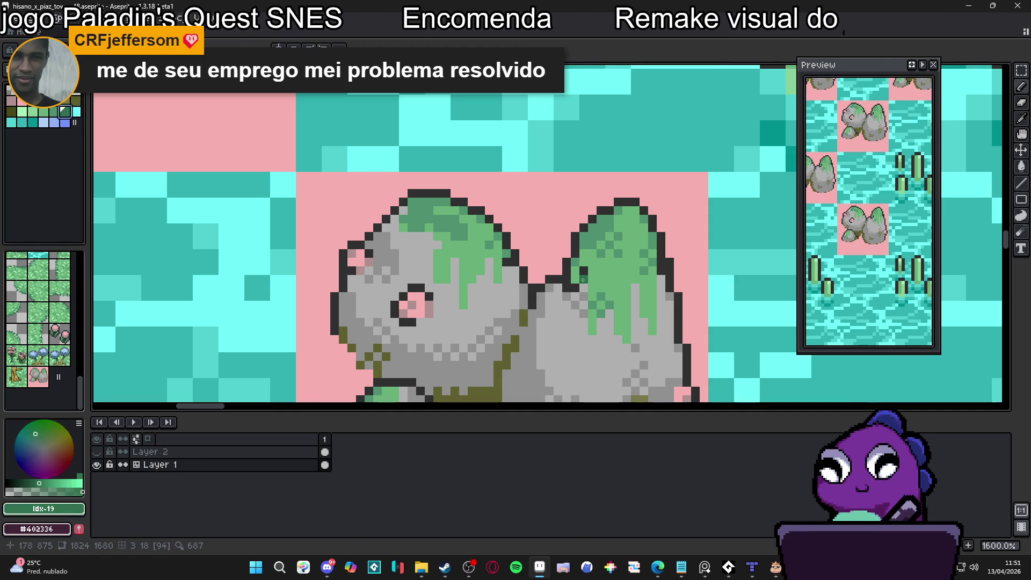
# Pencil four dark-green shading pixels onto the small rock's moss patch
pyautogui.scroll(-2, 587, 298)
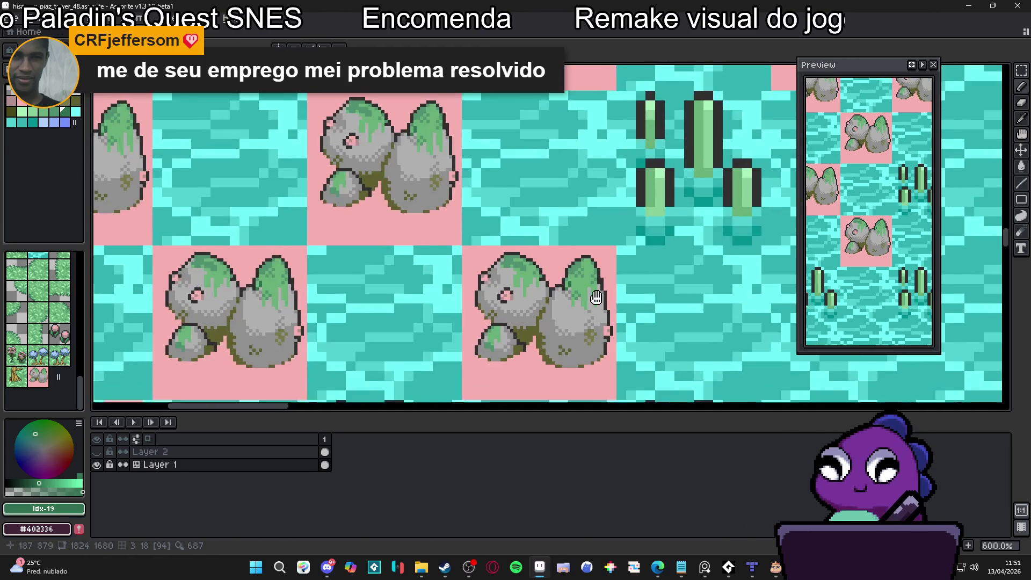
pyautogui.scroll(1, 587, 290)
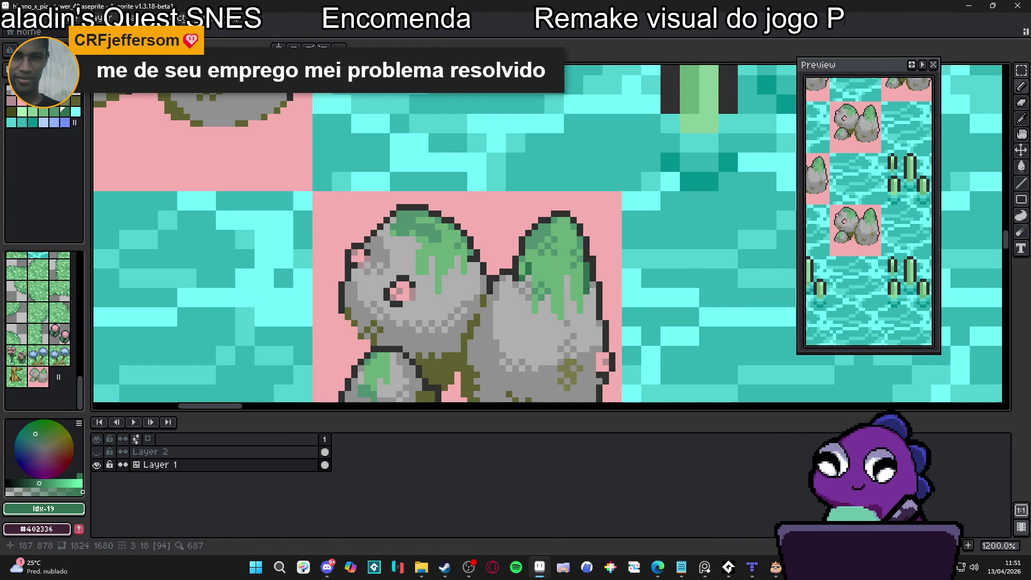
pyautogui.scroll(-3, 588, 288)
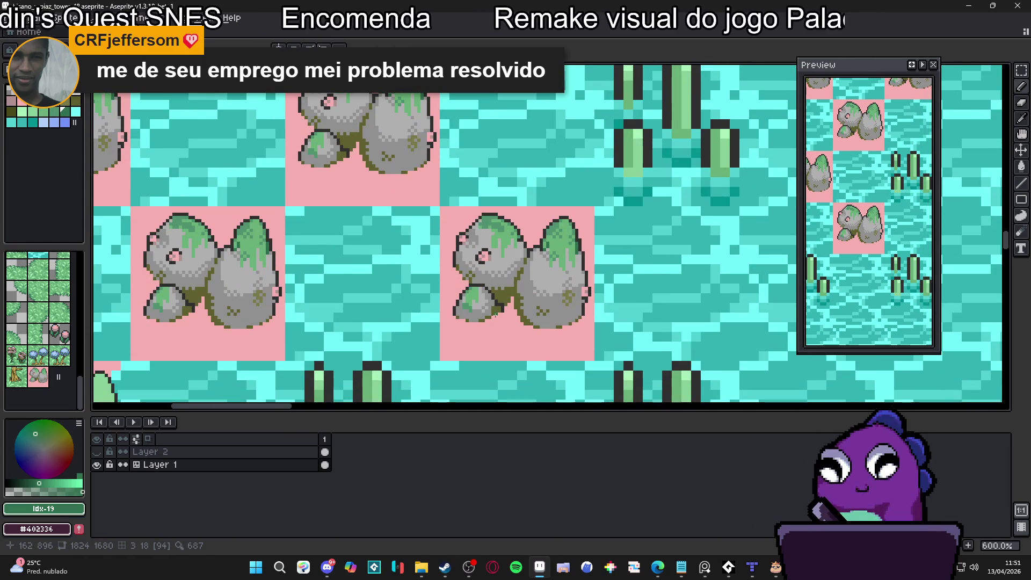
pyautogui.scroll(6, 495, 314)
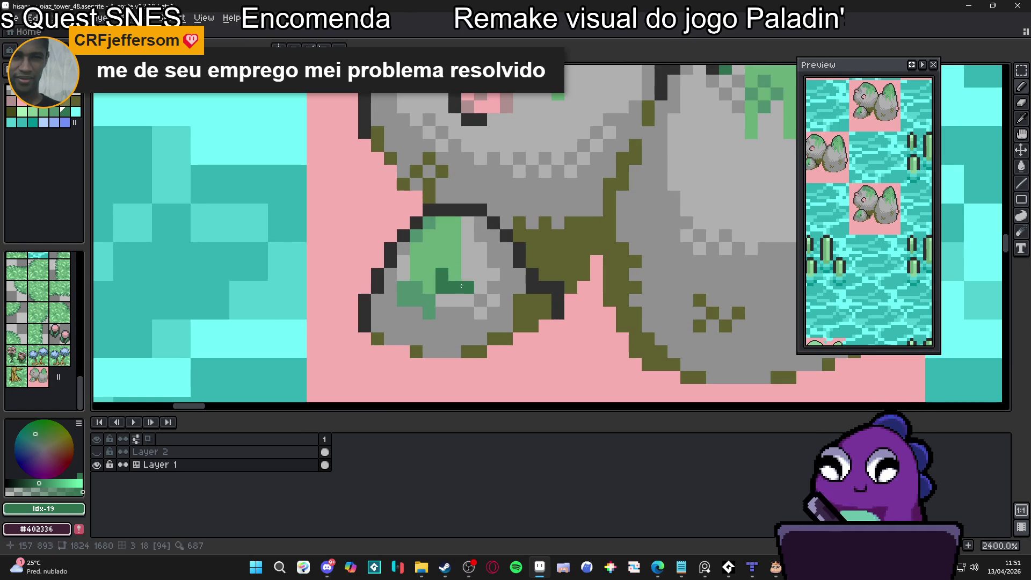
pyautogui.click(467, 273)
pyautogui.click(467, 261)
pyautogui.click(441, 312)
pyautogui.click(441, 300)
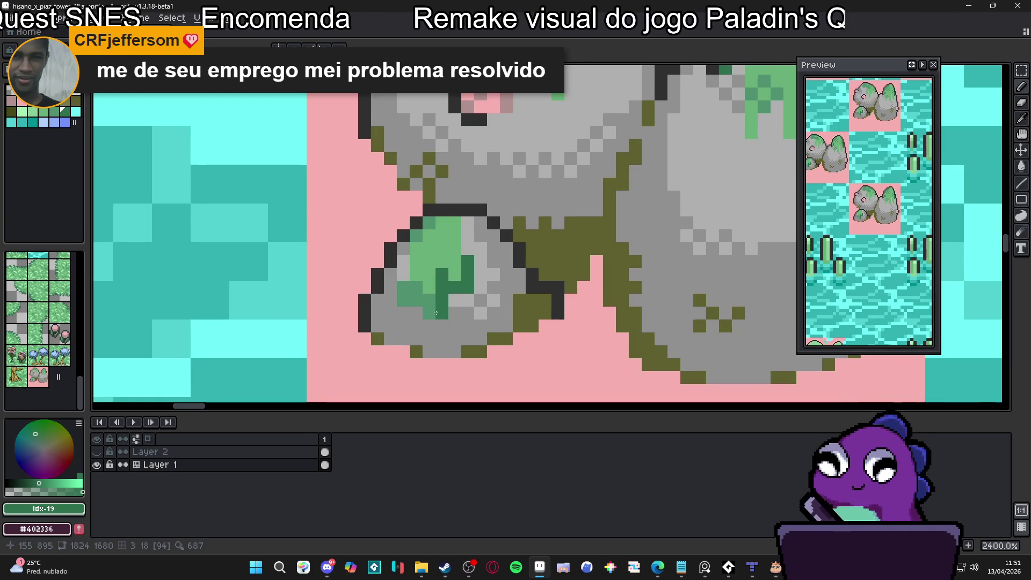
# Zoom out to 100% to view the whole island map
pyautogui.scroll(-8, 436, 312)
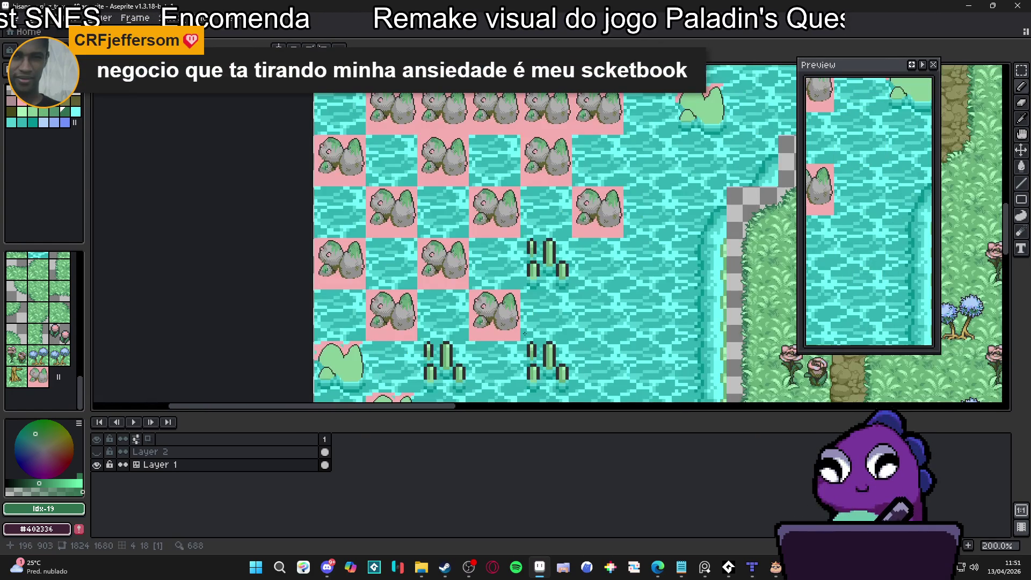
pyautogui.scroll(-1, 524, 333)
pyautogui.scroll(1, 511, 308)
pyautogui.scroll(-1, 510, 308)
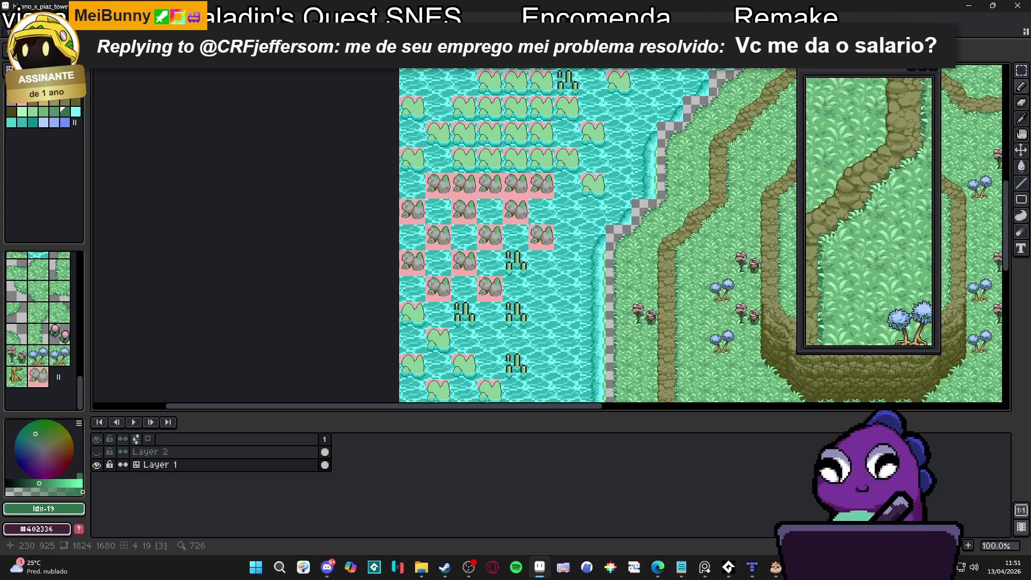
pyautogui.scroll(3, 460, 237)
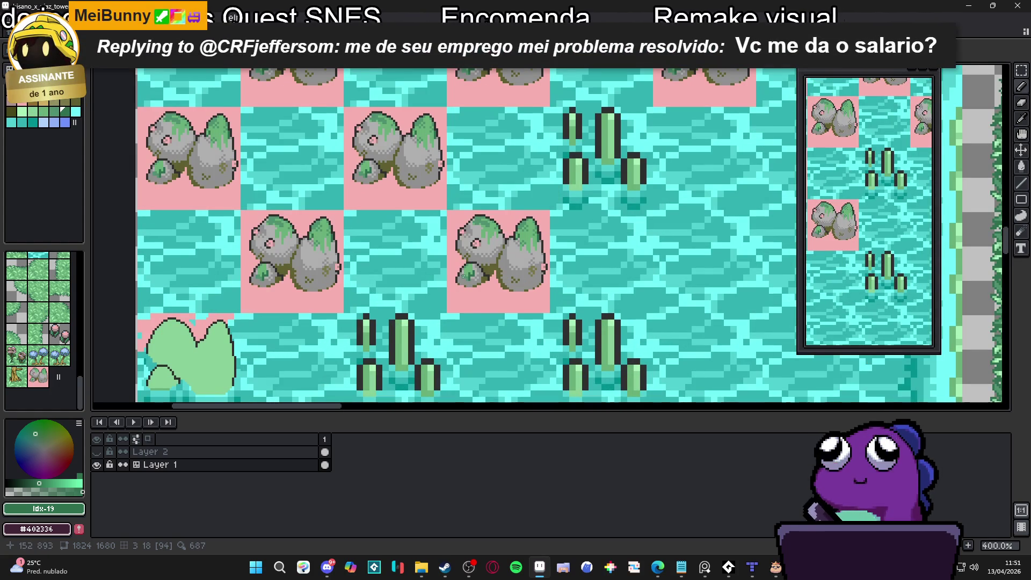
pyautogui.scroll(-2, 463, 275)
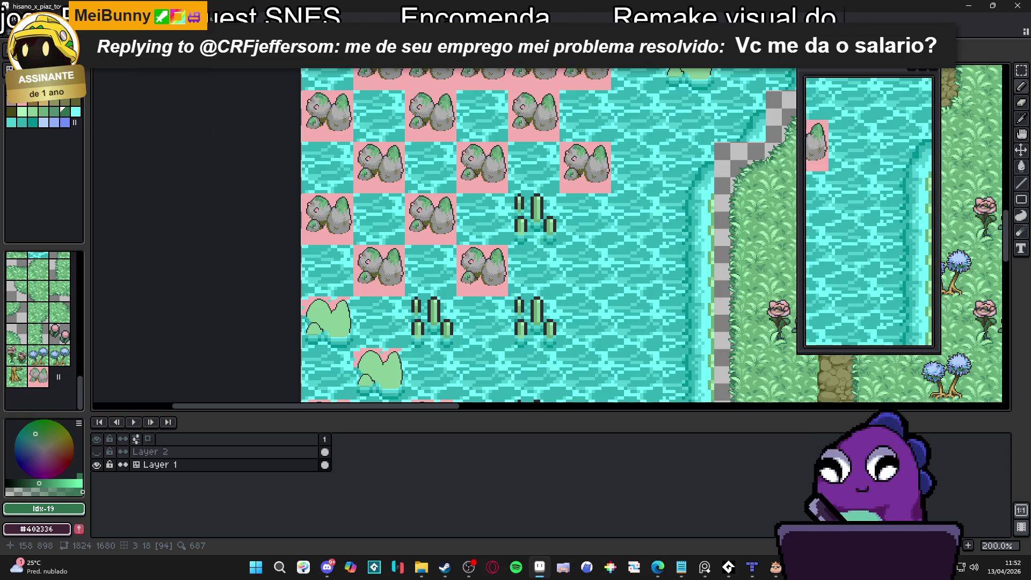
pyautogui.scroll(-2, 475, 280)
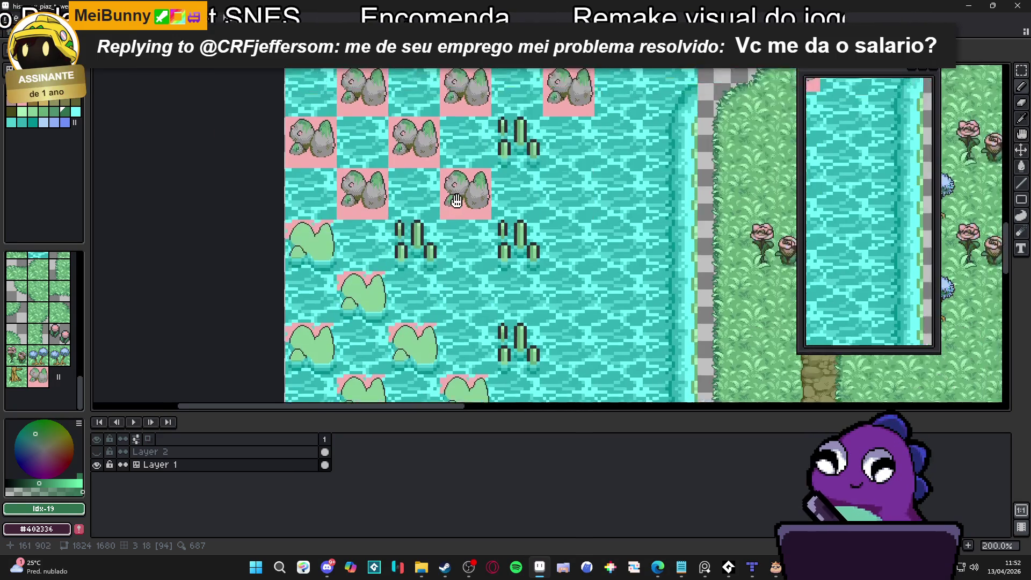
pyautogui.scroll(4, 482, 200)
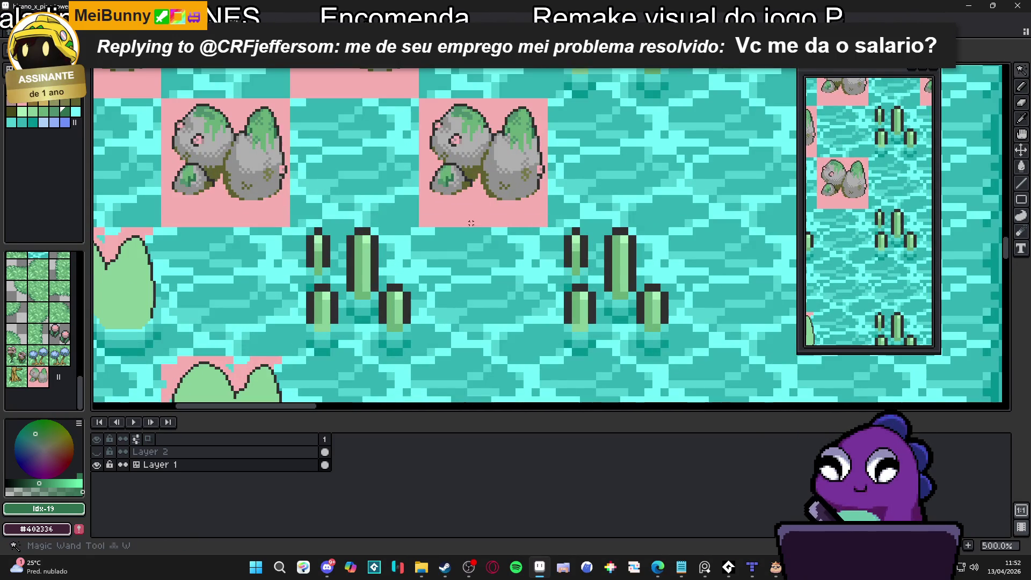
# Bucket-fill the pink rock-tile backgrounds with red, then delete them to transparency
pyautogui.moveTo(472, 225); pyautogui.dragTo(474, 277)
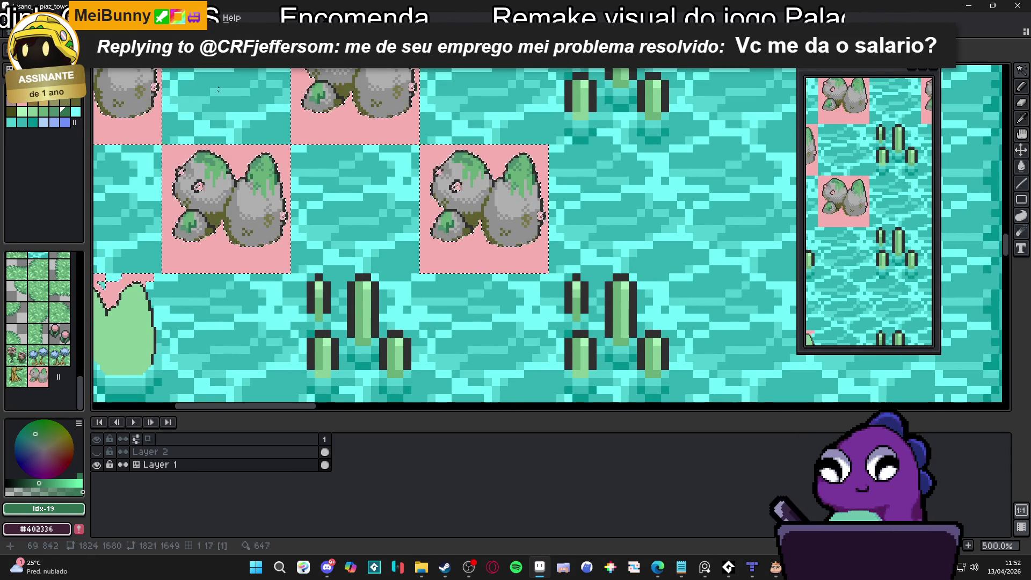
pyautogui.hotkey('ctrl', 'd')
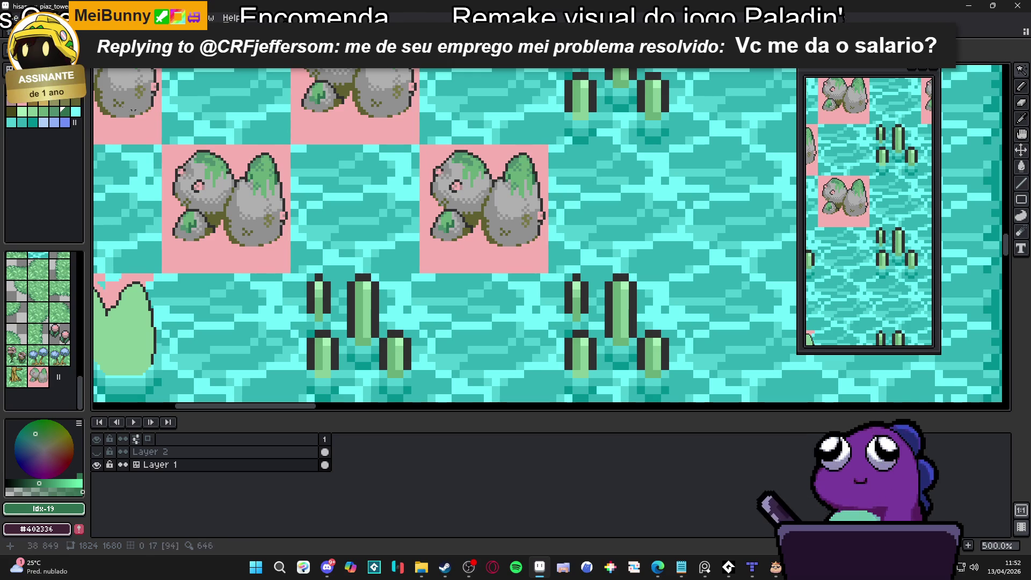
pyautogui.press('g')
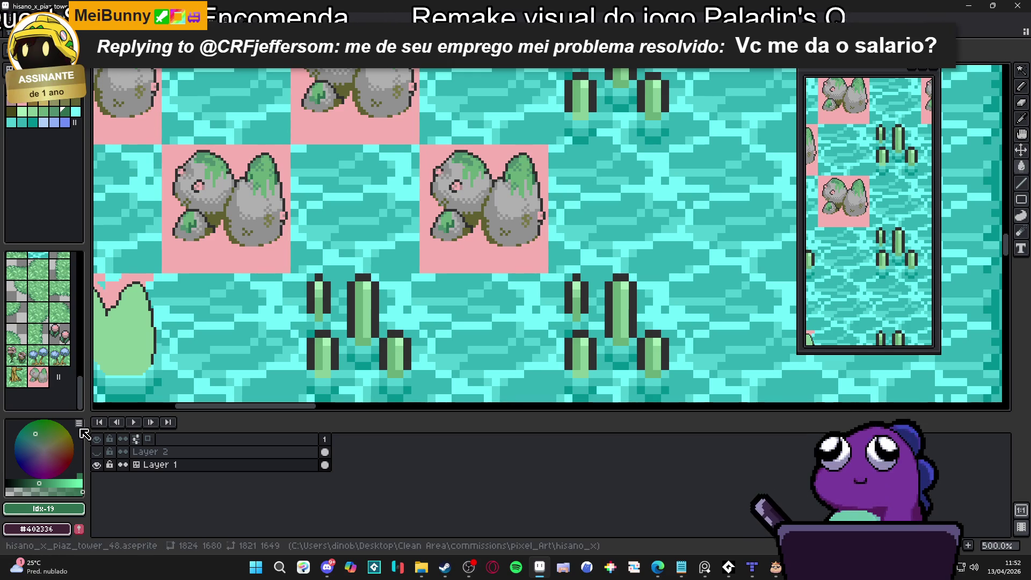
pyautogui.click(71, 455)
pyautogui.click(501, 237)
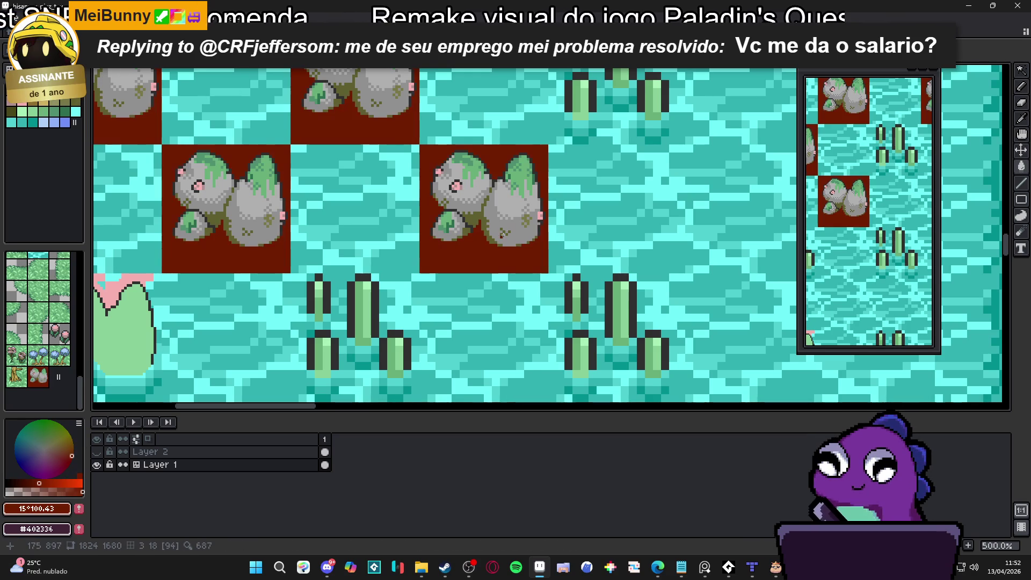
pyautogui.hotkey('ctrl', 'z')
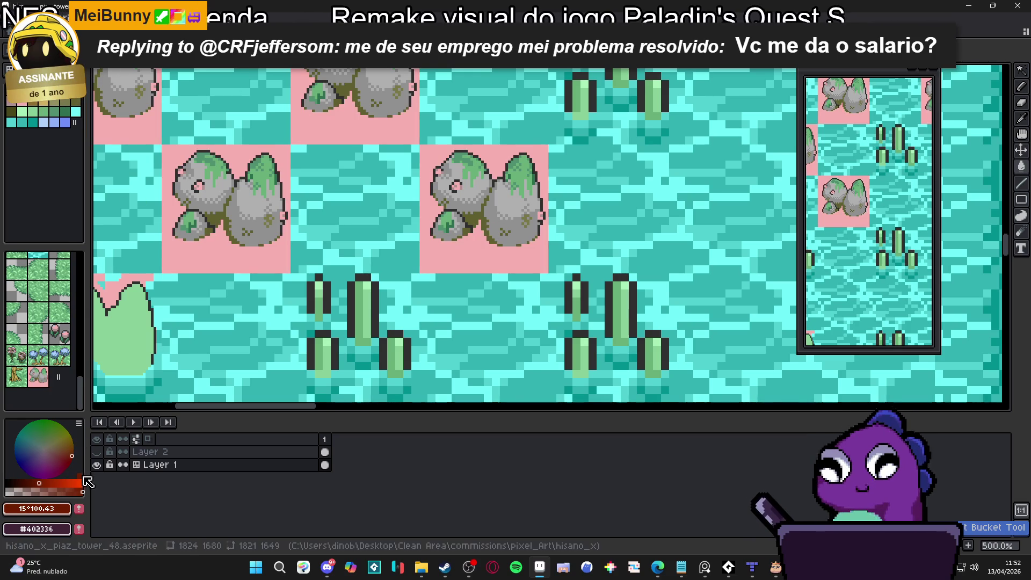
pyautogui.click(82, 480)
pyautogui.click(473, 258)
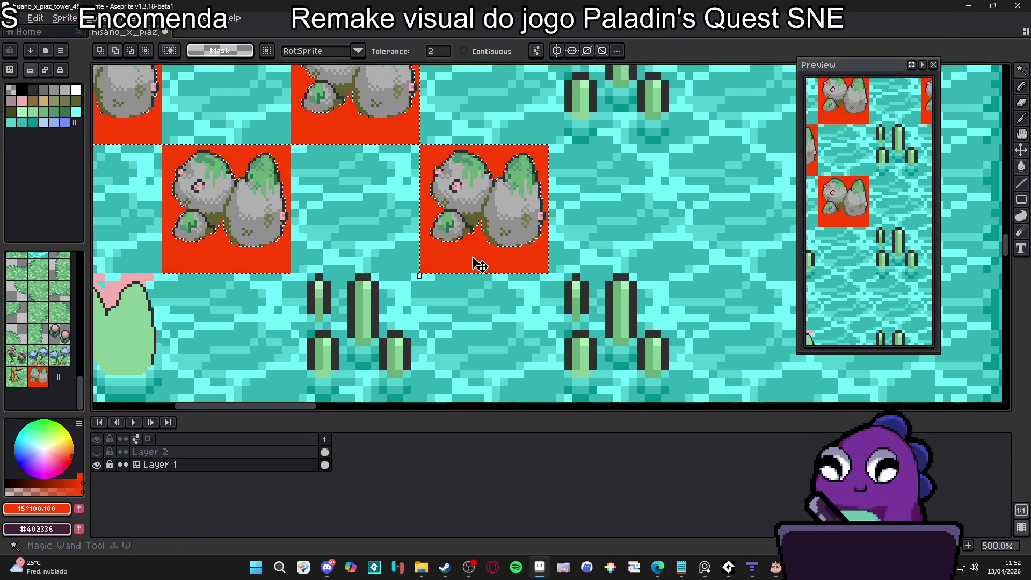
pyautogui.press('Delete')
# Remove the water fill from the empty tiles, keeping it under reed tiles
pyautogui.scroll(-2, 481, 271)
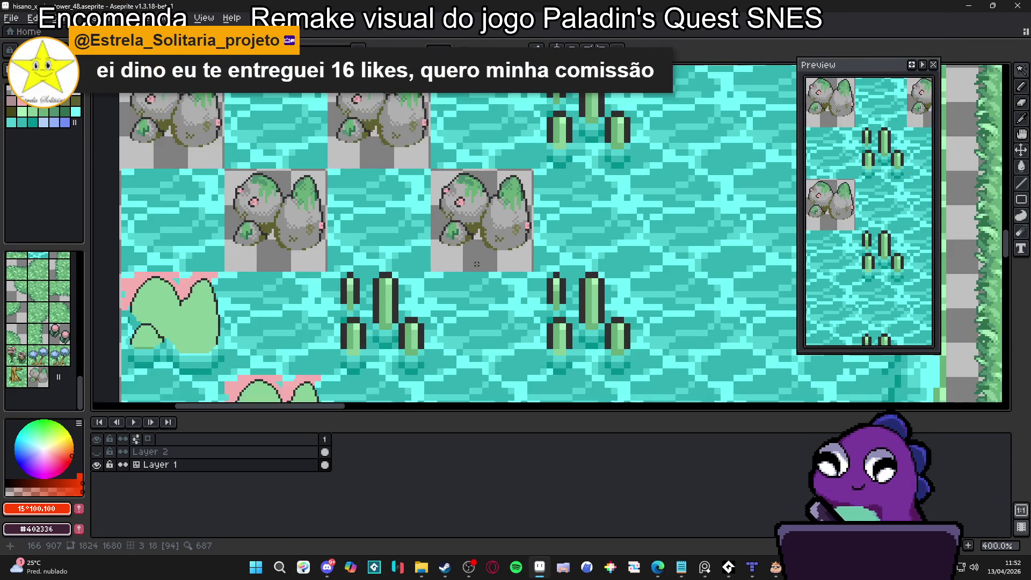
pyautogui.scroll(-1, 478, 266)
pyautogui.scroll(3, 474, 278)
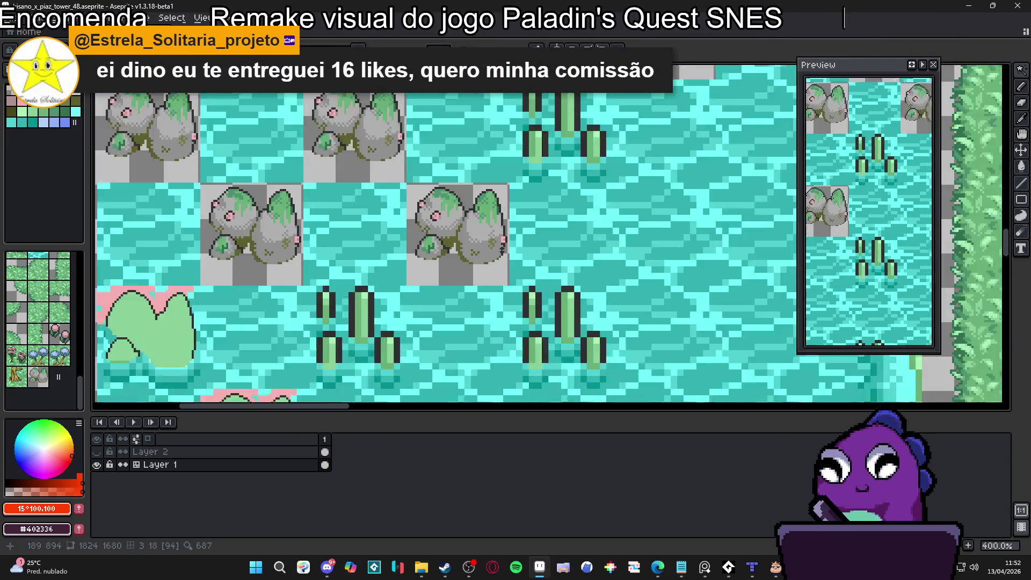
pyautogui.scroll(-3, 504, 279)
pyautogui.moveTo(511, 282); pyautogui.dragTo(450, 244)
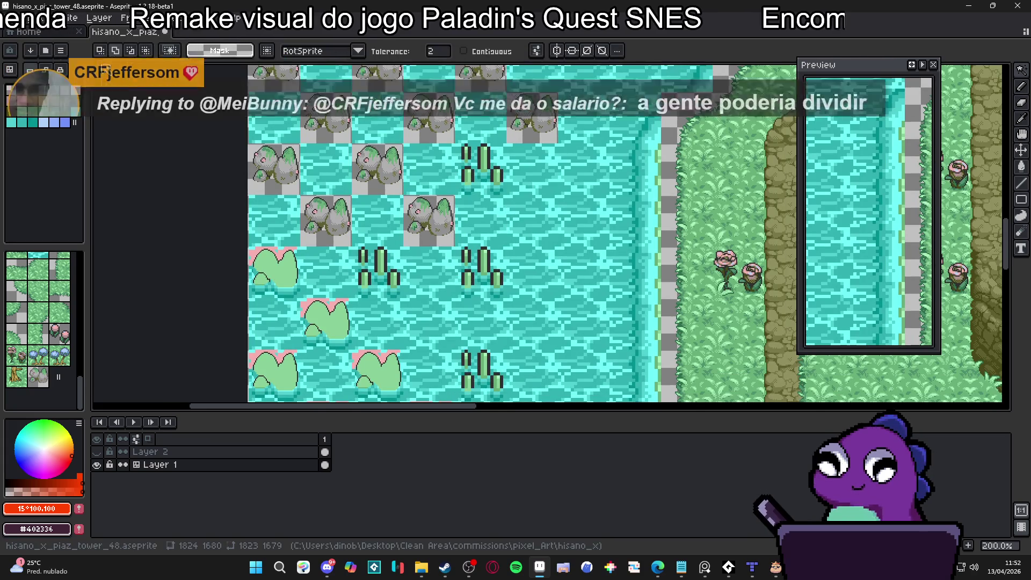
pyautogui.press('m')
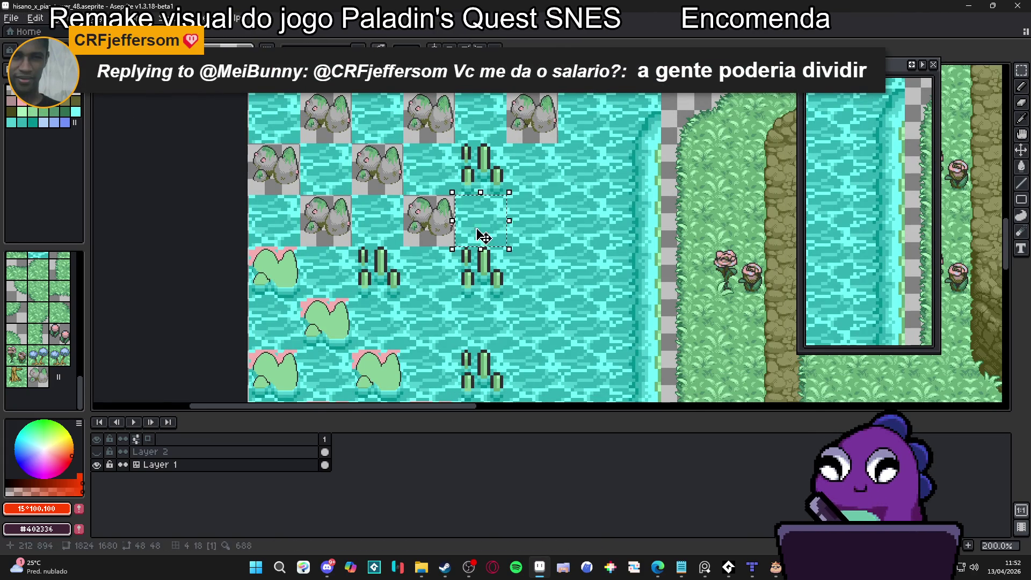
pyautogui.hotkey('ctrl', 'z')
pyautogui.scroll(-2, 506, 243)
# Save the tileset file
pyautogui.scroll(2, 508, 242)
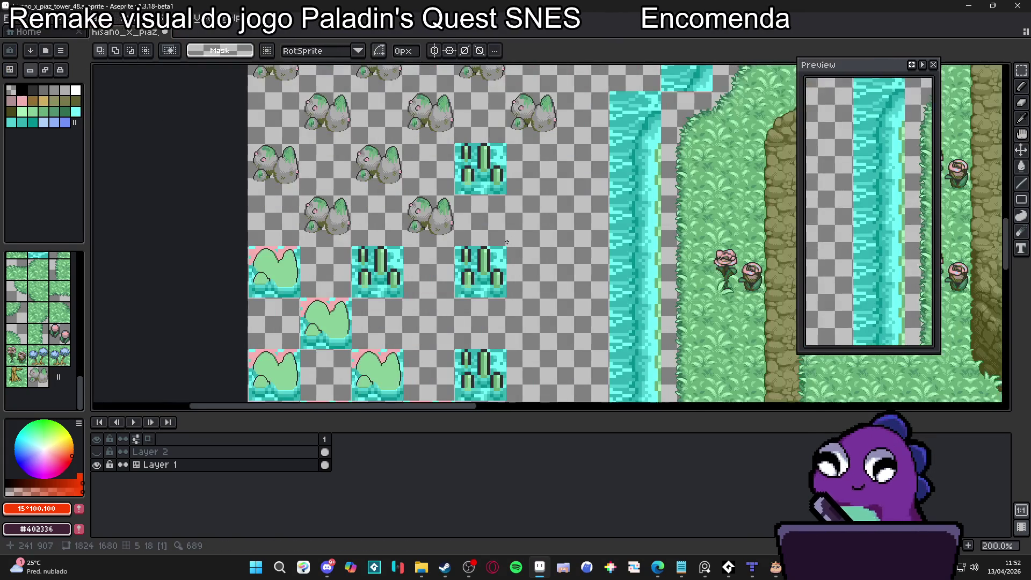
pyautogui.scroll(-1, 511, 242)
pyautogui.moveTo(511, 241); pyautogui.dragTo(407, 203)
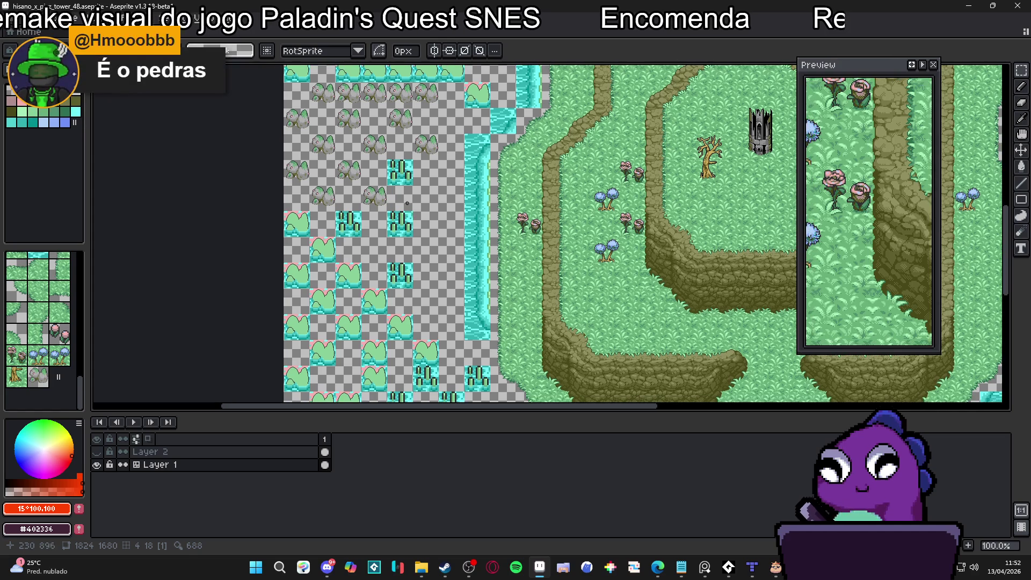
pyautogui.scroll(4, 378, 221)
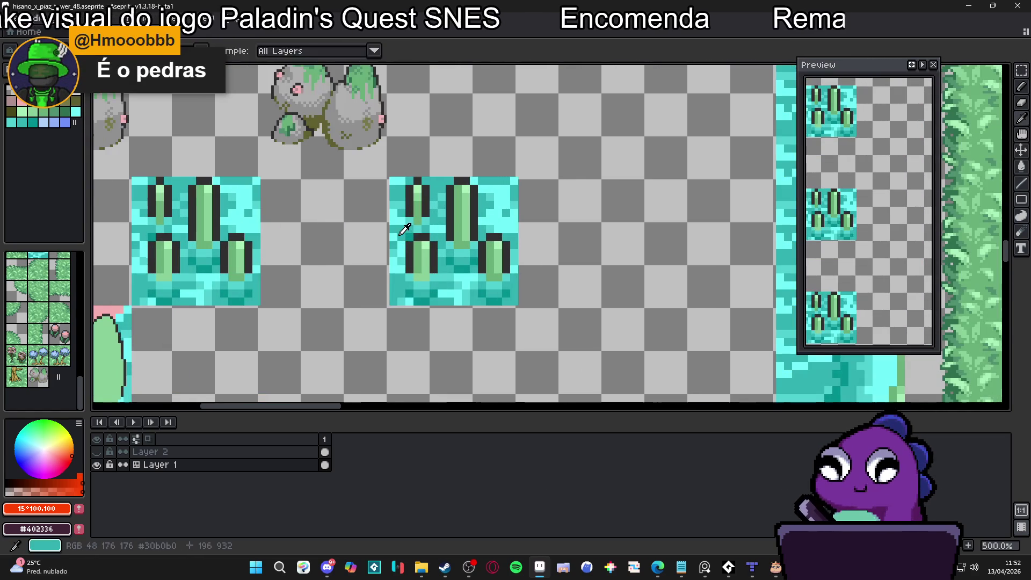
pyautogui.hotkey('ctrl', 's')
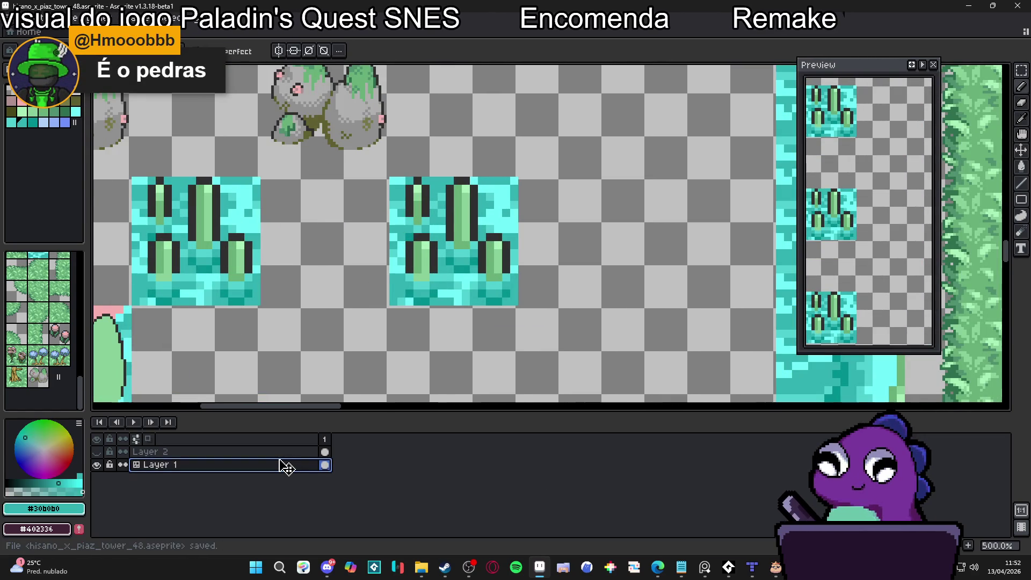
# Add a new Layer 3 and move it beneath Layer 1
pyautogui.hotkey('shift', 'n')
pyautogui.click(285, 465)
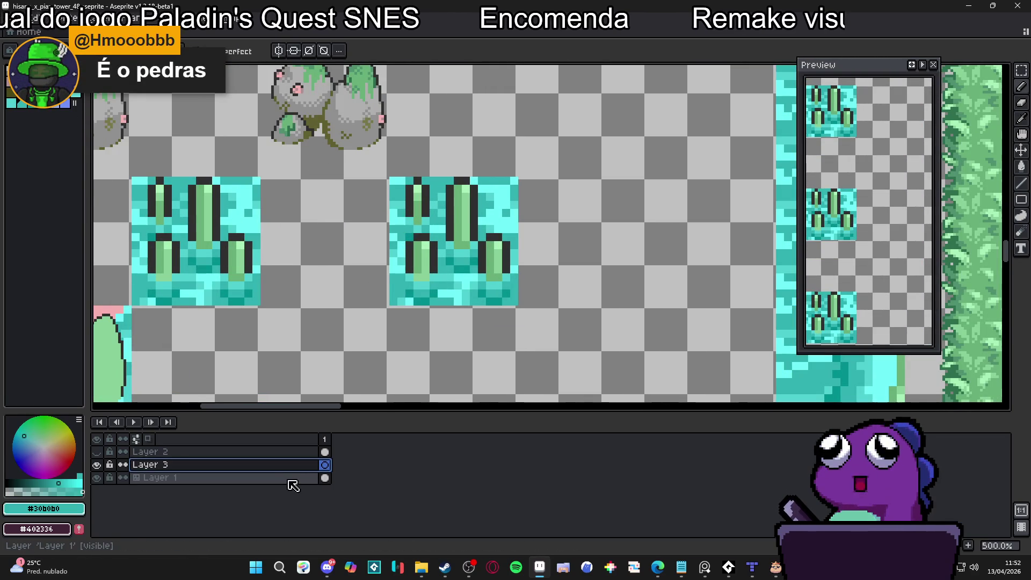
pyautogui.moveTo(296, 478); pyautogui.dragTo(294, 506)
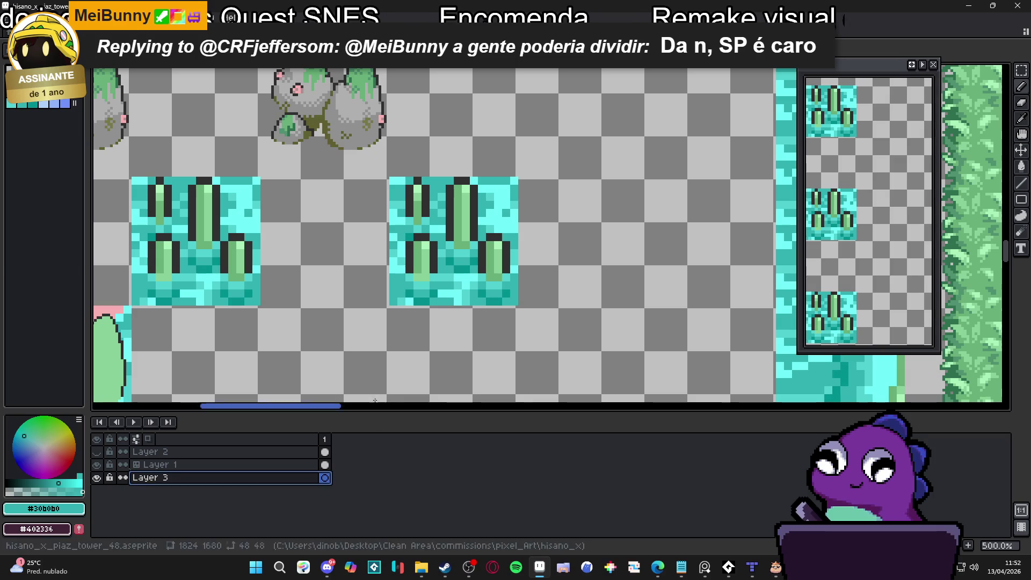
# Fill Layer 3 with solid teal using the Paint Bucket
pyautogui.press('g')
pyautogui.click(343, 331)
pyautogui.scroll(-3, 343, 332)
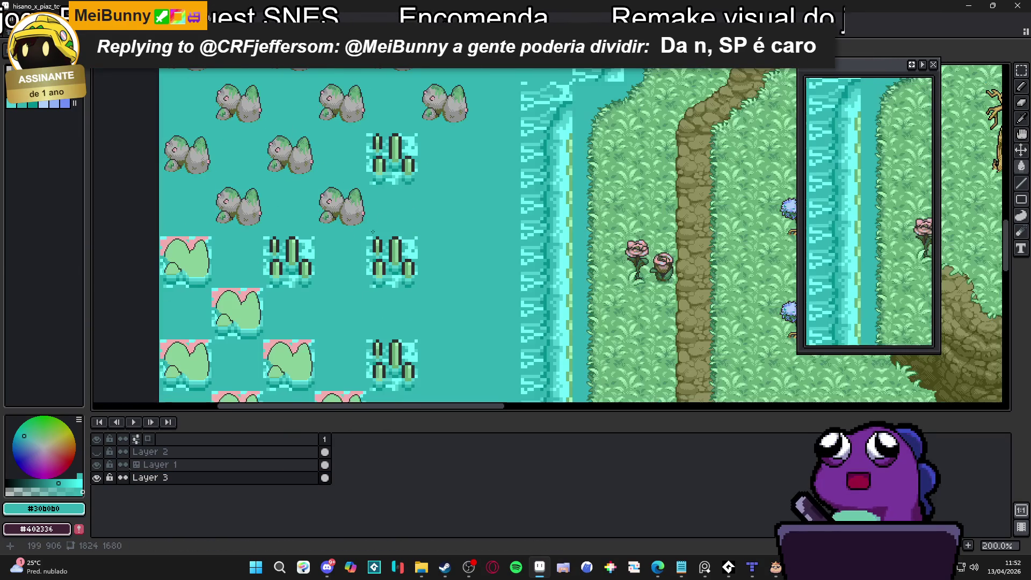
pyautogui.scroll(-1, 412, 222)
# Zoom in and out across the map to review the teal water around the island
pyautogui.scroll(1, 414, 223)
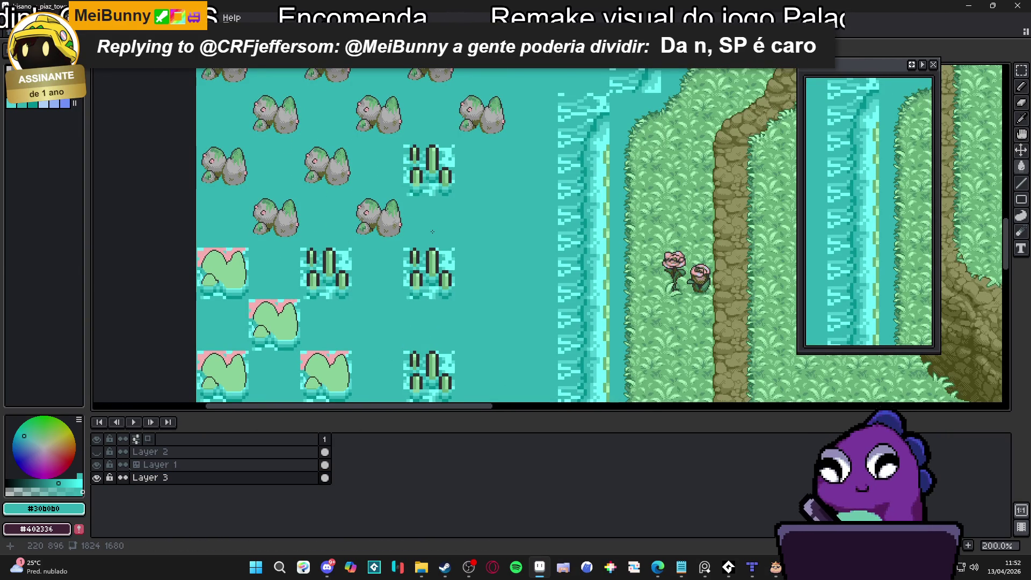
pyautogui.scroll(-1, 433, 232)
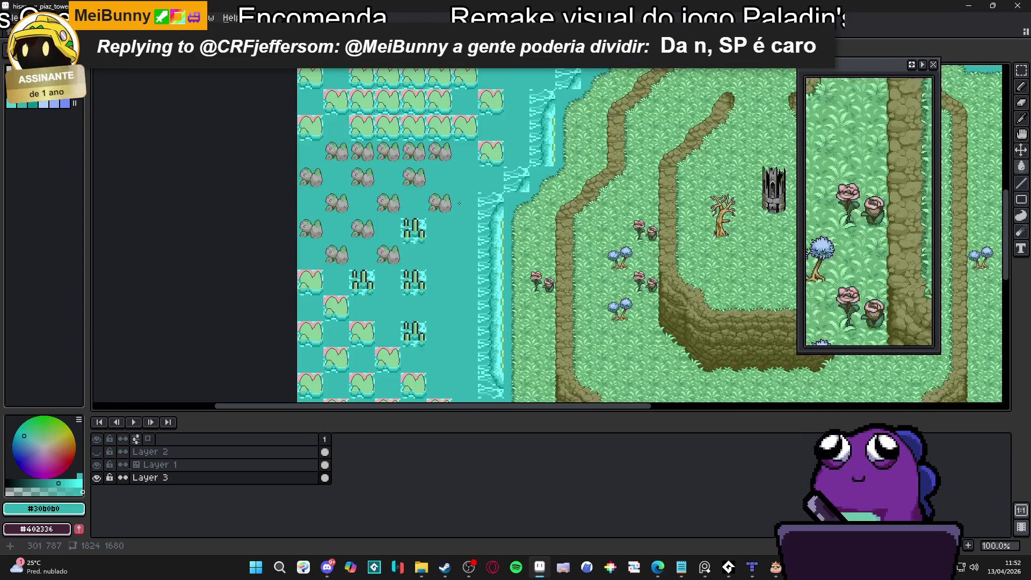
pyautogui.scroll(1, 459, 203)
pyautogui.scroll(-1, 516, 226)
pyautogui.scroll(1, 537, 258)
pyautogui.scroll(-1, 557, 283)
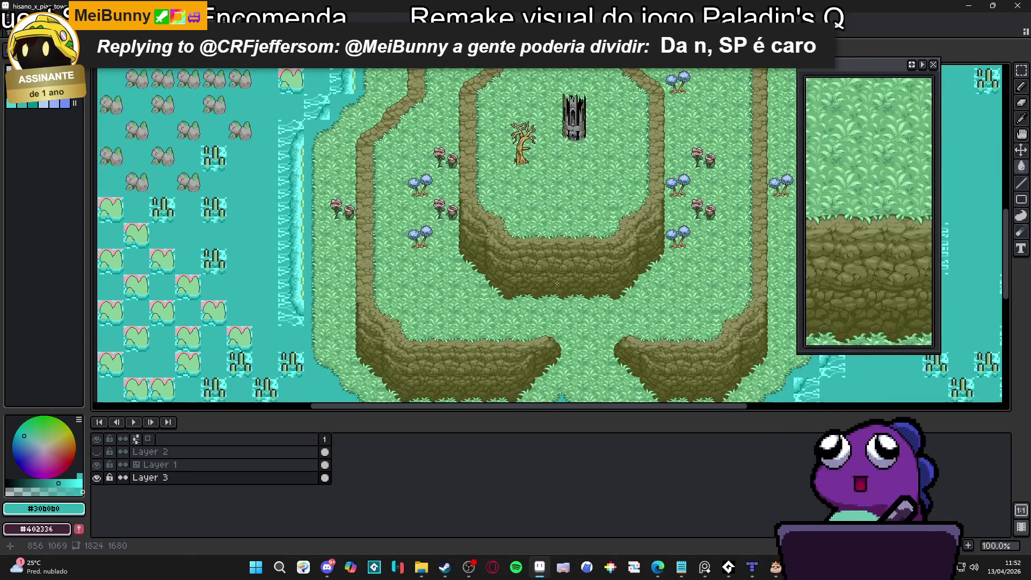
pyautogui.scroll(-1, 473, 299)
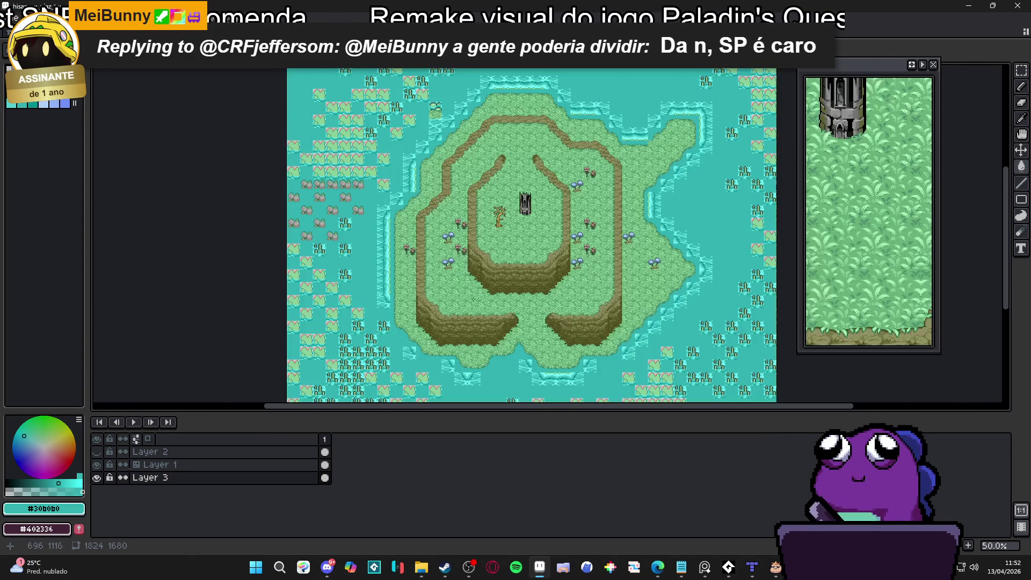
pyautogui.scroll(1, 495, 280)
pyautogui.scroll(-1, 499, 263)
pyautogui.scroll(1, 504, 241)
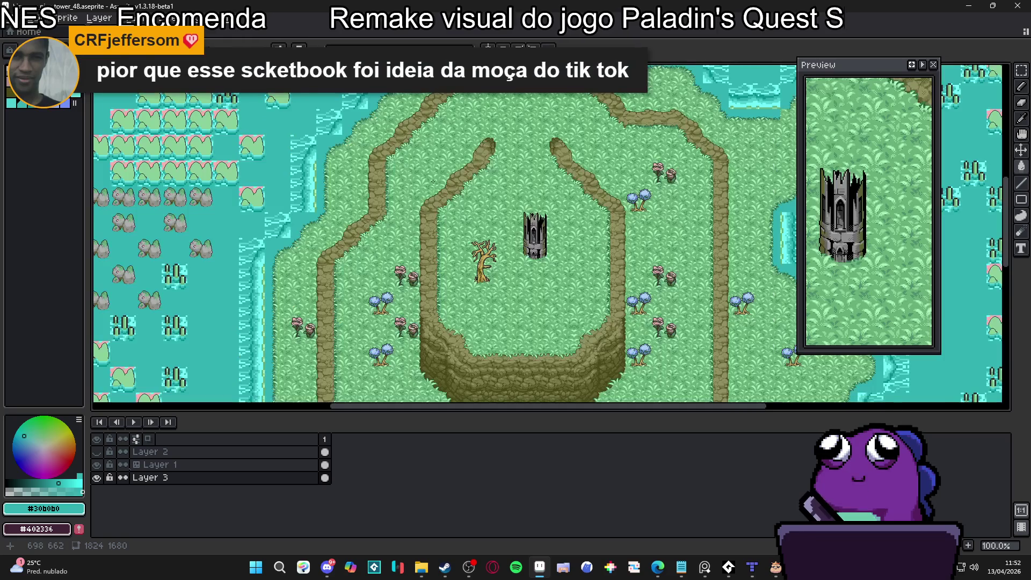
pyautogui.scroll(-1, 508, 216)
pyautogui.scroll(1, 508, 217)
pyautogui.scroll(-1, 483, 230)
pyautogui.scroll(1, 537, 161)
pyautogui.scroll(-1, 531, 188)
pyautogui.scroll(1, 381, 189)
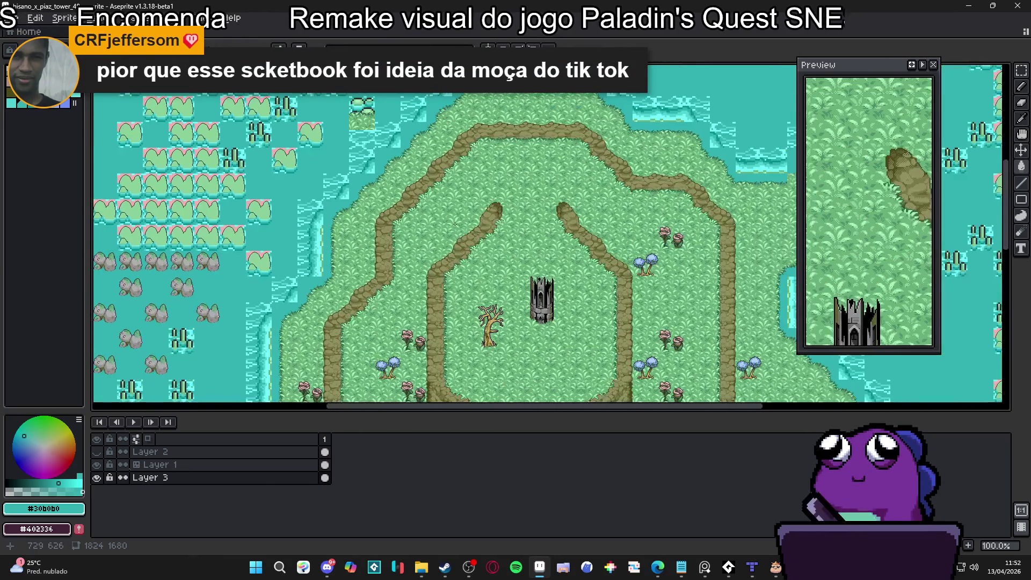
pyautogui.scroll(-1, 365, 192)
pyautogui.scroll(1, 483, 226)
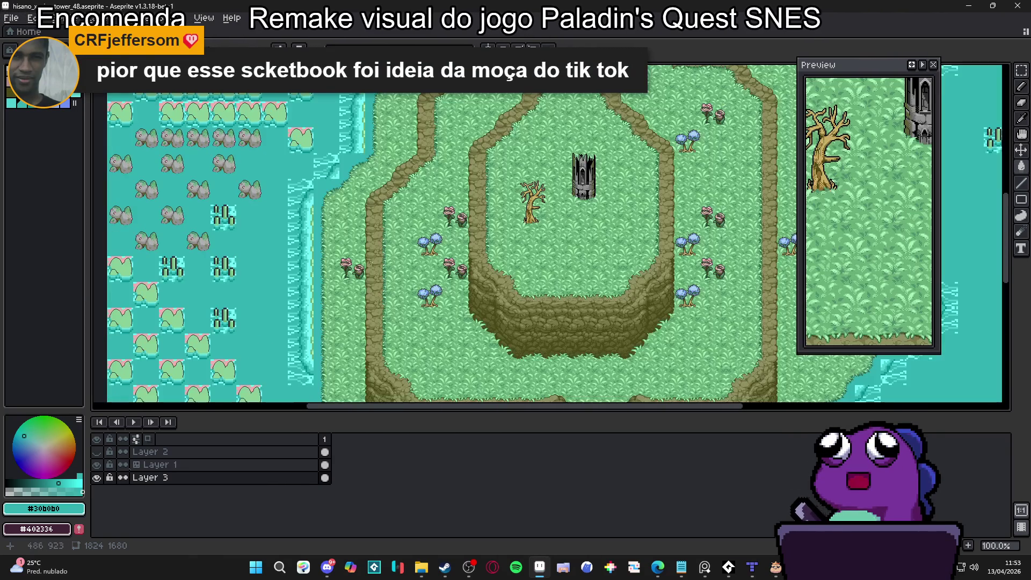
pyautogui.scroll(-1, 493, 249)
pyautogui.scroll(1, 472, 228)
pyautogui.scroll(1, 441, 199)
pyautogui.scroll(1, 400, 159)
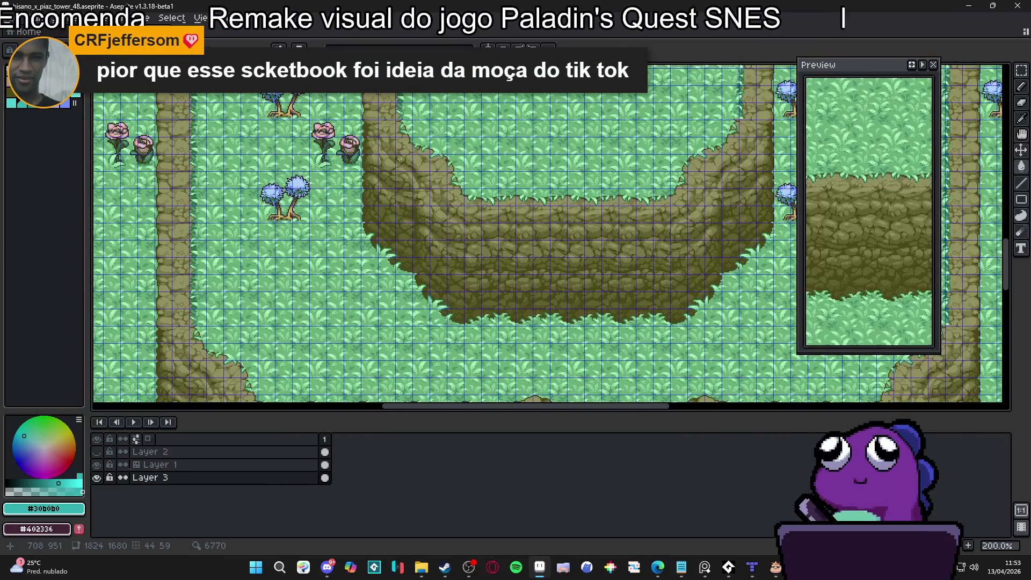
pyautogui.scroll(-2, 390, 170)
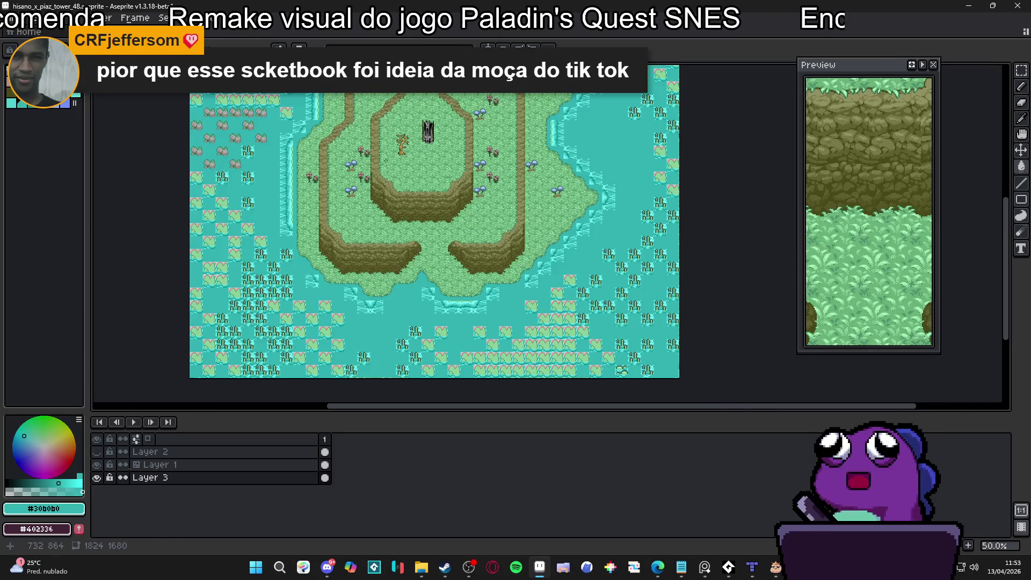
pyautogui.scroll(1, 385, 160)
pyautogui.scroll(-1, 400, 225)
pyautogui.scroll(2, 279, 210)
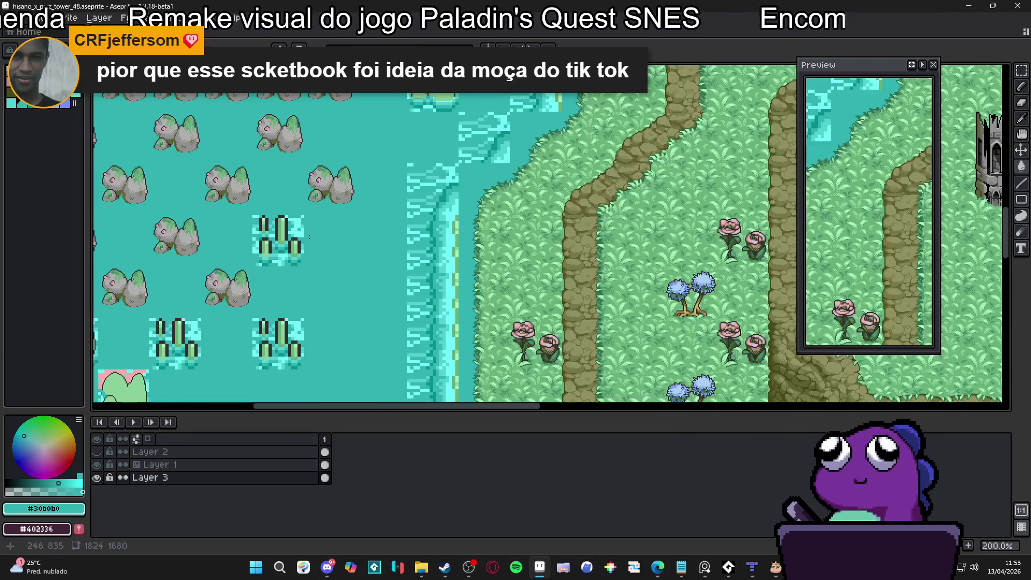
pyautogui.scroll(-1, 315, 229)
pyautogui.scroll(1, 382, 220)
pyautogui.scroll(-1, 381, 220)
pyautogui.scroll(1, 396, 237)
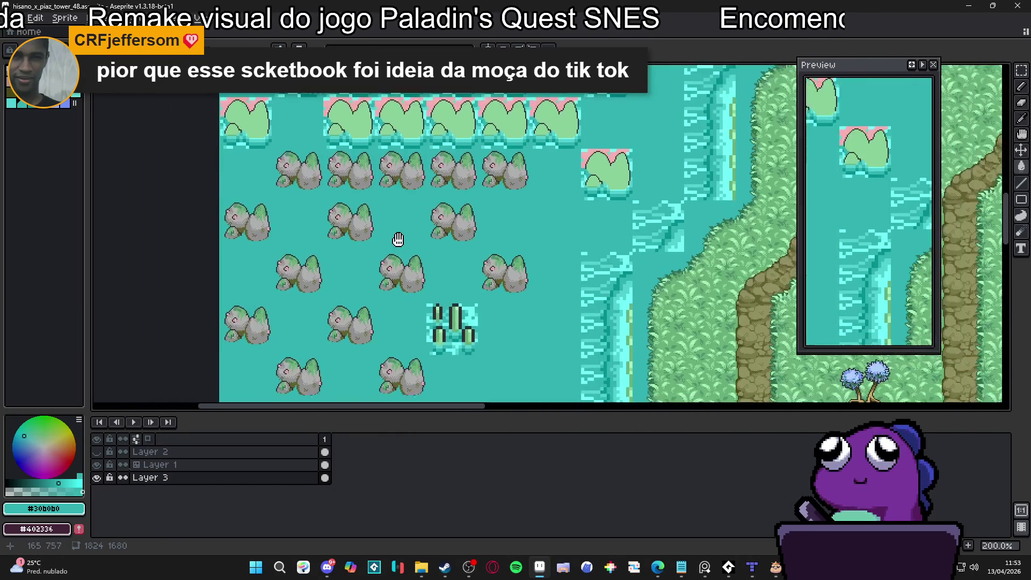
pyautogui.scroll(-1, 395, 236)
pyautogui.scroll(1, 424, 229)
pyautogui.scroll(-1, 429, 226)
pyautogui.scroll(-1, 446, 236)
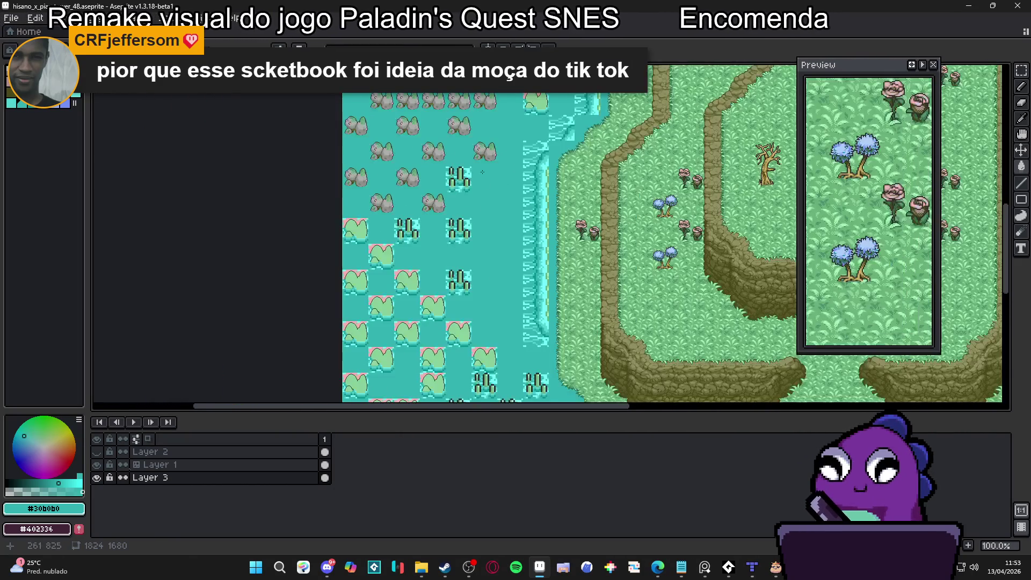
pyautogui.scroll(1, 459, 248)
# Bring the water beside the island into view and make Layer 1 the active layer
pyautogui.scroll(1, 437, 266)
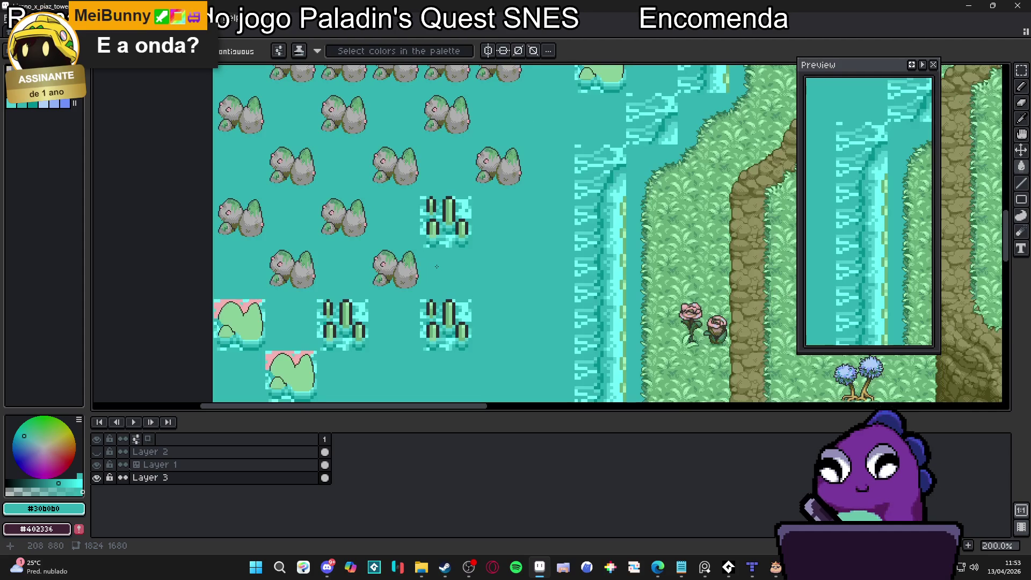
pyautogui.hotkey('ctrl', "'")
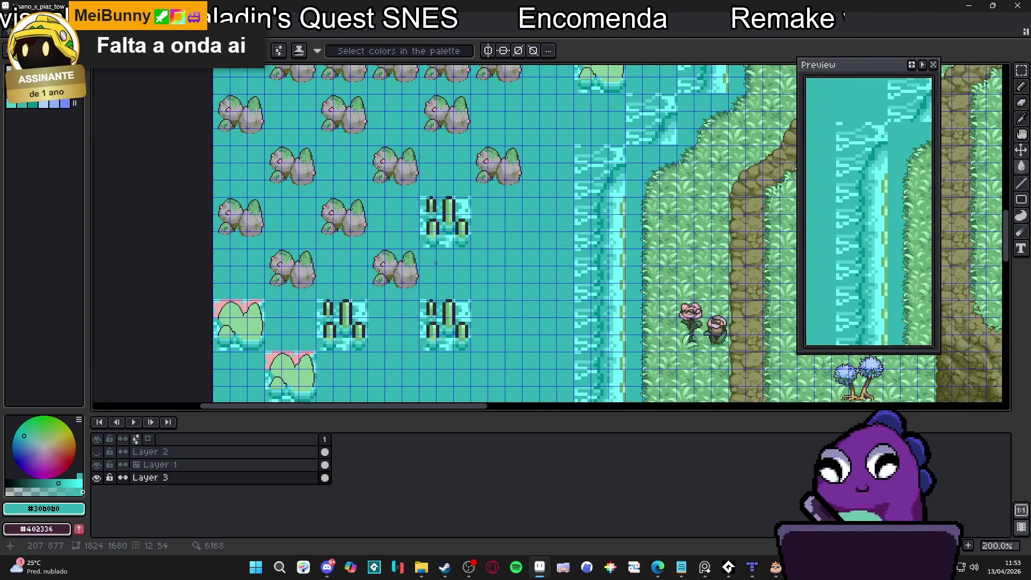
pyautogui.scroll(-1, 435, 262)
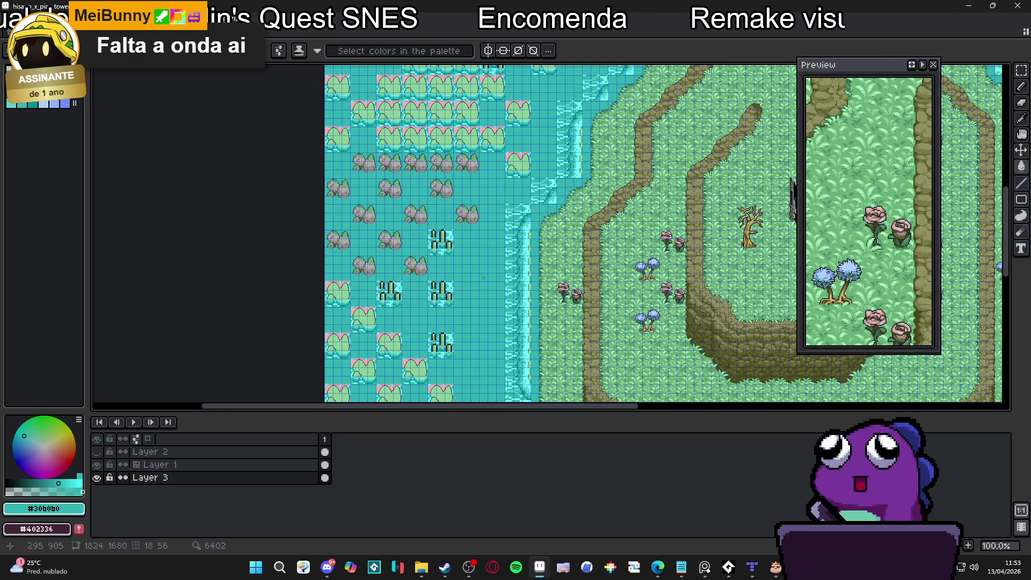
pyautogui.moveTo(483, 278); pyautogui.dragTo(464, 275)
pyautogui.hotkey('ctrl', "'")
pyautogui.press('v')
pyautogui.moveTo(511, 225); pyautogui.dragTo(499, 216)
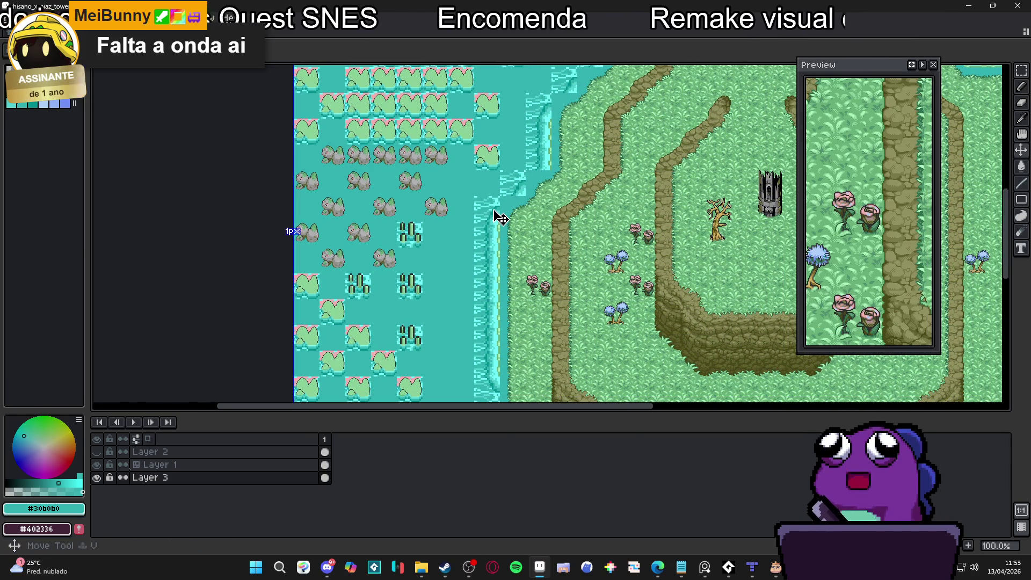
pyautogui.click(500, 217)
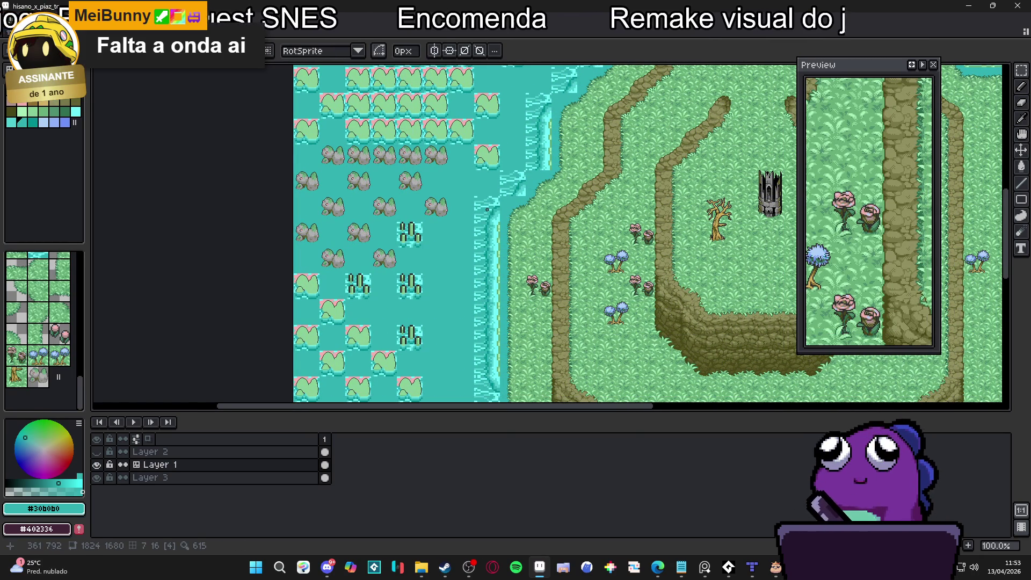
# Remove the foam tiles along the shoreline and the foam strip in open water
pyautogui.hotkey('ctrl', 'z')
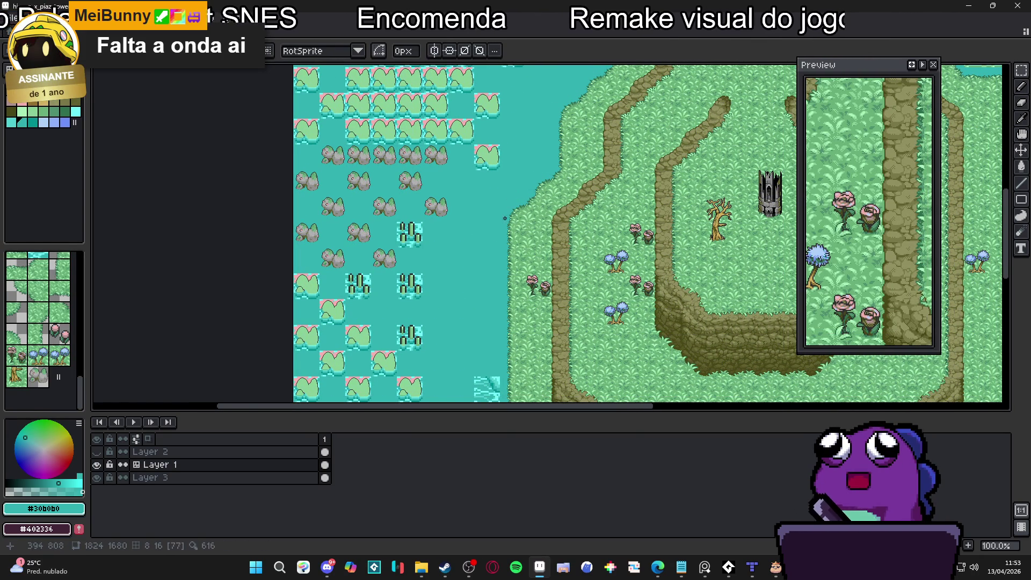
pyautogui.scroll(-3, 505, 218)
pyautogui.scroll(3, 502, 164)
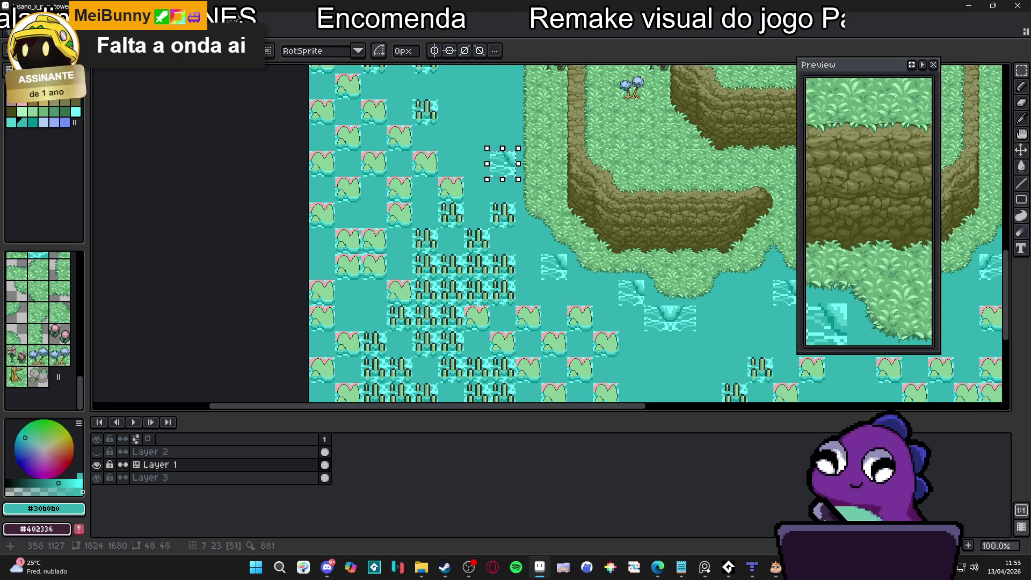
pyautogui.scroll(-3, 639, 274)
pyautogui.scroll(3, 638, 274)
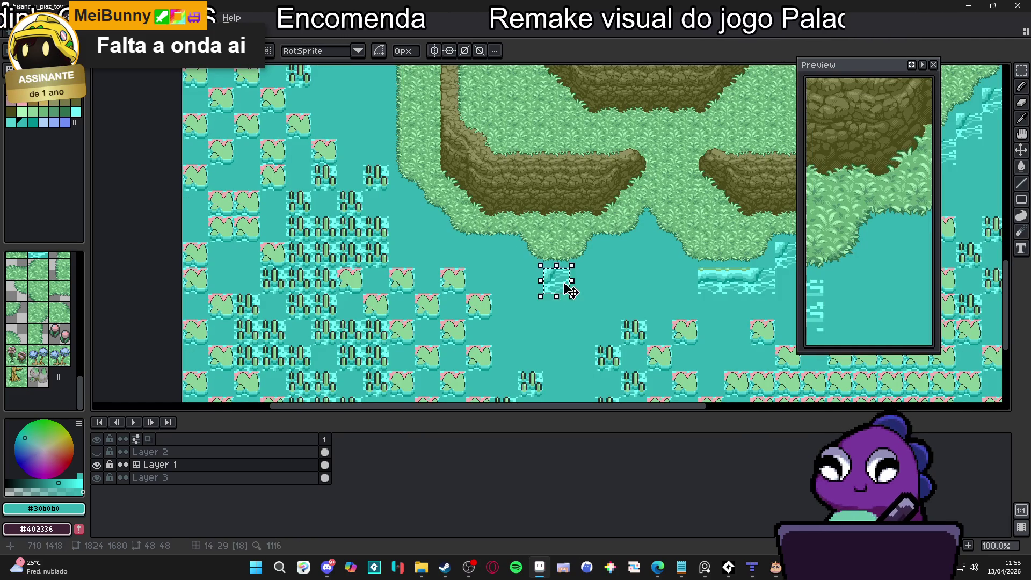
pyautogui.hotkey('ctrl', 'z')
pyautogui.scroll(-3, 698, 287)
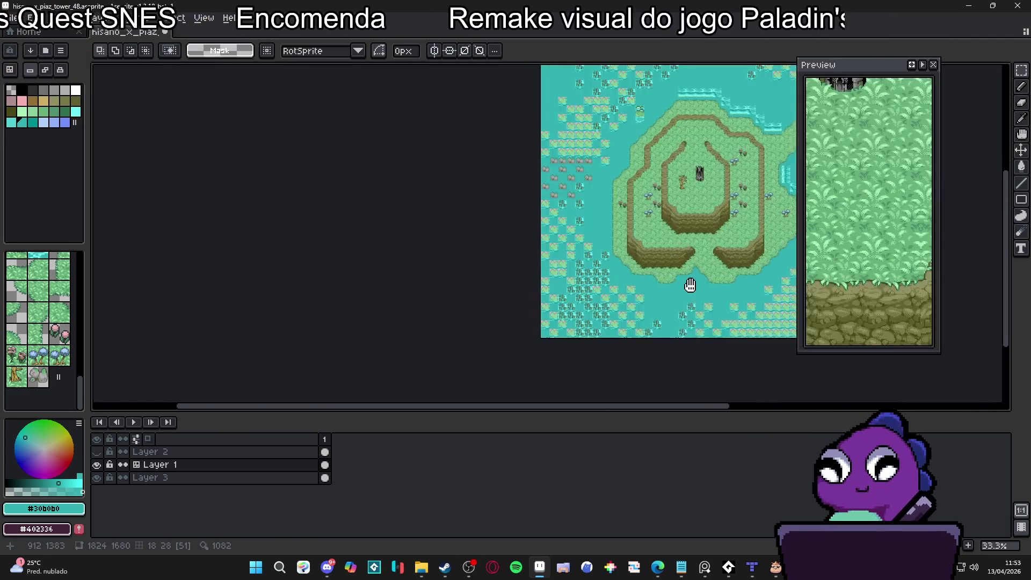
pyautogui.scroll(3, 664, 142)
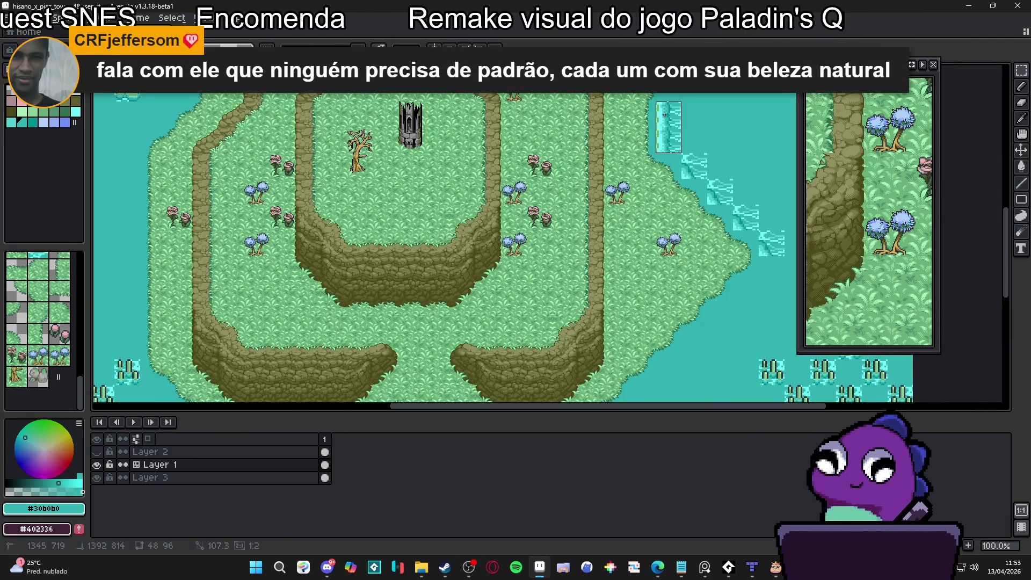
# Paint plain water tiles over the foam tiles along the diagonal shoreline
pyautogui.moveTo(664, 142); pyautogui.dragTo(716, 188)
pyautogui.scroll(-2, 716, 188)
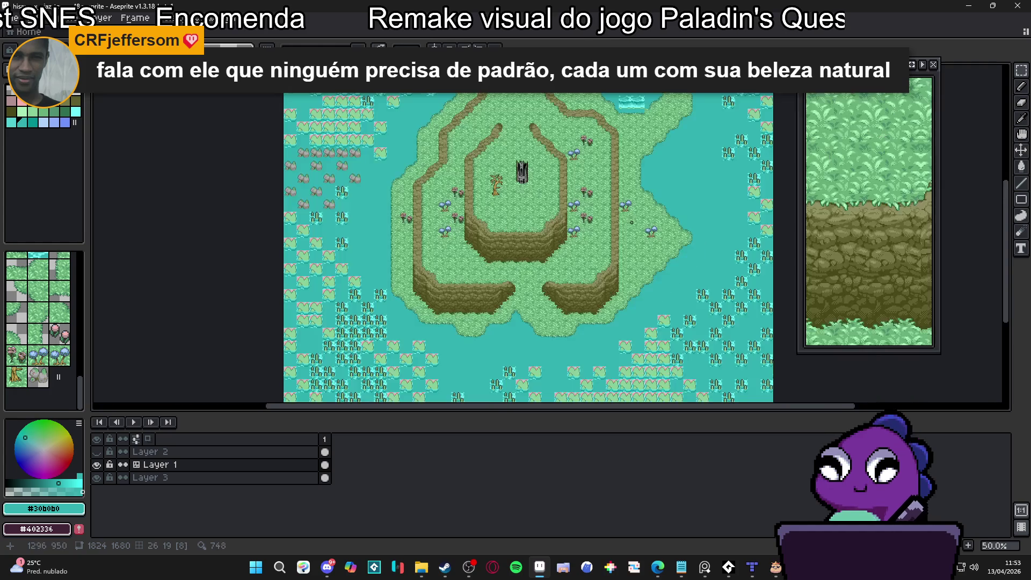
pyautogui.scroll(4, 569, 279)
pyautogui.click(570, 278)
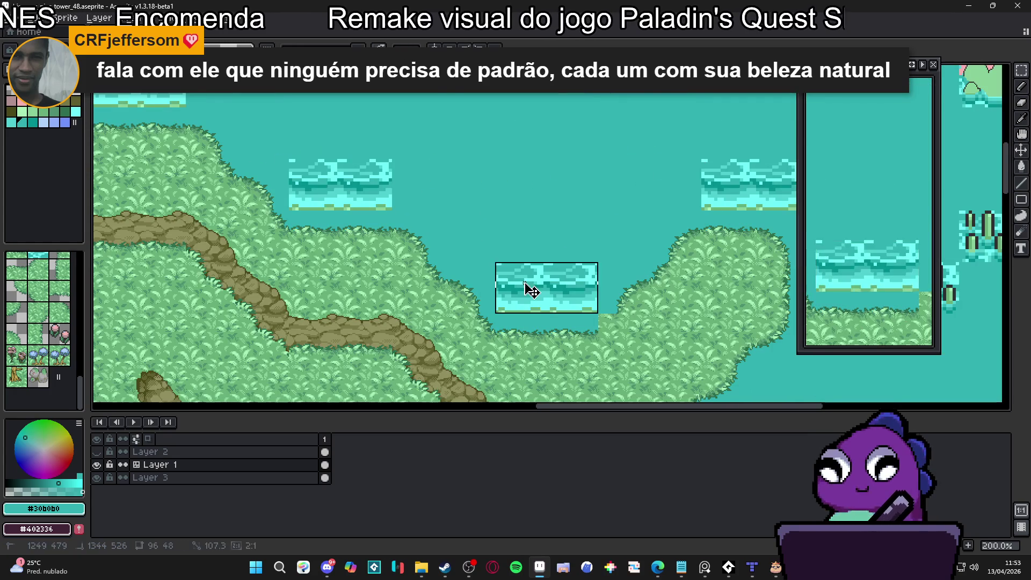
pyautogui.hotkey('ctrl', 'Tab')
# Pan across the map to check the castle tower and the surrounding rock tiles
pyautogui.moveTo(364, 243)
pyautogui.mouseDown()
pyautogui.moveTo(443, 164)
pyautogui.moveTo(532, 164)
pyautogui.moveTo(533, 70)
pyautogui.mouseUp()
pyautogui.scroll(1, 443, 164)
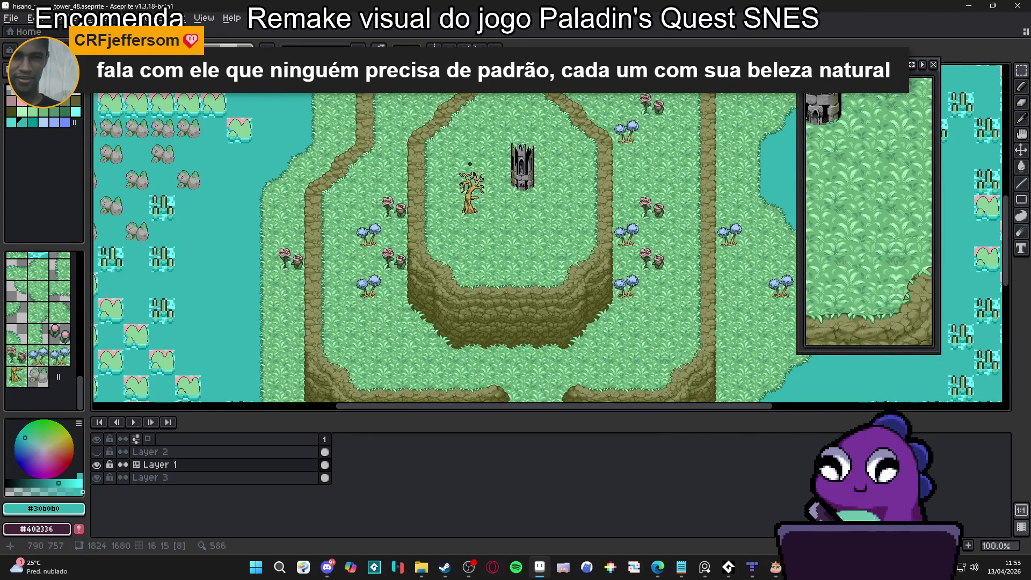
pyautogui.scroll(1, 470, 164)
pyautogui.scroll(-1, 451, 223)
pyautogui.moveTo(391, 222); pyautogui.dragTo(482, 194)
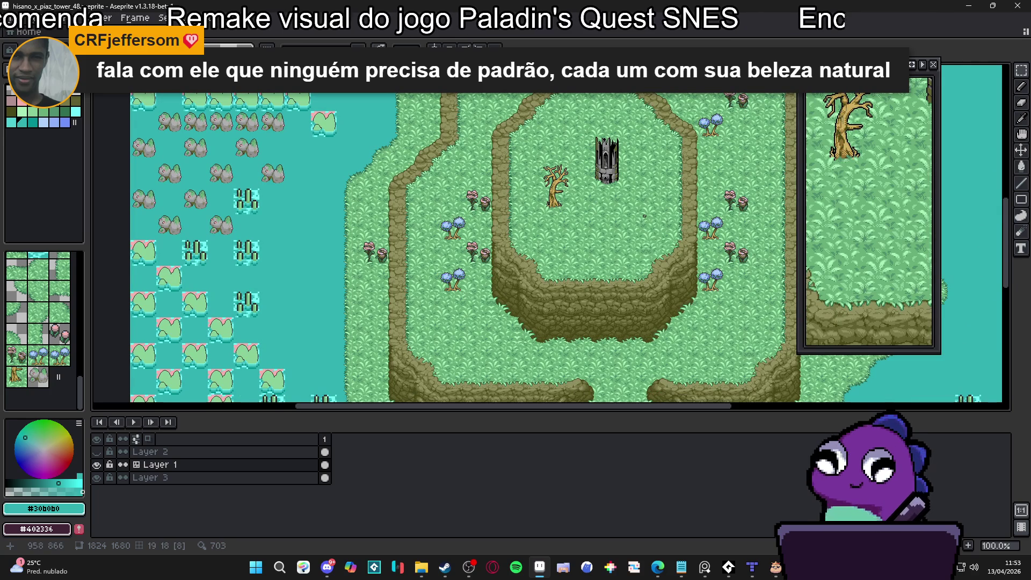
pyautogui.scroll(1, 644, 216)
pyautogui.scroll(-1, 644, 217)
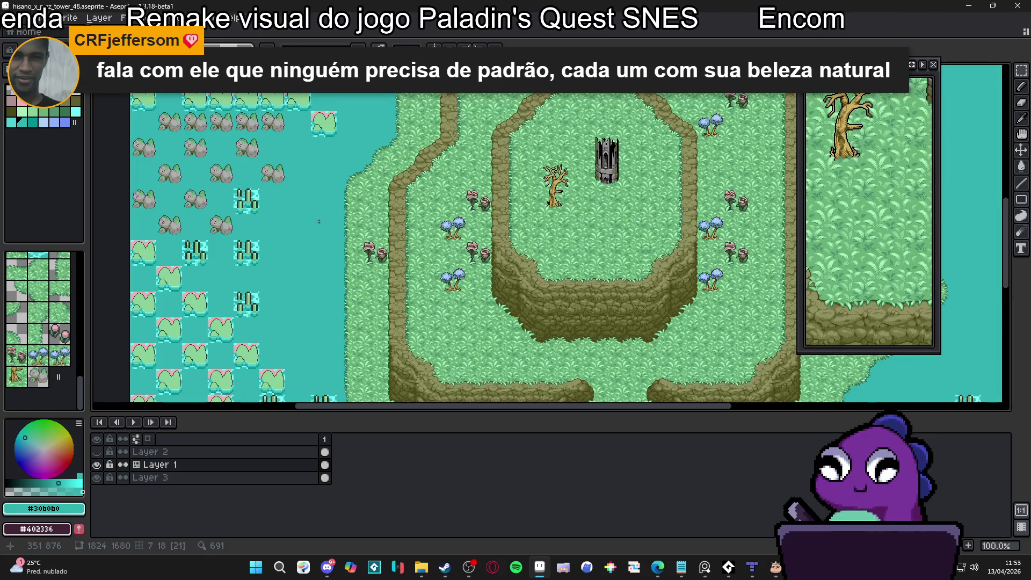
pyautogui.moveTo(318, 221); pyautogui.dragTo(393, 232)
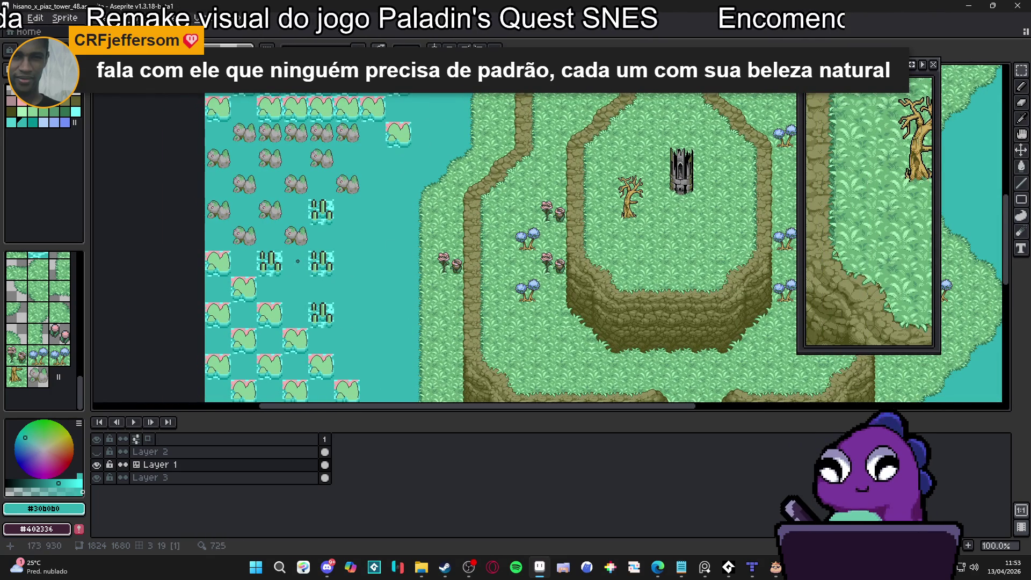
pyautogui.moveTo(297, 261)
pyautogui.mouseDown()
pyautogui.moveTo(370, 242)
pyautogui.moveTo(394, 258)
pyautogui.mouseUp()
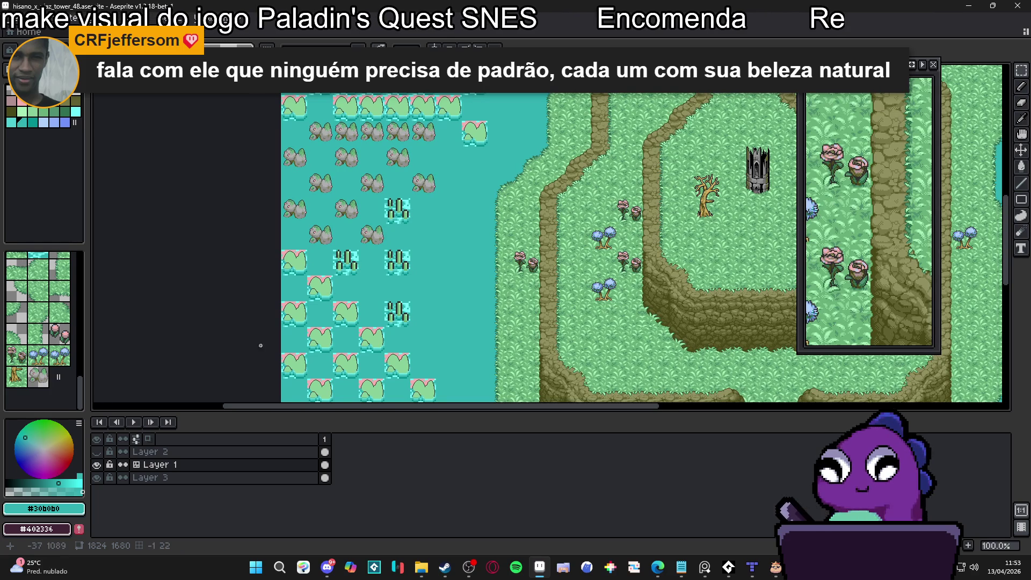
# Zoom in and pencil white pixels along the mossy boulders' bottom outline, left to lower right
pyautogui.scroll(6, 377, 195)
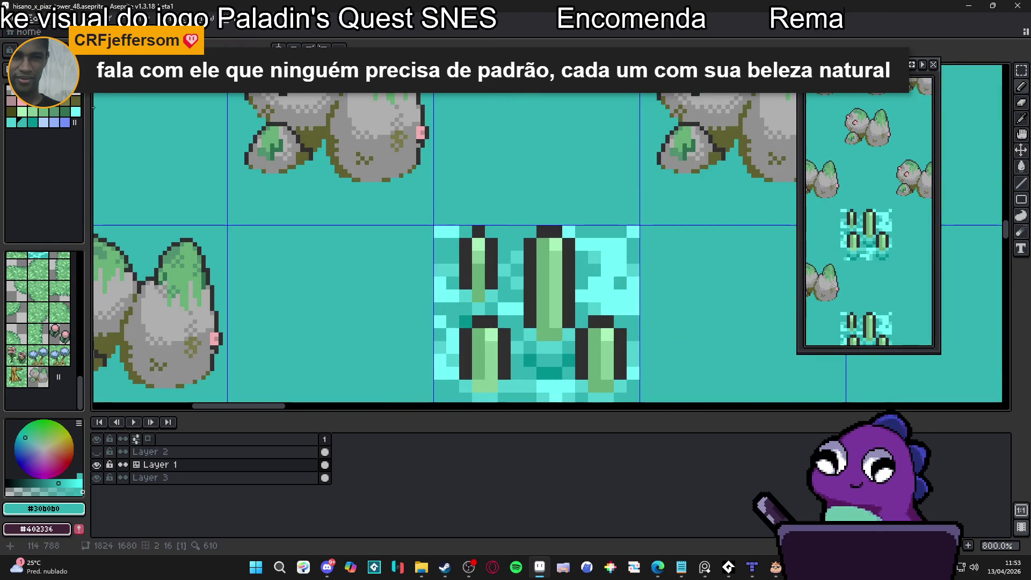
pyautogui.scroll(2, 311, 150)
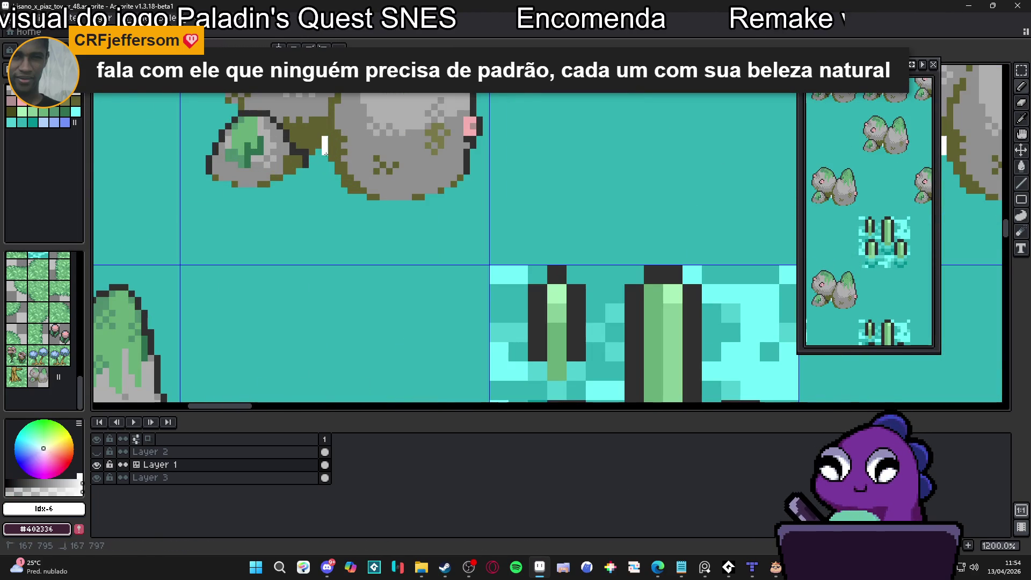
pyautogui.moveTo(325, 153); pyautogui.dragTo(317, 159)
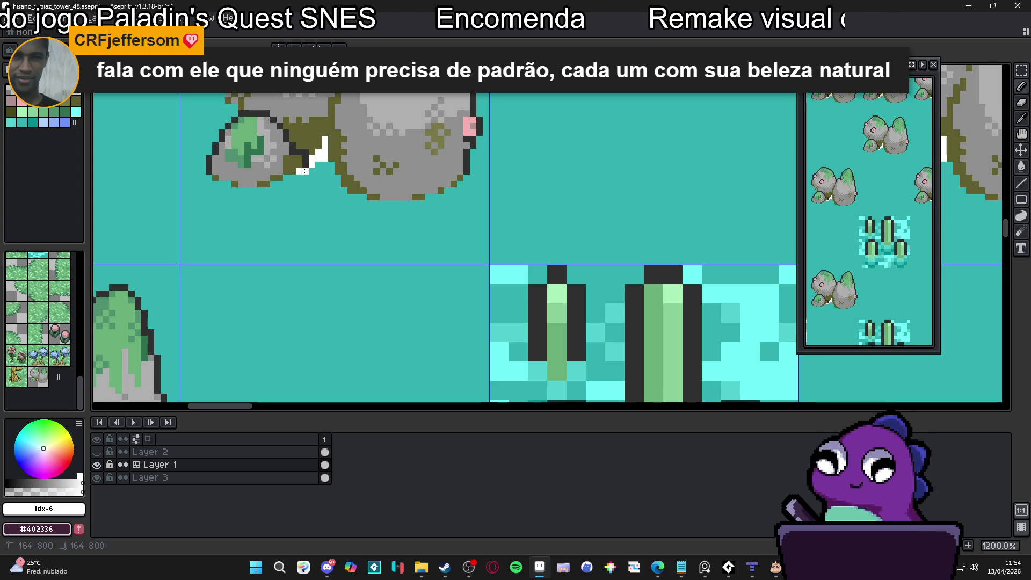
pyautogui.click(300, 177)
pyautogui.moveTo(291, 178)
pyautogui.mouseDown()
pyautogui.moveTo(239, 190)
pyautogui.moveTo(210, 183)
pyautogui.mouseUp()
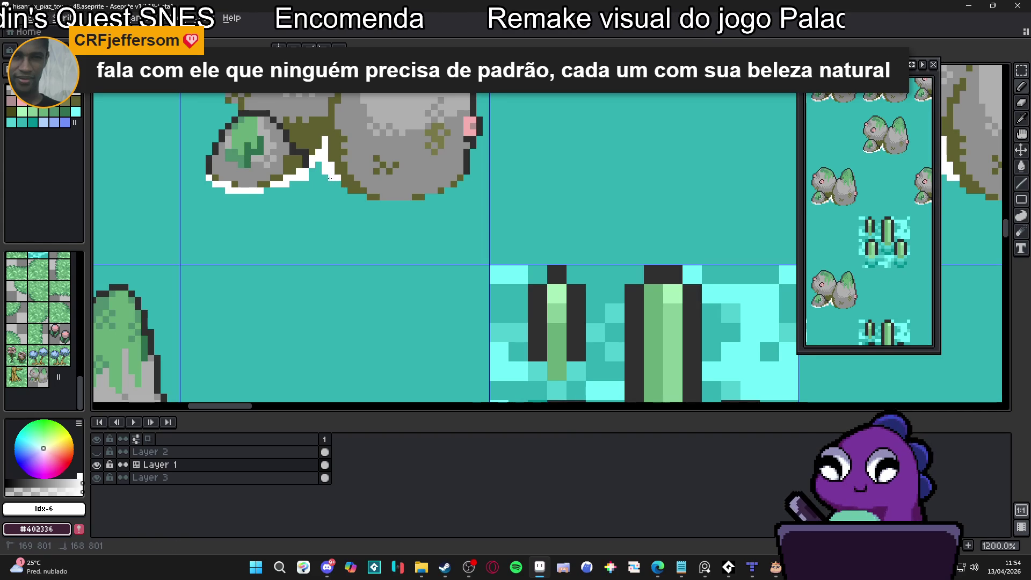
pyautogui.moveTo(362, 198)
pyautogui.mouseDown()
pyautogui.moveTo(352, 198)
pyautogui.moveTo(424, 204)
pyautogui.moveTo(414, 210)
pyautogui.mouseUp()
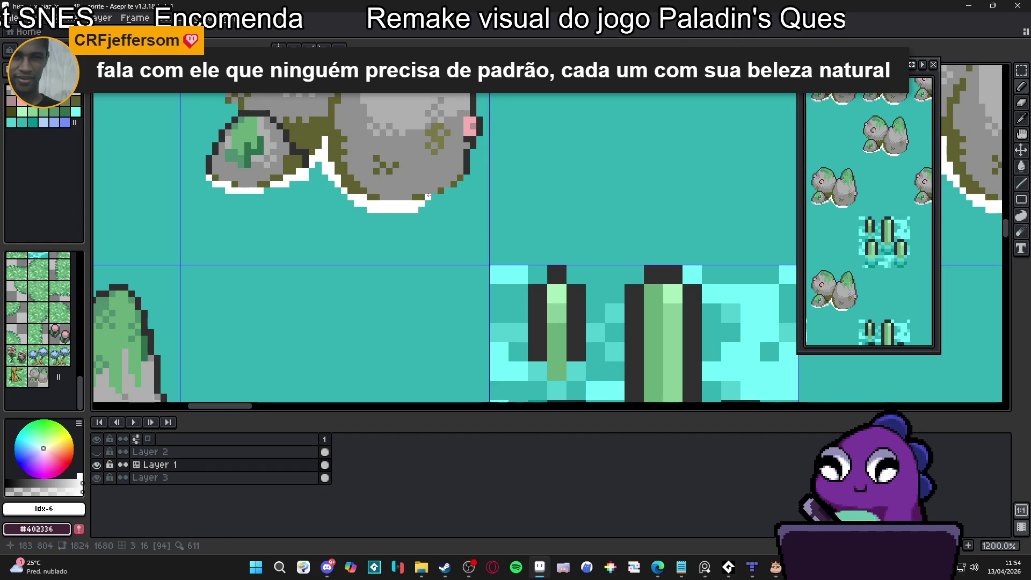
pyautogui.click(452, 192)
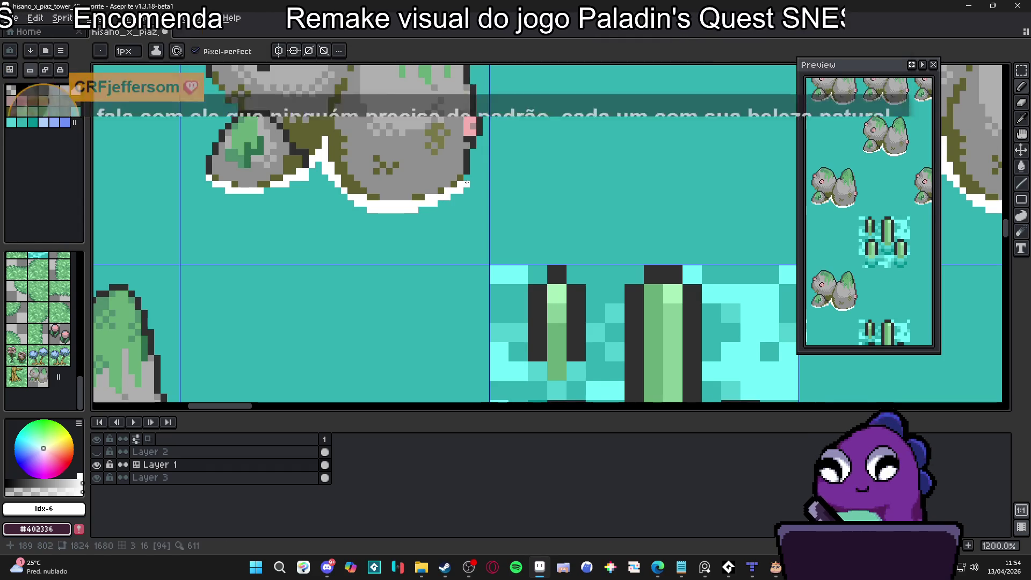
pyautogui.click(467, 178)
pyautogui.scroll(-4, 473, 151)
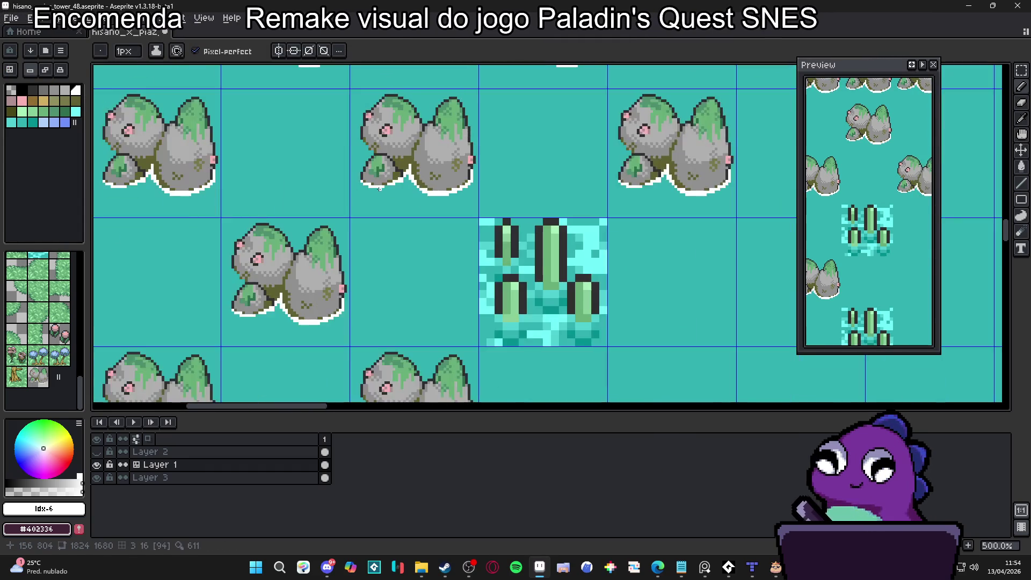
pyautogui.scroll(2, 380, 161)
pyautogui.scroll(2, 380, 161)
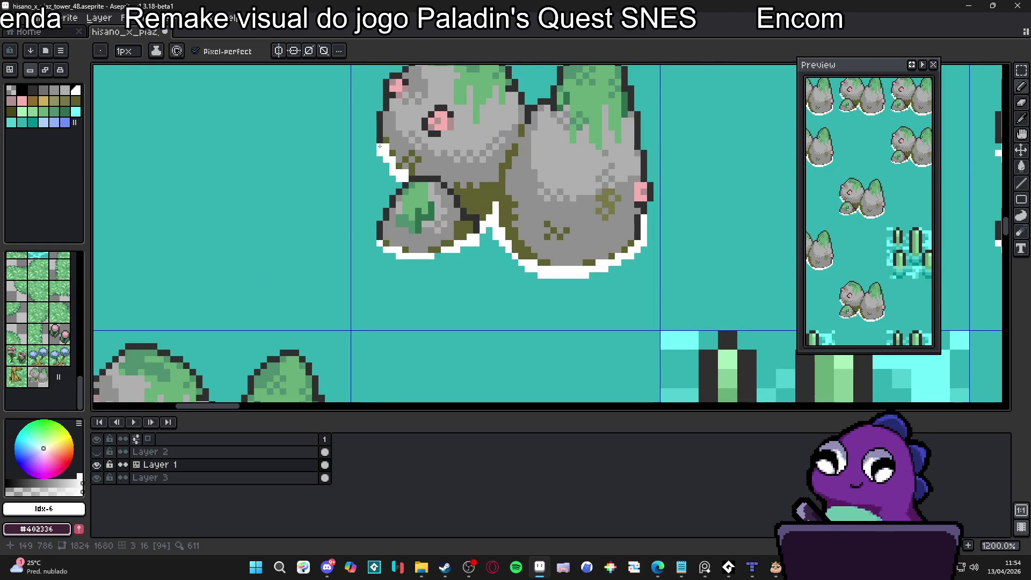
# Zoom and scroll around the map to inspect the water tiles
pyautogui.scroll(-6, 378, 147)
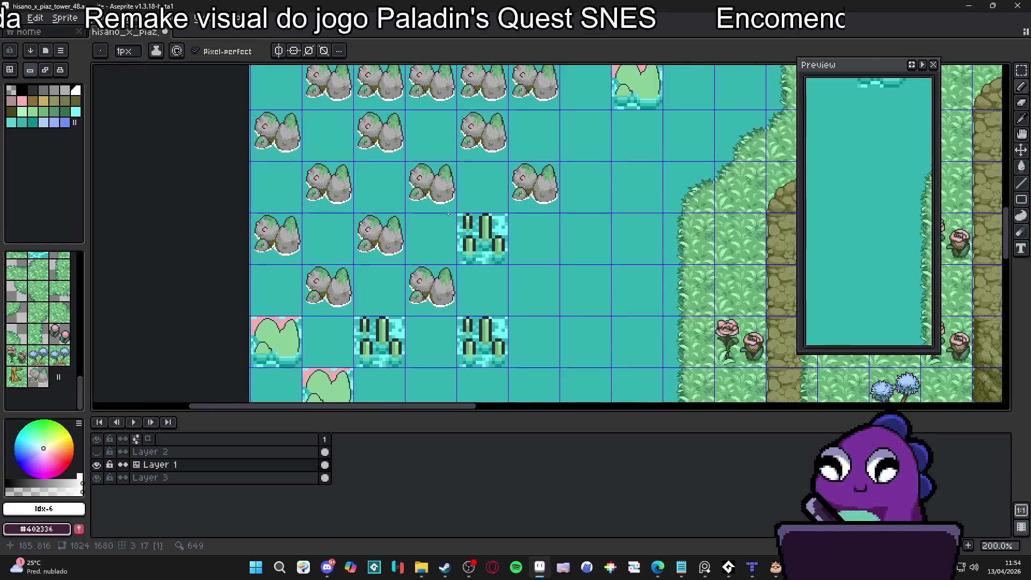
pyautogui.scroll(-1, 459, 214)
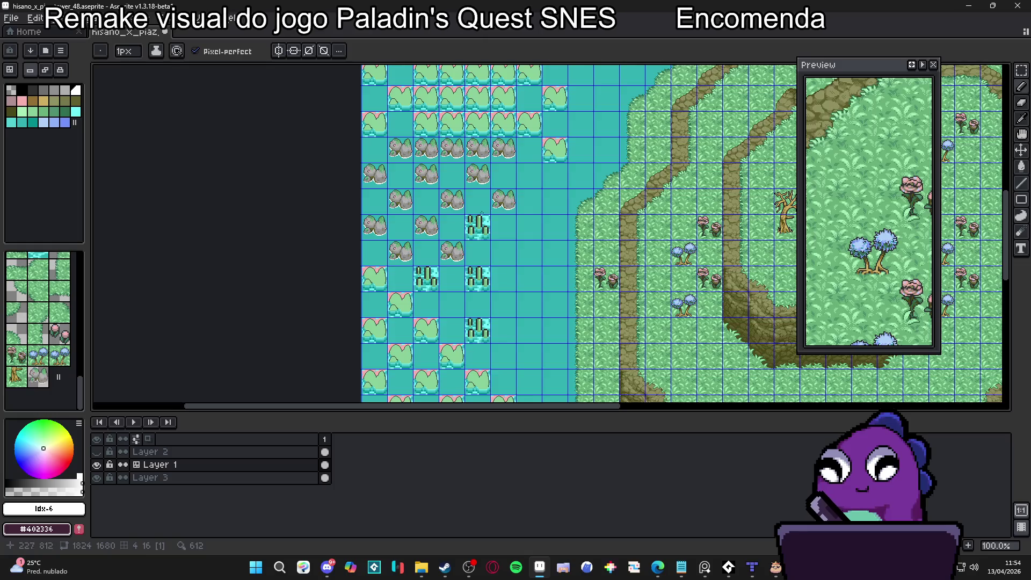
pyautogui.scroll(5, 481, 214)
pyautogui.scroll(-5, 542, 201)
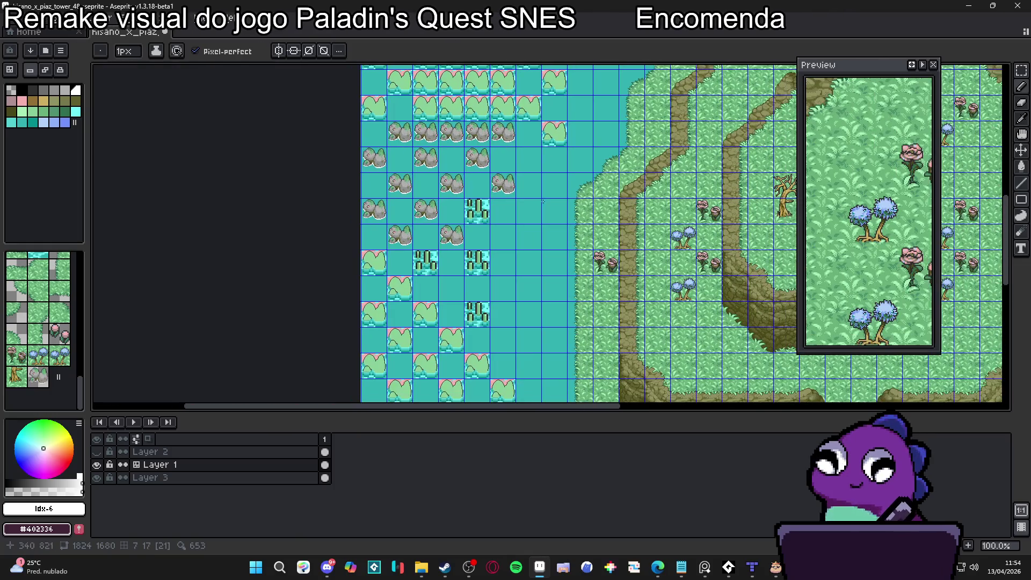
pyautogui.scroll(1, 542, 202)
pyautogui.scroll(-1, 456, 218)
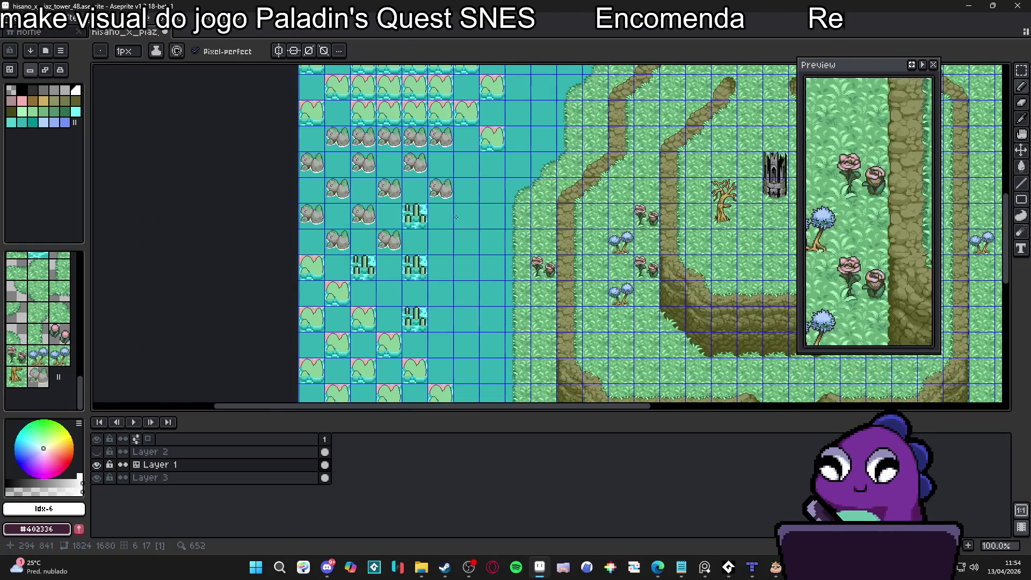
pyautogui.hscroll(1, 451, 223)
pyautogui.scroll(1, 362, 194)
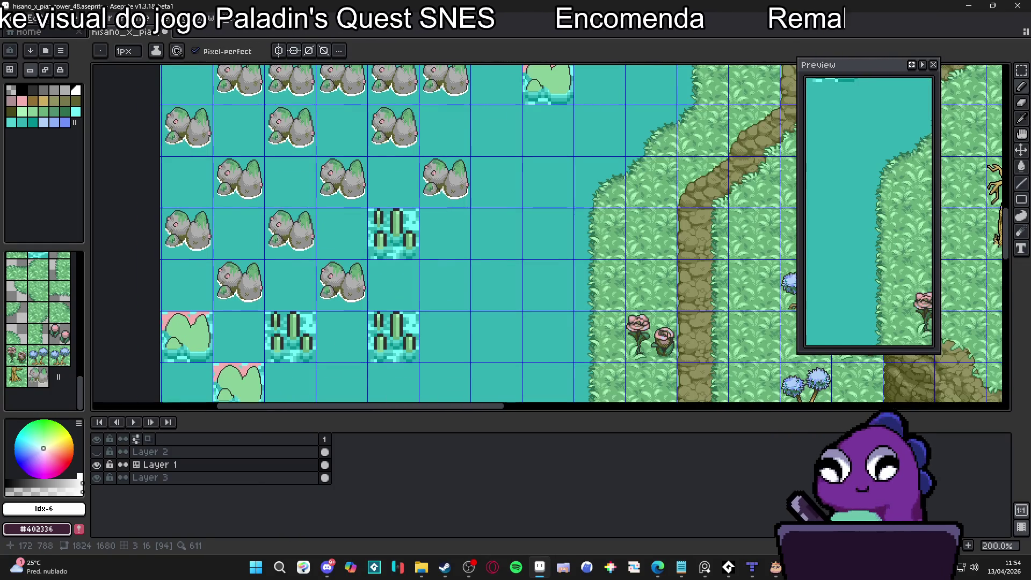
pyautogui.scroll(1, 340, 175)
pyautogui.hscroll(-1, 351, 186)
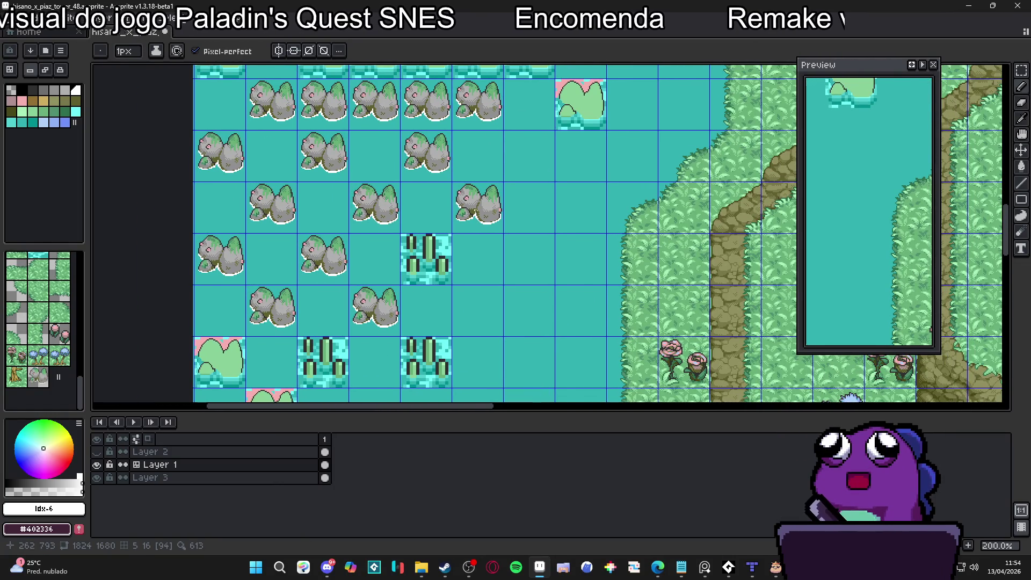
pyautogui.scroll(-1, 378, 213)
pyautogui.scroll(2, 377, 213)
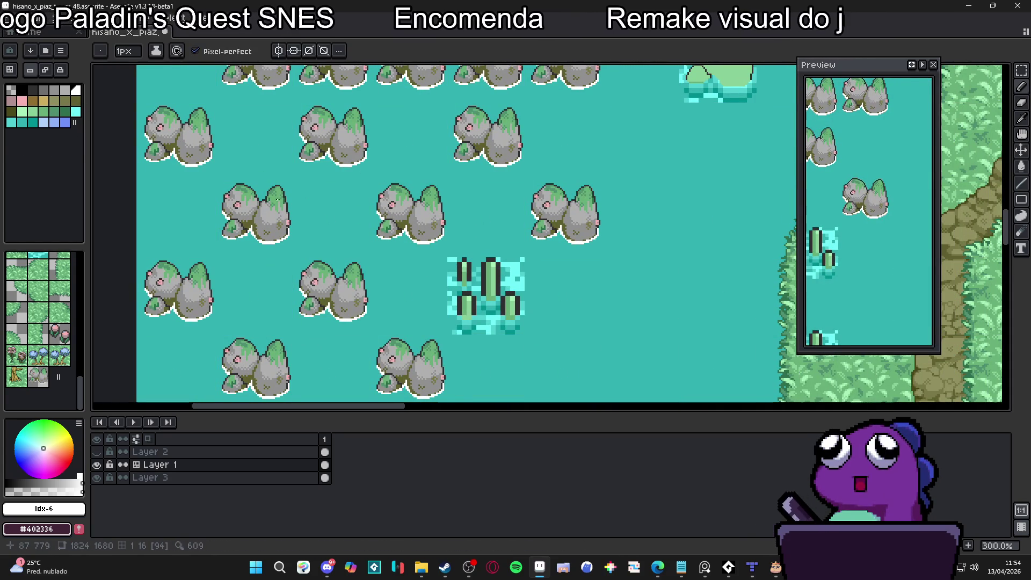
pyautogui.scroll(1, 230, 210)
pyautogui.scroll(-2, 253, 223)
# Pan across the rock tiles to the forest path and blue trees
pyautogui.moveTo(256, 223); pyautogui.dragTo(285, 217)
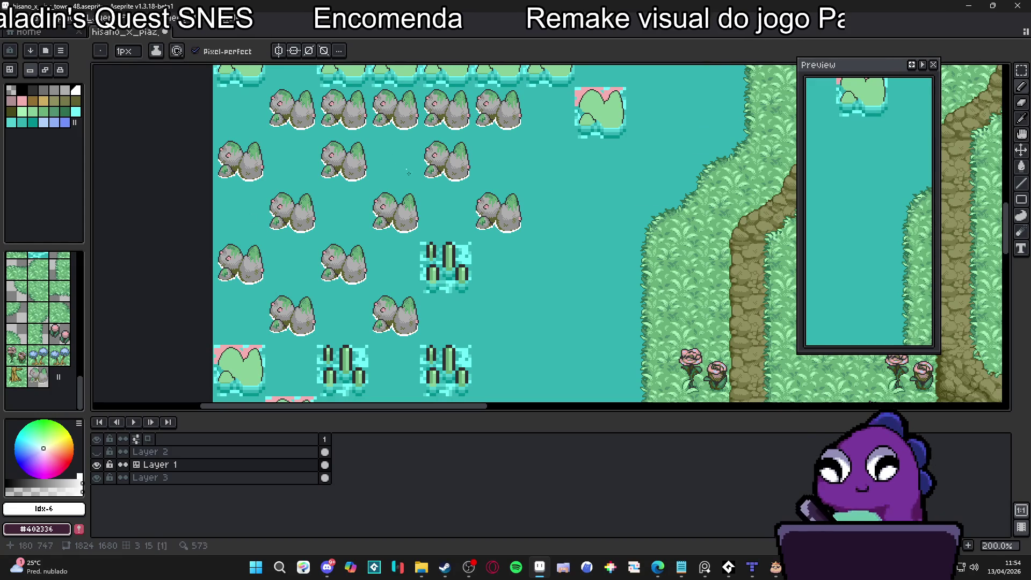
pyautogui.scroll(2, 247, 193)
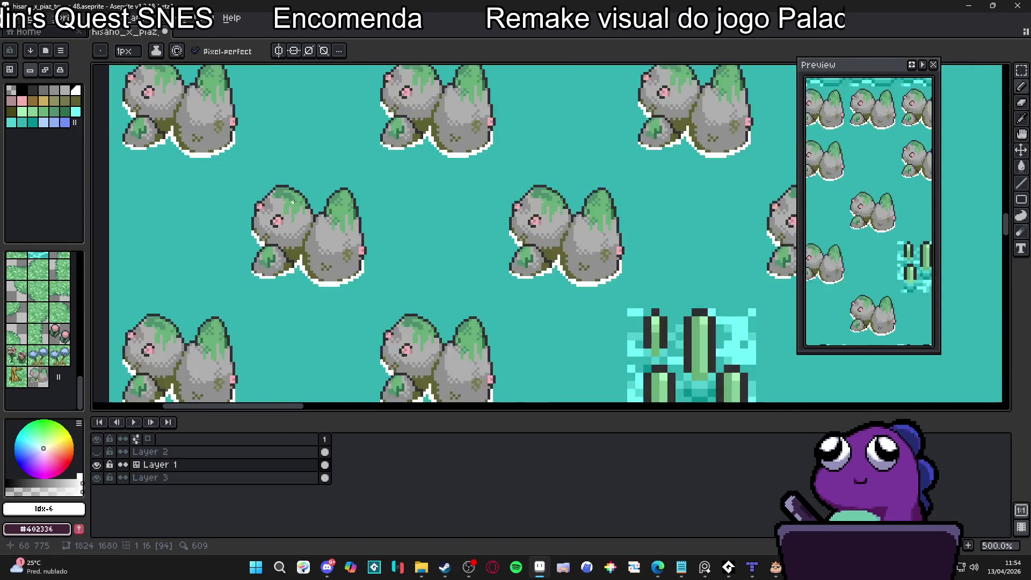
pyautogui.scroll(-2, 247, 193)
pyautogui.moveTo(536, 294)
pyautogui.mouseDown()
pyautogui.moveTo(422, 237)
pyautogui.moveTo(436, 242)
pyautogui.mouseUp()
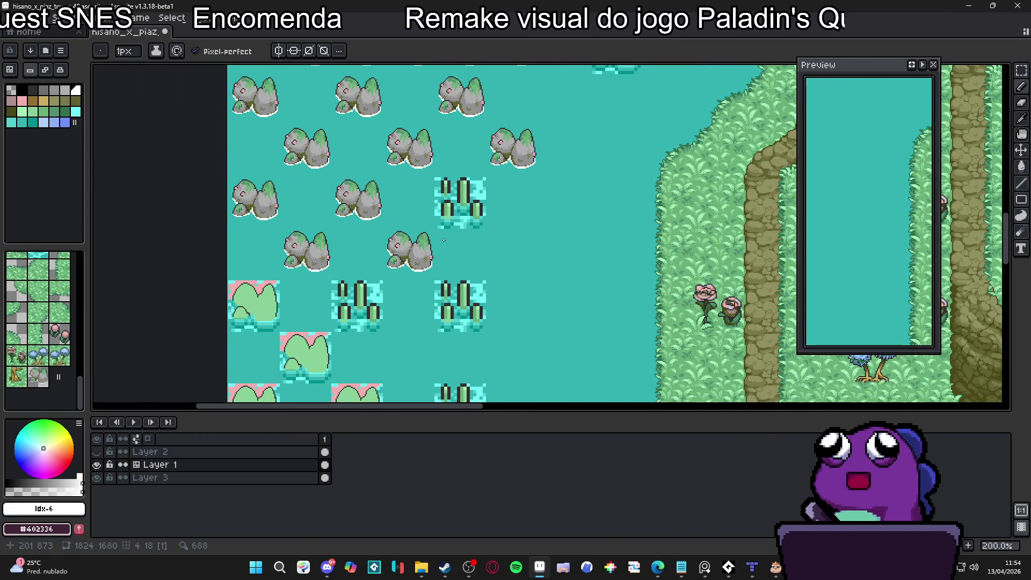
pyautogui.scroll(-1, 443, 240)
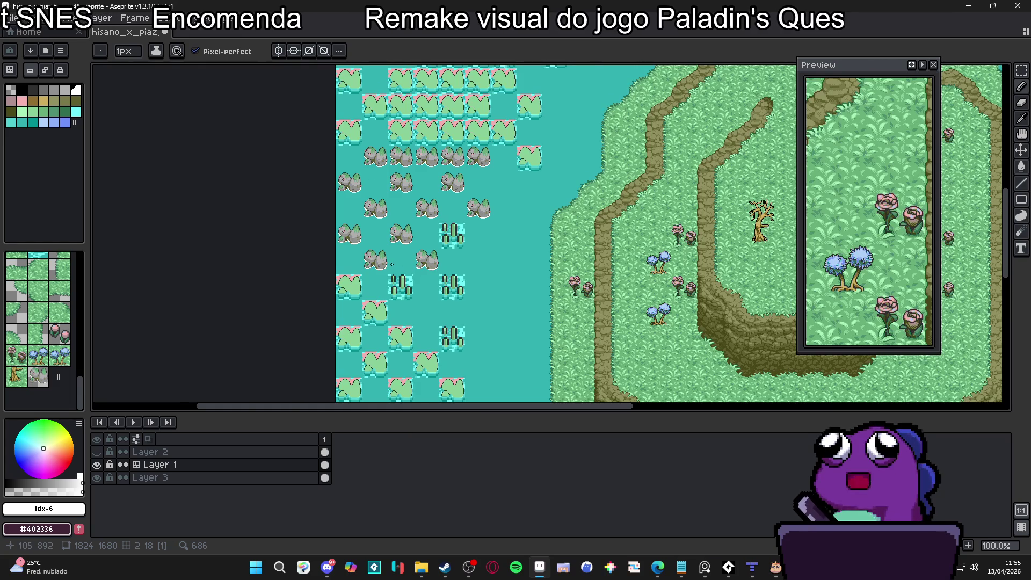
pyautogui.scroll(1, 398, 258)
# Save hisano_x_piaz_tower_48.aseprite
pyautogui.hotkey('ctrl', 's')
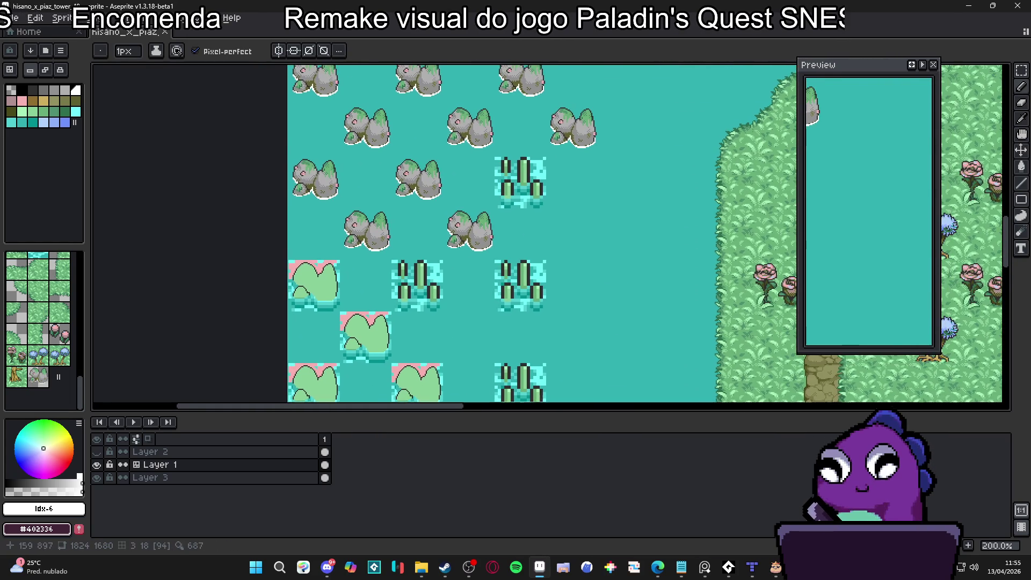
pyautogui.scroll(-2, 432, 272)
pyautogui.scroll(1, 432, 272)
pyautogui.scroll(-1, 431, 272)
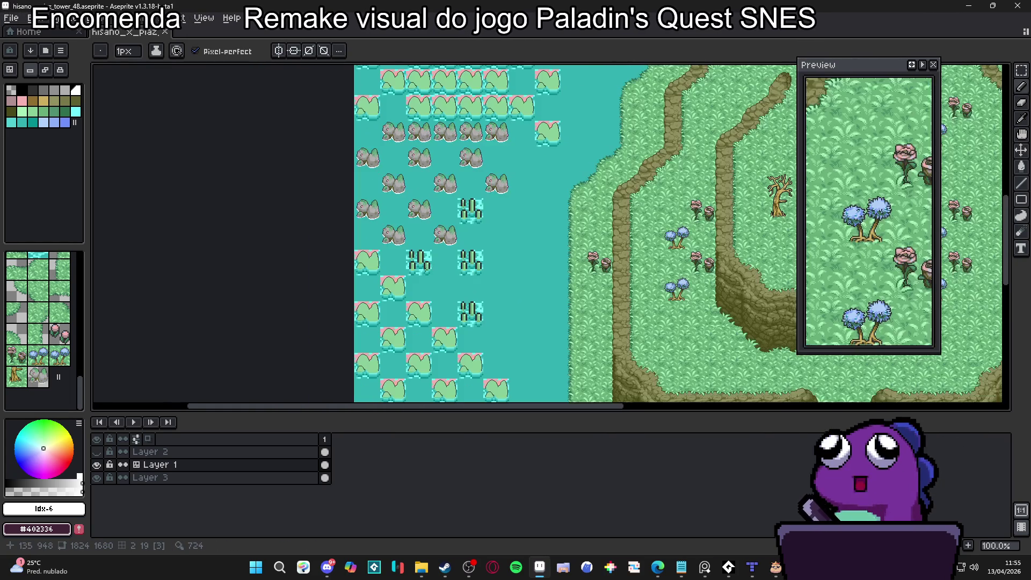
# Pick the grey rock tile and stamp it over seven lily tiles at the lower left
pyautogui.click(38, 376)
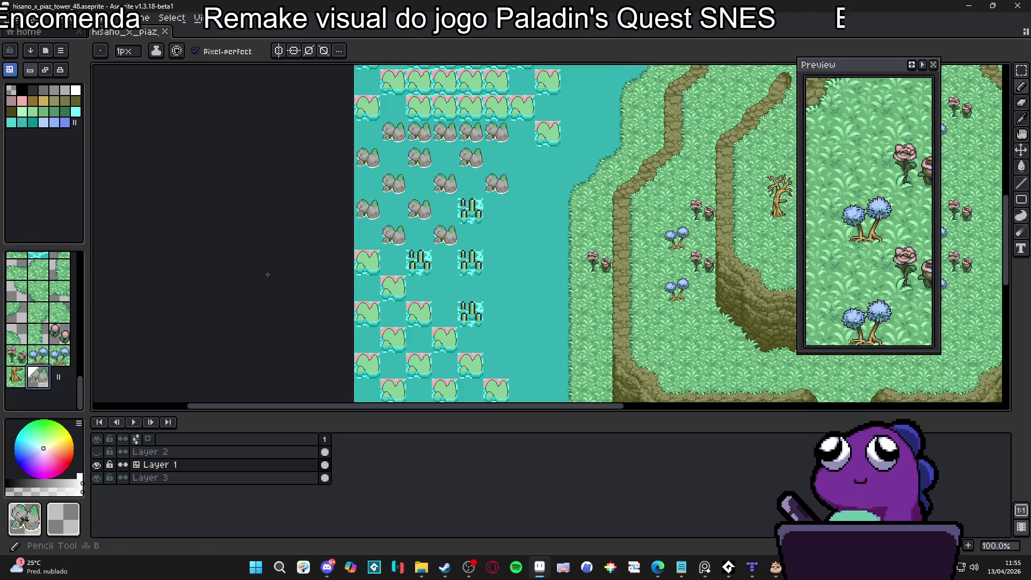
pyautogui.click(367, 262)
pyautogui.click(367, 314)
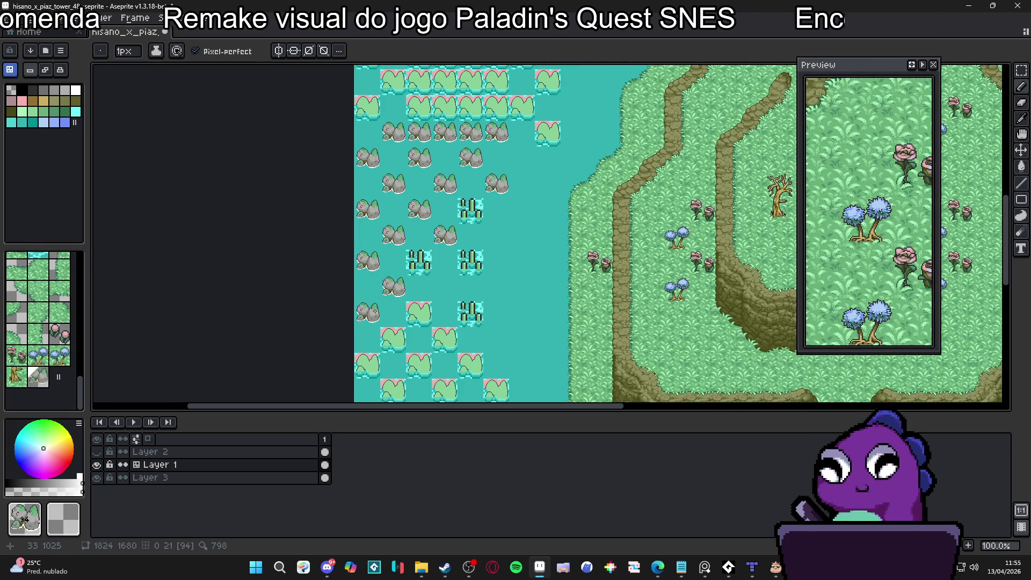
pyautogui.click(419, 314)
pyautogui.click(393, 340)
pyautogui.click(444, 340)
pyautogui.click(419, 366)
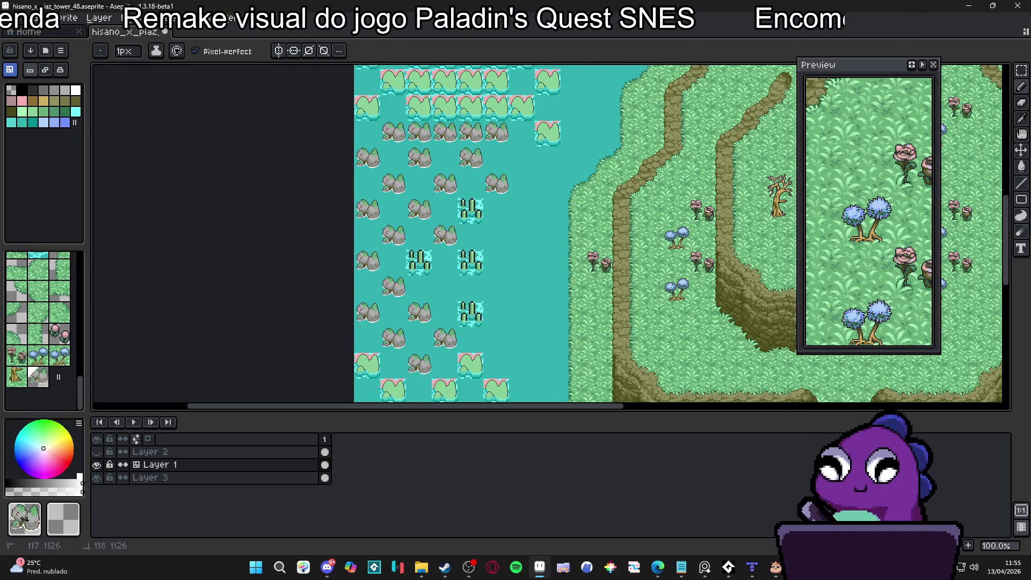
pyautogui.click(367, 365)
# Stamp rock tiles into the lower open water and over the nearby lily tiles
pyautogui.moveTo(392, 386); pyautogui.dragTo(405, 273)
pyautogui.click(457, 276)
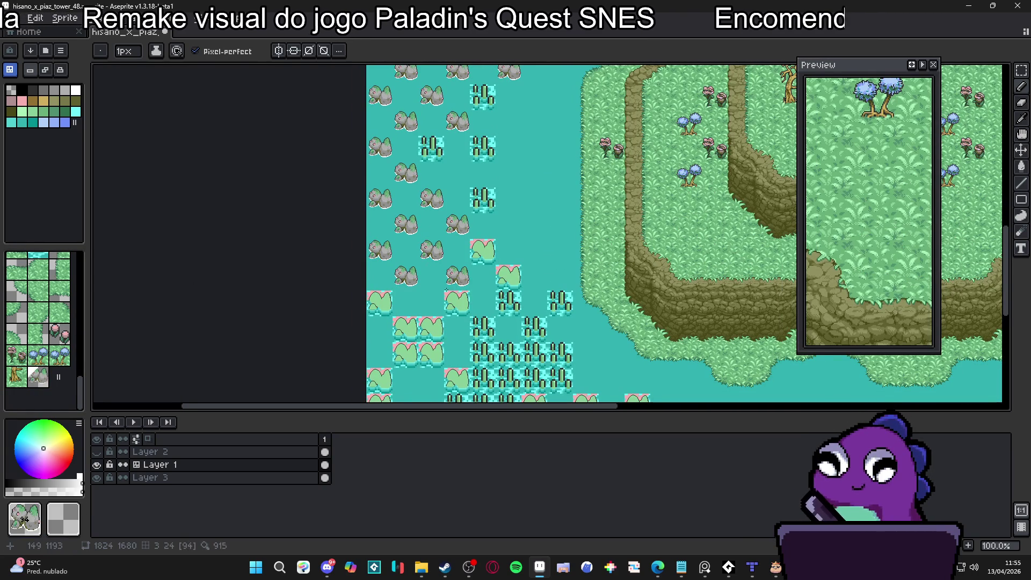
pyautogui.click(457, 302)
pyautogui.click(483, 249)
pyautogui.click(509, 276)
pyautogui.click(483, 302)
pyautogui.click(406, 327)
pyautogui.click(431, 328)
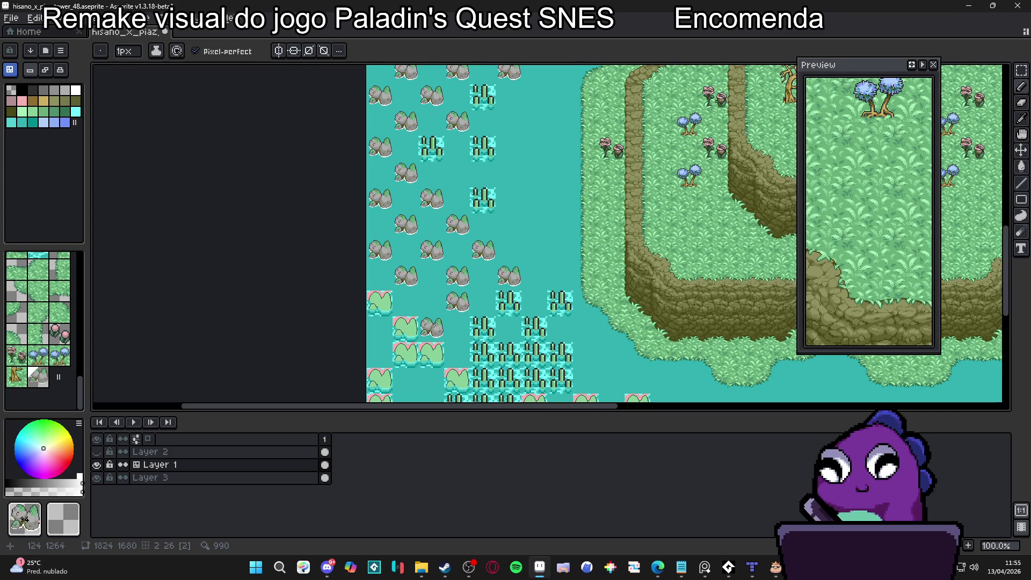
pyautogui.click(380, 302)
pyautogui.click(406, 353)
pyautogui.click(422, 353)
# Replace the lily tiles in the water near the bottom cliff with rock tiles
pyautogui.moveTo(420, 353); pyautogui.dragTo(428, 250)
pyautogui.click(388, 275)
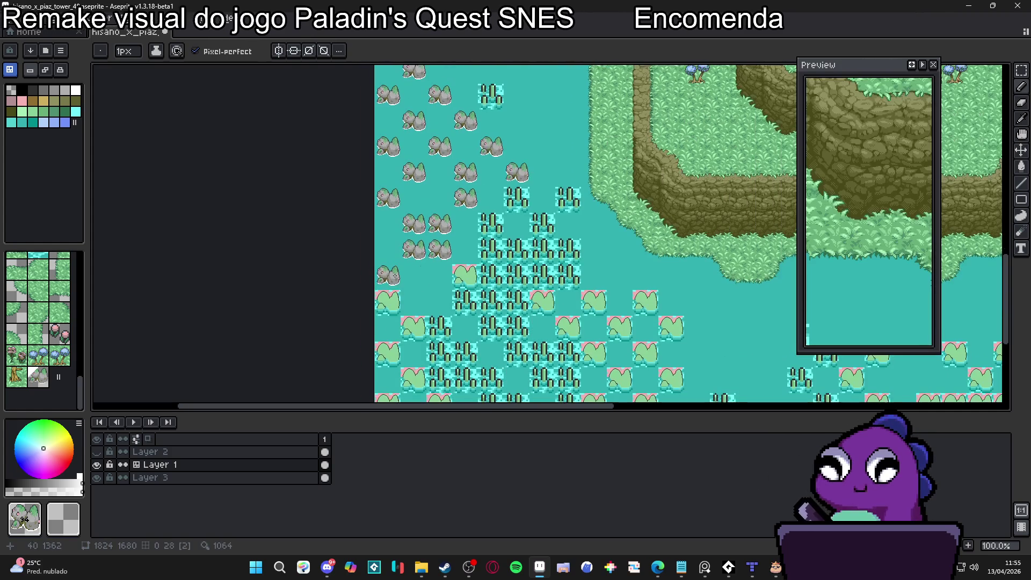
pyautogui.click(388, 301)
pyautogui.click(414, 327)
pyautogui.click(388, 353)
pyautogui.click(457, 276)
# Turn the green lily tiles further east into mossy rock tiles
pyautogui.click(542, 303)
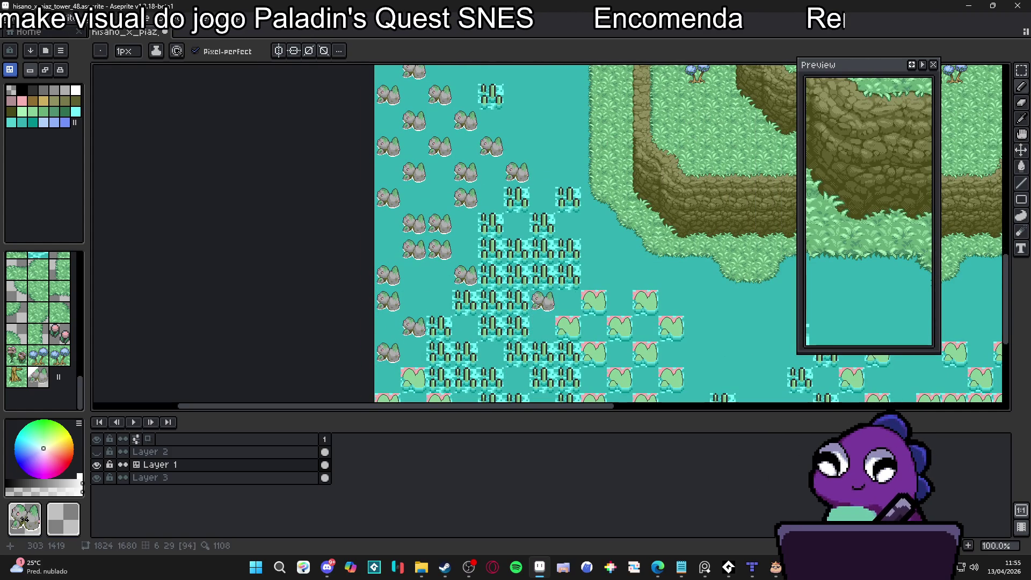
pyautogui.click(594, 303)
pyautogui.click(645, 303)
pyautogui.click(619, 329)
pyautogui.click(671, 329)
pyautogui.click(568, 328)
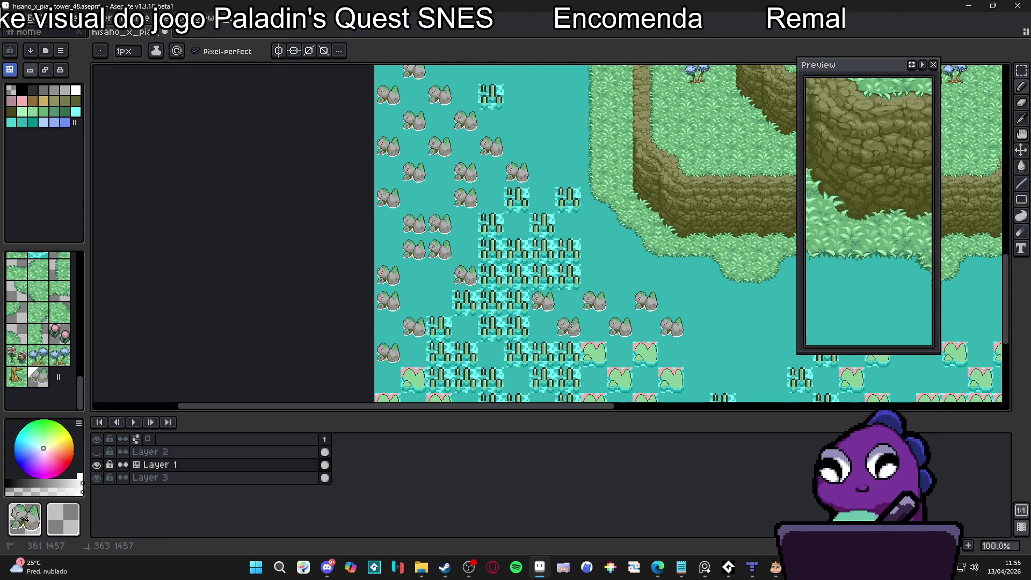
pyautogui.click(593, 354)
pyautogui.click(646, 354)
pyautogui.click(620, 380)
pyautogui.scroll(-2, 599, 378)
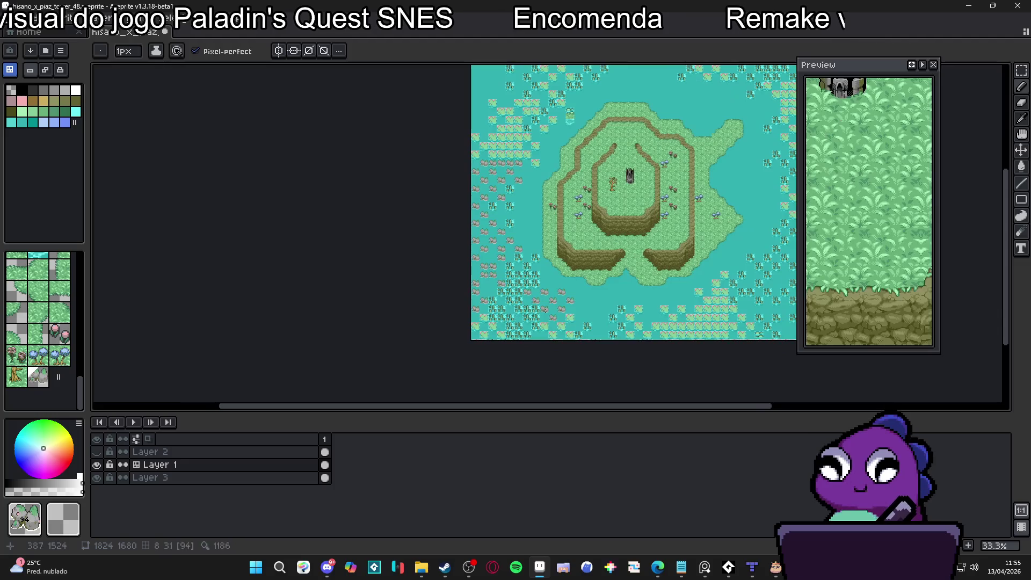
# Fill every lily tile on the map with rock tiles using a non-contiguous Paint Bucket fill
pyautogui.scroll(2, 478, 268)
pyautogui.press('g')
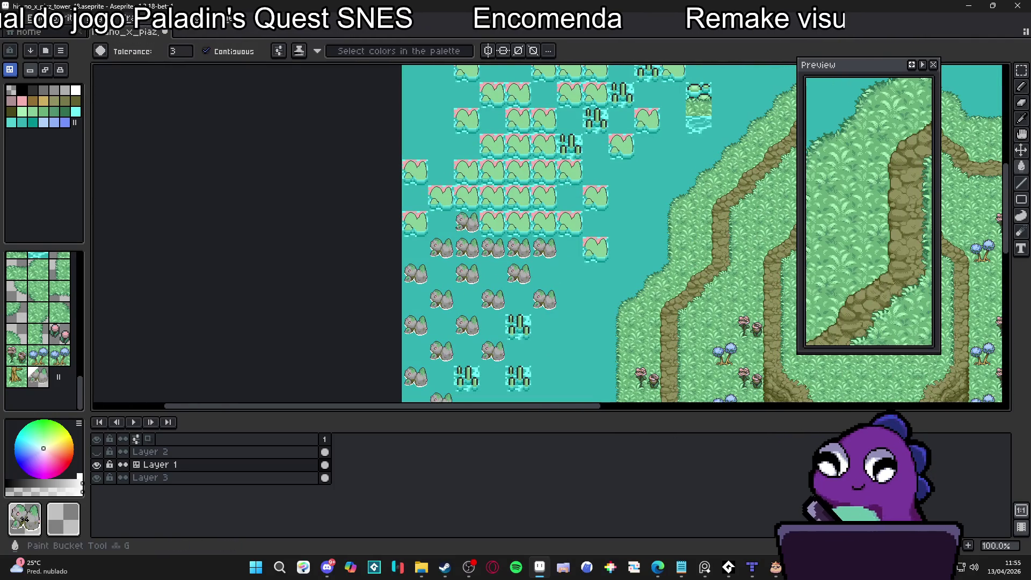
pyautogui.click(466, 224)
pyautogui.scroll(2, 548, 234)
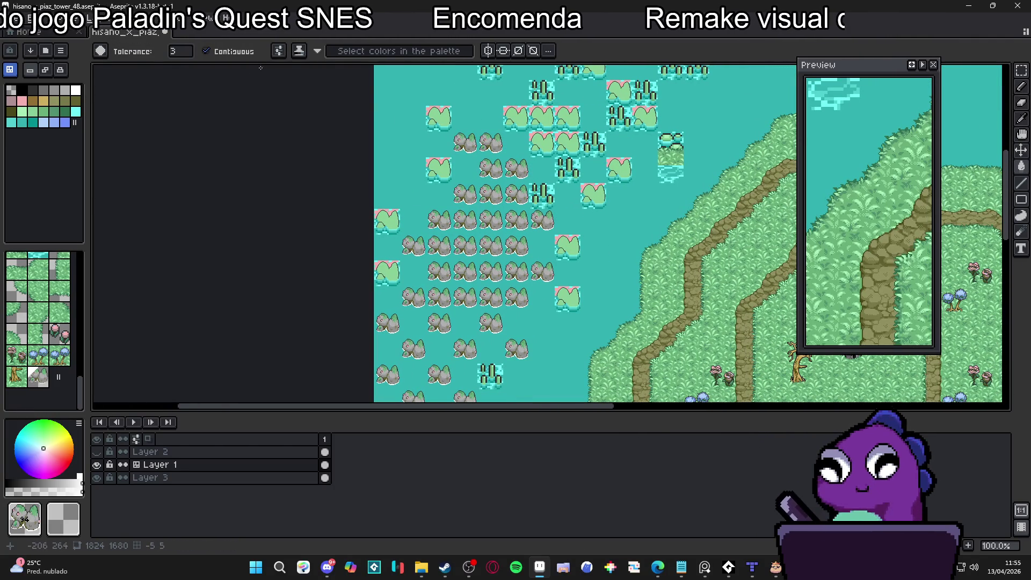
pyautogui.click(206, 51)
pyautogui.click(439, 118)
# Pan around the map to inspect the rocks and reeds west of the island
pyautogui.scroll(-2, 442, 147)
pyautogui.hscroll(-3, 577, 194)
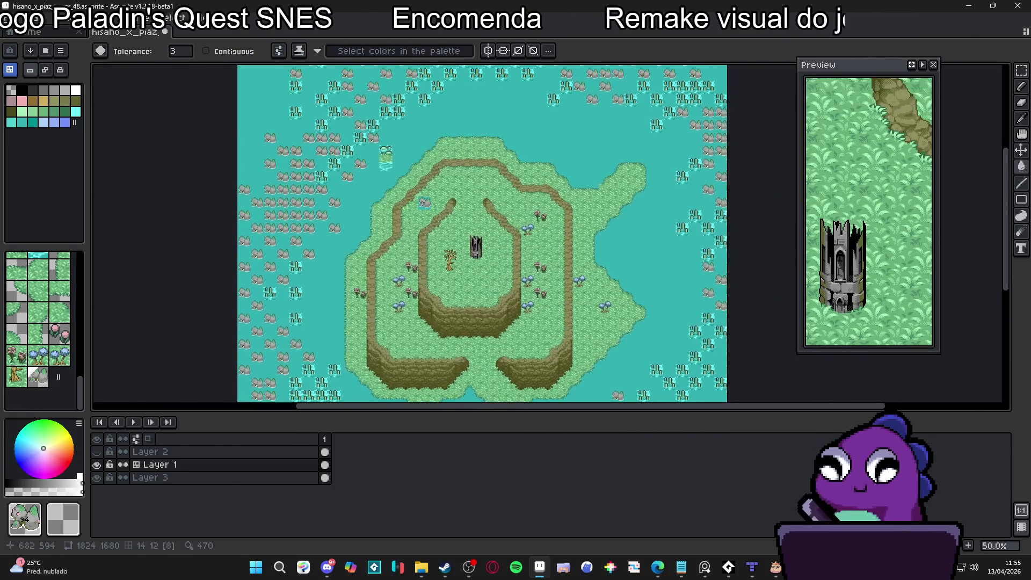
pyautogui.scroll(2, 424, 215)
pyautogui.moveTo(214, 223); pyautogui.dragTo(494, 225)
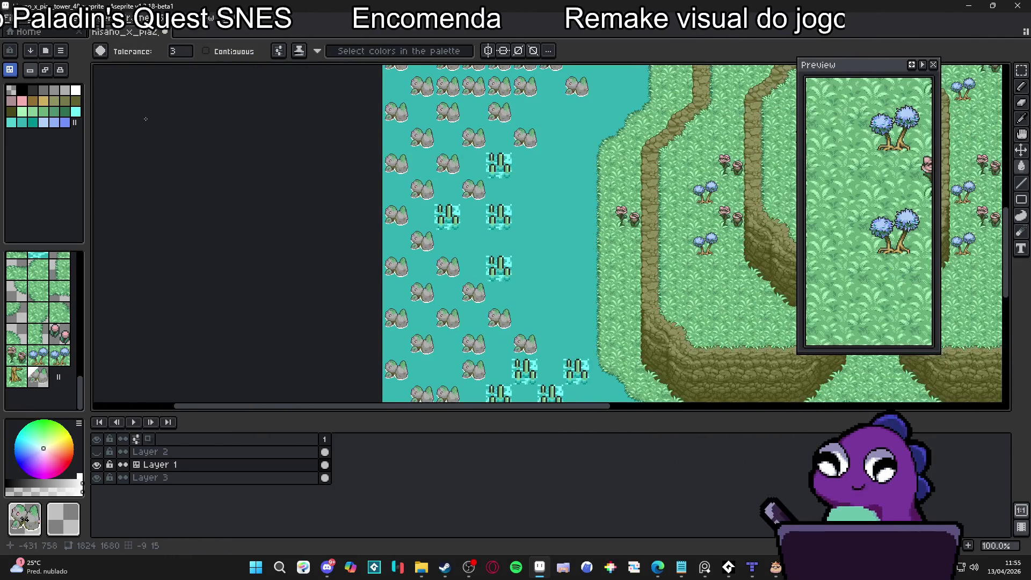
pyautogui.scroll(1, 597, 263)
pyautogui.moveTo(597, 263)
pyautogui.mouseDown()
pyautogui.moveTo(615, 274)
pyautogui.moveTo(585, 327)
pyautogui.mouseUp()
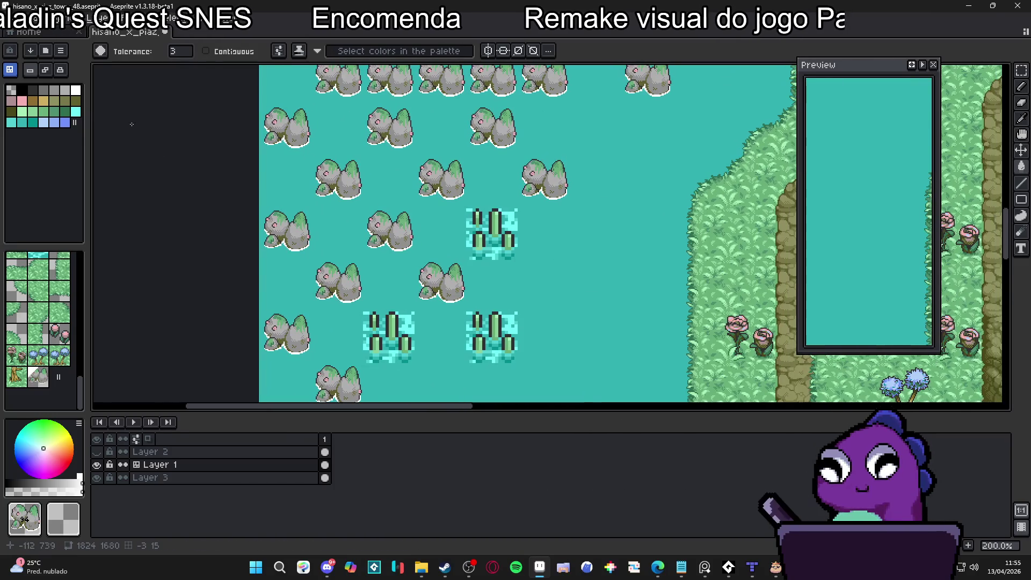
pyautogui.scroll(-1, 508, 233)
pyautogui.moveTo(508, 234); pyautogui.dragTo(465, 234)
pyautogui.scroll(5, 465, 233)
pyautogui.hscroll(4, 465, 234)
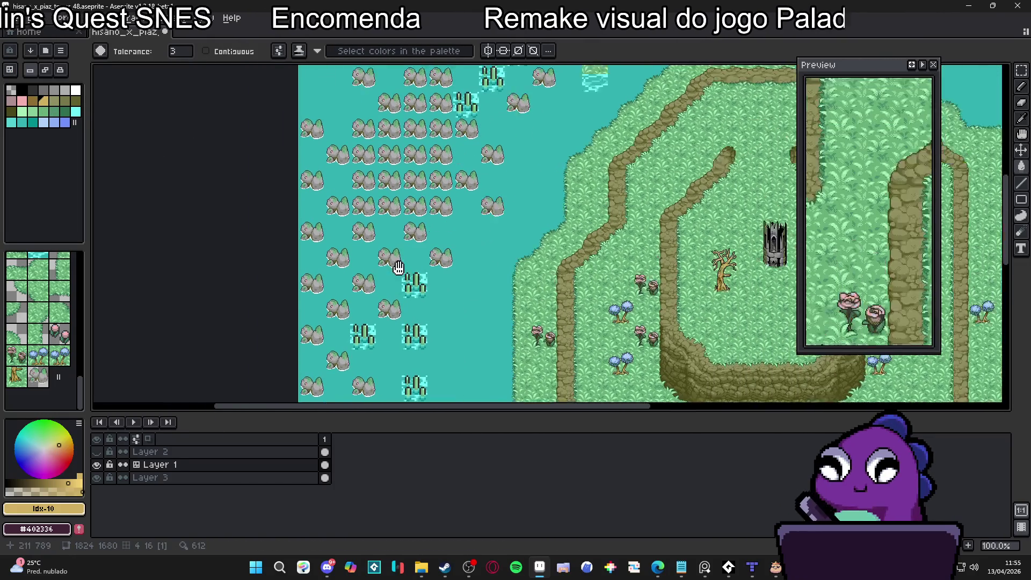
pyautogui.scroll(-2, 461, 155)
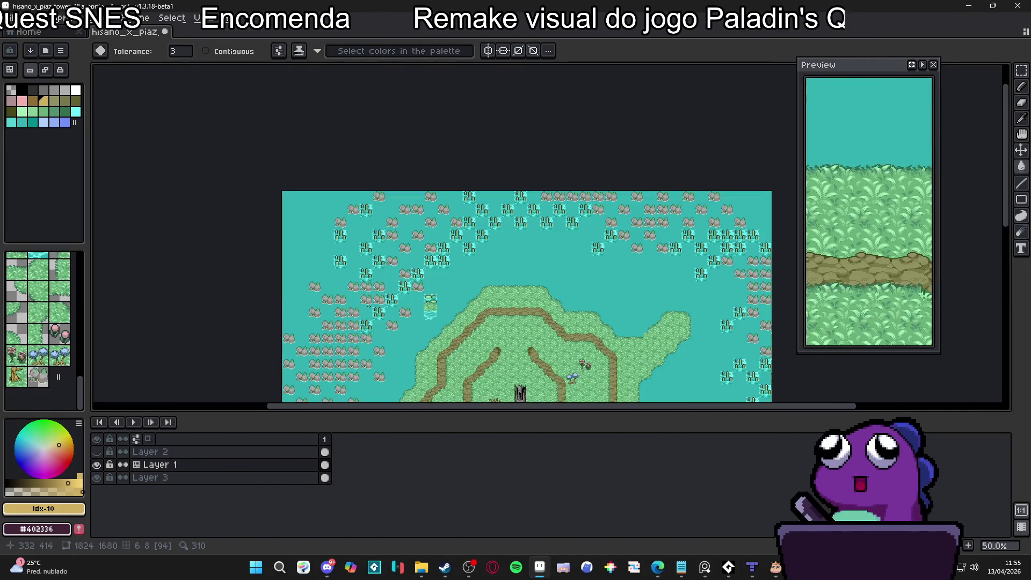
pyautogui.moveTo(371, 302); pyautogui.dragTo(403, 234)
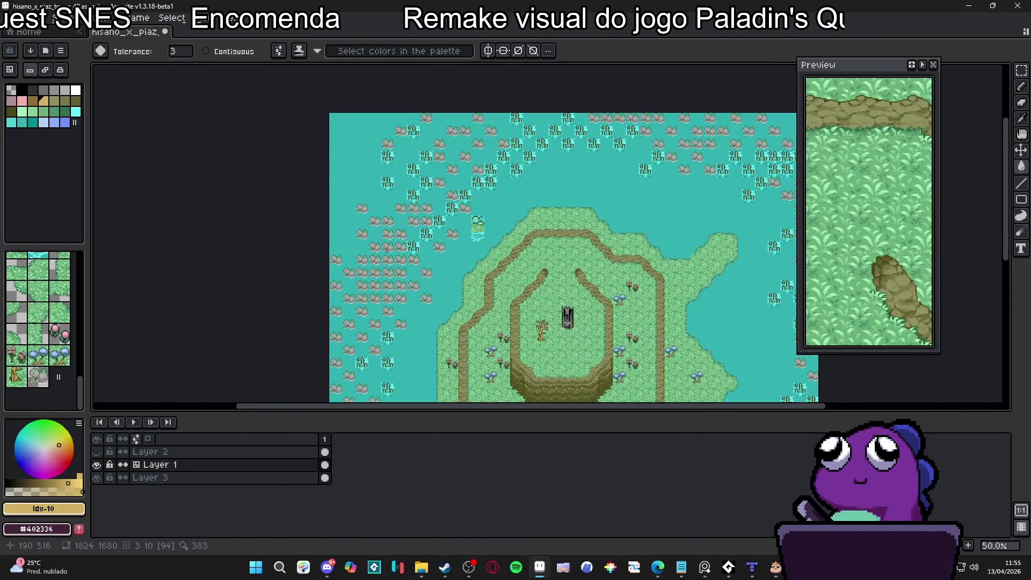
pyautogui.scroll(1, 400, 230)
pyautogui.scroll(-4, 407, 307)
# Save hisano_x_piaz_tower_48.aseprite
pyautogui.hotkey('ctrl', 's')
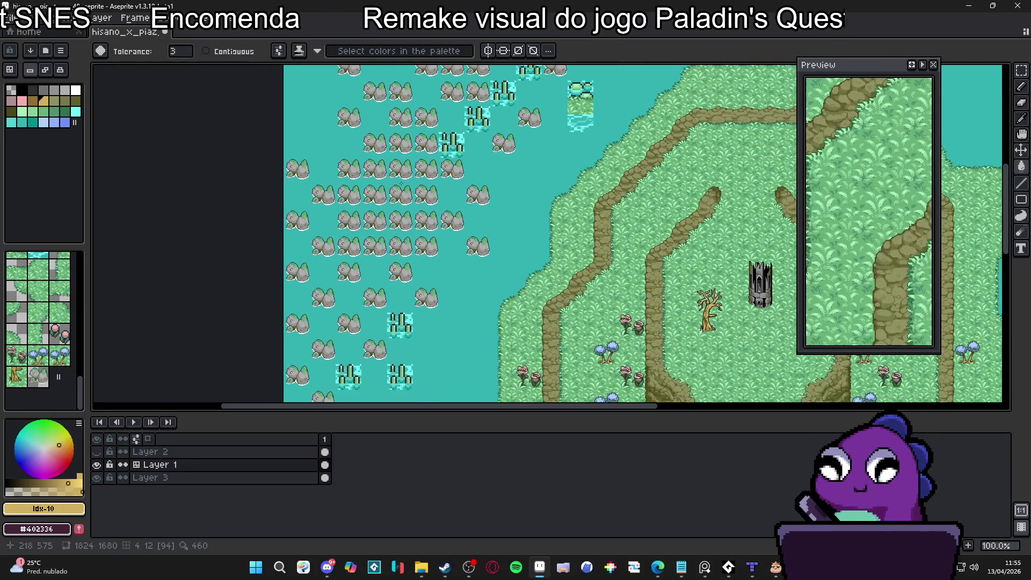
pyautogui.scroll(1, 407, 306)
pyautogui.scroll(-1, 407, 307)
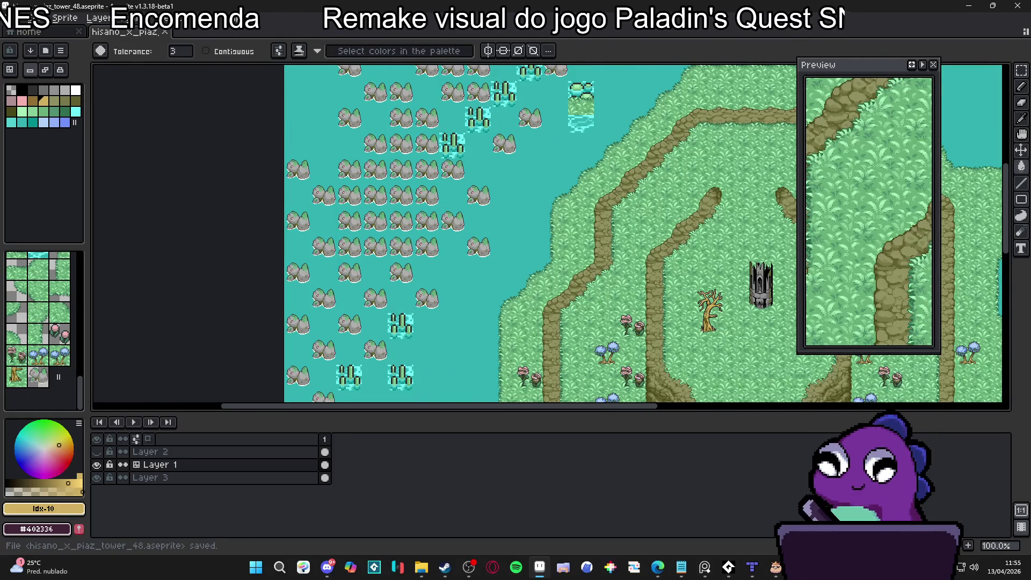
pyautogui.moveTo(447, 282)
pyautogui.mouseDown()
pyautogui.moveTo(377, 193)
pyautogui.moveTo(381, 184)
pyautogui.mouseUp()
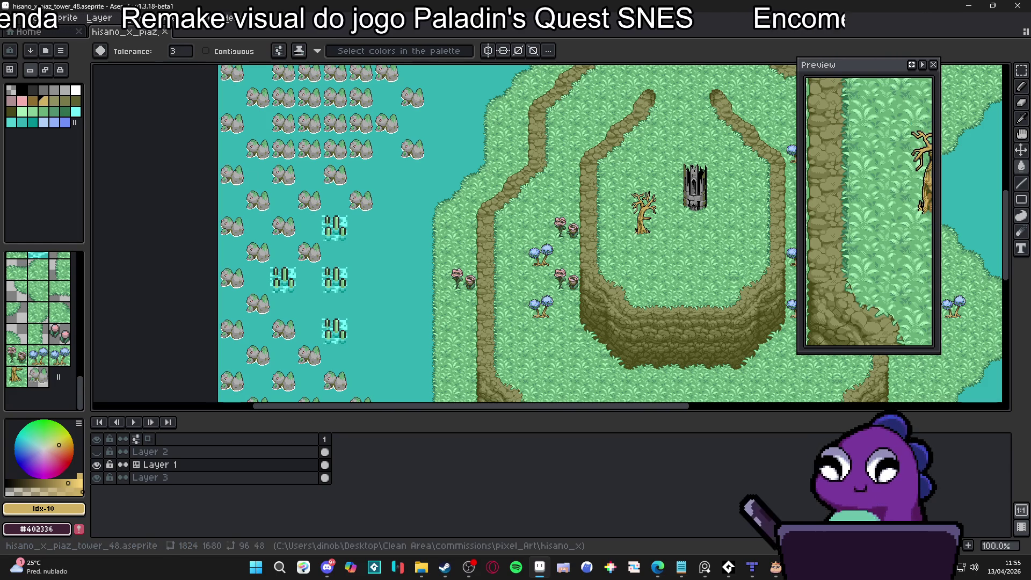
pyautogui.hotkey('alt', 'Tab')
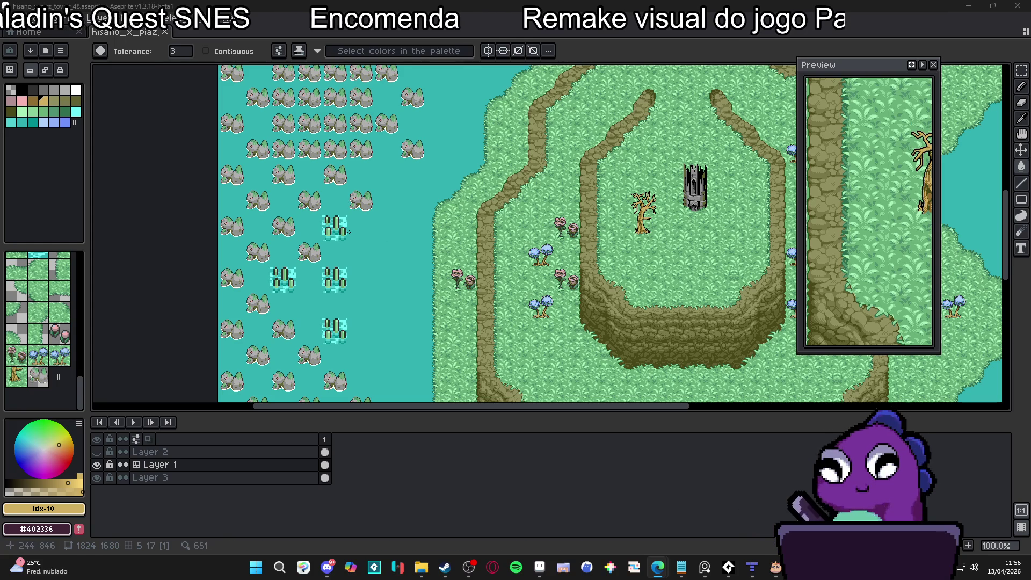
pyautogui.scroll(3, 333, 262)
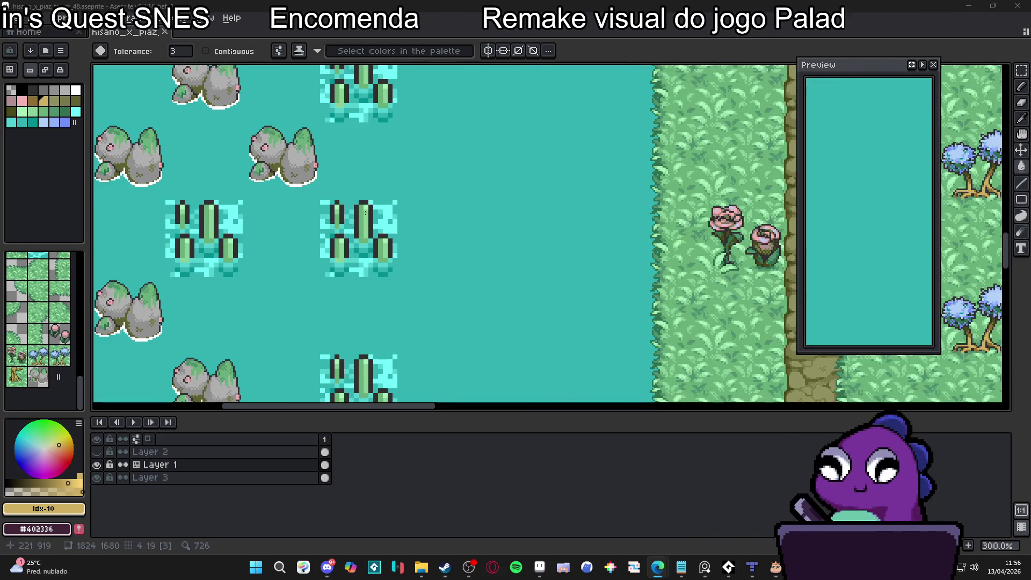
pyautogui.scroll(-1, 355, 267)
pyautogui.scroll(-1, 354, 252)
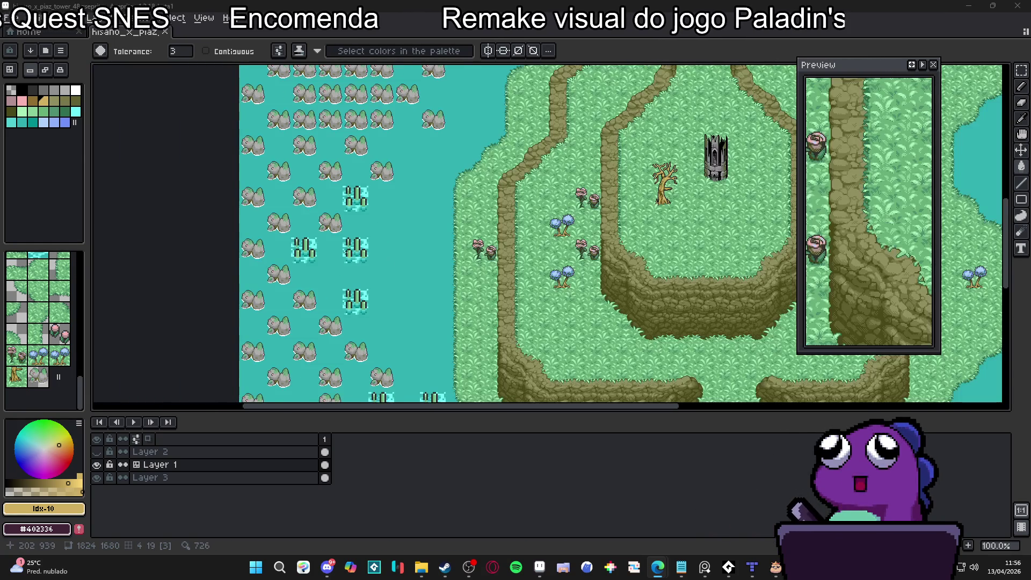
pyautogui.scroll(2, 310, 255)
pyautogui.scroll(-3, 310, 255)
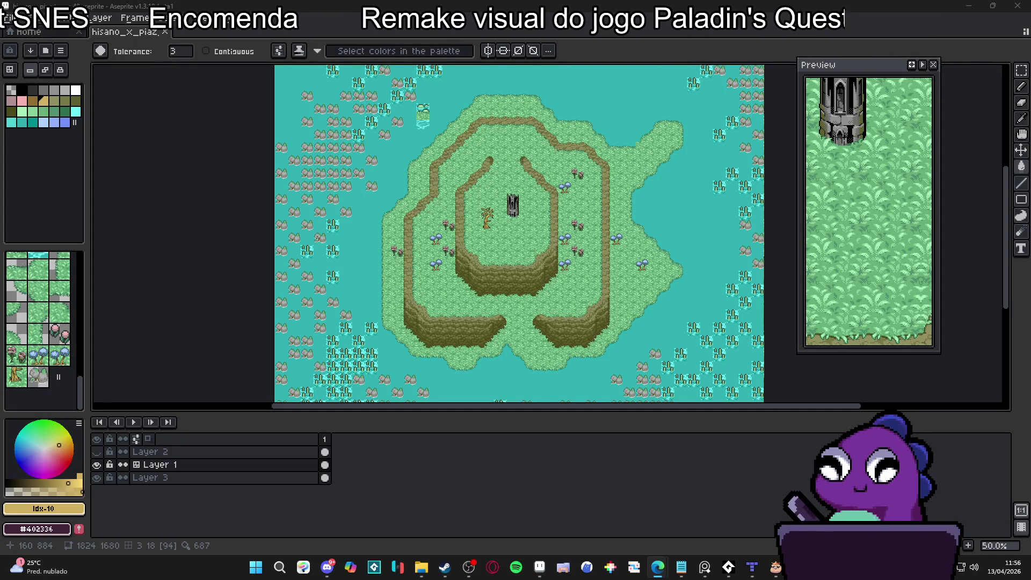
pyautogui.scroll(3, 317, 302)
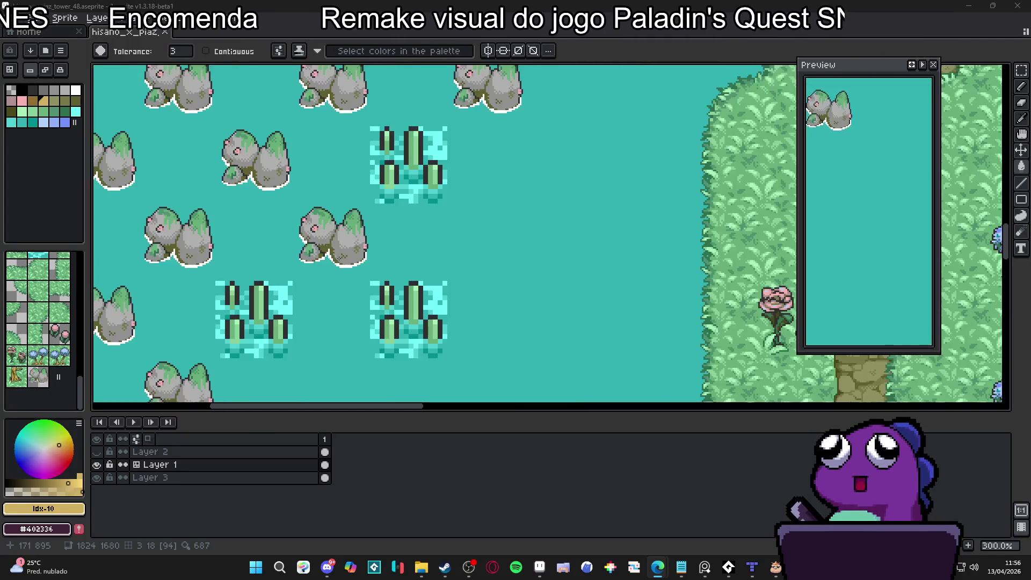
pyautogui.moveTo(298, 302); pyautogui.dragTo(317, 268)
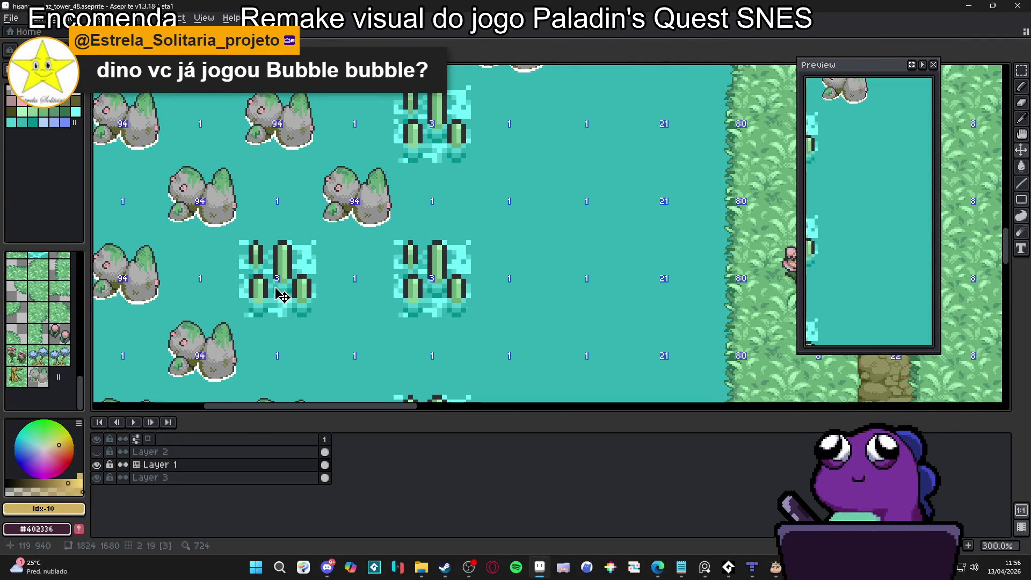
# Show the tile grid, then select and delete the striped reed tile
pyautogui.hotkey('ctrl', "'")
pyautogui.scroll(1, 278, 289)
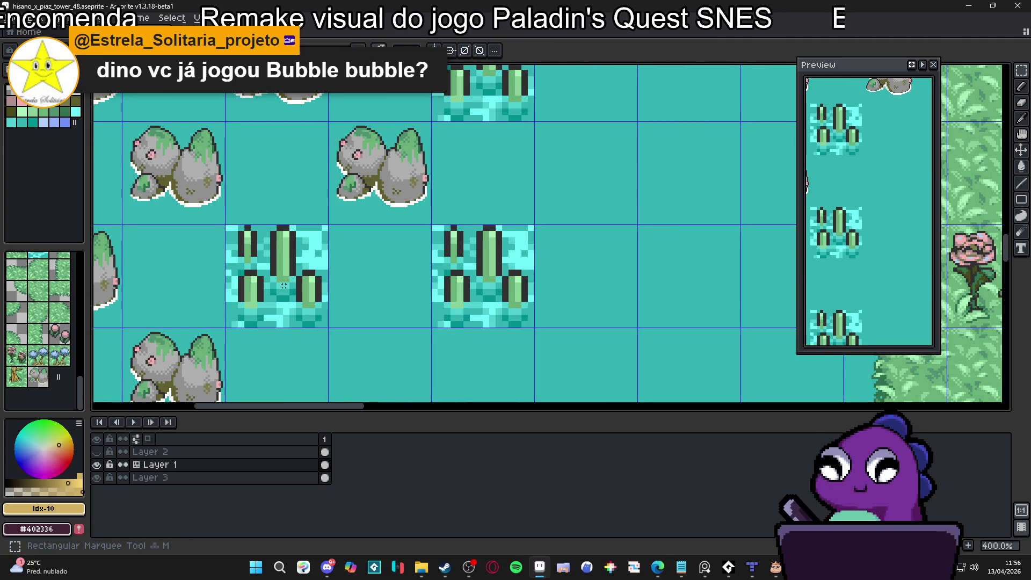
pyautogui.moveTo(281, 287); pyautogui.dragTo(301, 294)
pyautogui.press('Delete')
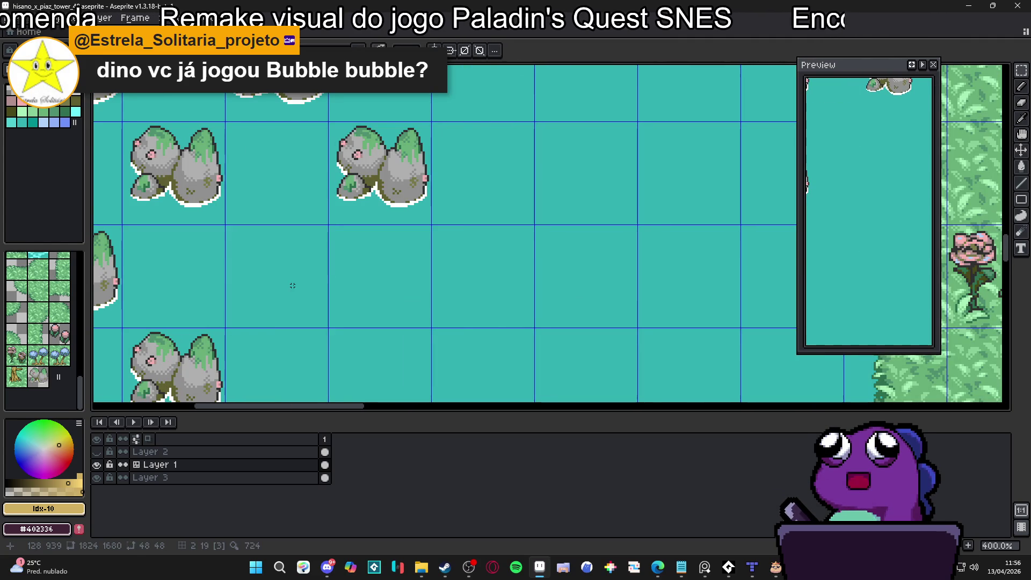
# Sketch an orange loop in the cleared tile and check it across the water
pyautogui.moveTo(285, 268)
pyautogui.mouseDown()
pyautogui.moveTo(301, 285)
pyautogui.moveTo(273, 264)
pyautogui.mouseUp()
pyautogui.scroll(-2, 272, 263)
pyautogui.scroll(1, 345, 266)
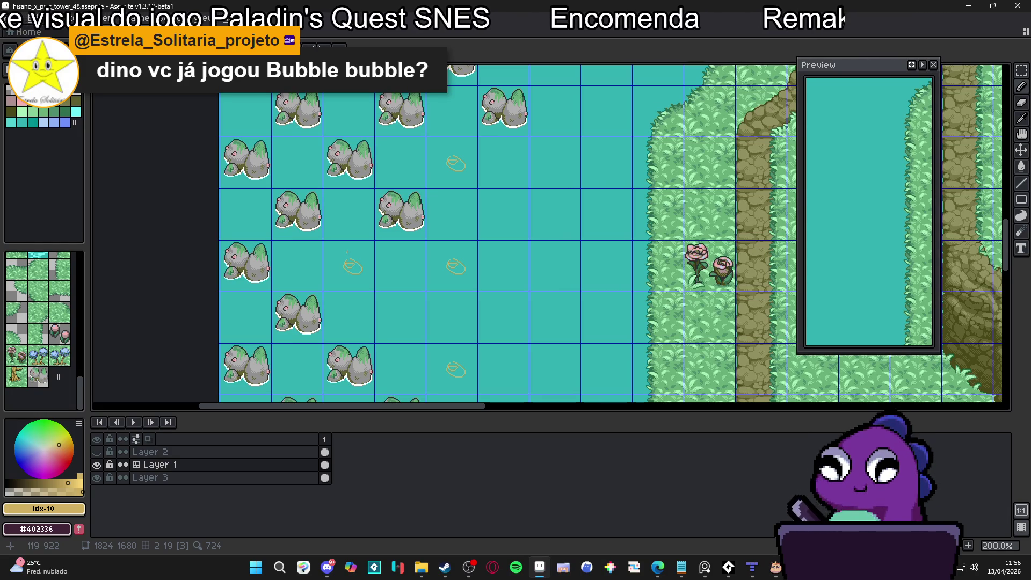
pyautogui.scroll(-4, 345, 252)
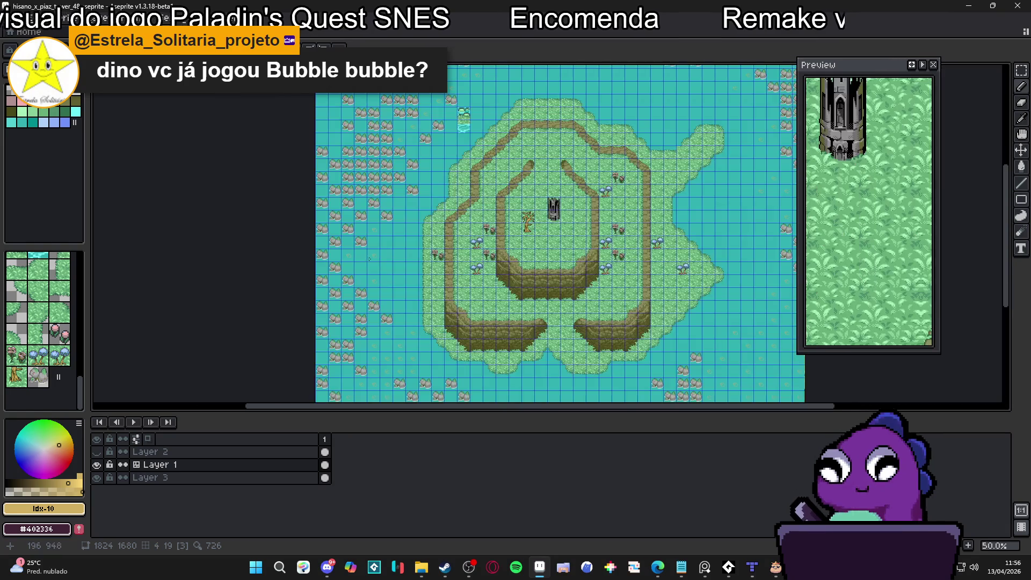
# Undo the orange sketch and draw a wavy reed stroke in light green palette colour Idx-16
pyautogui.scroll(2, 356, 257)
pyautogui.scroll(2, 329, 243)
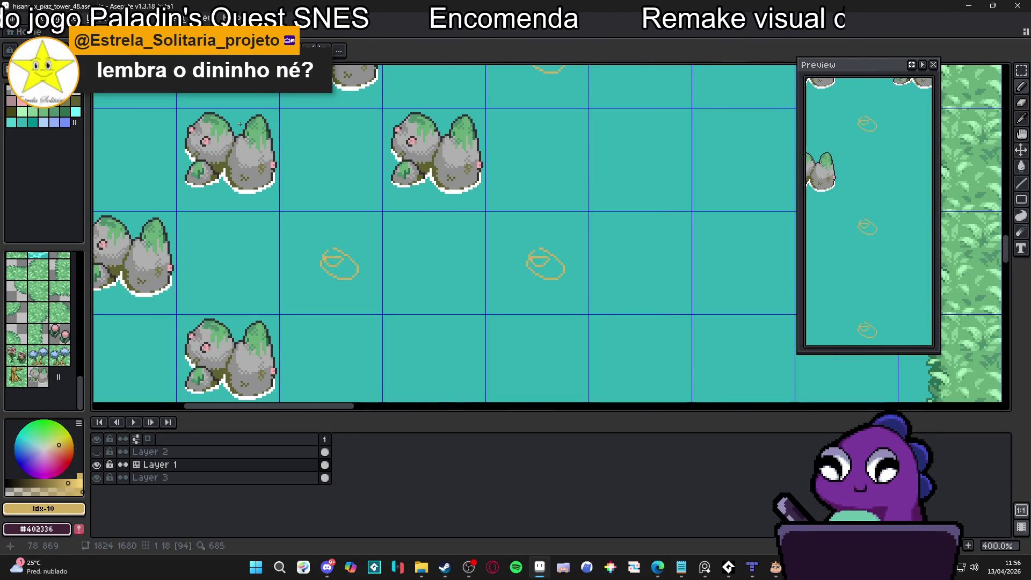
pyautogui.keyDown('alt'); pyautogui.click(258, 127); pyautogui.keyUp('alt')
pyautogui.scroll(1, 312, 237)
pyautogui.hotkey('ctrl', 'z')
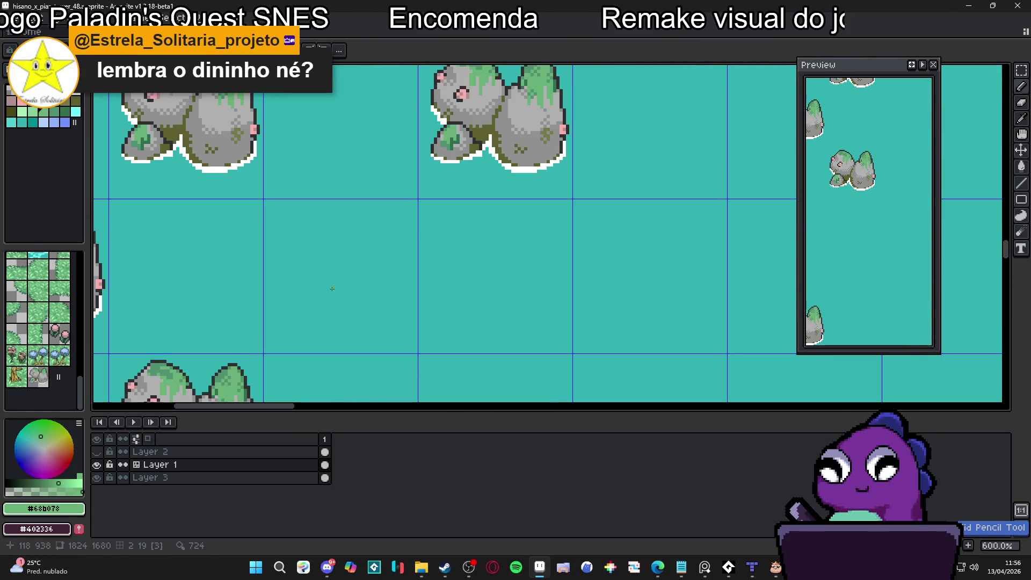
pyautogui.press('alt')
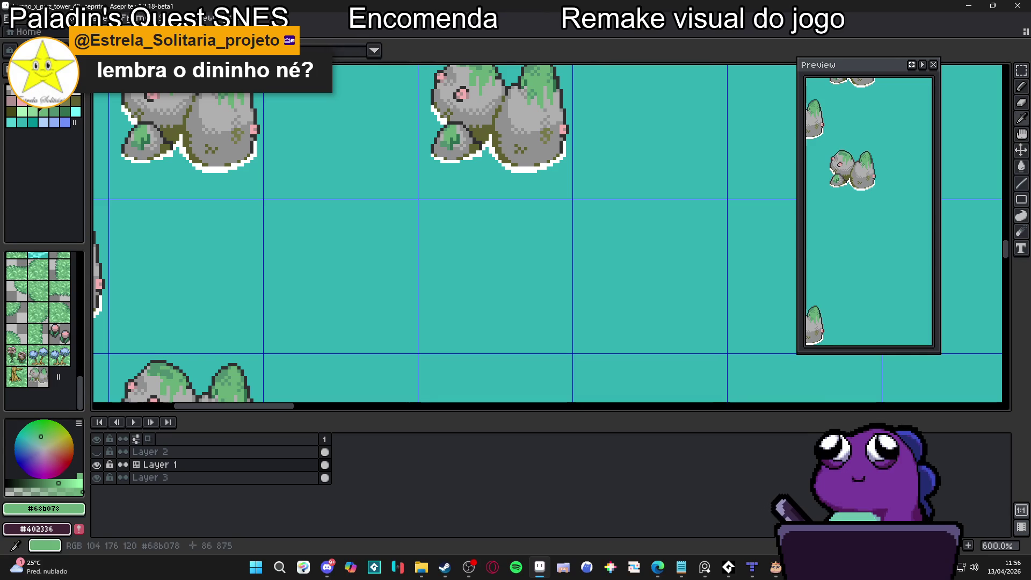
pyautogui.click(33, 111)
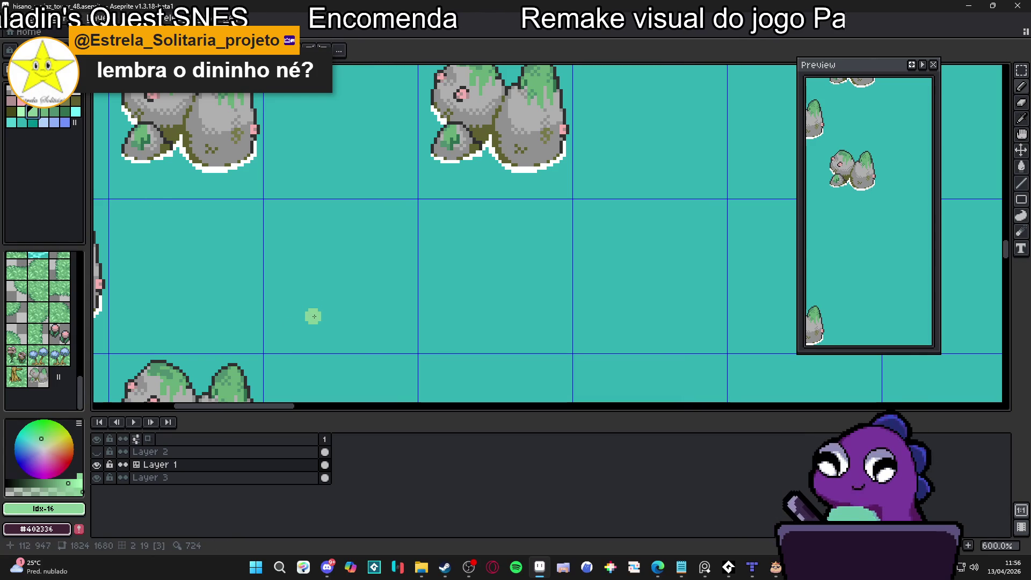
pyautogui.moveTo(313, 323)
pyautogui.mouseDown()
pyautogui.moveTo(295, 286)
pyautogui.moveTo(319, 223)
pyautogui.moveTo(290, 208)
pyautogui.moveTo(301, 254)
pyautogui.moveTo(289, 293)
pyautogui.moveTo(302, 323)
pyautogui.mouseUp()
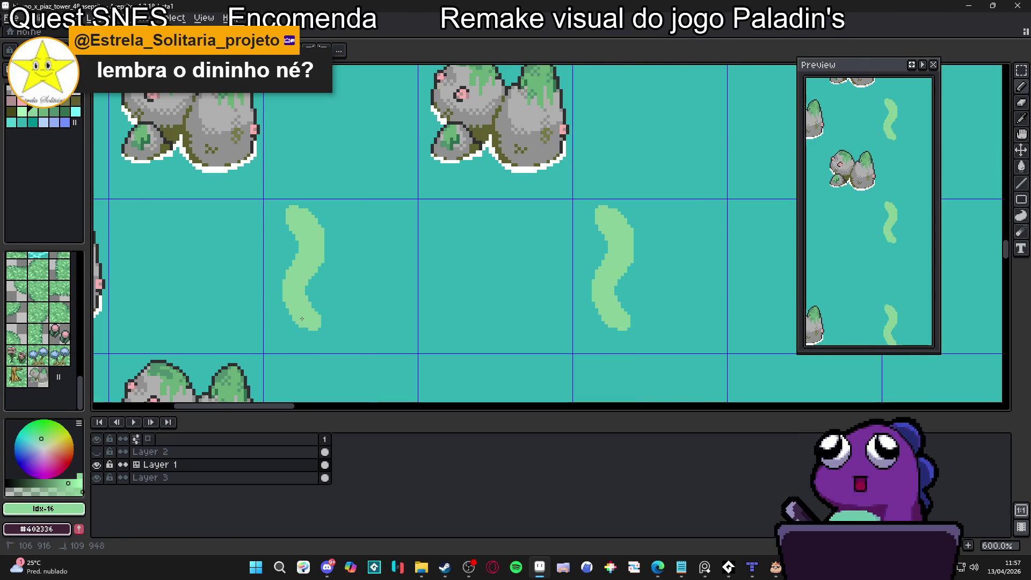
pyautogui.scroll(1, 303, 331)
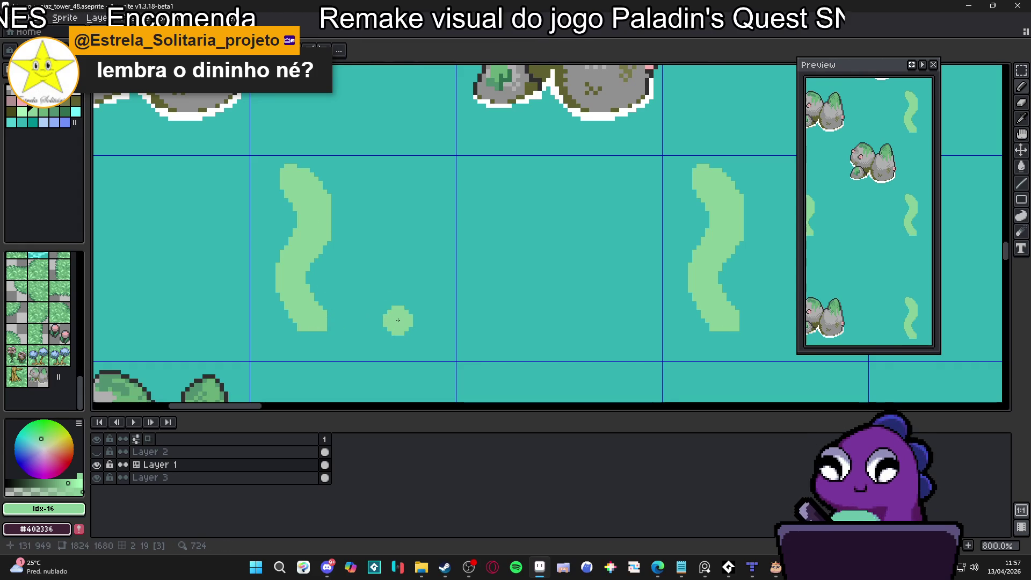
pyautogui.scroll(-4, 322, 212)
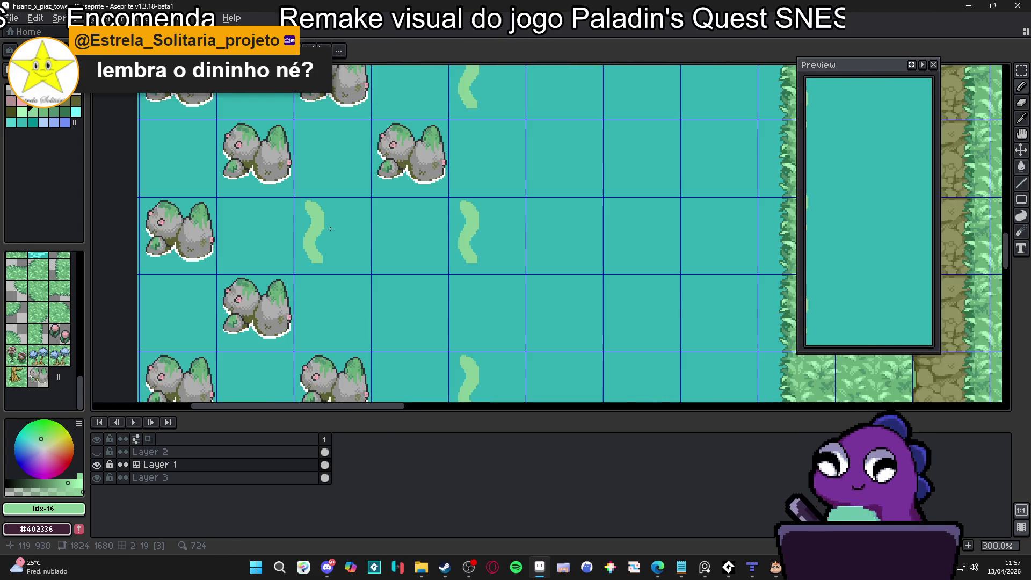
pyautogui.scroll(3, 318, 223)
# Replace the wavy strokes with a thicker light-green reed blob and fill its left edge pixels
pyautogui.moveTo(316, 229)
pyautogui.mouseDown()
pyautogui.moveTo(311, 207)
pyautogui.moveTo(311, 299)
pyautogui.moveTo(306, 195)
pyautogui.mouseUp()
pyautogui.press('b')
pyautogui.scroll(3, 304, 288)
pyautogui.moveTo(305, 287)
pyautogui.mouseDown()
pyautogui.moveTo(304, 317)
pyautogui.moveTo(298, 290)
pyautogui.moveTo(325, 259)
pyautogui.moveTo(322, 215)
pyautogui.moveTo(303, 205)
pyautogui.moveTo(301, 226)
pyautogui.mouseUp()
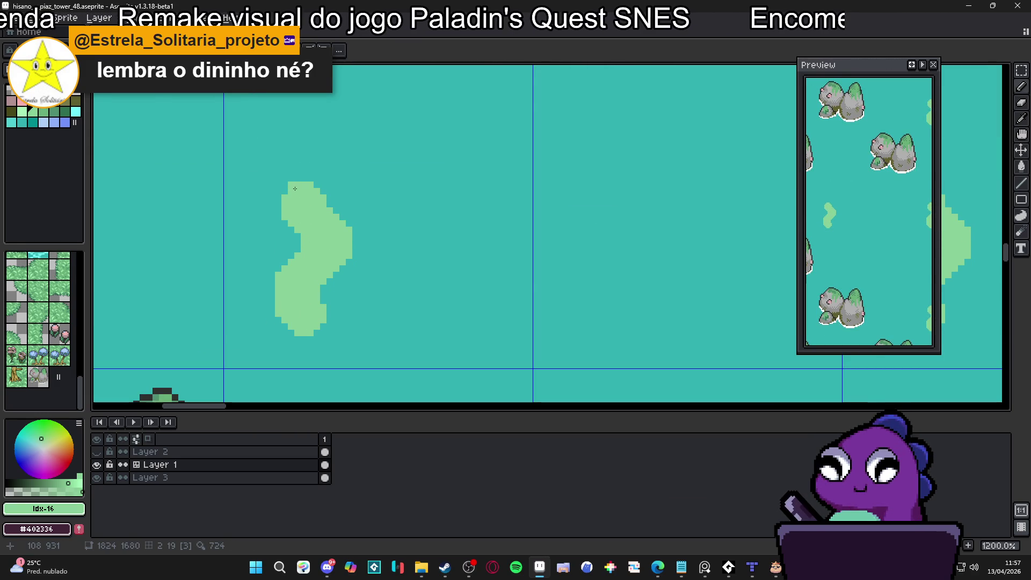
pyautogui.moveTo(294, 188); pyautogui.dragTo(315, 187)
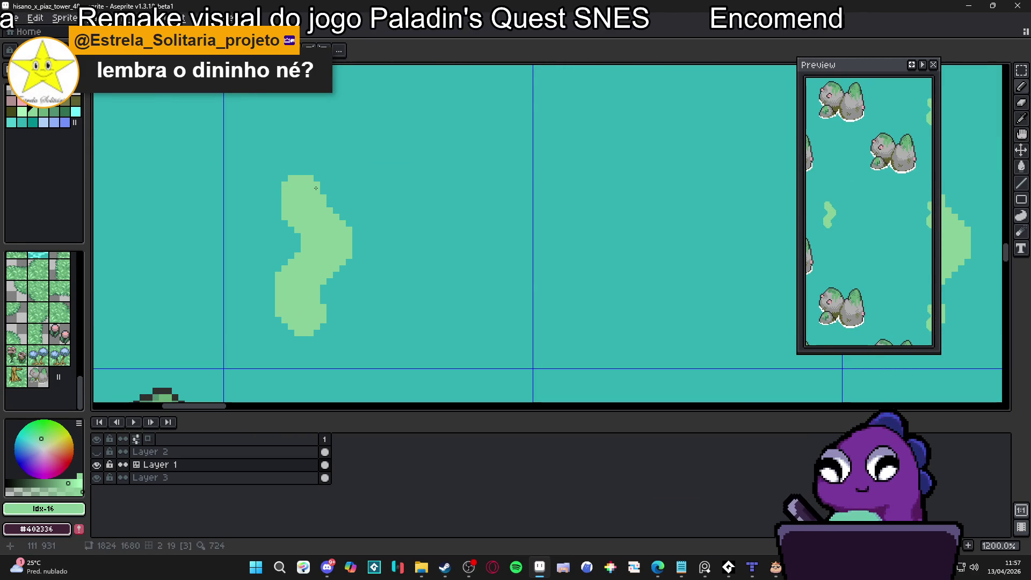
pyautogui.click(284, 330)
pyautogui.click(272, 298)
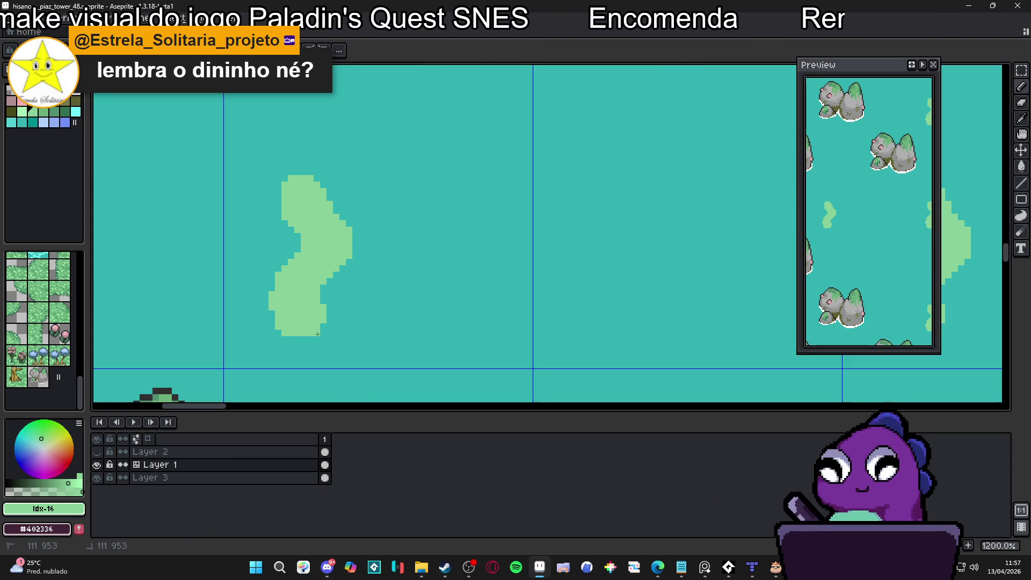
# Turn off tile editing mode and review the reed tile repeated between the rocks
pyautogui.scroll(-2, 349, 315)
pyautogui.press('e')
pyautogui.scroll(-1, 354, 319)
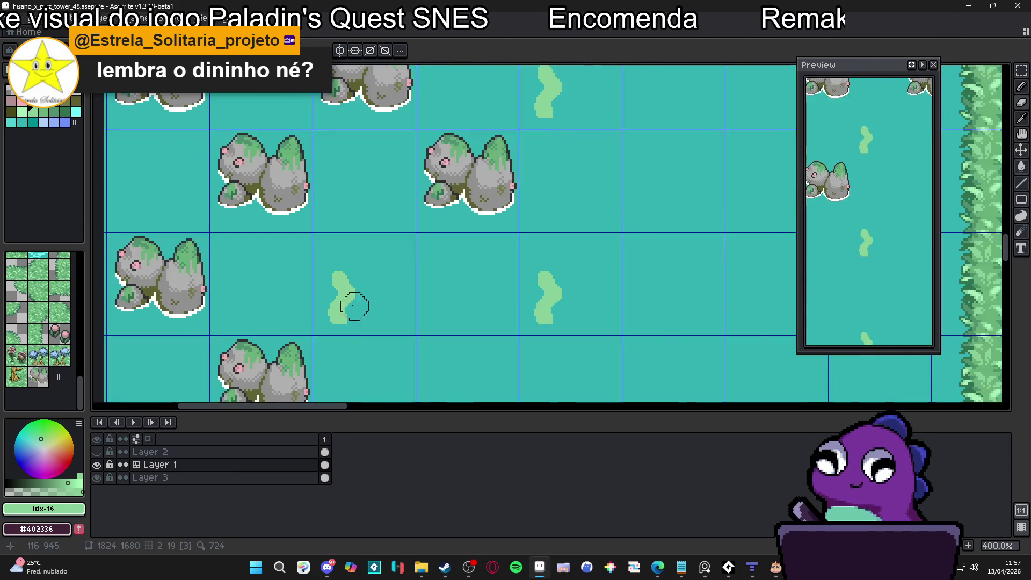
pyautogui.scroll(3, 352, 309)
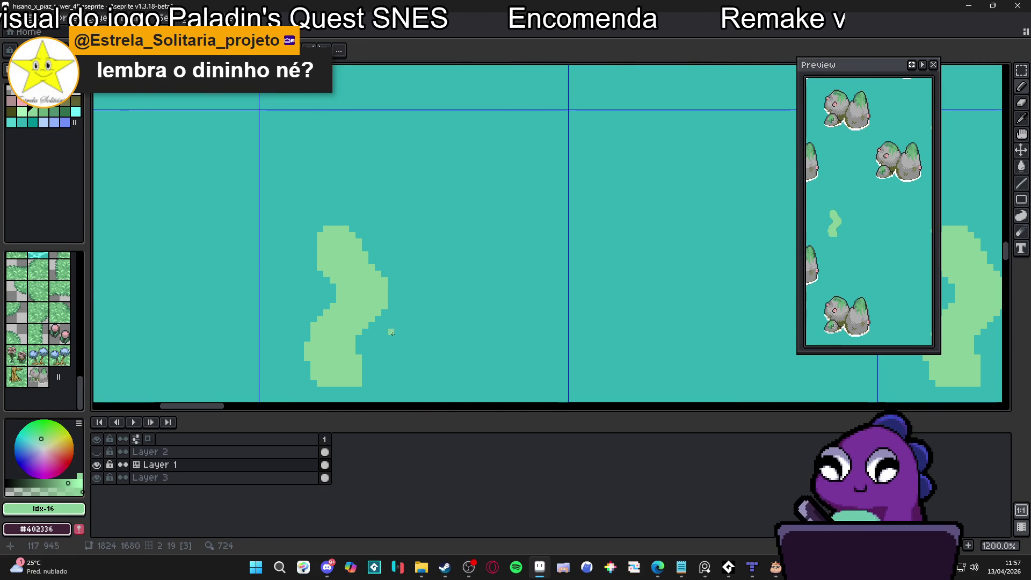
pyautogui.scroll(-2, 396, 342)
pyautogui.scroll(2, 378, 360)
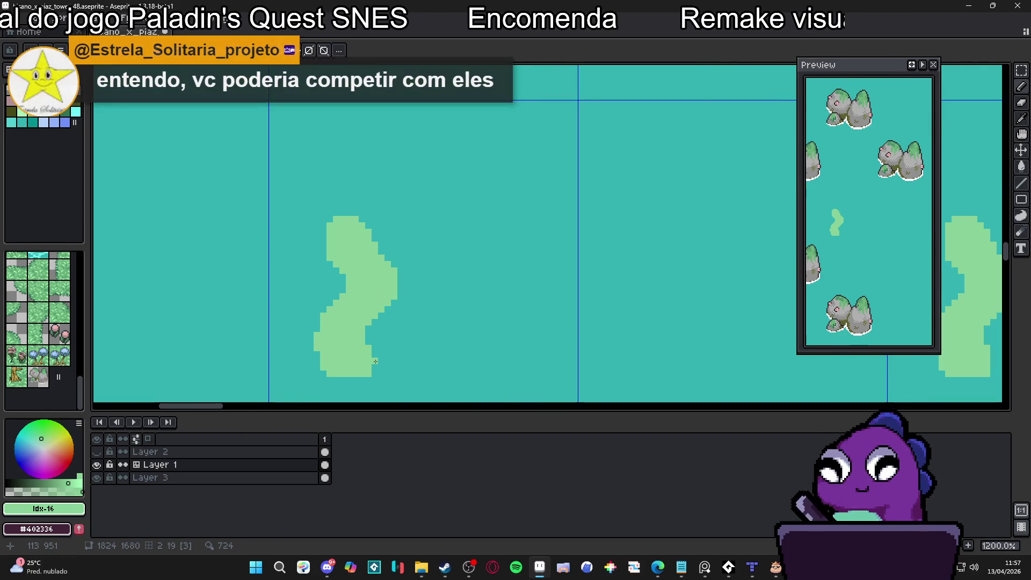
pyautogui.scroll(-2, 452, 353)
pyautogui.scroll(-2, 453, 353)
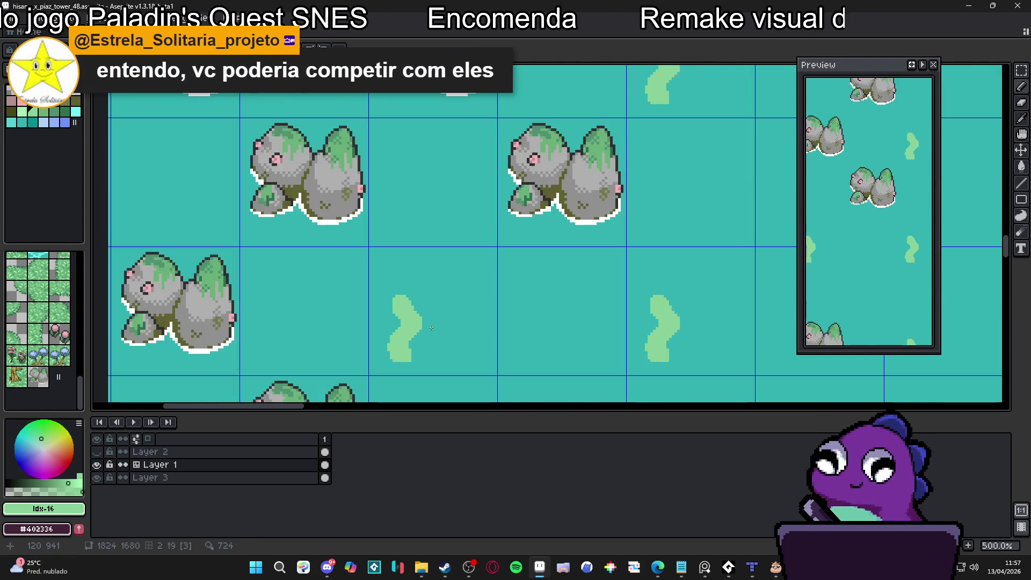
pyautogui.scroll(4, 415, 299)
pyautogui.press('Tab')
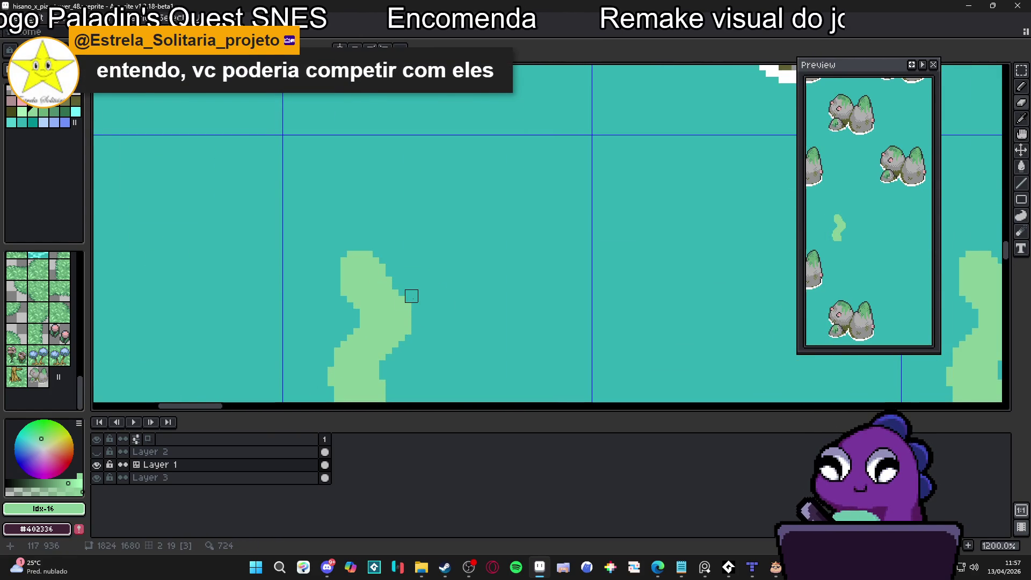
pyautogui.scroll(-4, 411, 298)
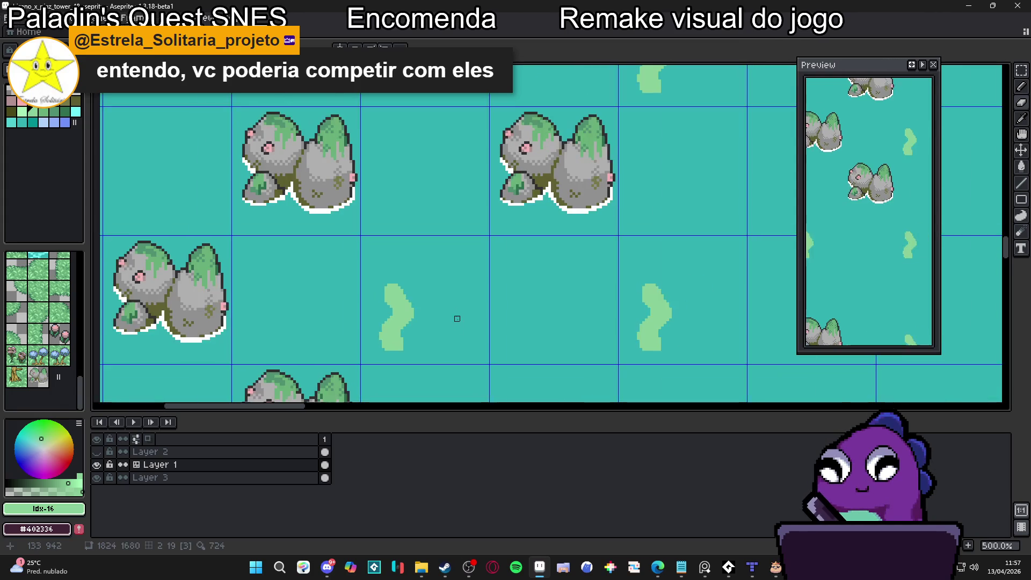
pyautogui.scroll(4, 391, 307)
pyautogui.scroll(-5, 409, 261)
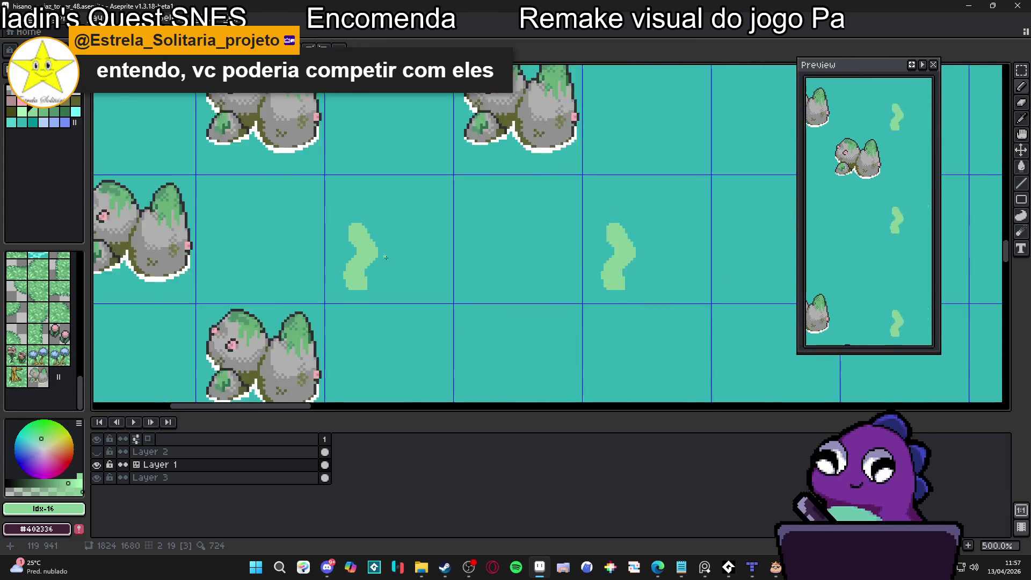
pyautogui.scroll(3, 408, 264)
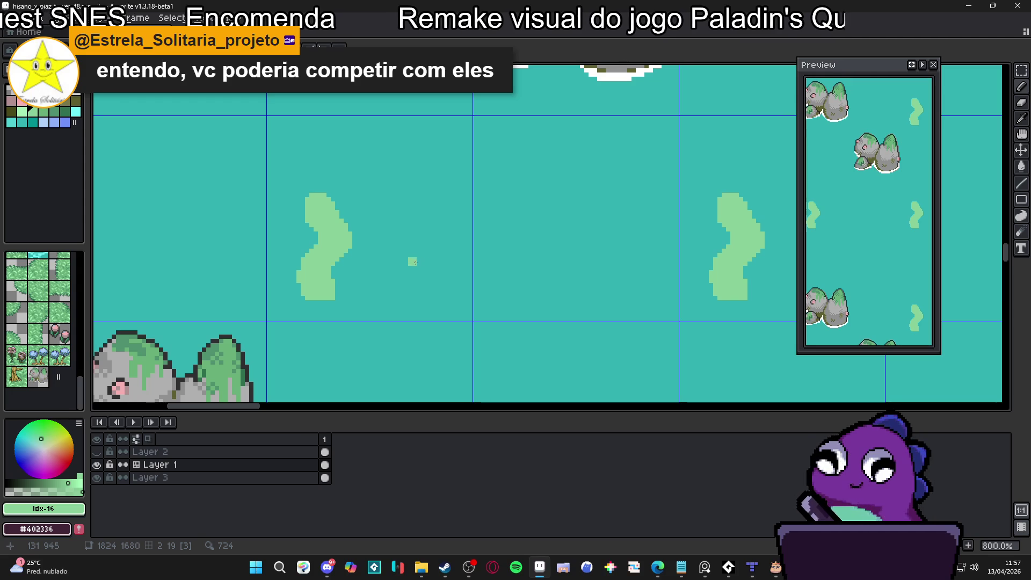
# Draw a wider S-curve reed outline beside the first and fill it light green
pyautogui.scroll(2, 415, 260)
pyautogui.moveTo(411, 277)
pyautogui.mouseDown()
pyautogui.moveTo(394, 226)
pyautogui.moveTo(419, 172)
pyautogui.moveTo(398, 114)
pyautogui.moveTo(438, 103)
pyautogui.moveTo(472, 155)
pyautogui.moveTo(451, 220)
pyautogui.moveTo(459, 252)
pyautogui.mouseUp()
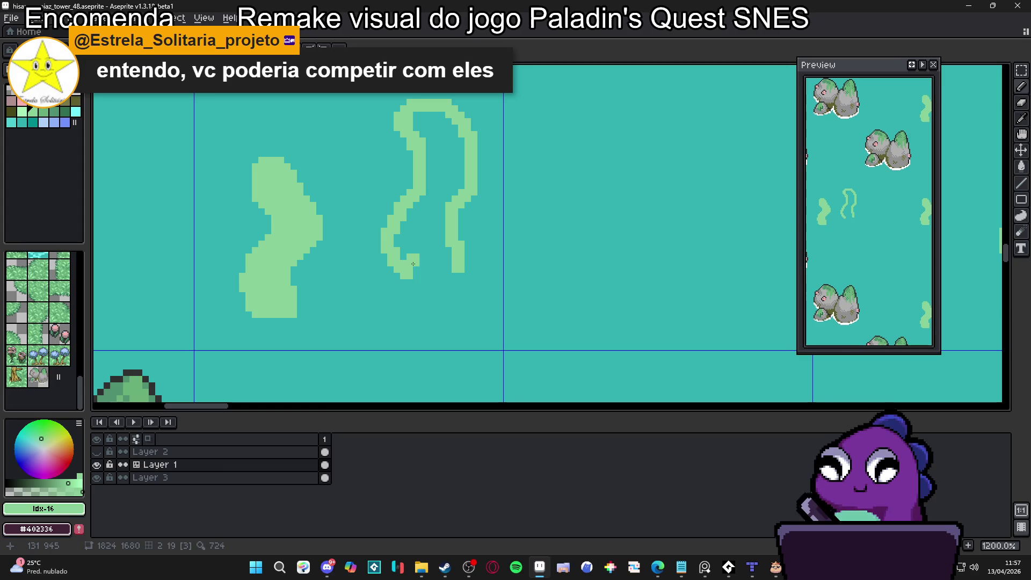
pyautogui.hotkey('ctrl', 'z')
pyautogui.hotkey('ctrl', 'z')
pyautogui.hotkey('ctrl', 'z')
pyautogui.hotkey('ctrl', 'z')
pyautogui.hotkey('ctrl', 'z')
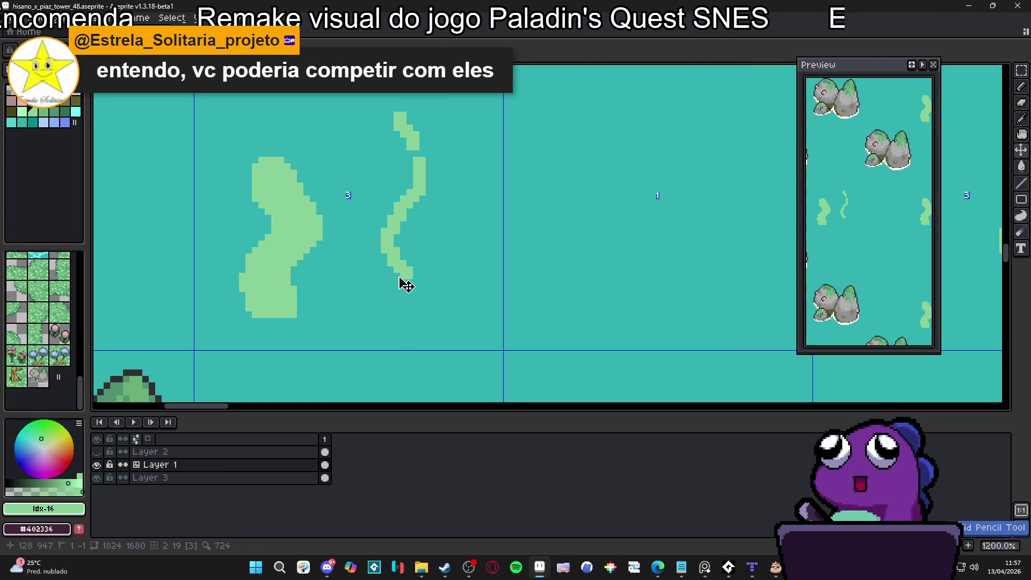
pyautogui.moveTo(399, 274)
pyautogui.mouseDown()
pyautogui.moveTo(414, 228)
pyautogui.moveTo(390, 177)
pyautogui.moveTo(408, 121)
pyautogui.moveTo(454, 102)
pyautogui.moveTo(470, 139)
pyautogui.moveTo(464, 187)
pyautogui.moveTo(483, 217)
pyautogui.moveTo(448, 282)
pyautogui.moveTo(406, 272)
pyautogui.moveTo(429, 280)
pyautogui.mouseUp()
pyautogui.press('g')
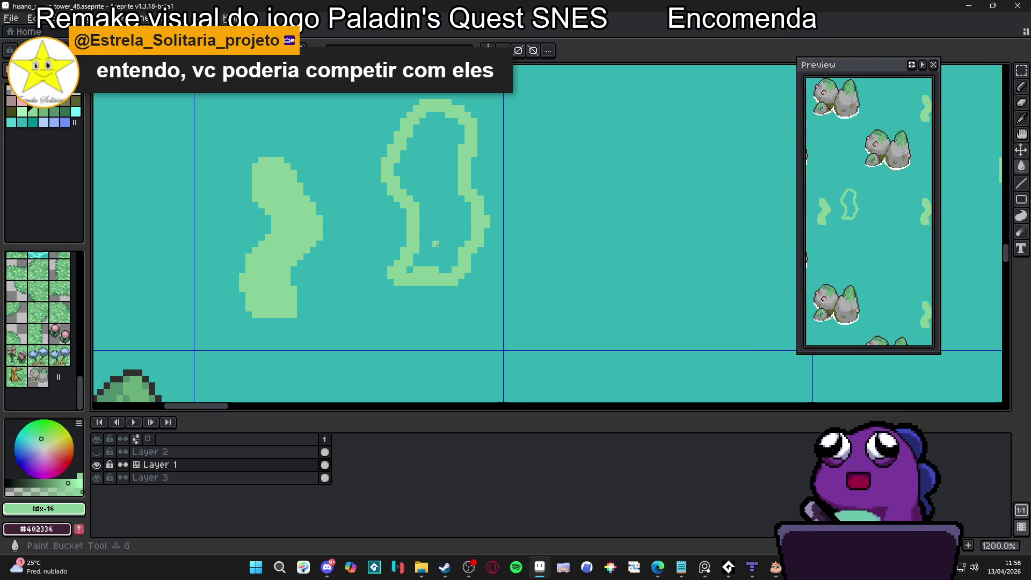
pyautogui.click(427, 246)
pyautogui.hotkey('ctrl', 'z')
pyautogui.click(424, 260)
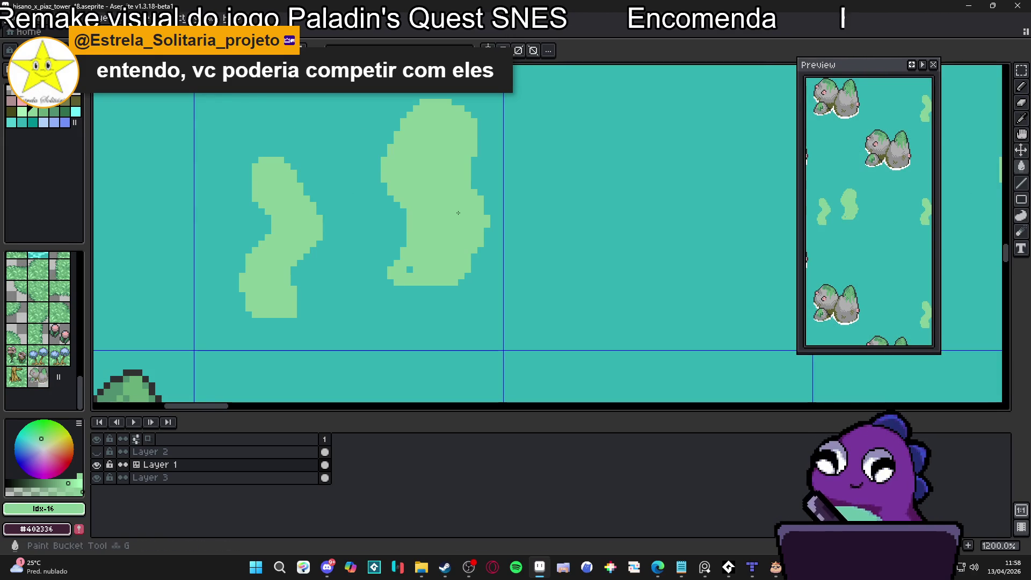
pyautogui.scroll(1, 424, 260)
# Erase the reed blobs' upper-right and lower-right edges and stray detached pixels
pyautogui.press('e')
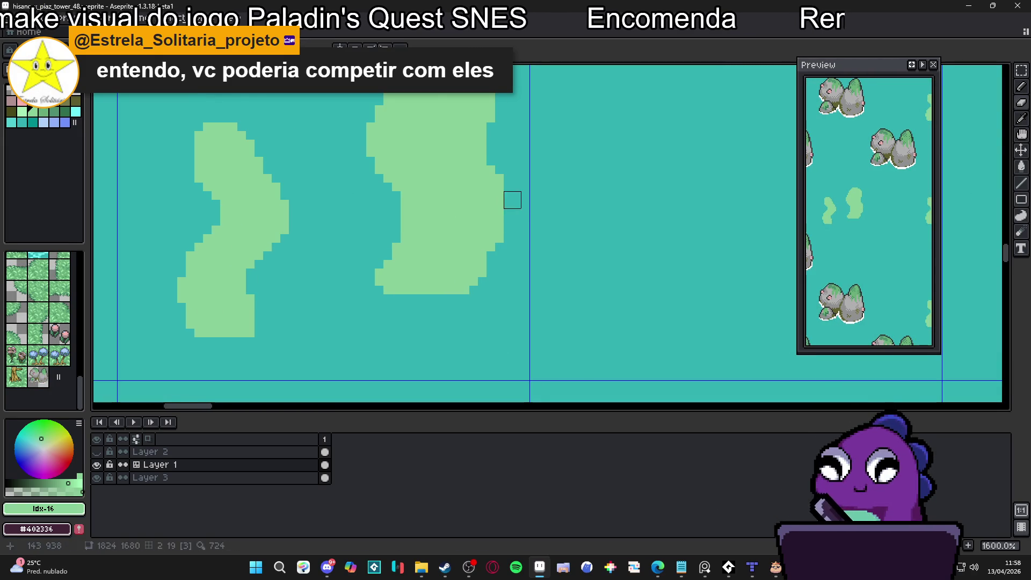
pyautogui.scroll(-2, 512, 200)
pyautogui.scroll(2, 478, 198)
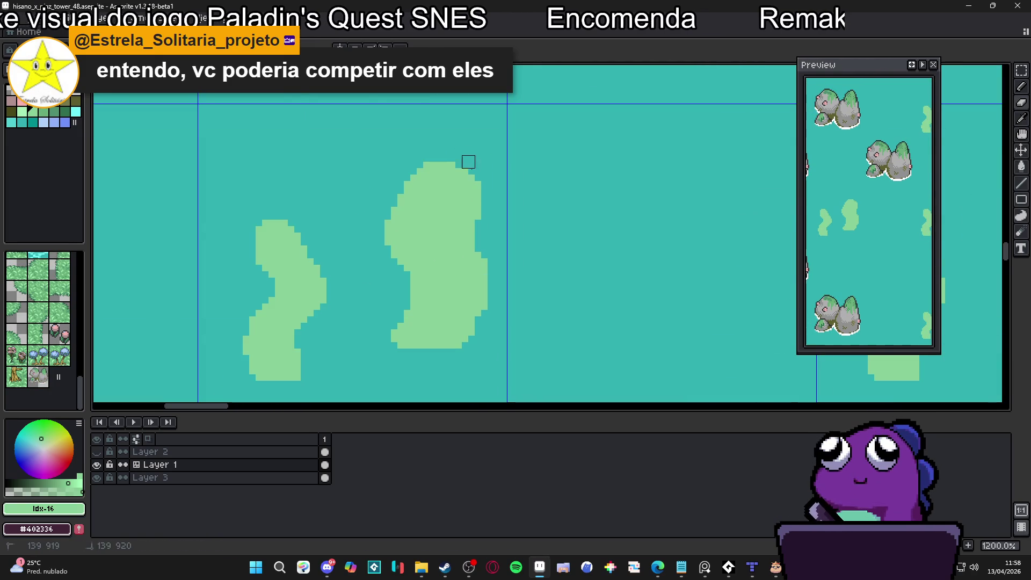
pyautogui.moveTo(468, 161)
pyautogui.mouseDown()
pyautogui.moveTo(456, 236)
pyautogui.moveTo(494, 310)
pyautogui.mouseUp()
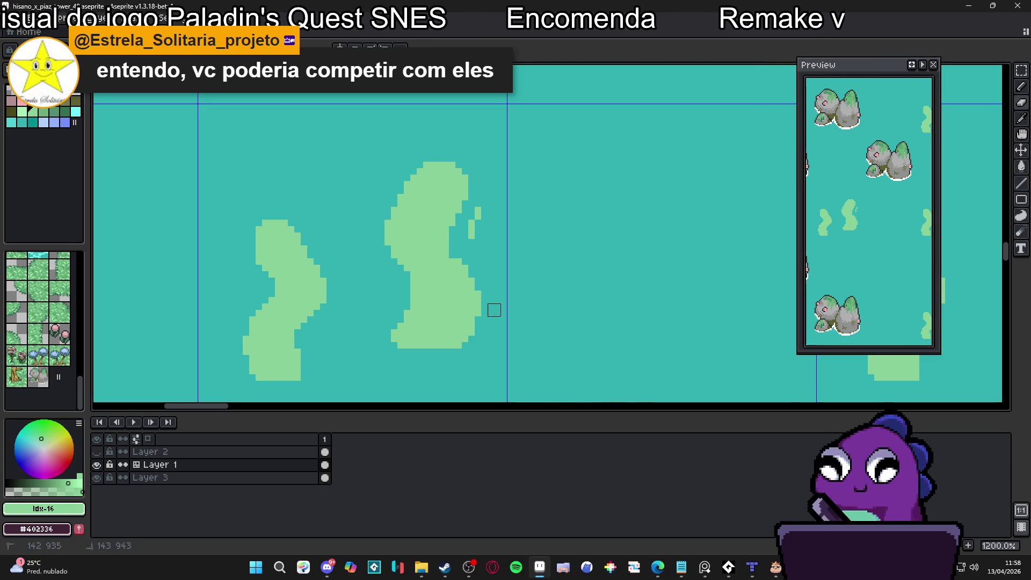
pyautogui.moveTo(462, 265)
pyautogui.mouseDown()
pyautogui.moveTo(481, 316)
pyautogui.moveTo(460, 346)
pyautogui.mouseUp()
pyautogui.moveTo(471, 237); pyautogui.dragTo(481, 213)
pyautogui.scroll(1, 428, 244)
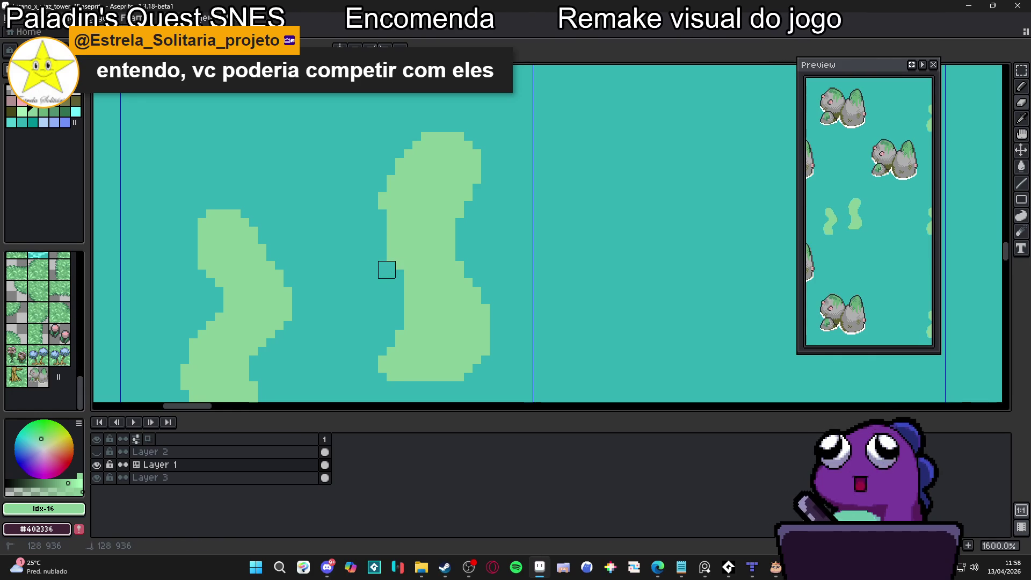
# Patch the right reed's left edge with light-green pixels into a smoother wave shape
pyautogui.press('b')
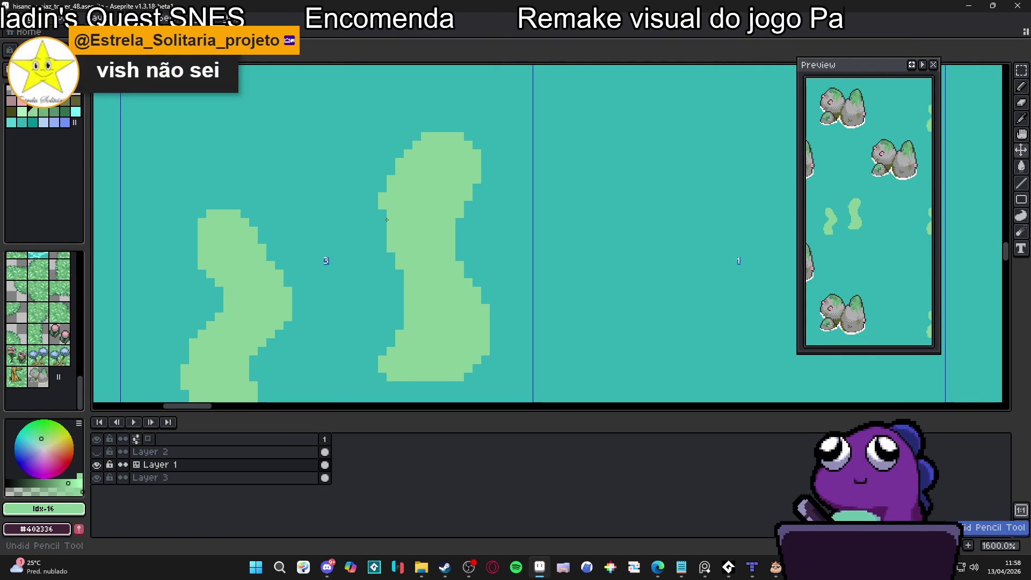
pyautogui.moveTo(383, 215)
pyautogui.mouseDown()
pyautogui.moveTo(382, 252)
pyautogui.moveTo(399, 277)
pyautogui.moveTo(369, 361)
pyautogui.moveTo(389, 338)
pyautogui.mouseUp()
pyautogui.press('e')
pyautogui.press('b')
pyautogui.scroll(-4, 388, 339)
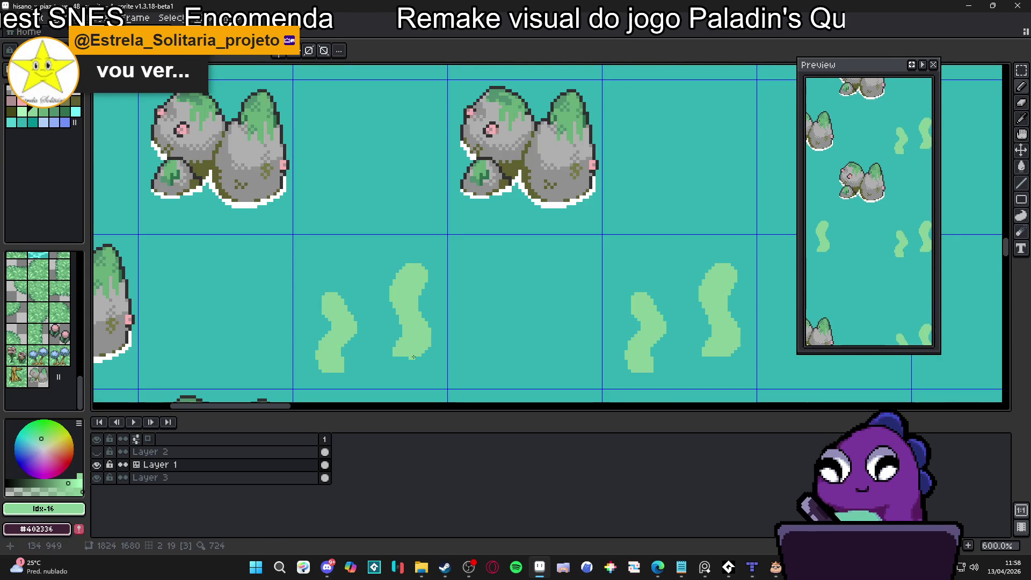
pyautogui.scroll(3, 416, 307)
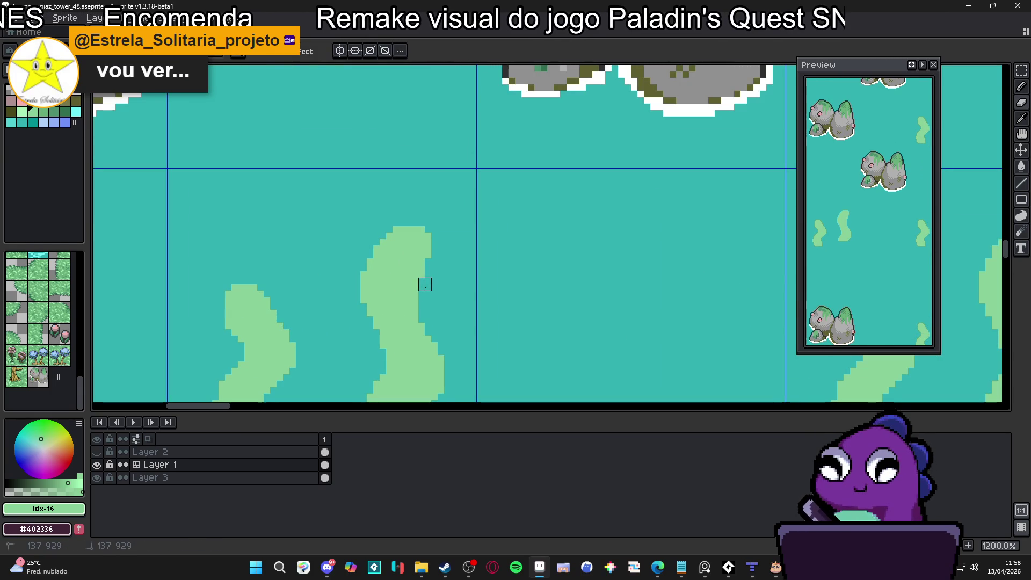
pyautogui.moveTo(418, 291); pyautogui.dragTo(394, 217)
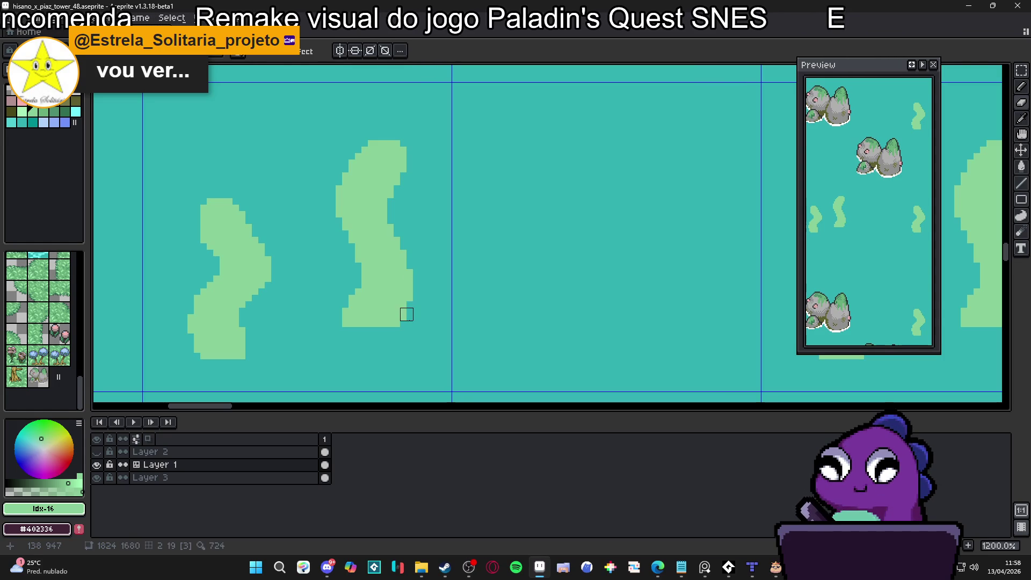
pyautogui.scroll(-5, 397, 323)
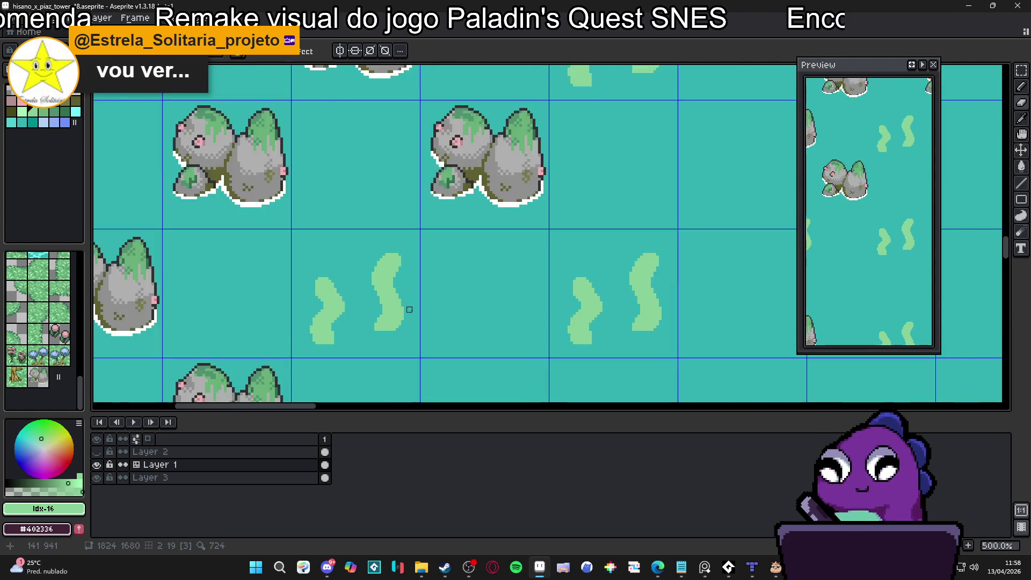
pyautogui.scroll(3, 392, 314)
pyautogui.scroll(3, 392, 314)
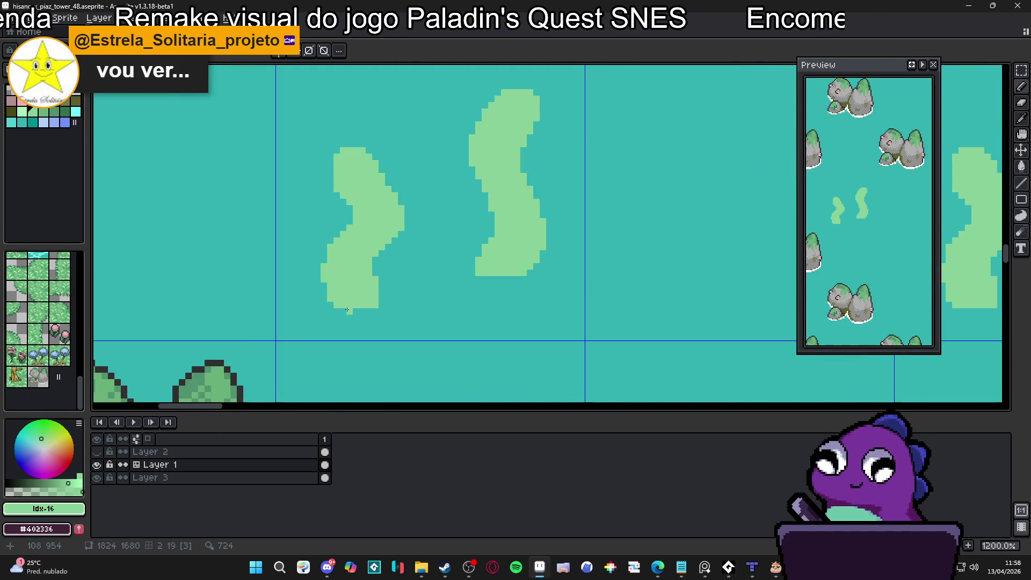
pyautogui.scroll(-3, 423, 295)
pyautogui.scroll(4, 445, 283)
pyautogui.scroll(-6, 445, 289)
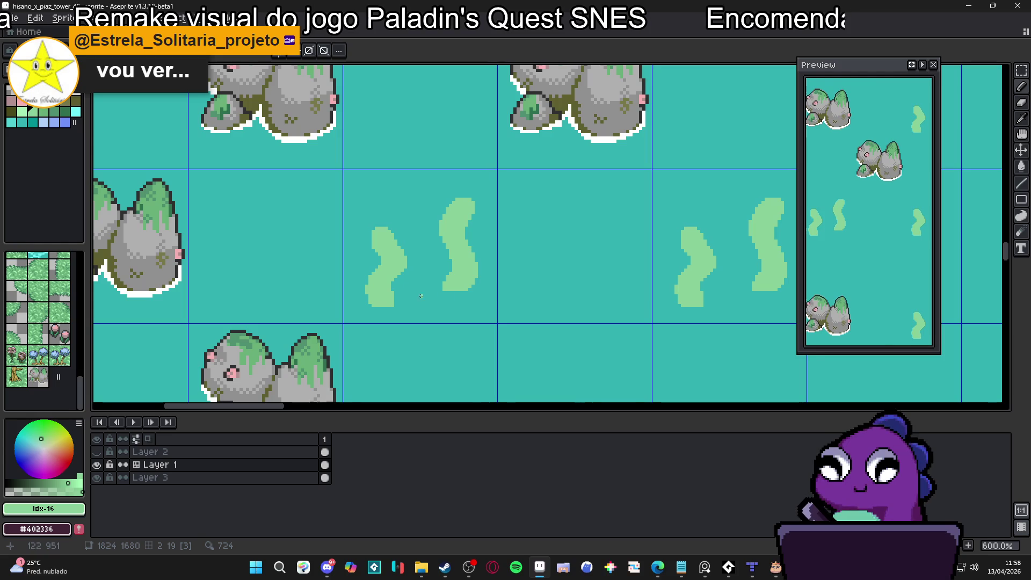
pyautogui.scroll(2, 392, 283)
pyautogui.scroll(2, 450, 233)
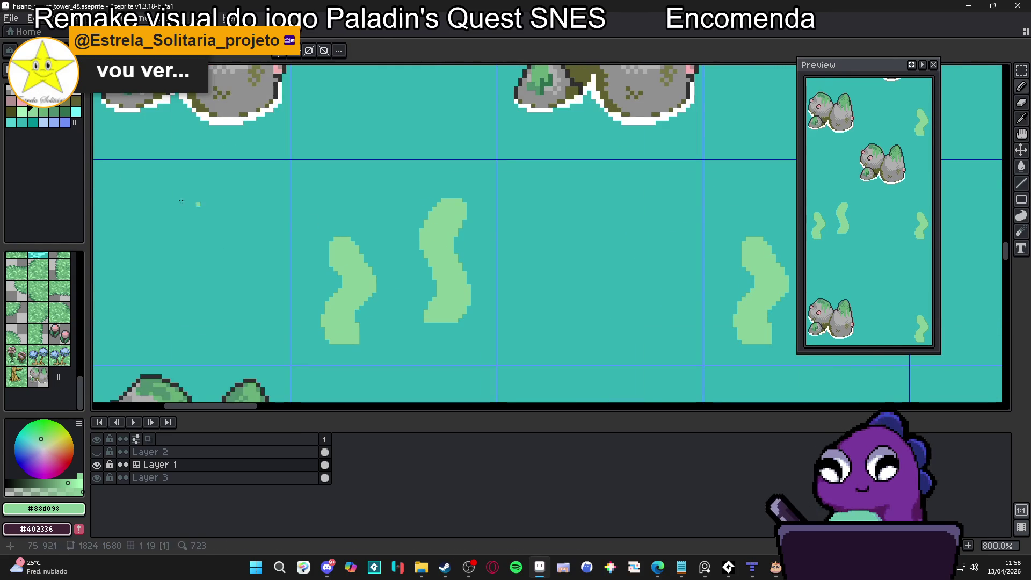
pyautogui.scroll(2, 306, 206)
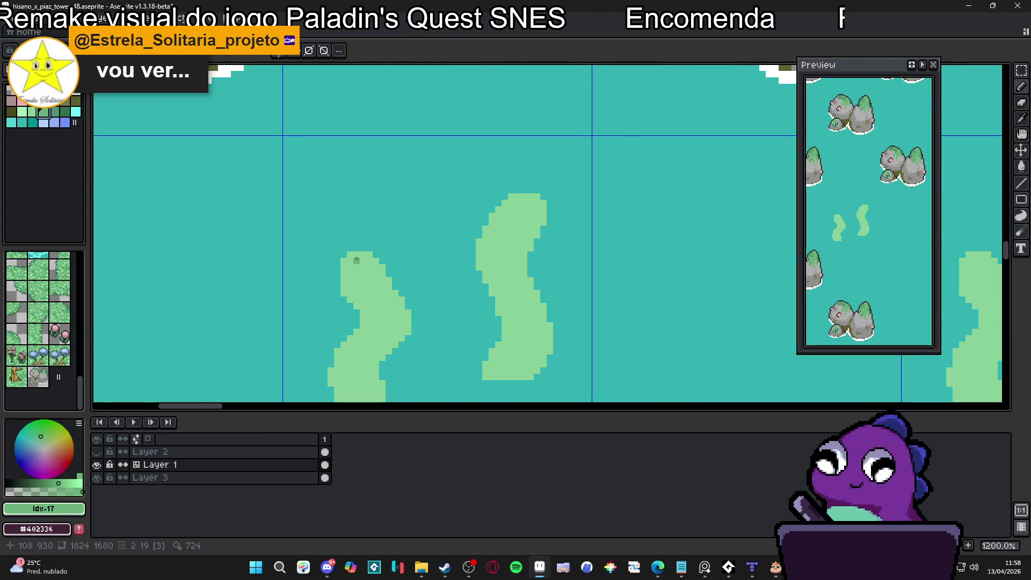
# Draw darker green stem lines down the middle of the left and right reeds
pyautogui.moveTo(357, 260); pyautogui.dragTo(375, 313)
pyautogui.scroll(-2, 375, 313)
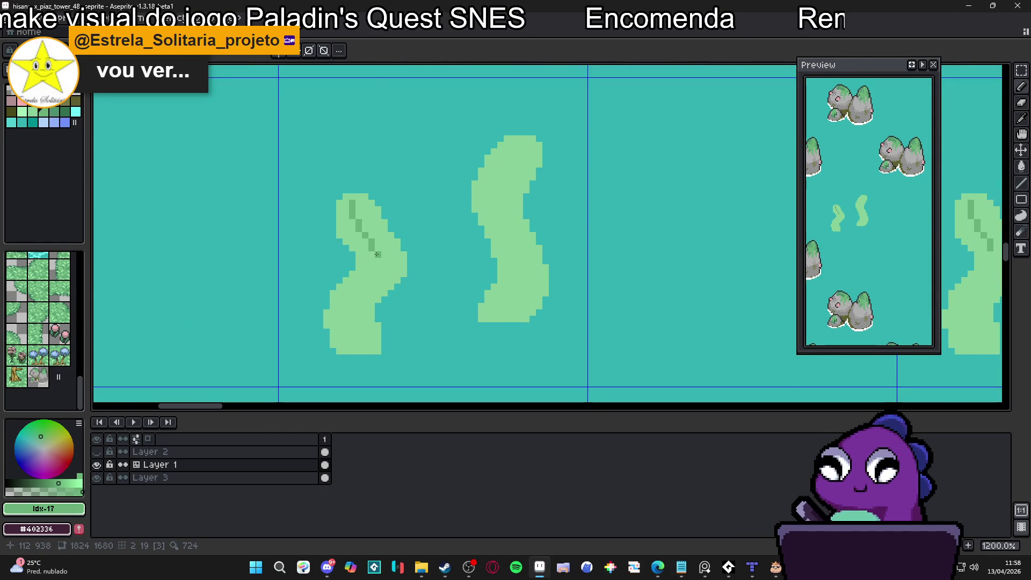
pyautogui.moveTo(377, 254)
pyautogui.mouseDown()
pyautogui.moveTo(358, 317)
pyautogui.moveTo(356, 300)
pyautogui.moveTo(361, 350)
pyautogui.mouseUp()
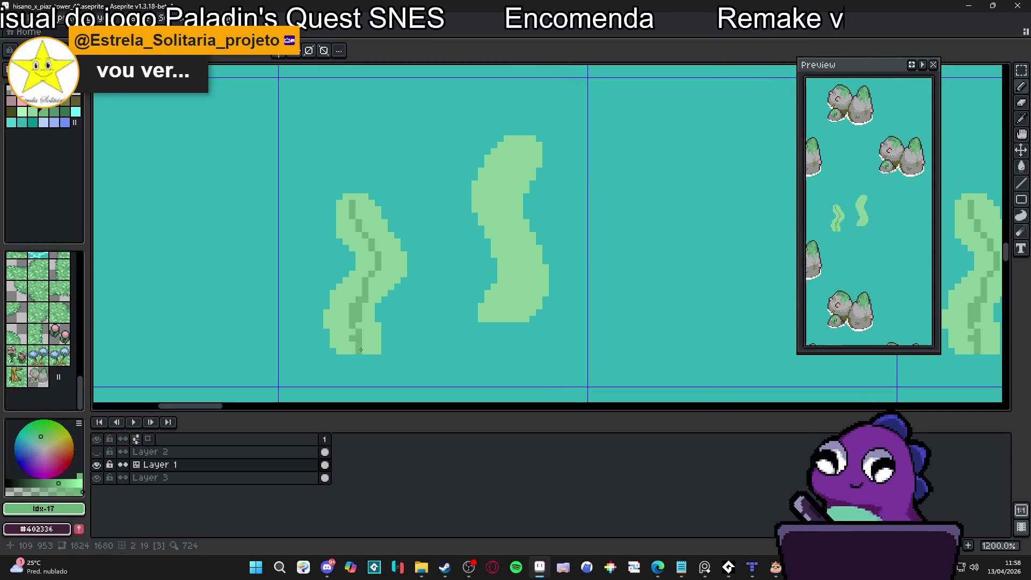
pyautogui.scroll(-2, 361, 349)
pyautogui.scroll(2, 460, 217)
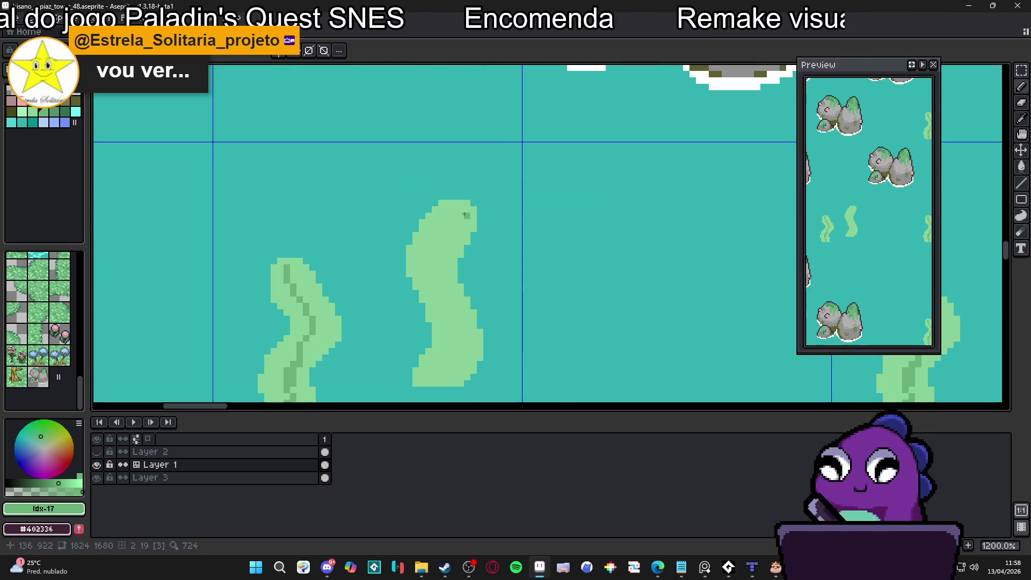
pyautogui.moveTo(464, 214); pyautogui.dragTo(447, 235)
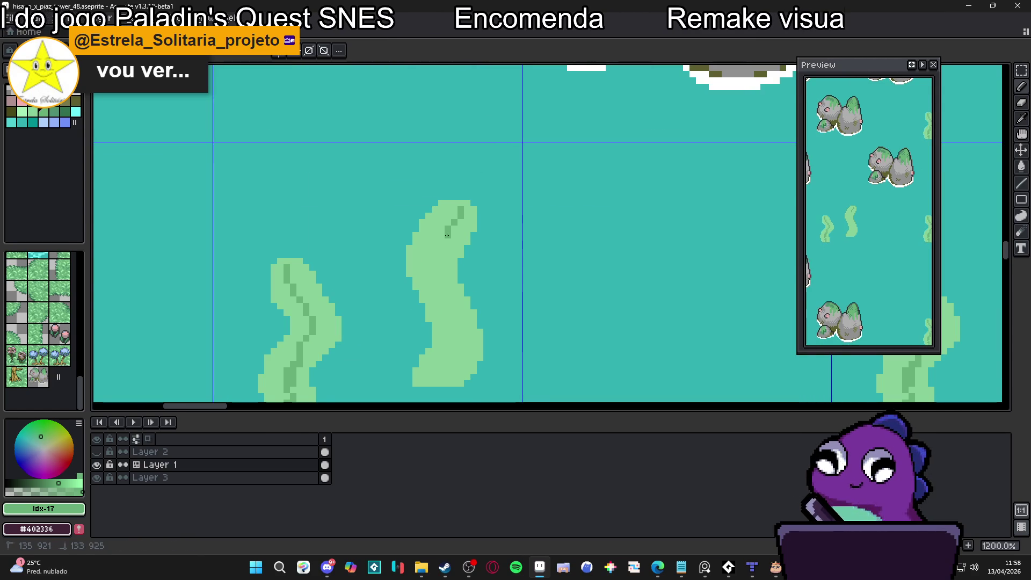
pyautogui.moveTo(454, 348); pyautogui.dragTo(438, 384)
# Add a dark green pixel at the top of the right reed
pyautogui.keyDown('alt'); pyautogui.click(440, 357); pyautogui.keyUp('alt')
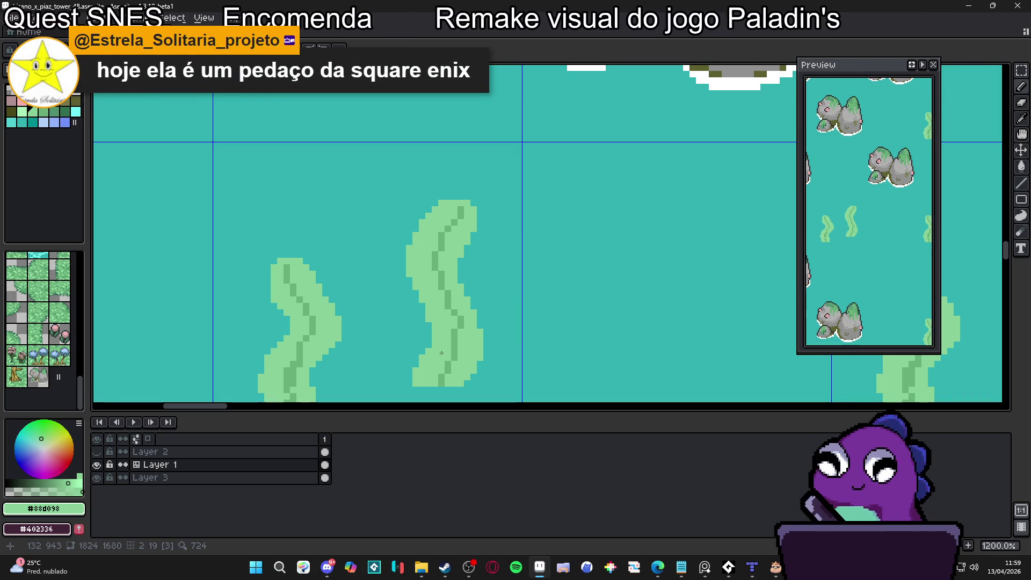
pyautogui.scroll(1, 447, 348)
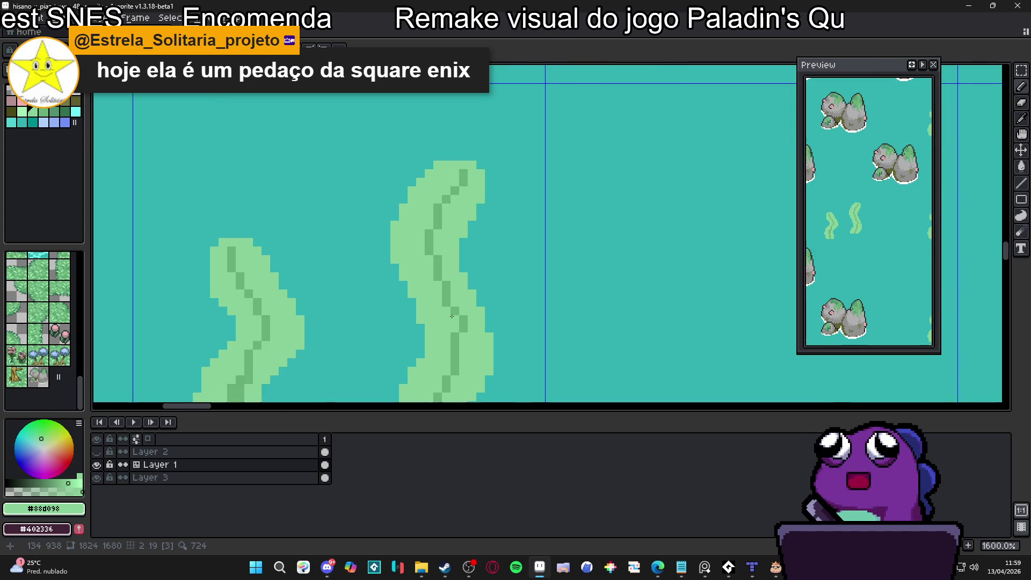
pyautogui.keyDown('alt'); pyautogui.click(462, 344); pyautogui.keyUp('alt')
pyautogui.keyDown('alt'); pyautogui.click(451, 332); pyautogui.keyUp('alt')
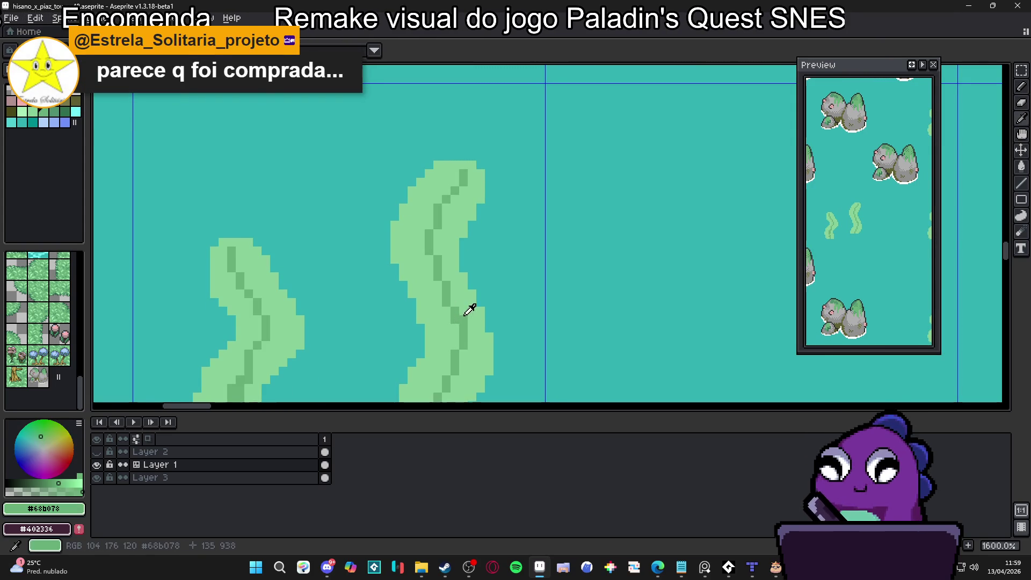
pyautogui.keyDown('alt'); pyautogui.click(463, 177); pyautogui.keyUp('alt')
pyautogui.click(463, 156)
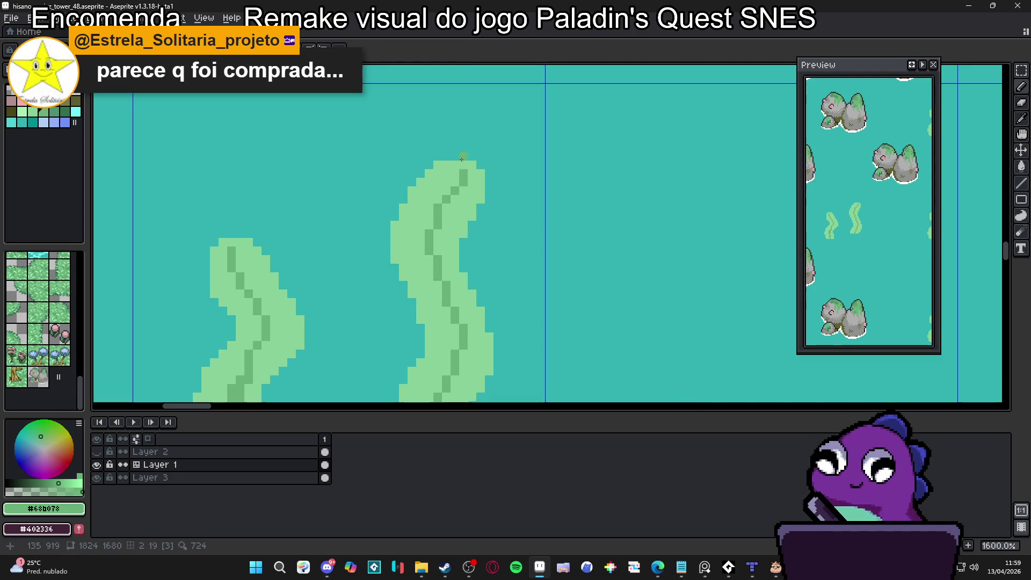
pyautogui.keyDown('alt'); pyautogui.click(467, 188); pyautogui.keyUp('alt')
pyautogui.scroll(-4, 383, 217)
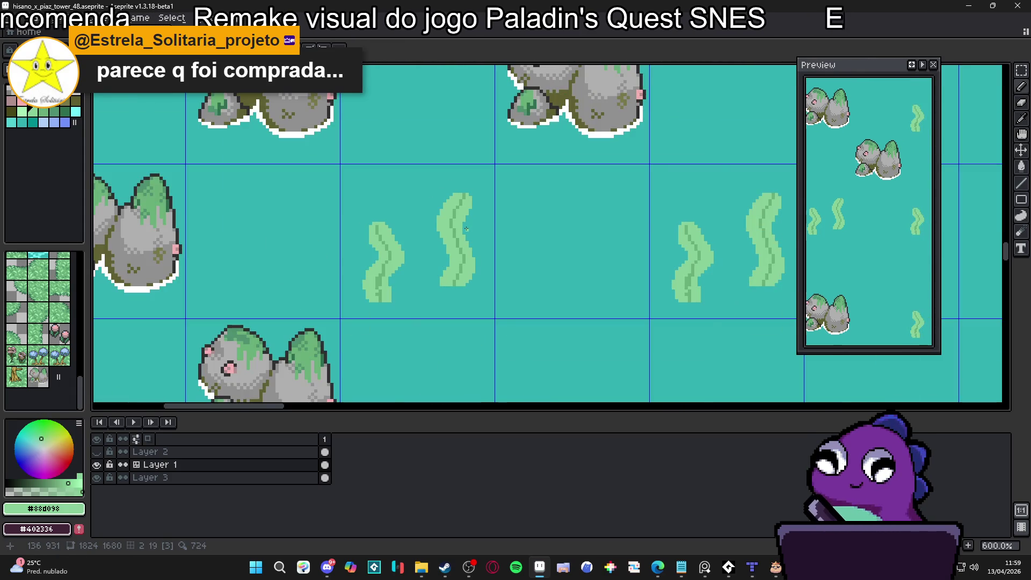
pyautogui.scroll(3, 383, 217)
pyautogui.scroll(1, 383, 217)
# Add dark stem pixels on the left reed and repaint stray dark pixels light green
pyautogui.keyDown('alt'); pyautogui.click(384, 214); pyautogui.keyUp('alt')
pyautogui.click(375, 211)
pyautogui.click(385, 294)
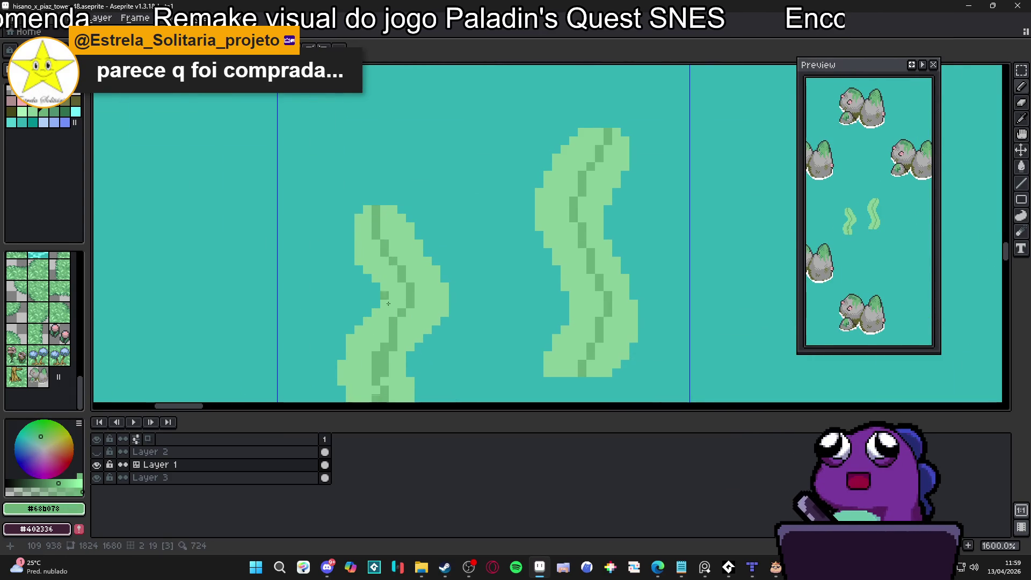
pyautogui.scroll(-3, 408, 305)
pyautogui.keyDown('alt'); pyautogui.click(407, 305); pyautogui.keyUp('alt')
pyautogui.moveTo(390, 280); pyautogui.dragTo(390, 300)
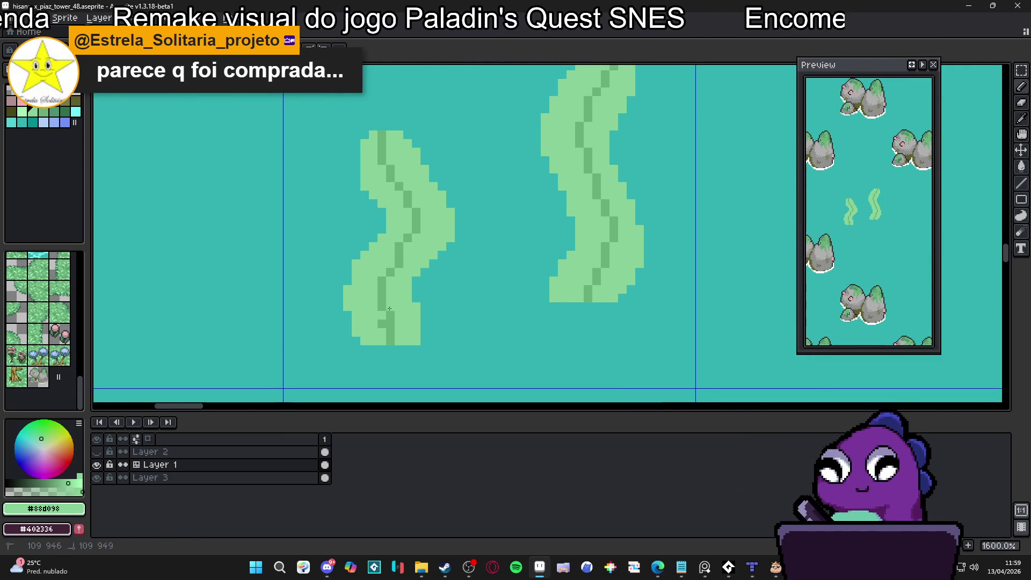
pyautogui.keyDown('alt'); pyautogui.click(383, 299); pyautogui.keyUp('alt')
pyautogui.keyDown('alt'); pyautogui.click(398, 295); pyautogui.keyUp('alt')
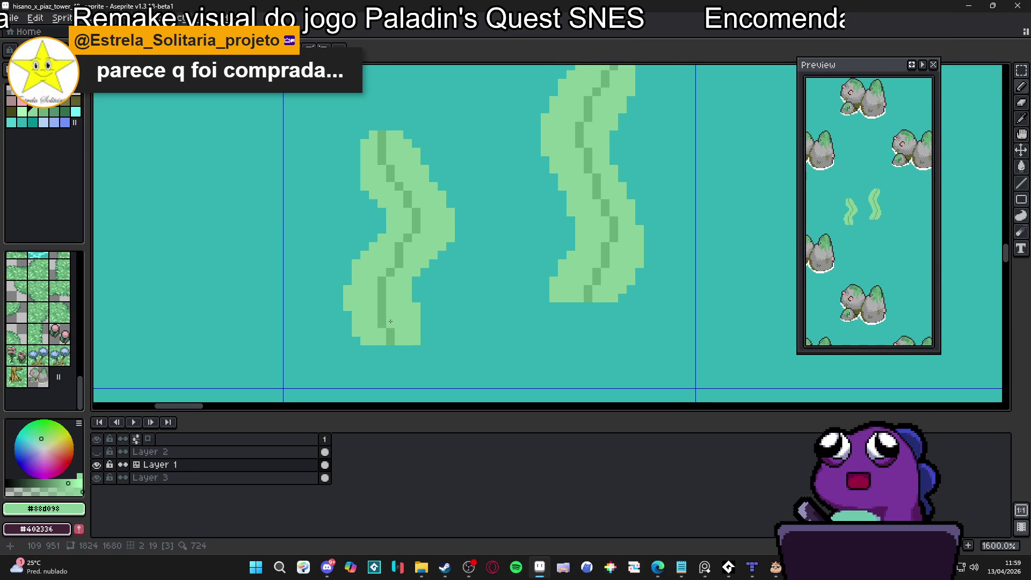
# Refine the left reed's stripe and add a light-green pixel to its tip
pyautogui.scroll(-1, 396, 330)
pyautogui.scroll(-4, 396, 330)
pyautogui.scroll(5, 396, 329)
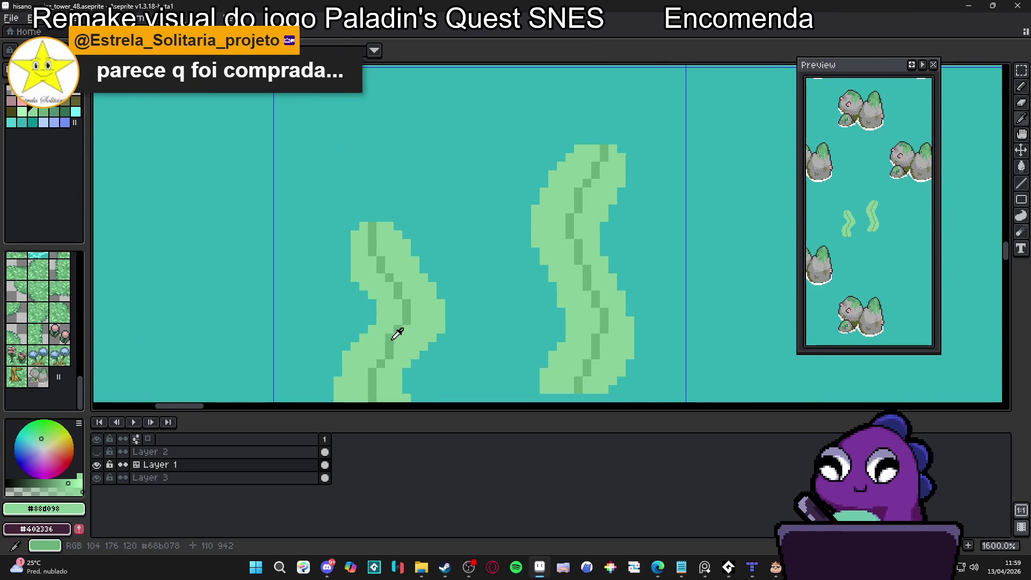
pyautogui.keyDown('alt'); pyautogui.click(396, 336); pyautogui.keyUp('alt')
pyautogui.keyDown('alt'); pyautogui.click(380, 336); pyautogui.keyUp('alt')
pyautogui.scroll(-1, 384, 294)
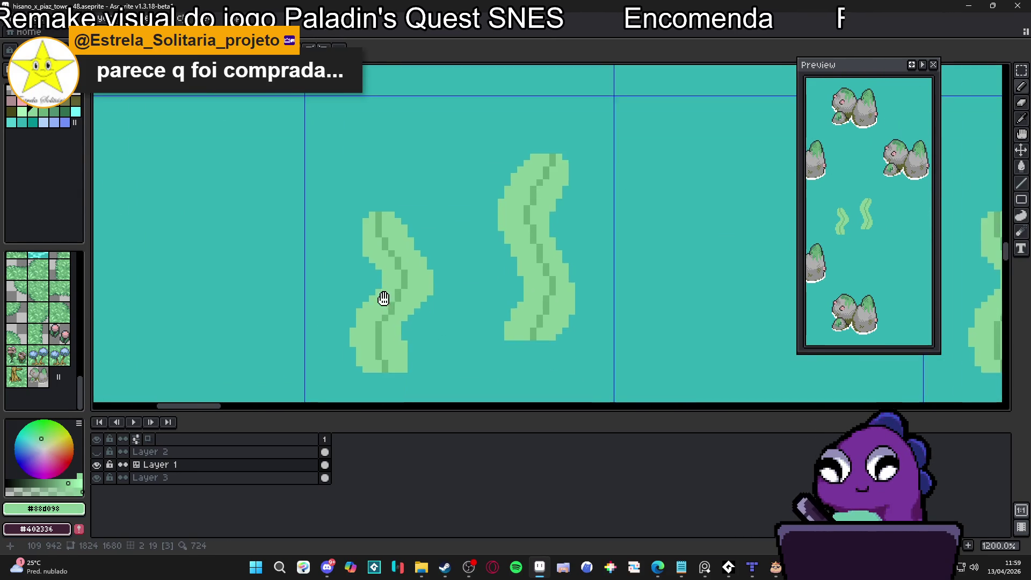
pyautogui.scroll(1, 384, 295)
pyautogui.keyDown('alt'); pyautogui.click(372, 315); pyautogui.keyUp('alt')
pyautogui.keyDown('alt'); pyautogui.click(377, 310); pyautogui.keyUp('alt')
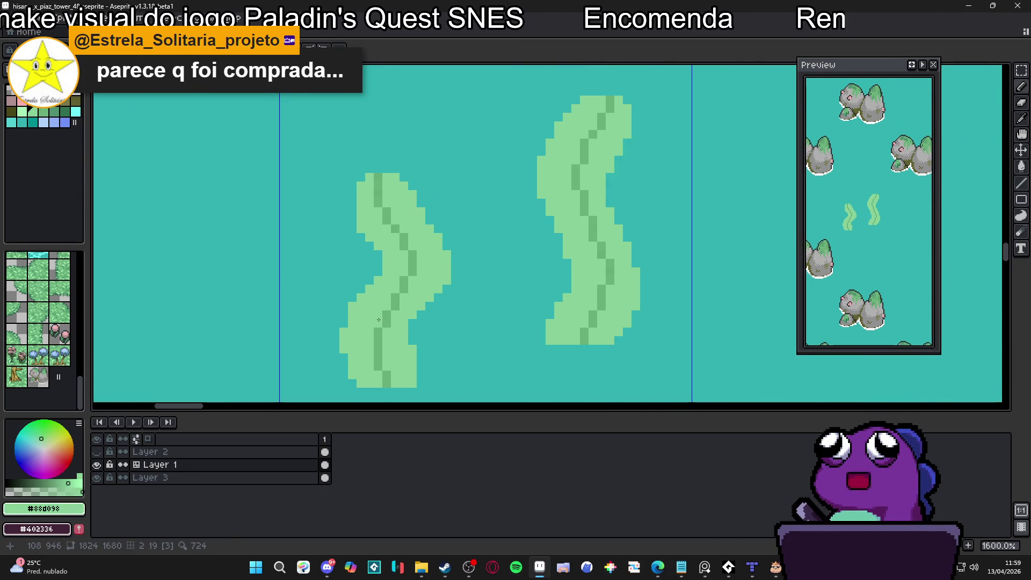
pyautogui.scroll(-1, 387, 362)
pyautogui.scroll(-3, 410, 323)
pyautogui.scroll(4, 381, 252)
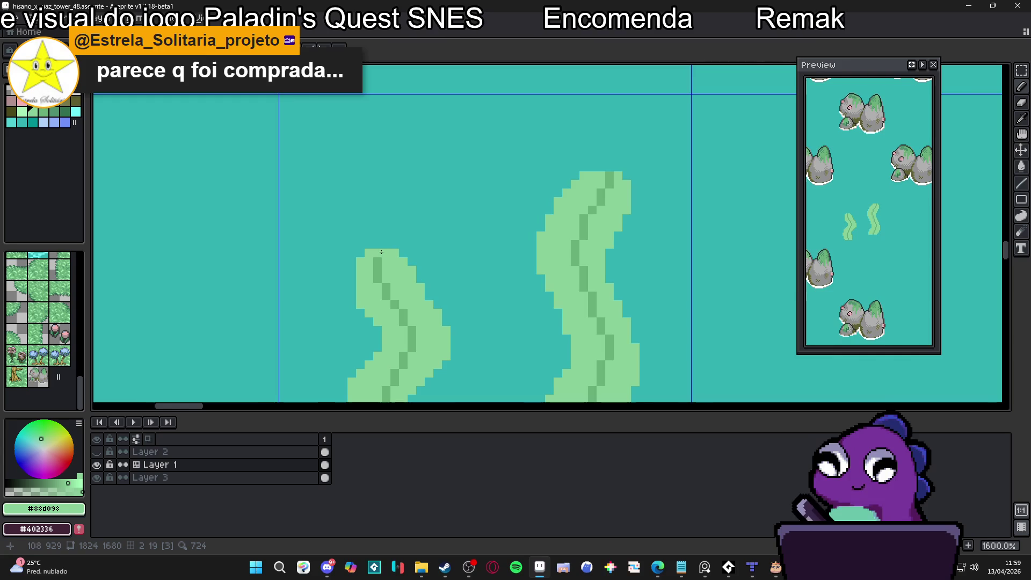
pyautogui.scroll(-3, 394, 279)
pyautogui.scroll(3, 404, 268)
pyautogui.click(405, 268)
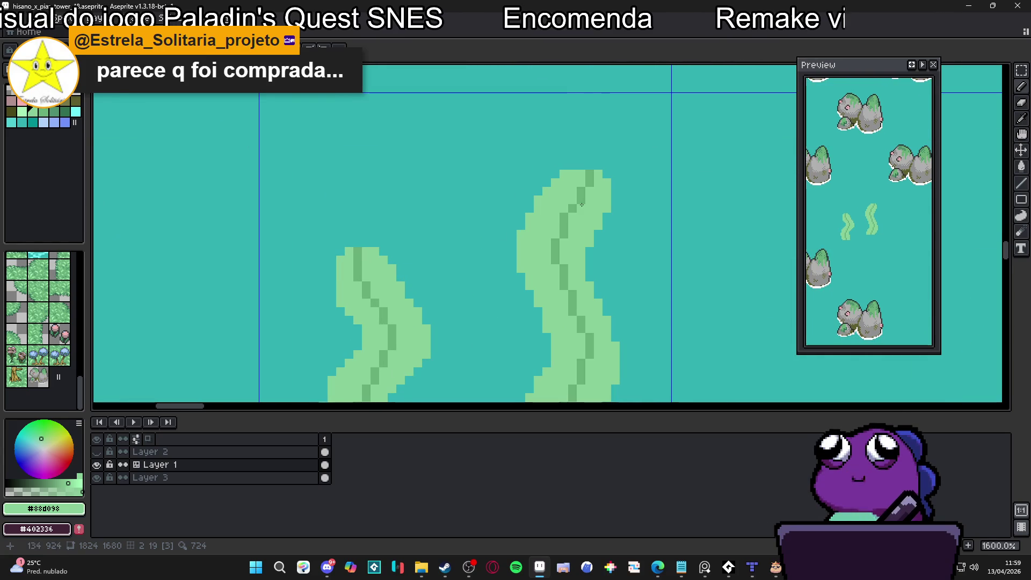
# Reshape the top of the right reed's stem with dark and light green pixels
pyautogui.keyDown('alt'); pyautogui.click(577, 208); pyautogui.keyUp('alt')
pyautogui.click(572, 217)
pyautogui.keyDown('alt'); pyautogui.click(542, 216); pyautogui.keyUp('alt')
pyautogui.click(563, 217)
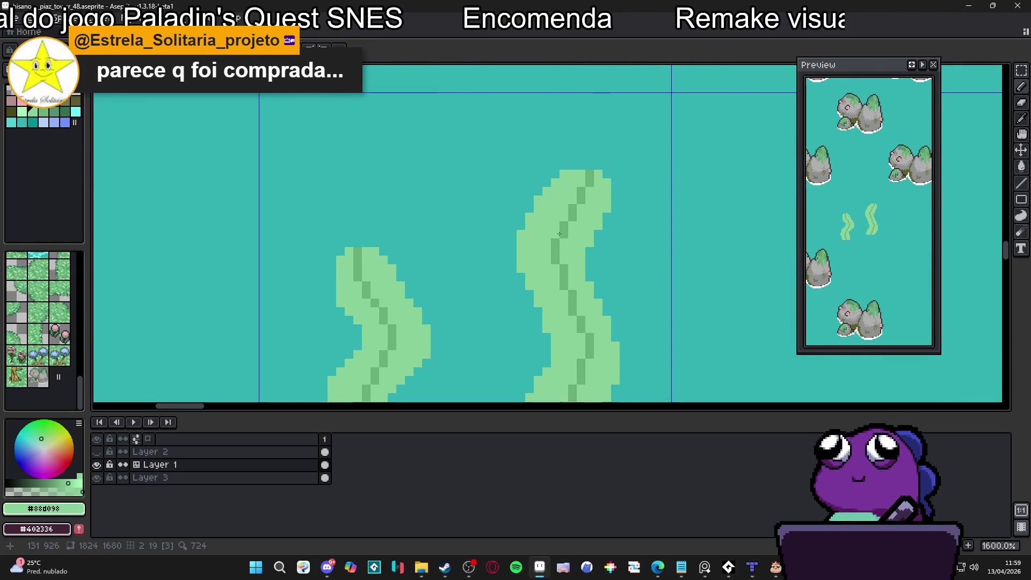
pyautogui.scroll(-3, 559, 234)
pyautogui.scroll(3, 568, 211)
pyautogui.scroll(-3, 564, 220)
pyautogui.scroll(3, 560, 224)
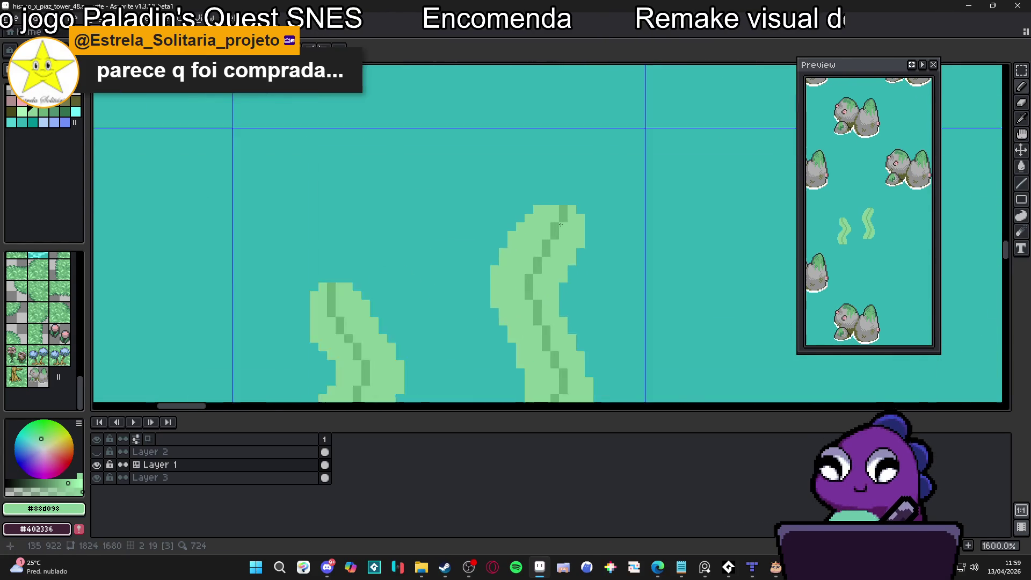
pyautogui.scroll(1, 561, 224)
pyautogui.keyDown('alt'); pyautogui.click(554, 223); pyautogui.keyUp('alt')
pyautogui.click(552, 209)
pyautogui.keyDown('alt'); pyautogui.click(569, 214); pyautogui.keyUp('alt')
pyautogui.moveTo(582, 213); pyautogui.dragTo(575, 190)
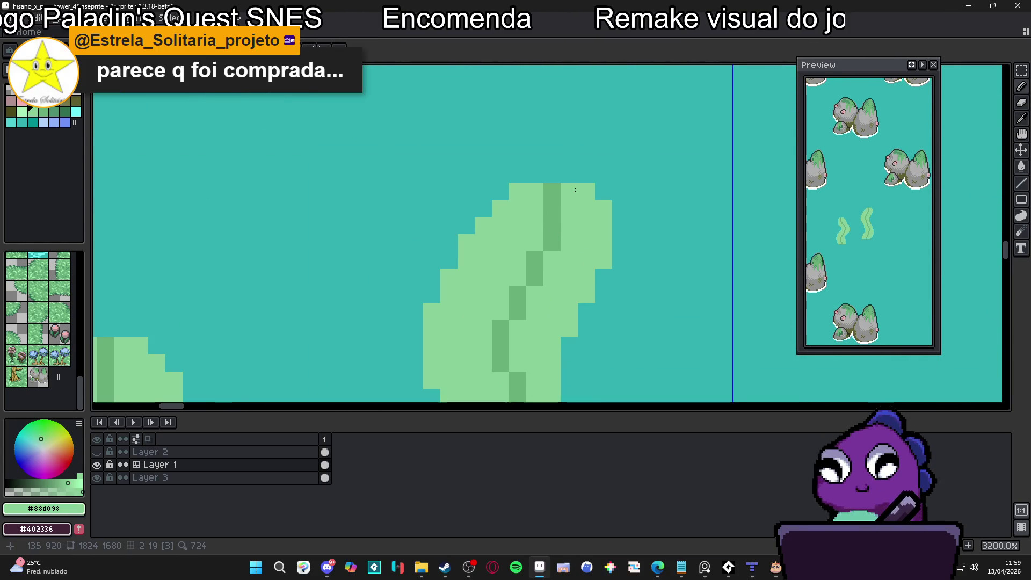
pyautogui.scroll(-5, 575, 189)
# Save the tile file and switch from tilemap to pixel editing mode
pyautogui.hotkey('ctrl', 's')
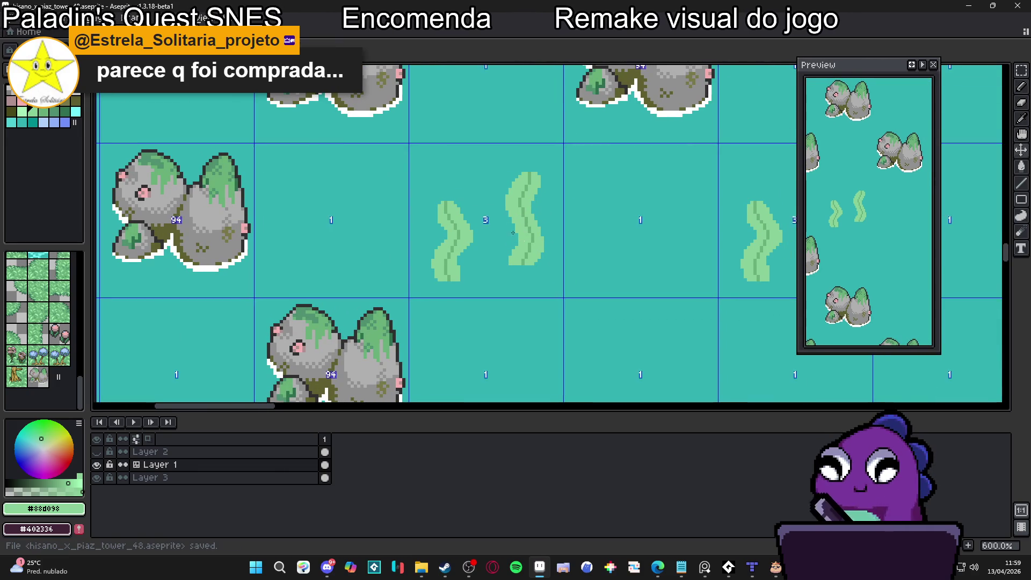
pyautogui.press('Tab')
pyautogui.scroll(-3, 466, 237)
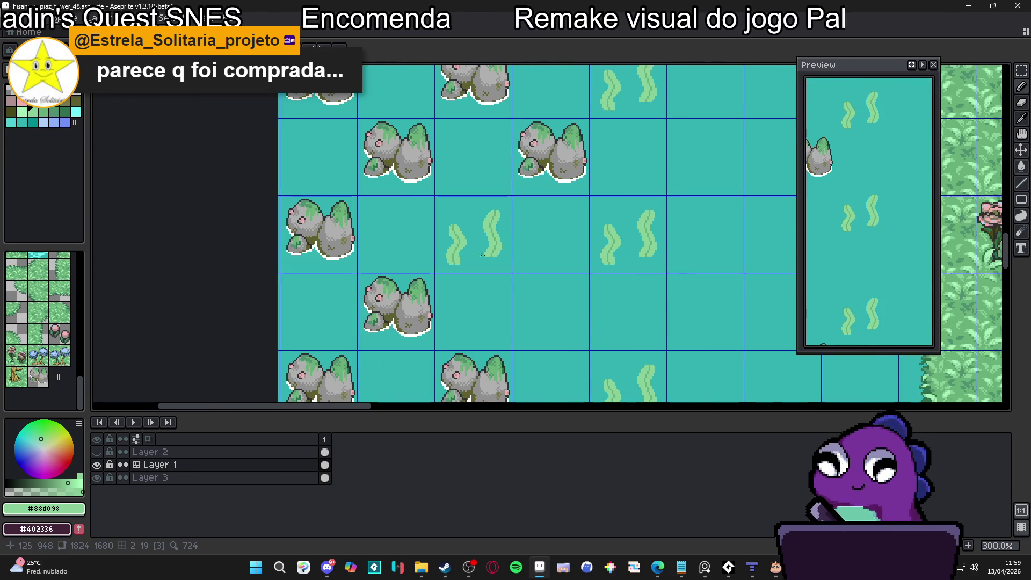
pyautogui.scroll(5, 486, 233)
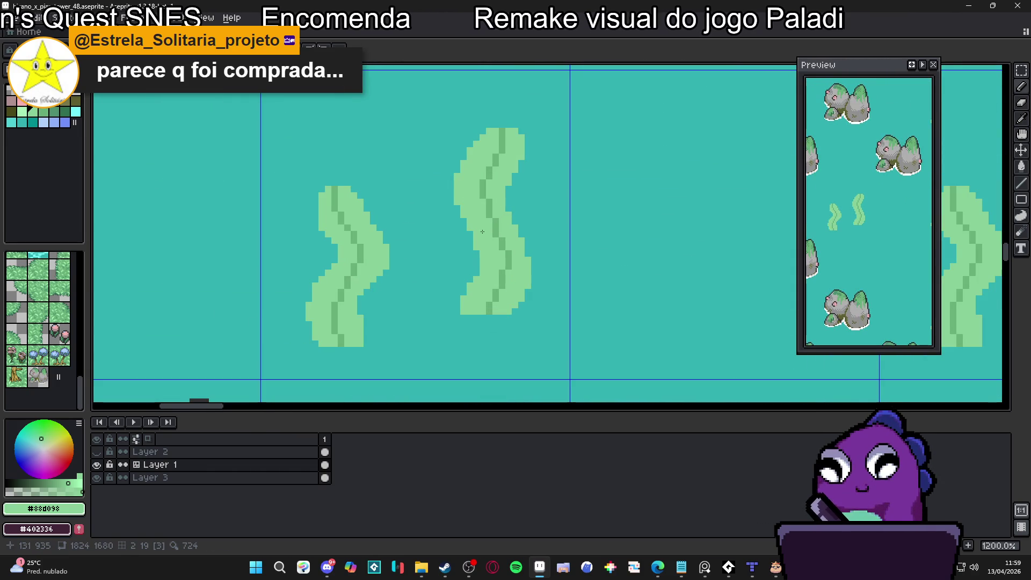
pyautogui.scroll(3, 376, 244)
# Select olive-brown and dot stem pixels on the left reed and the right reed's upper stripe
pyautogui.keyDown('alt'); pyautogui.click(361, 225); pyautogui.keyUp('alt')
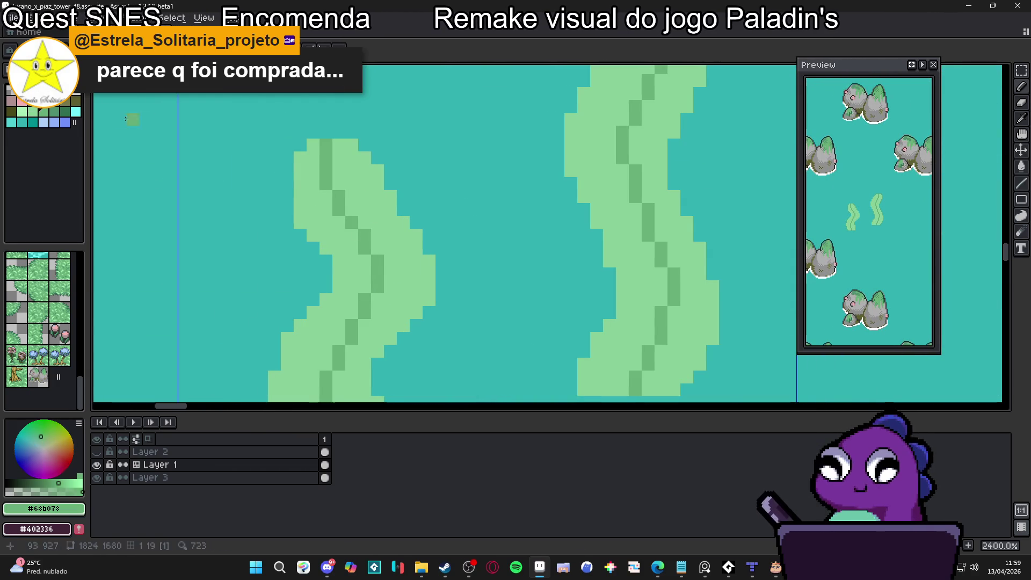
pyautogui.click(75, 100)
pyautogui.click(352, 221)
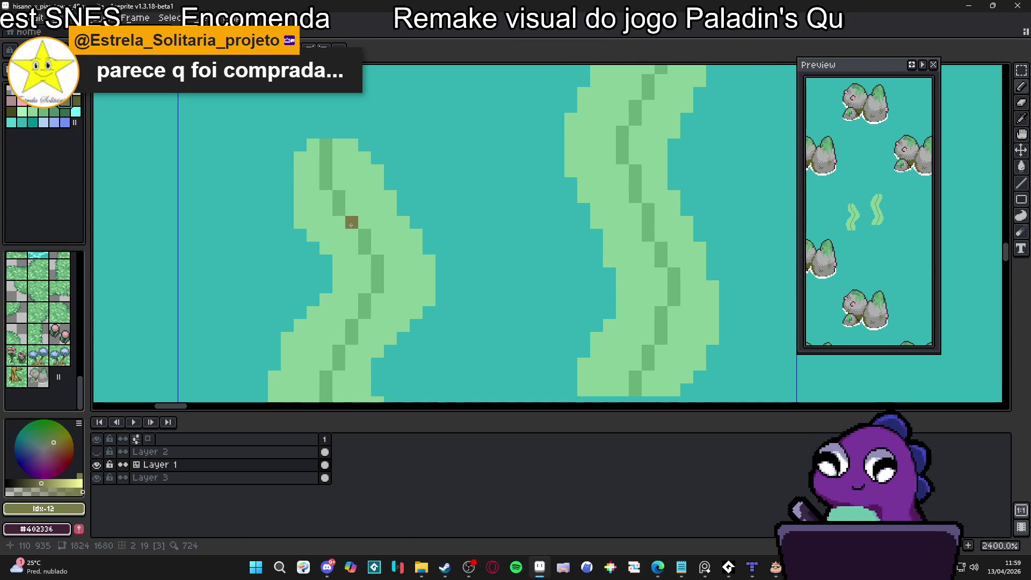
pyautogui.click(359, 231)
pyautogui.scroll(3, 364, 243)
pyautogui.hscroll(3, 363, 243)
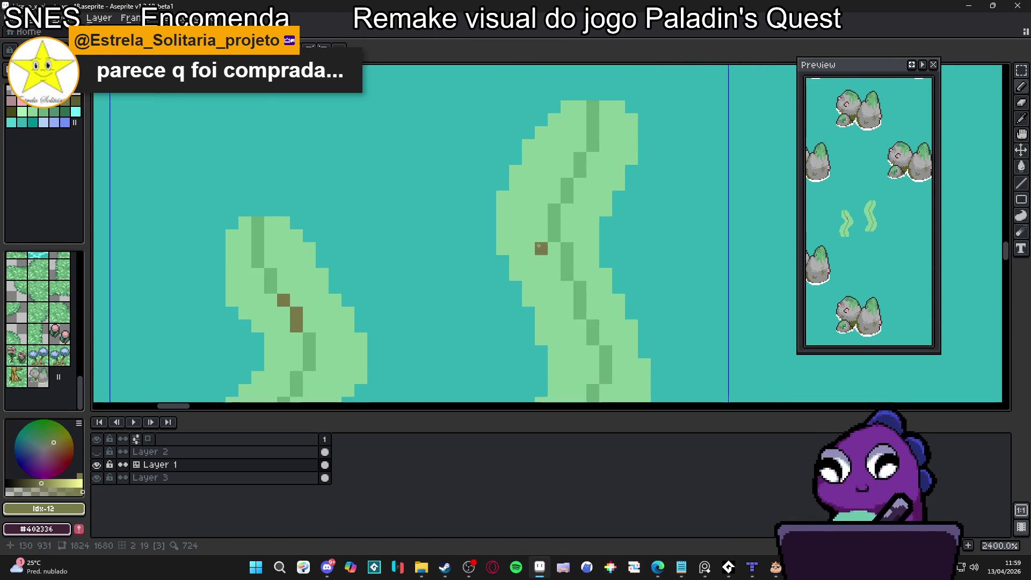
pyautogui.click(554, 210)
pyautogui.click(554, 222)
pyautogui.moveTo(564, 194); pyautogui.dragTo(567, 184)
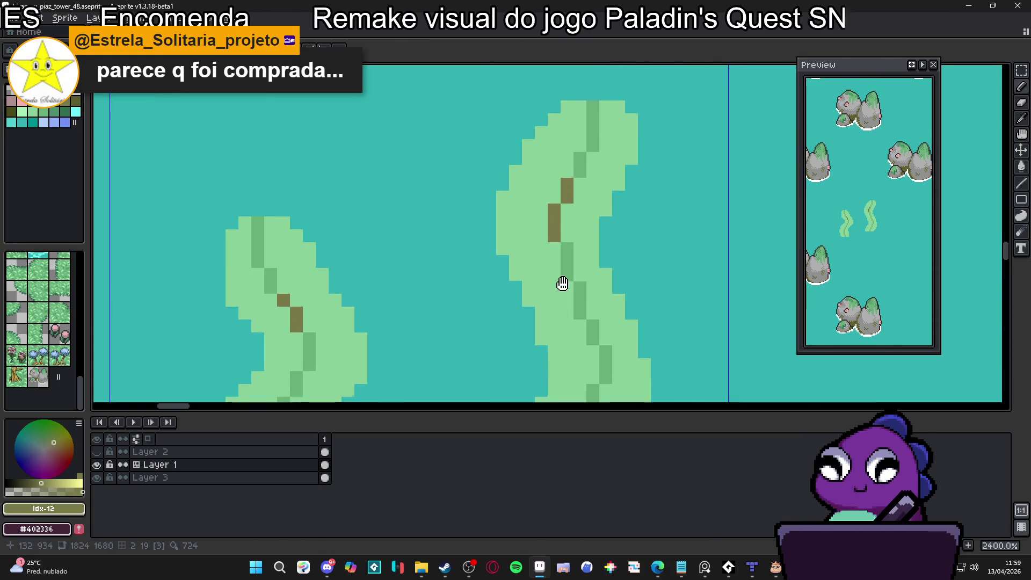
# Dot more brown stem pixels down the right reed's stripe toward its bottom
pyautogui.moveTo(562, 283); pyautogui.dragTo(524, 126)
pyautogui.click(542, 271)
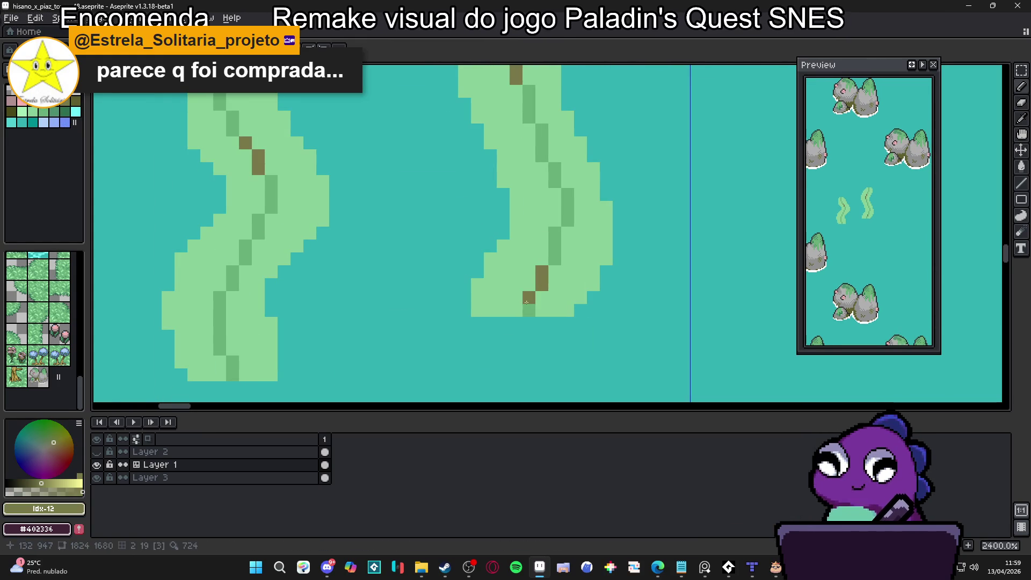
pyautogui.click(529, 310)
pyautogui.click(555, 258)
pyautogui.click(554, 246)
pyautogui.click(555, 232)
pyautogui.scroll(-1, 545, 247)
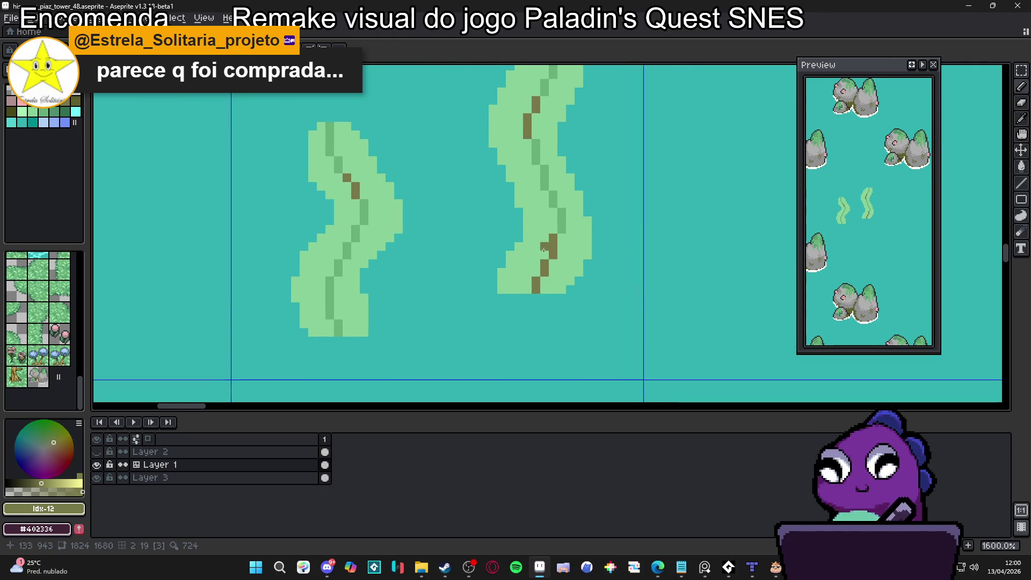
pyautogui.hscroll(1, 544, 250)
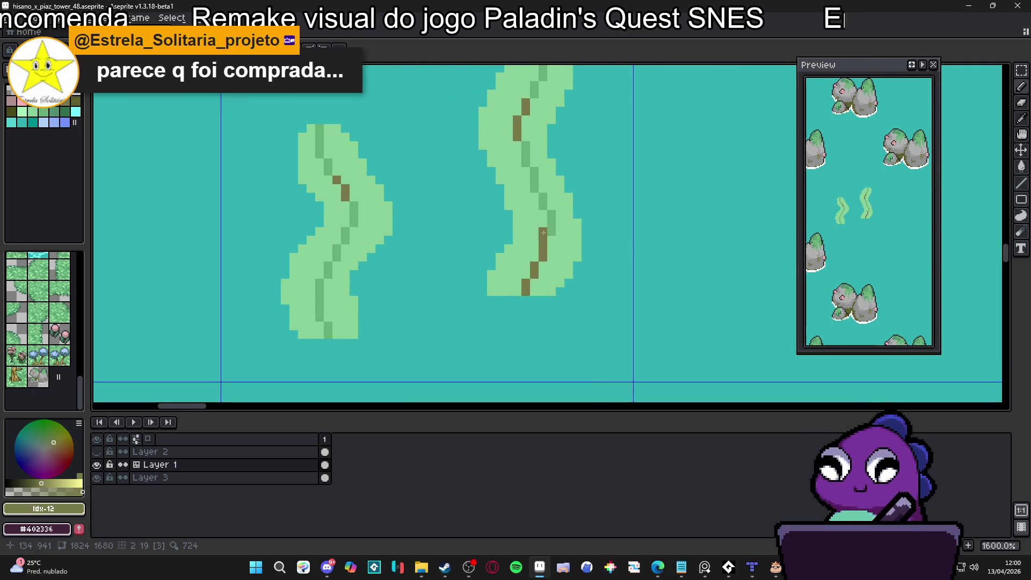
pyautogui.scroll(1, 555, 231)
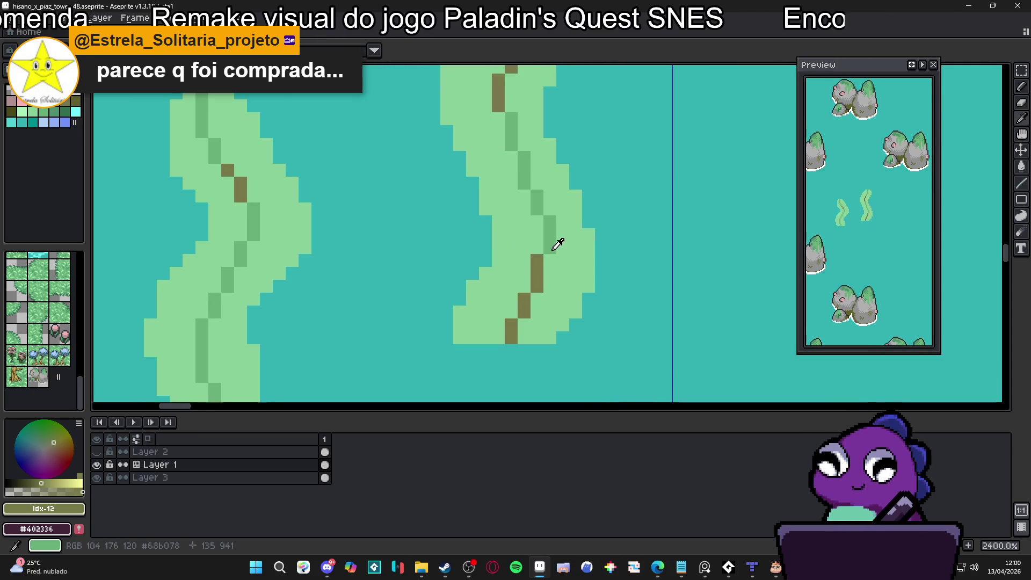
pyautogui.keyDown('alt'); pyautogui.click(555, 239); pyautogui.keyUp('alt')
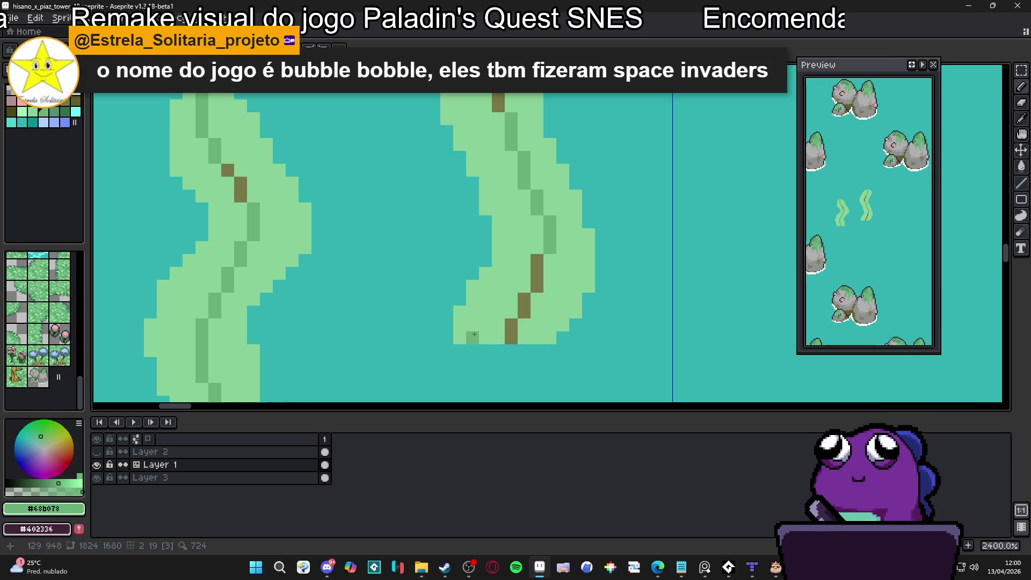
# Paint a darker green (#68b078) band across the right reed's base
pyautogui.scroll(3, 474, 339)
pyautogui.moveTo(525, 341)
pyautogui.mouseDown()
pyautogui.moveTo(473, 323)
pyautogui.moveTo(493, 280)
pyautogui.moveTo(518, 280)
pyautogui.moveTo(542, 253)
pyautogui.moveTo(497, 265)
pyautogui.moveTo(483, 228)
pyautogui.moveTo(518, 228)
pyautogui.moveTo(661, 277)
pyautogui.moveTo(606, 305)
pyautogui.moveTo(644, 305)
pyautogui.moveTo(620, 330)
pyautogui.moveTo(648, 252)
pyautogui.moveTo(698, 229)
pyautogui.moveTo(567, 231)
pyautogui.moveTo(491, 203)
pyautogui.moveTo(518, 203)
pyautogui.mouseUp()
pyautogui.moveTo(698, 203); pyautogui.dragTo(676, 207)
pyautogui.scroll(-3, 537, 296)
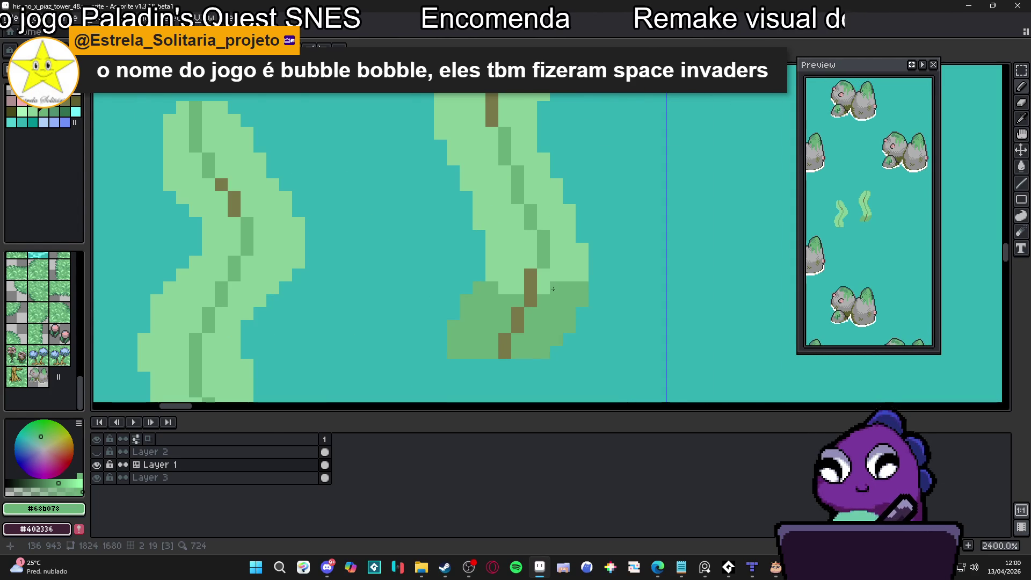
pyautogui.moveTo(553, 291)
pyautogui.mouseDown()
pyautogui.moveTo(569, 274)
pyautogui.moveTo(516, 291)
pyautogui.mouseUp()
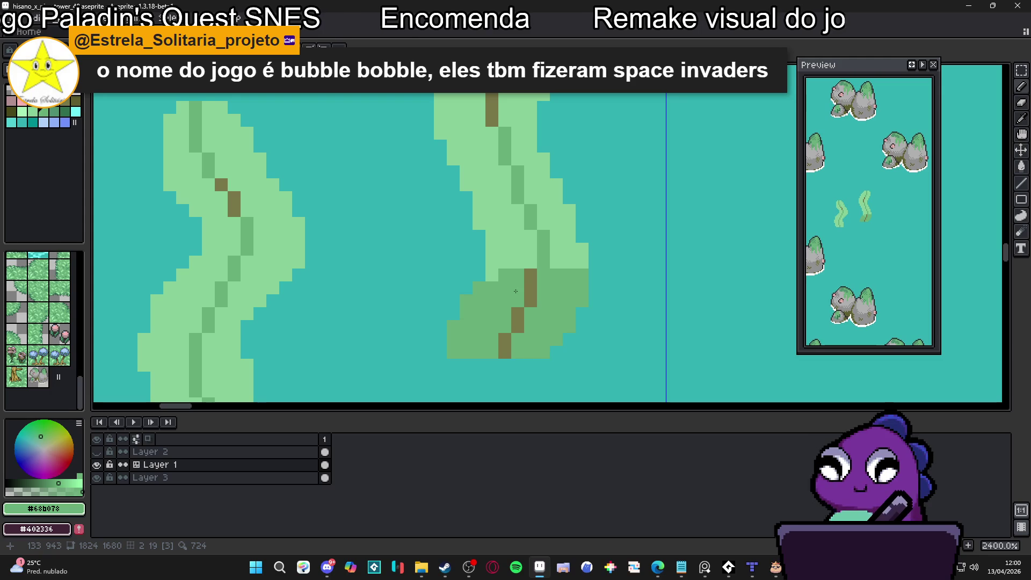
pyautogui.scroll(-3, 504, 285)
pyautogui.scroll(1, 410, 286)
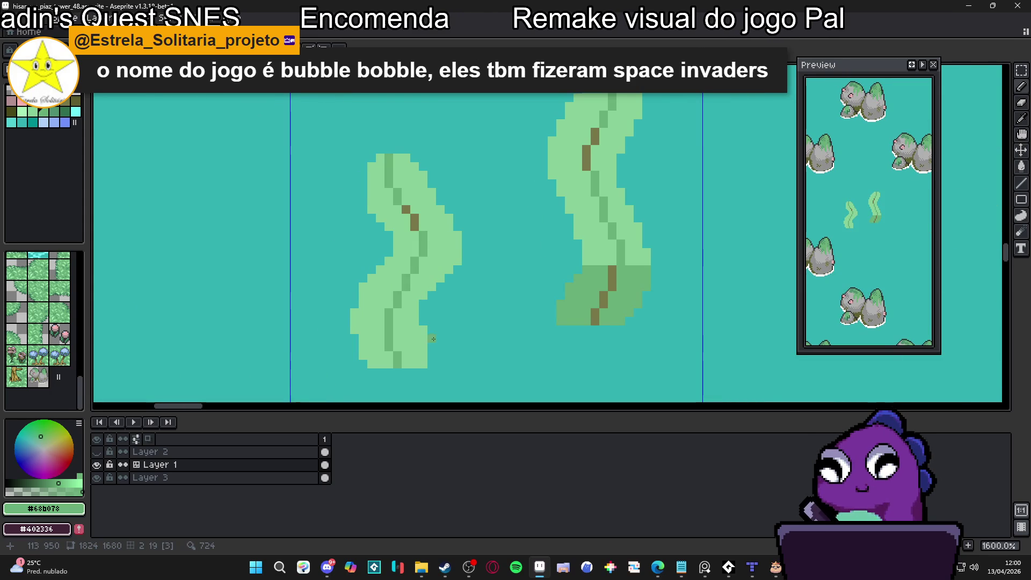
pyautogui.scroll(2, 424, 343)
# Draw a brown stem down the left reed's stripe, undoing one stray pixel
pyautogui.keyDown('alt'); pyautogui.click(424, 137); pyautogui.keyUp('alt')
pyautogui.click(372, 325)
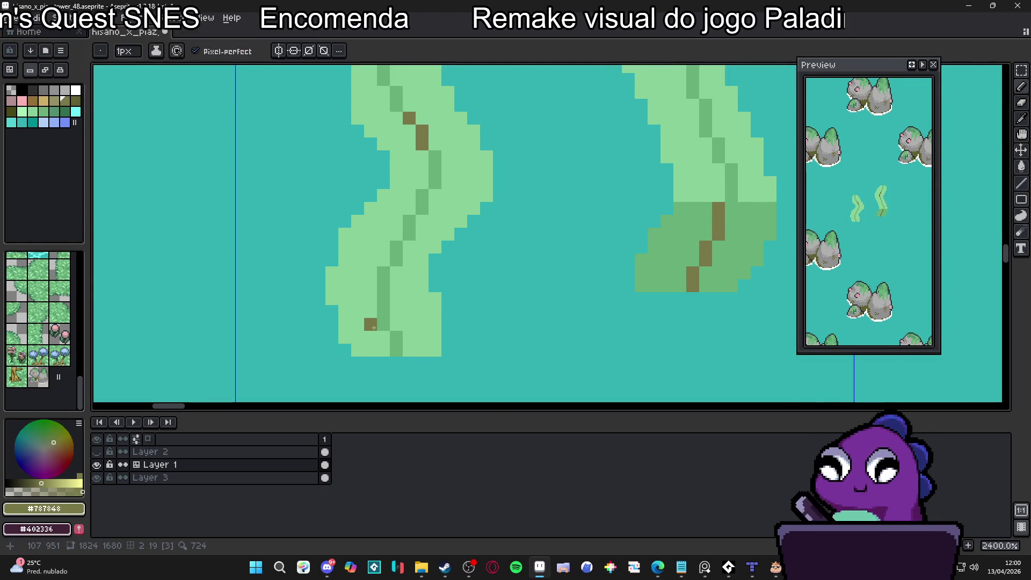
pyautogui.hotkey('ctrl', 'z')
pyautogui.moveTo(383, 285)
pyautogui.mouseDown()
pyautogui.moveTo(396, 352)
pyautogui.moveTo(413, 320)
pyautogui.mouseUp()
pyautogui.click(383, 273)
# Shade the left reed's lower end and bottom-left pixels darker green
pyautogui.keyDown('alt'); pyautogui.click(433, 167); pyautogui.keyUp('alt')
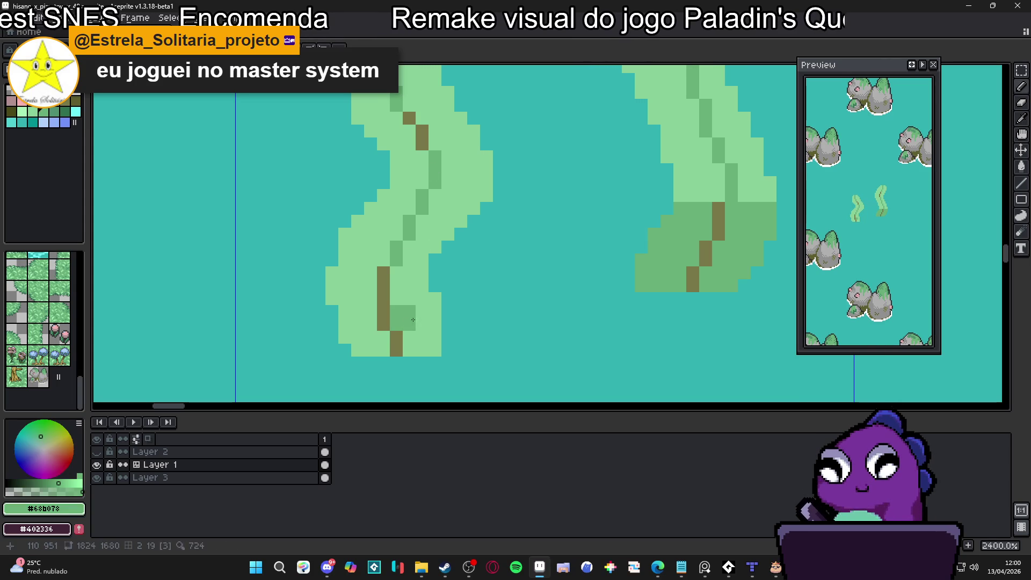
pyautogui.click(435, 325)
pyautogui.click(435, 311)
pyautogui.click(409, 311)
pyautogui.click(428, 349)
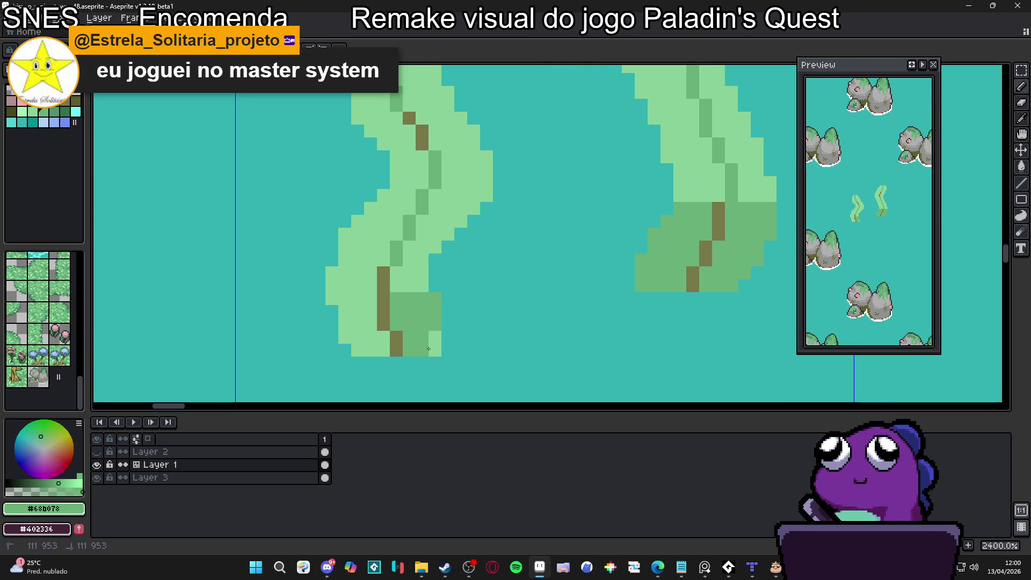
pyautogui.click(364, 305)
pyautogui.click(351, 305)
pyautogui.click(351, 331)
pyautogui.click(371, 334)
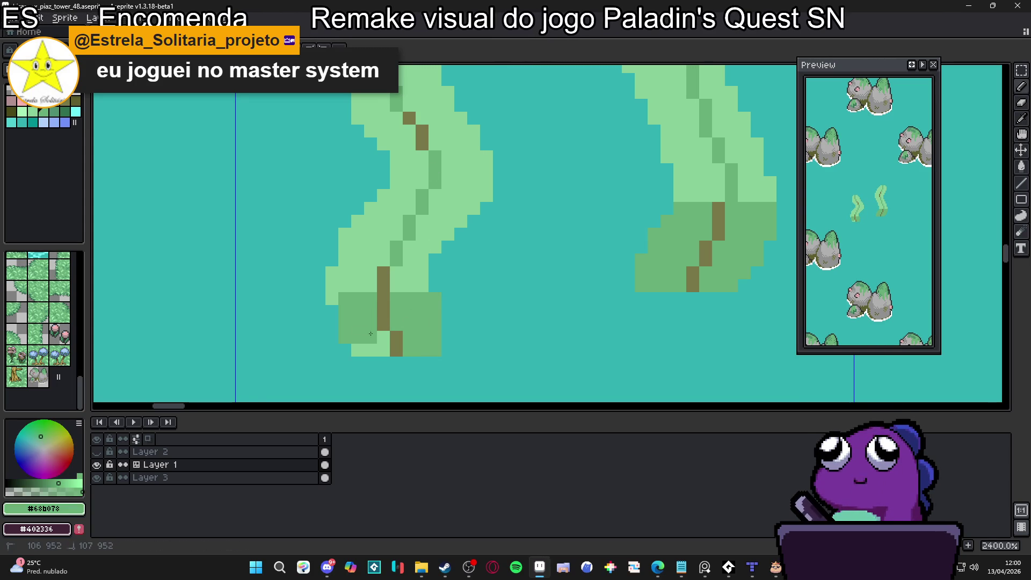
pyautogui.click(383, 339)
pyautogui.click(370, 350)
pyautogui.click(358, 350)
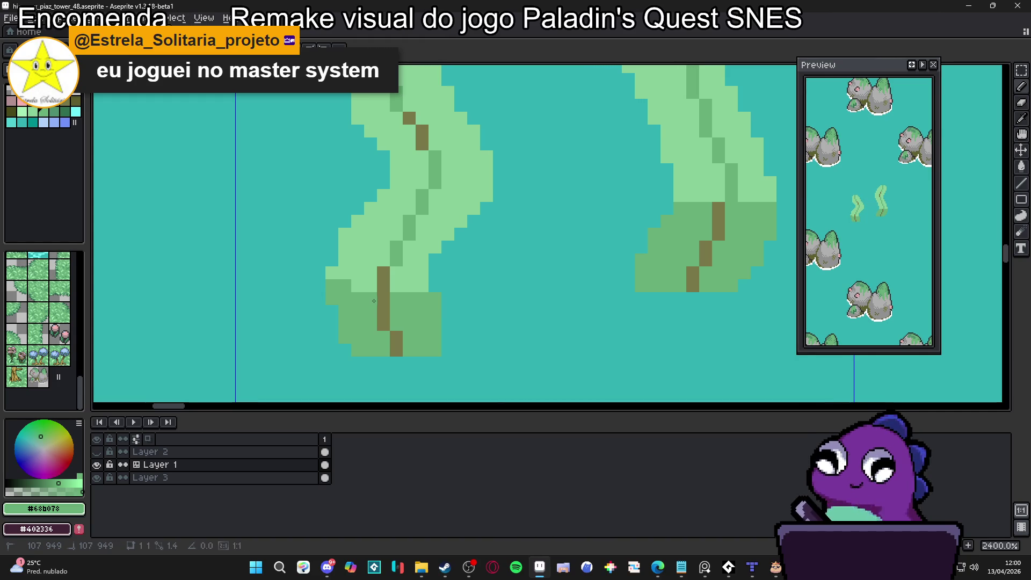
pyautogui.scroll(-3, 421, 286)
pyautogui.scroll(3, 379, 259)
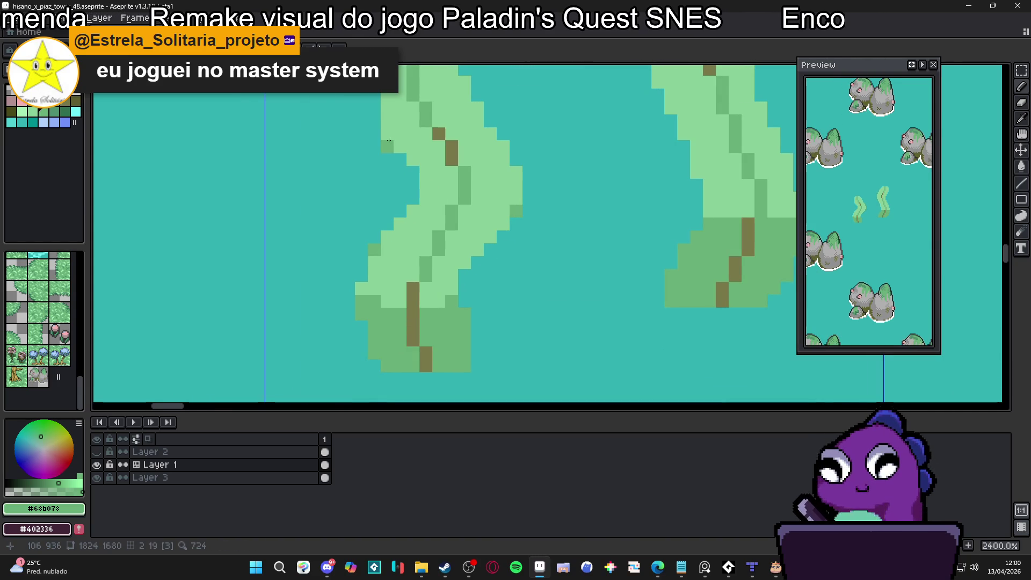
pyautogui.scroll(-2, 408, 242)
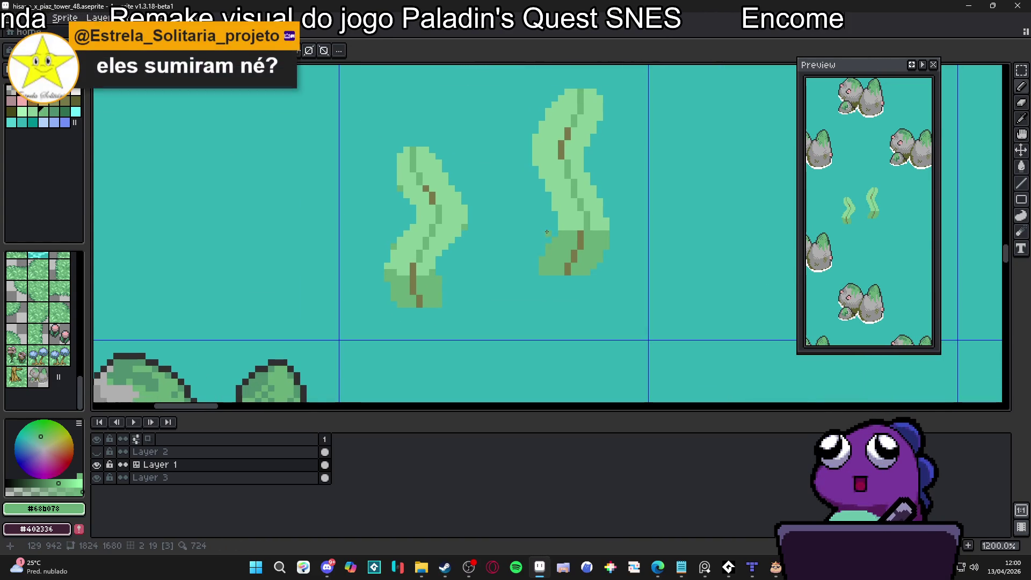
pyautogui.scroll(-3, 547, 232)
pyautogui.scroll(4, 558, 231)
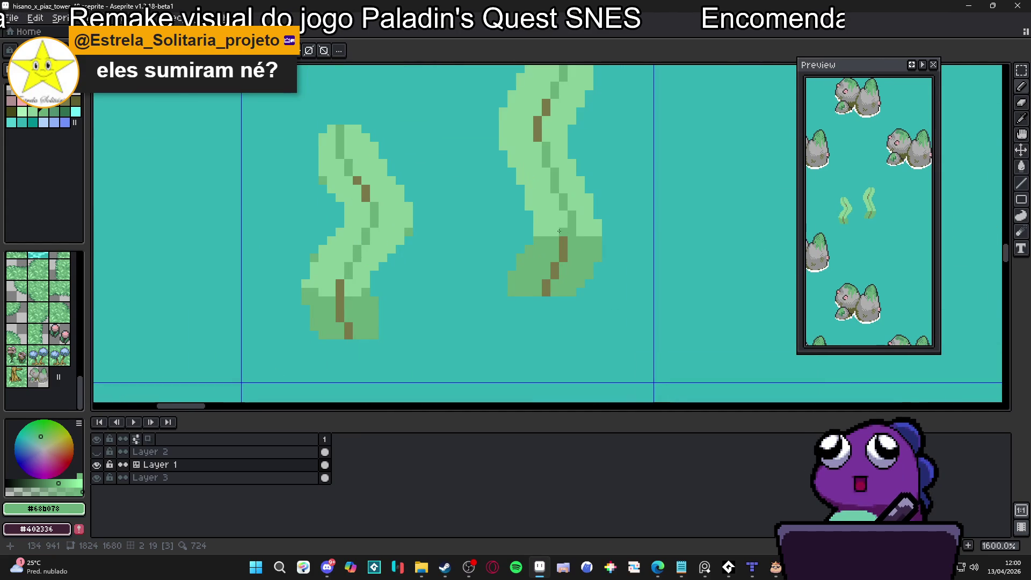
pyautogui.scroll(-1, 529, 204)
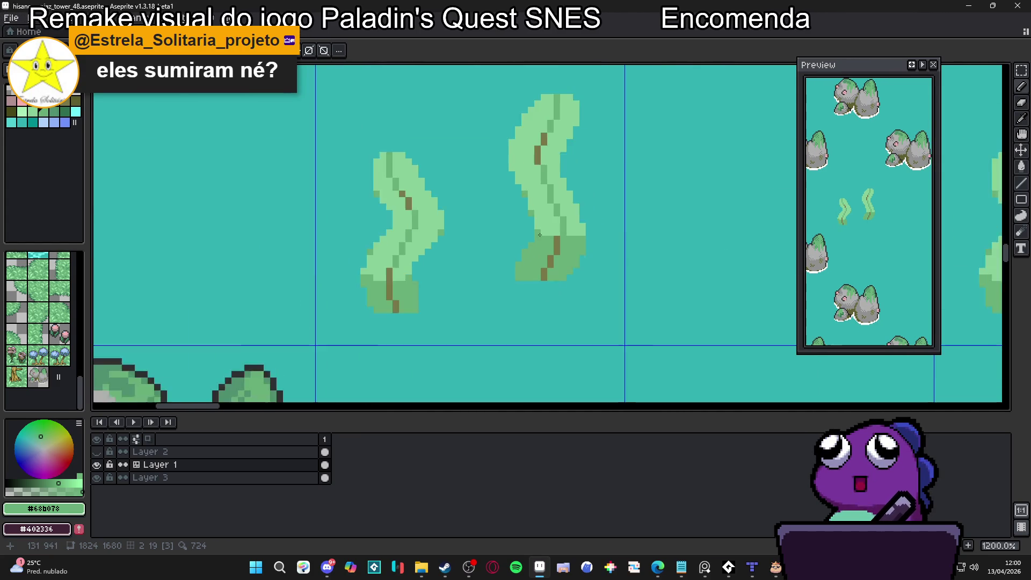
pyautogui.scroll(1, 544, 231)
pyautogui.keyDown('alt'); pyautogui.click(561, 241); pyautogui.keyUp('alt')
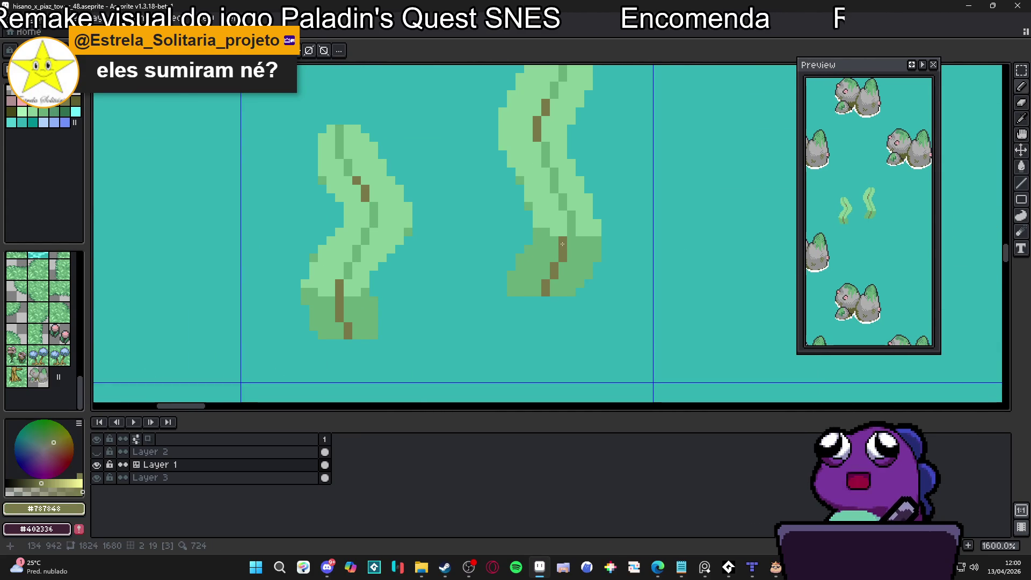
pyautogui.scroll(-1, 565, 246)
pyautogui.scroll(-3, 375, 248)
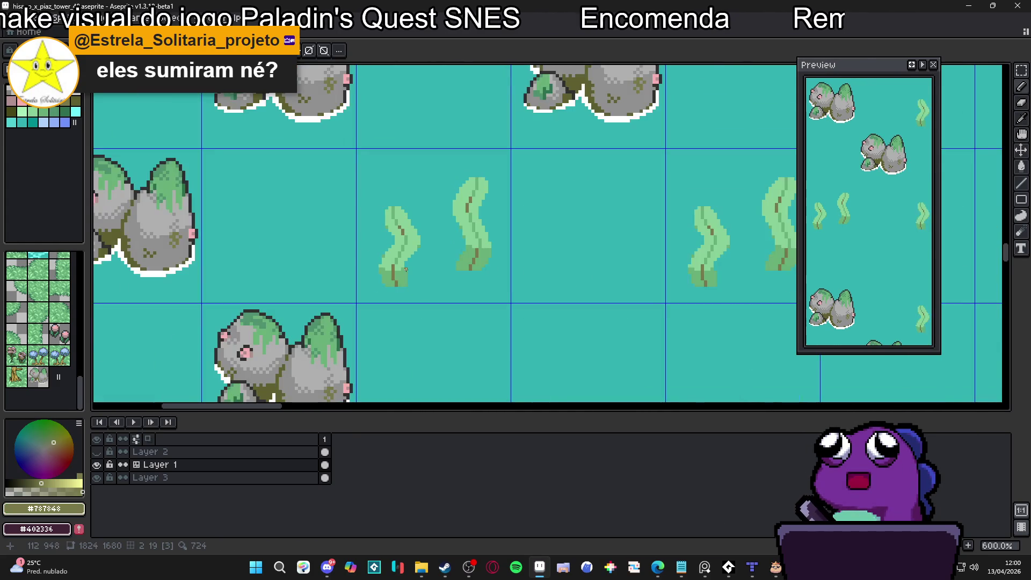
pyautogui.scroll(-1, 435, 277)
pyautogui.scroll(3, 413, 268)
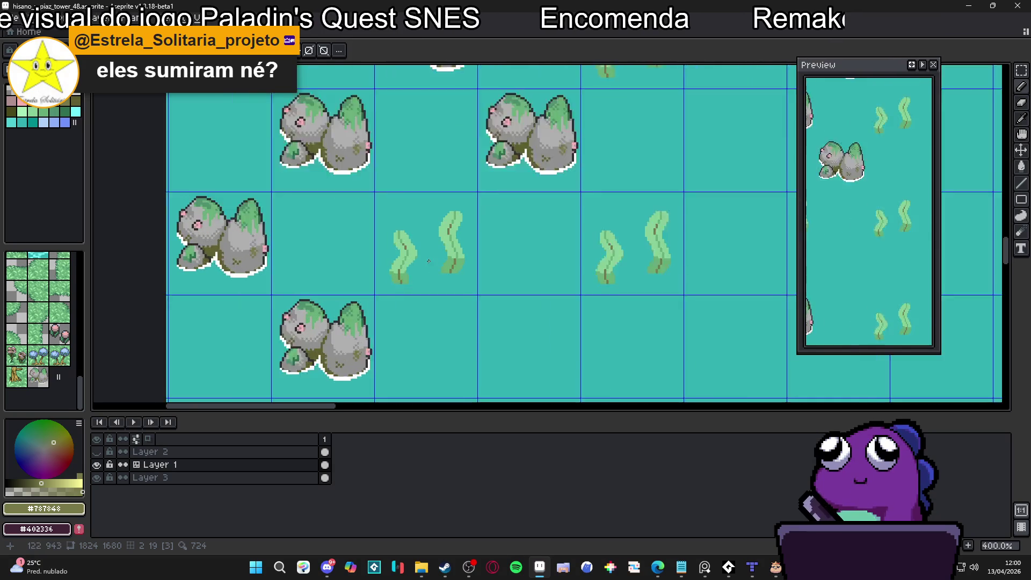
pyautogui.scroll(4, 404, 262)
pyautogui.keyDown('alt'); pyautogui.click(396, 286); pyautogui.keyUp('alt')
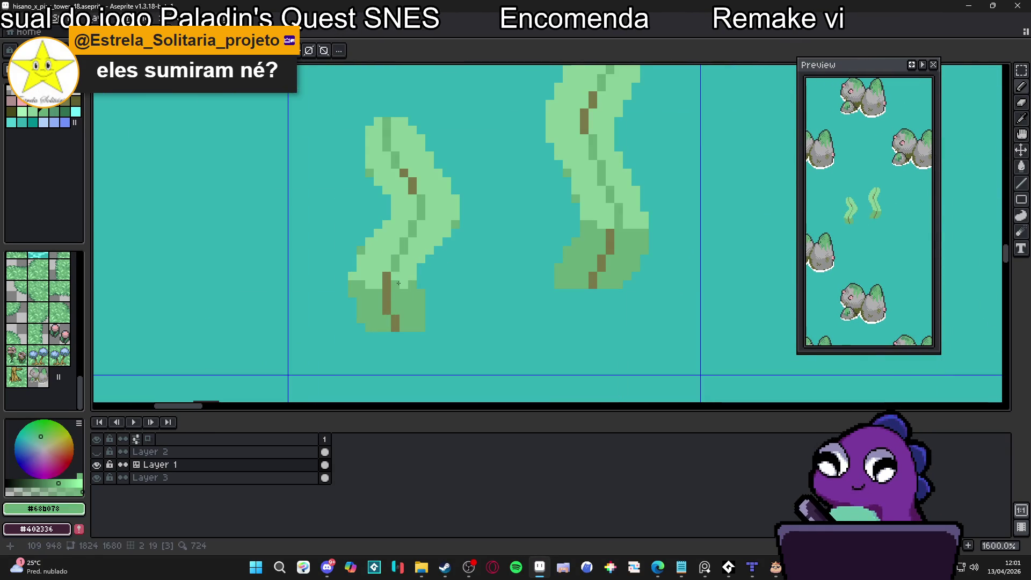
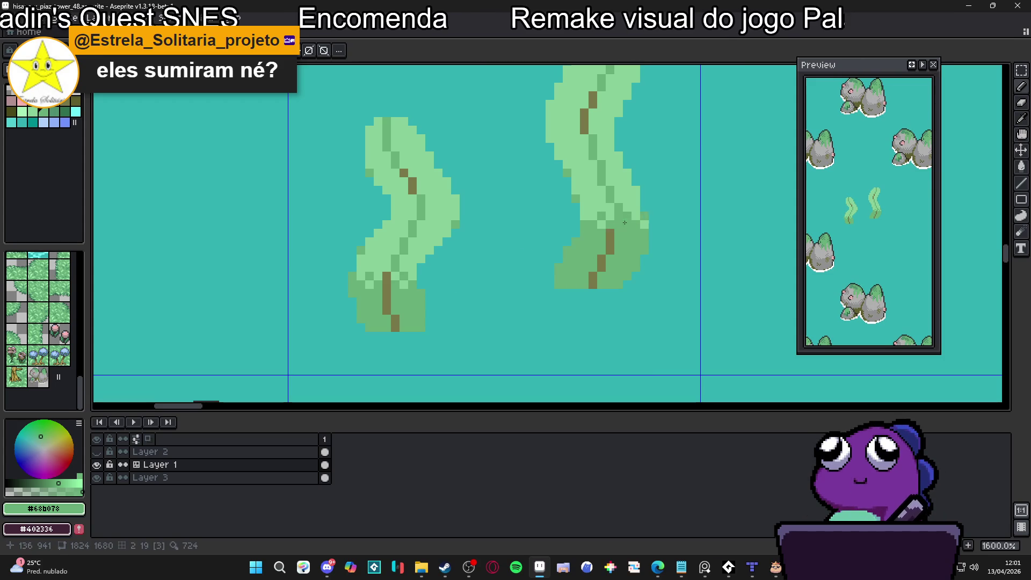
# Paint six darker green shading pixels onto the right-hand grass sprite while zoomed in
pyautogui.scroll(2, 583, 189)
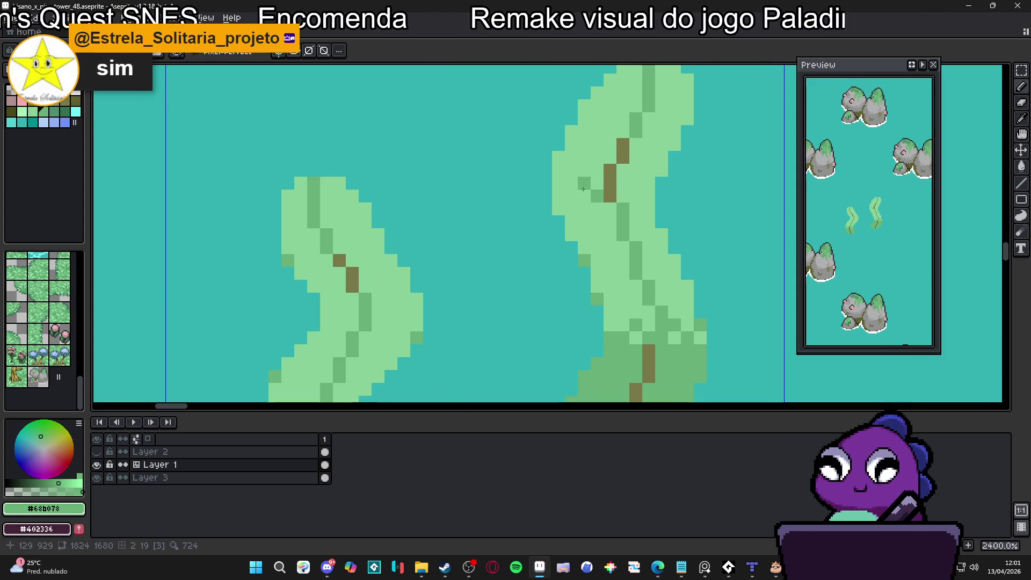
pyautogui.click(585, 191)
pyautogui.click(634, 195)
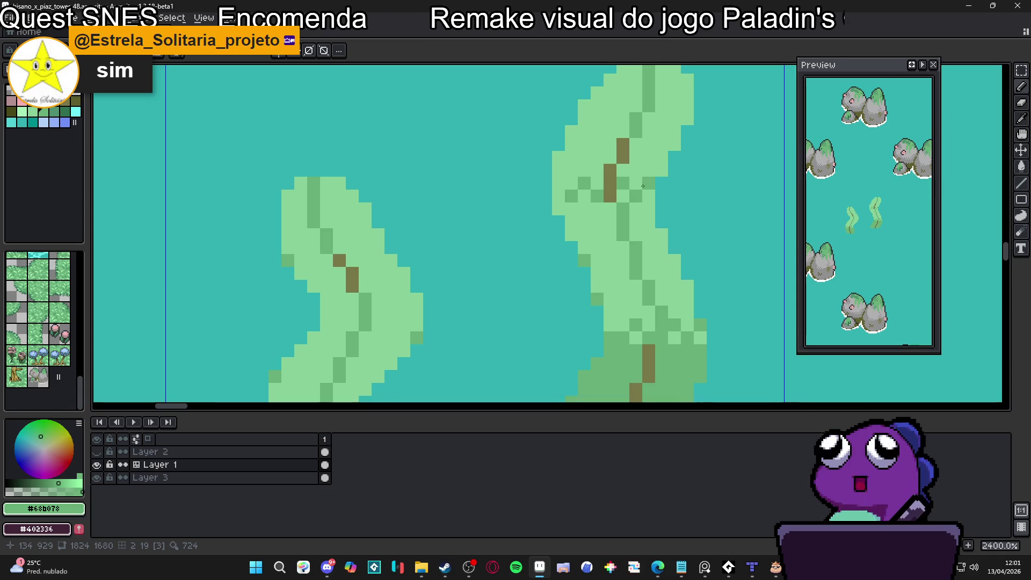
pyautogui.click(559, 183)
pyautogui.click(584, 209)
pyautogui.scroll(-2, 584, 209)
pyautogui.scroll(3, 575, 209)
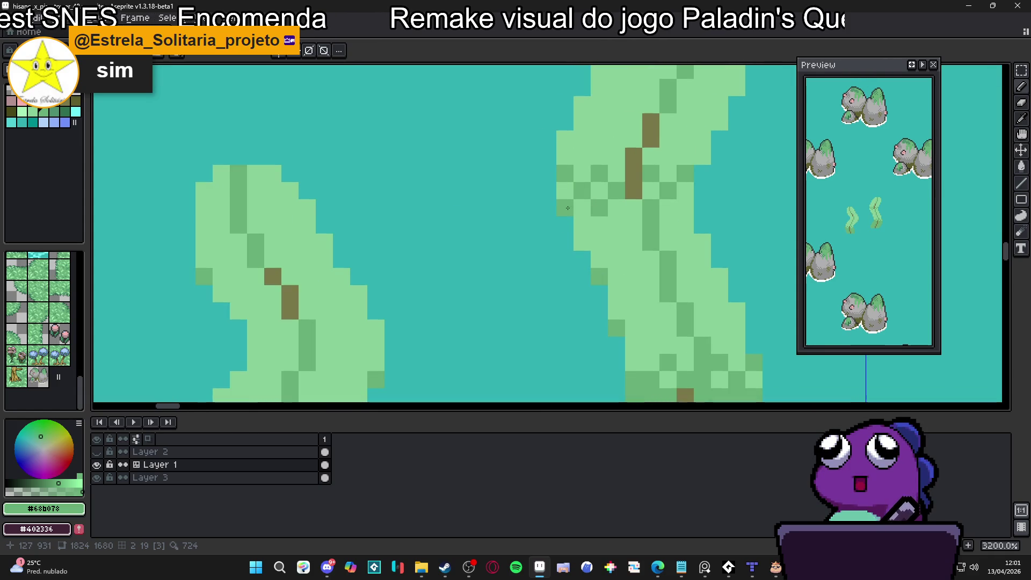
pyautogui.click(634, 225)
pyautogui.click(599, 225)
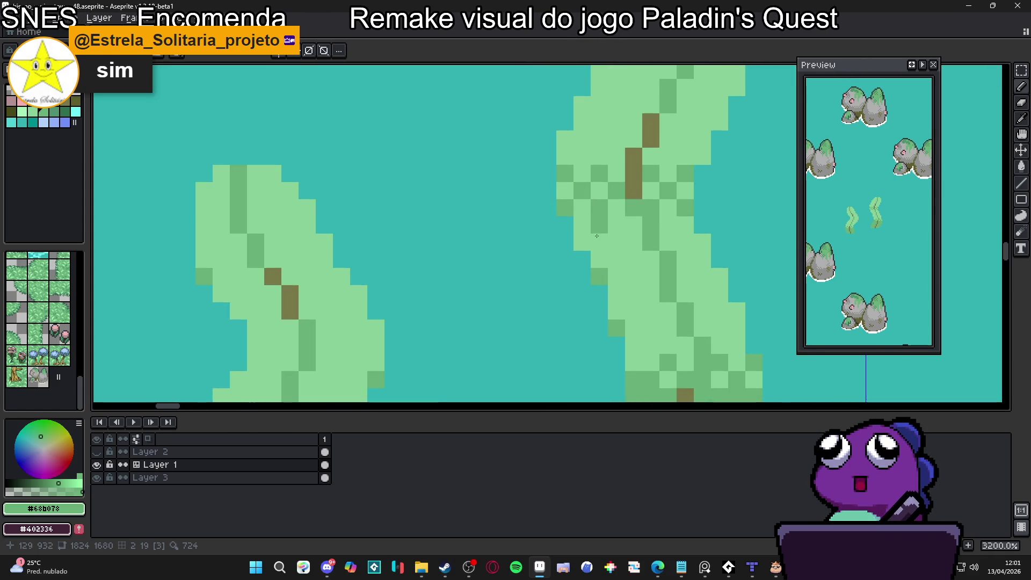
pyautogui.scroll(-1, 578, 225)
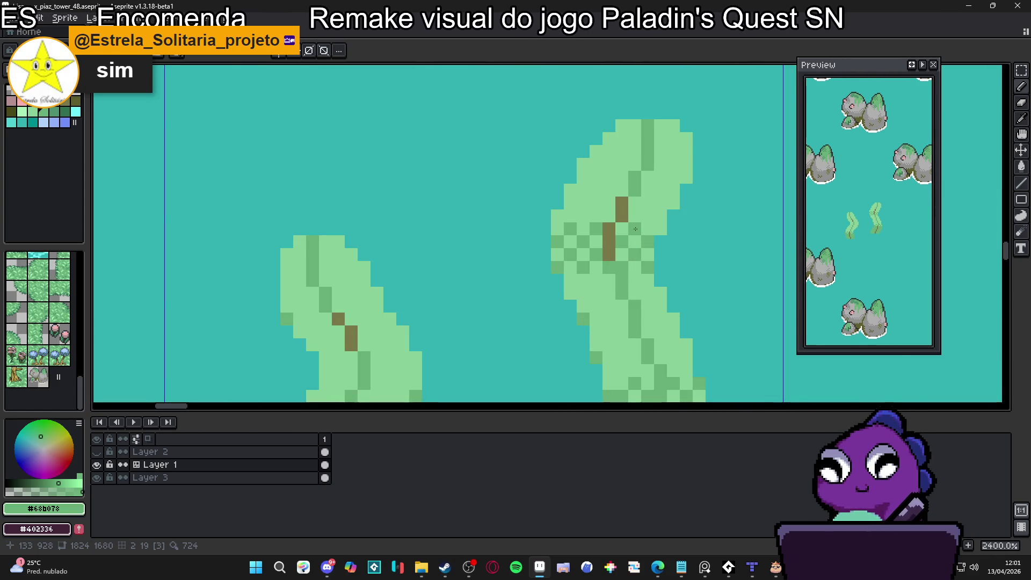
pyautogui.scroll(-6, 635, 229)
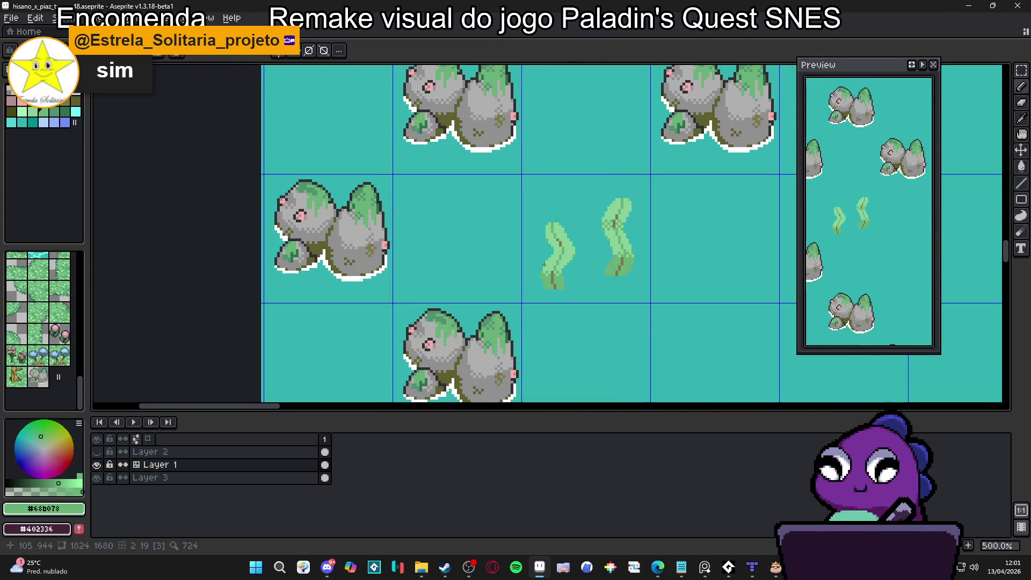
# Save hisano_x_piaz_tower_48.aseprite with Ctrl+S
pyautogui.hotkey('ctrl', 's')
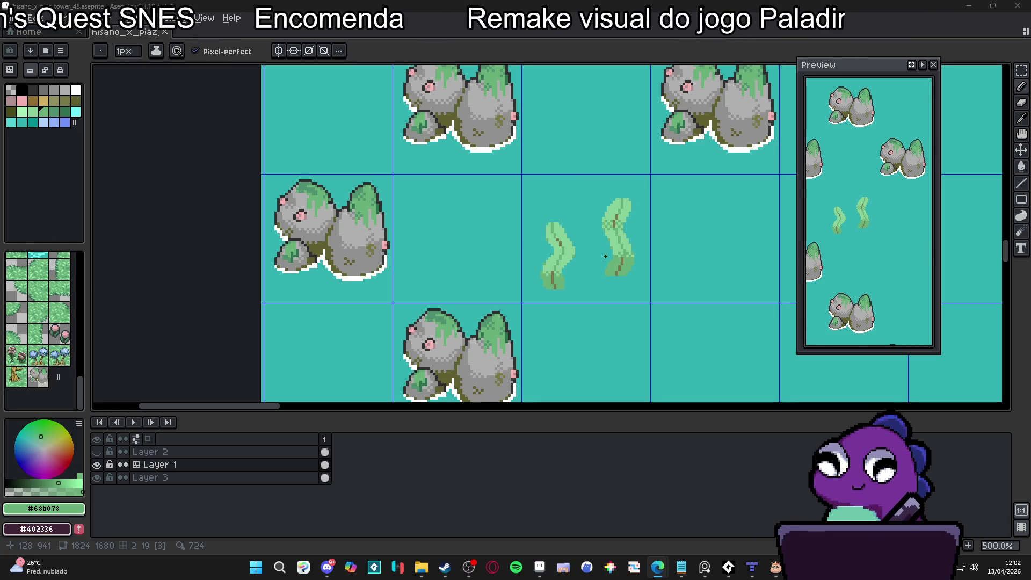
# Sample the dark #303030 outline colour from a rock
pyautogui.scroll(-2, 584, 243)
pyautogui.scroll(-1, 585, 243)
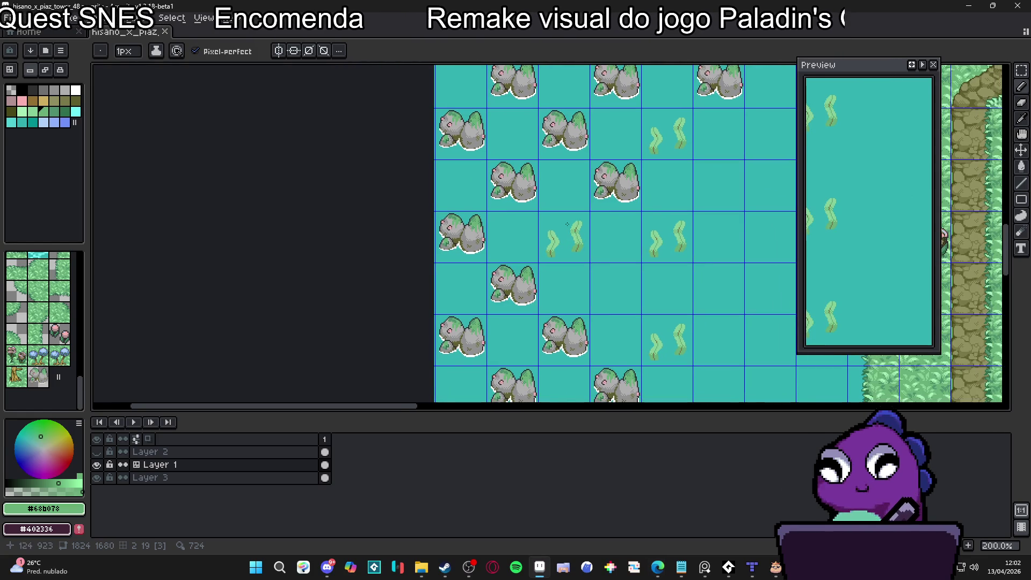
pyautogui.scroll(4, 425, 238)
pyautogui.press('alt')
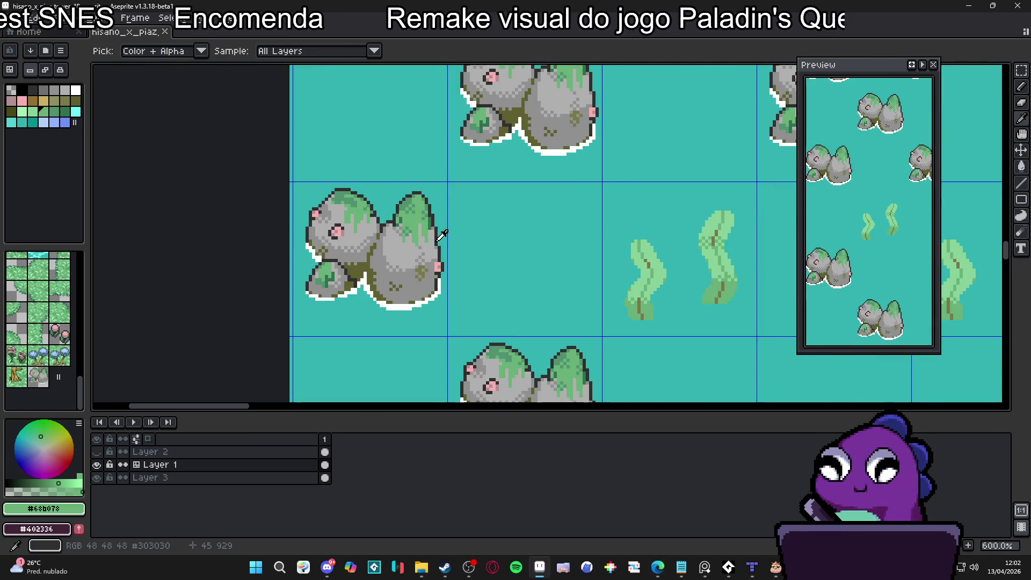
pyautogui.click(441, 235)
# Marquee-select both grass sprites together
pyautogui.press('m')
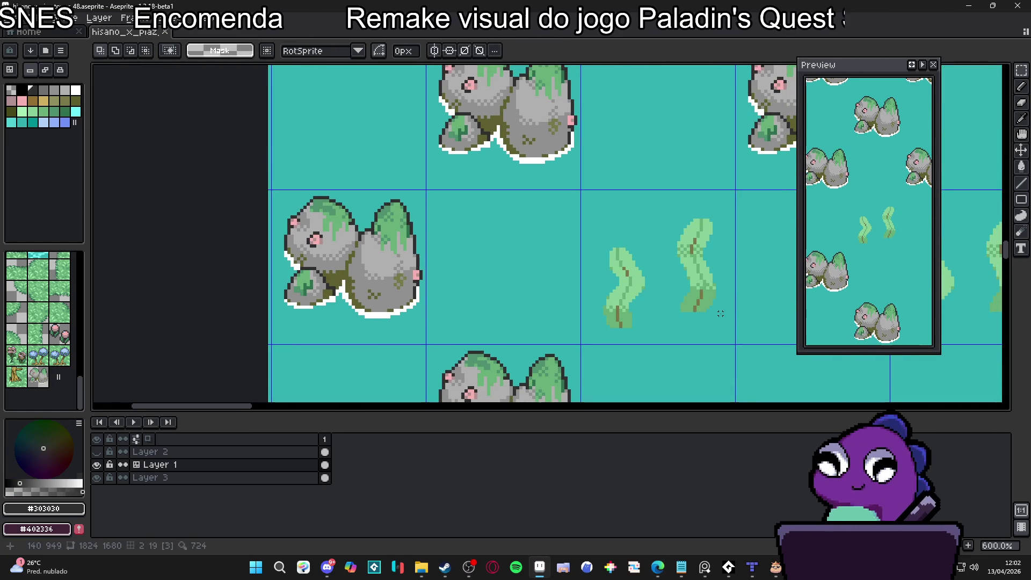
pyautogui.moveTo(720, 313); pyautogui.dragTo(668, 197)
pyautogui.moveTo(585, 226); pyautogui.dragTo(650, 331)
pyautogui.hotkey('shift', 'o')
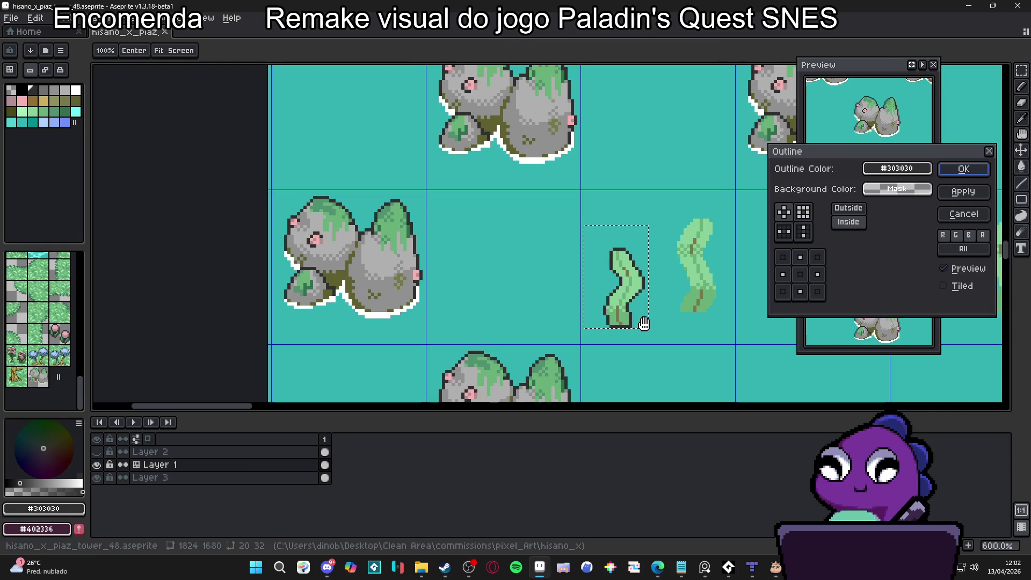
pyautogui.click(961, 212)
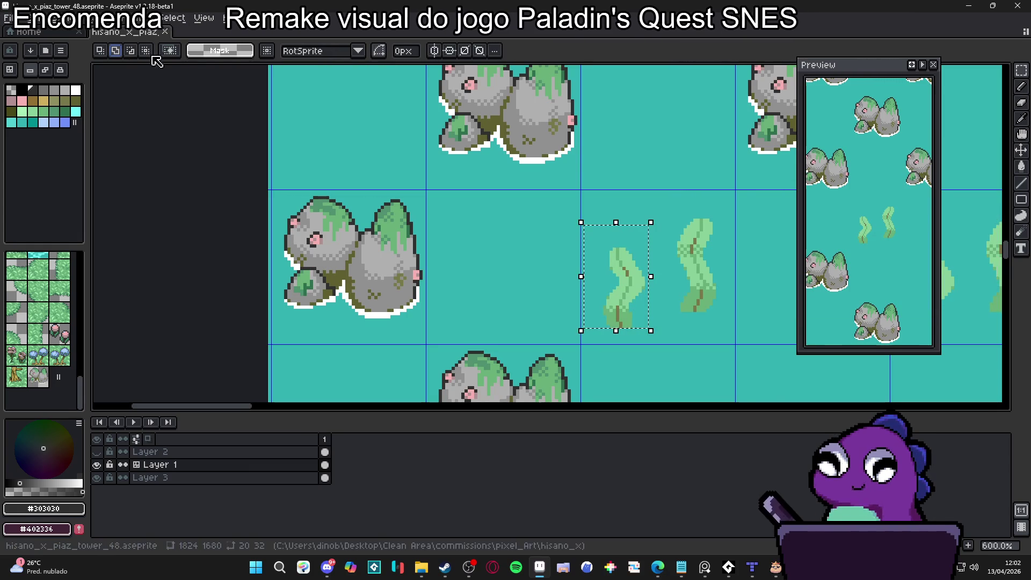
pyautogui.moveTo(725, 204); pyautogui.dragTo(668, 313)
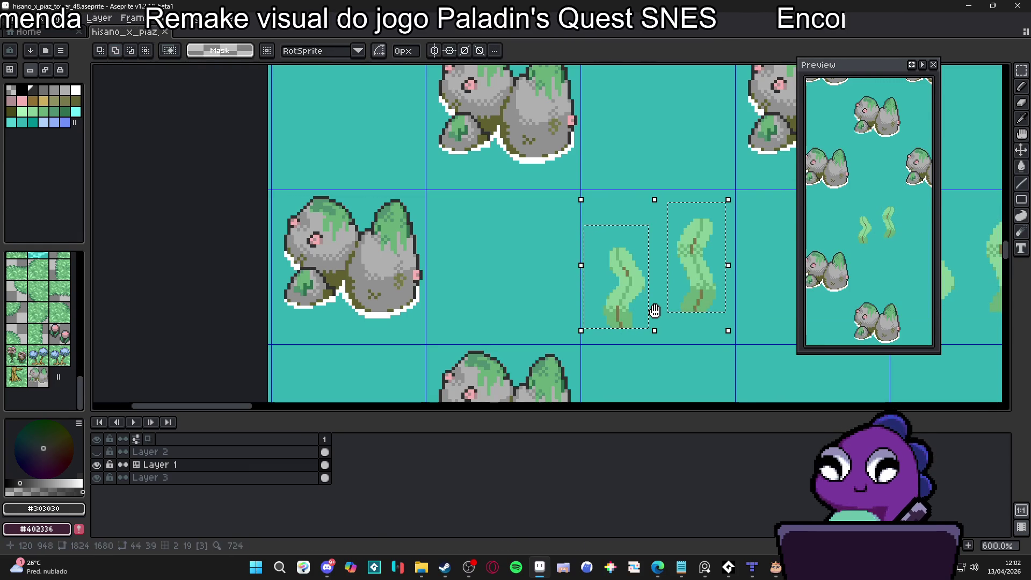
# Apply an Outside #303030 outline to both grass sprites, then return to the Pencil
pyautogui.hotkey('shift', 'o')
pyautogui.click(849, 208)
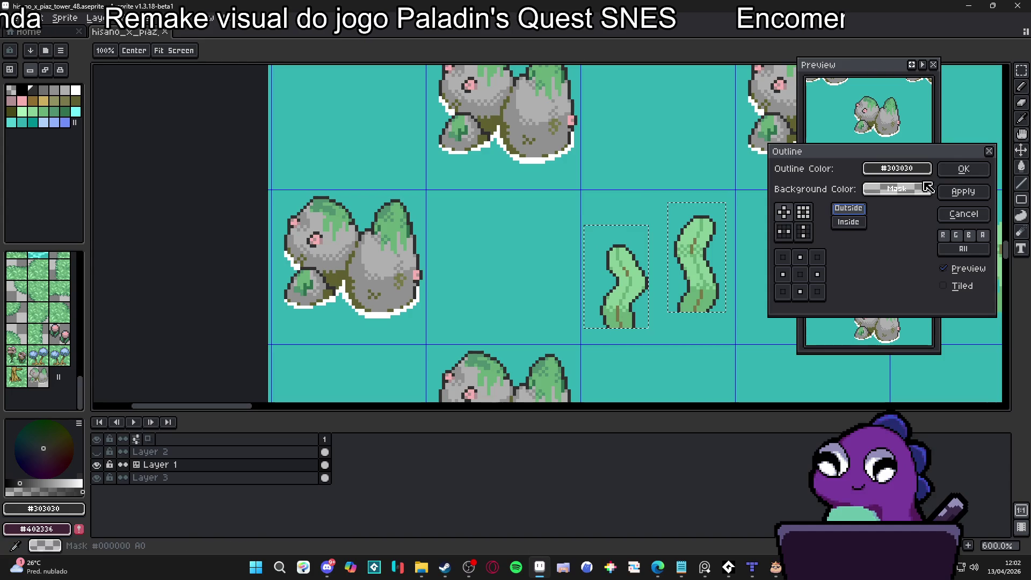
pyautogui.click(965, 170)
pyautogui.scroll(-3, 645, 246)
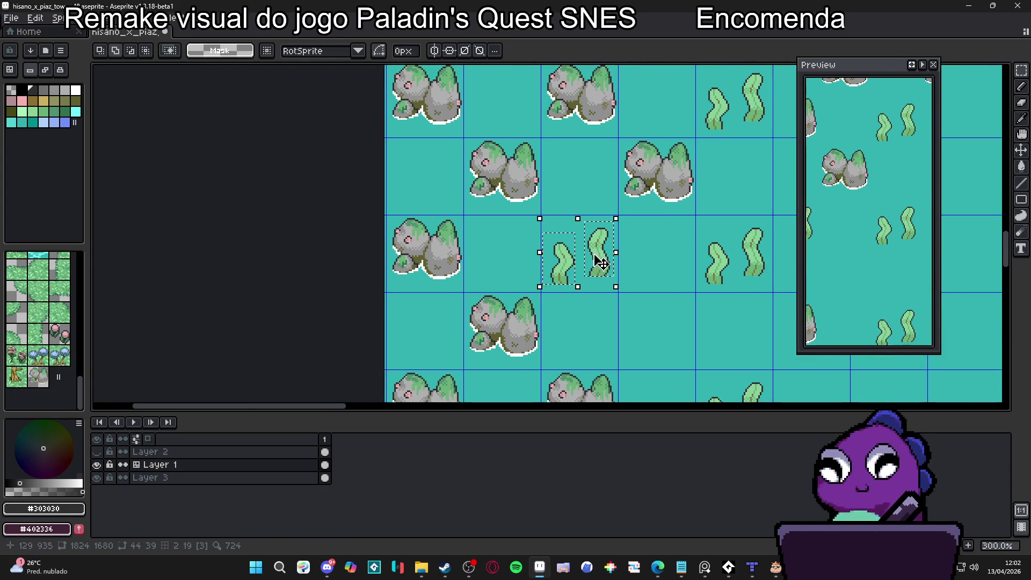
pyautogui.press('b')
pyautogui.scroll(6, 559, 276)
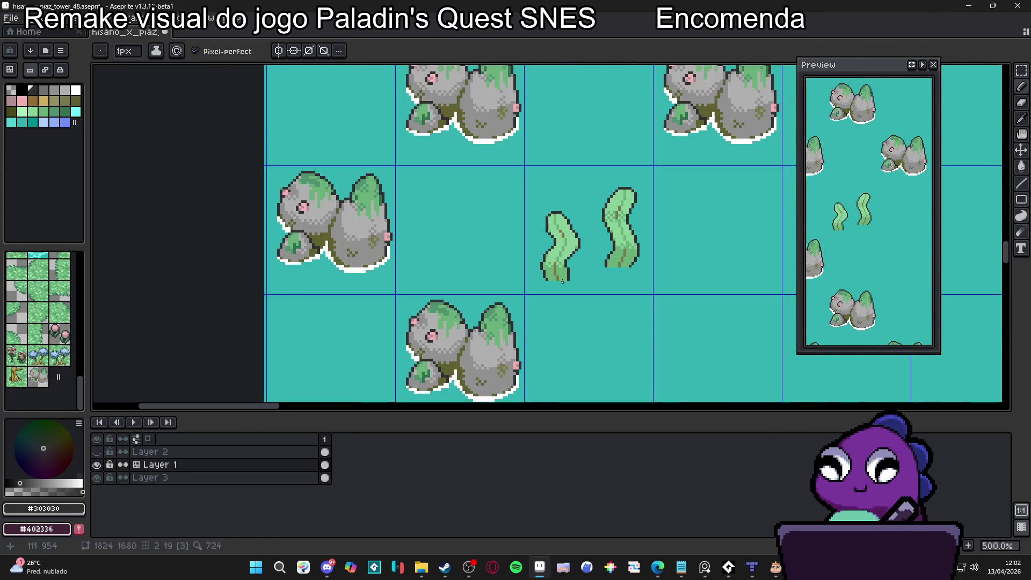
# Pick white from a rock's outline and bring the grass sprites into view
pyautogui.scroll(1, 560, 276)
pyautogui.keyDown('alt'); pyautogui.click(552, 281); pyautogui.keyUp('alt')
pyautogui.scroll(-5, 552, 281)
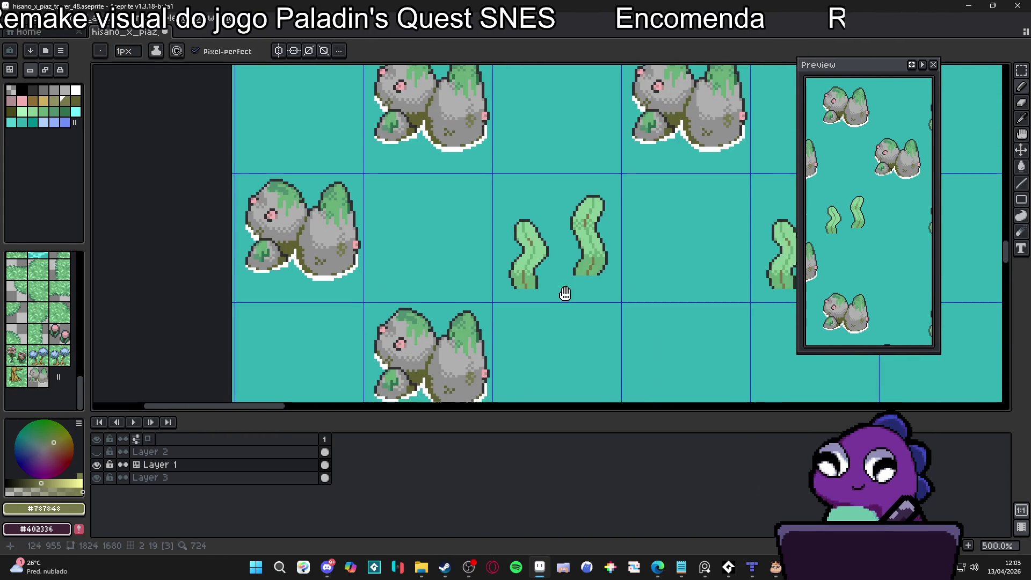
pyautogui.scroll(-3, 539, 350)
pyautogui.scroll(5, 546, 351)
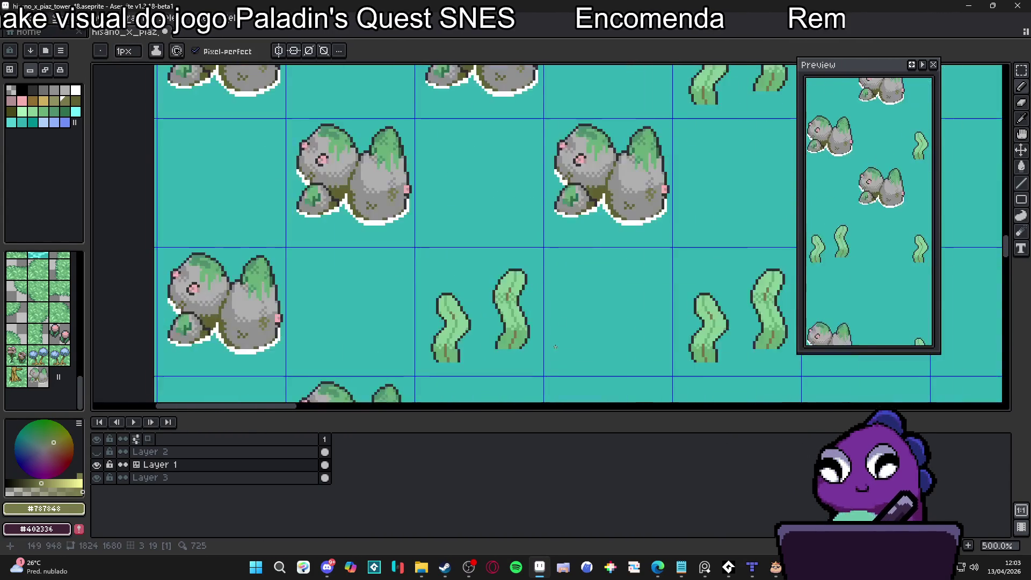
pyautogui.keyDown('alt'); pyautogui.click(554, 208); pyautogui.keyUp('alt')
pyautogui.moveTo(476, 281); pyautogui.dragTo(480, 204)
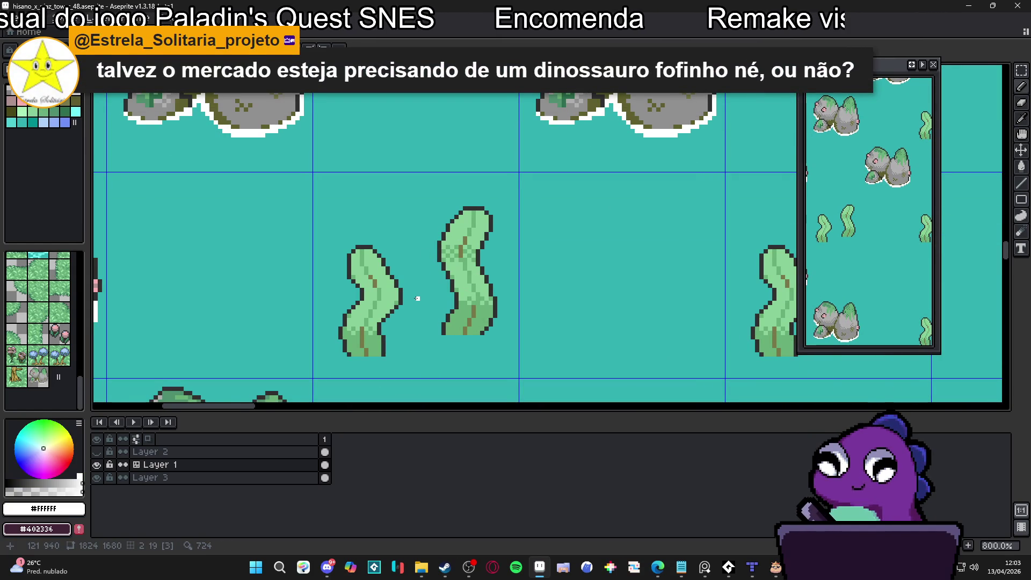
pyautogui.scroll(4, 439, 303)
# Draw two white pixel rows along the right grass sprite's base
pyautogui.moveTo(475, 328)
pyautogui.mouseDown()
pyautogui.moveTo(449, 339)
pyautogui.moveTo(371, 327)
pyautogui.mouseUp()
pyautogui.moveTo(437, 340)
pyautogui.mouseDown()
pyautogui.moveTo(424, 340)
pyautogui.moveTo(450, 340)
pyautogui.moveTo(411, 345)
pyautogui.mouseUp()
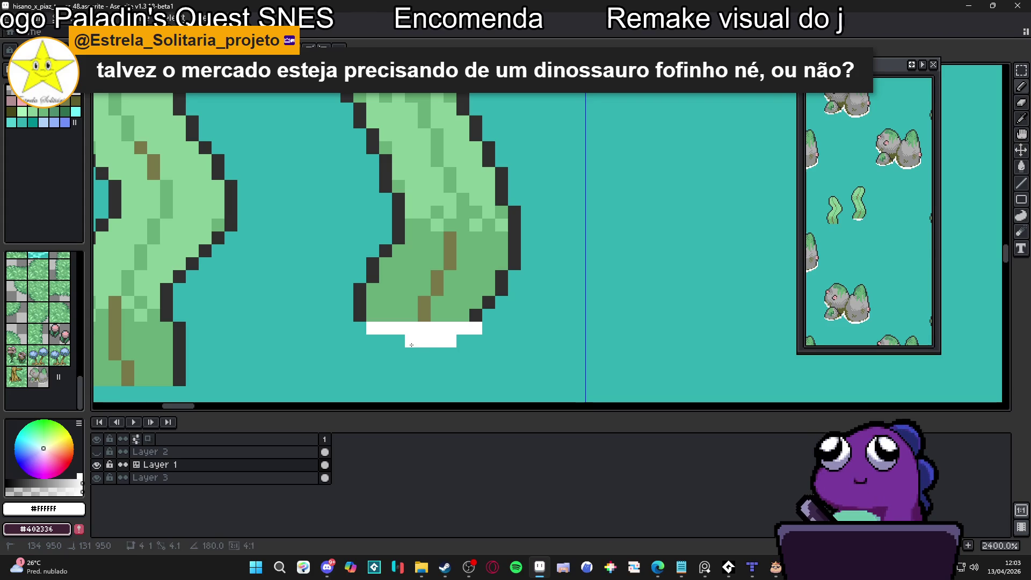
pyautogui.click(488, 315)
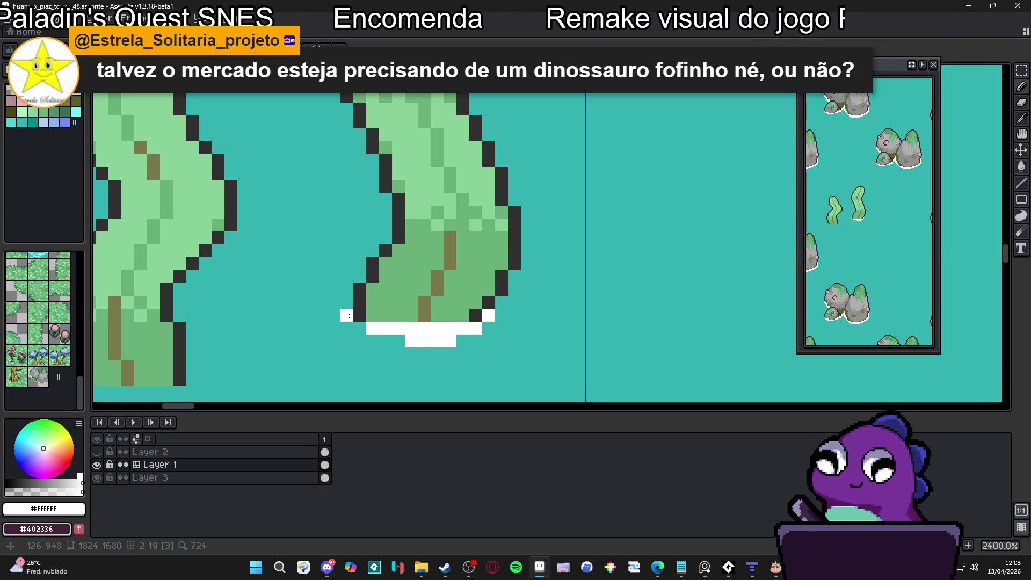
pyautogui.scroll(-4, 400, 339)
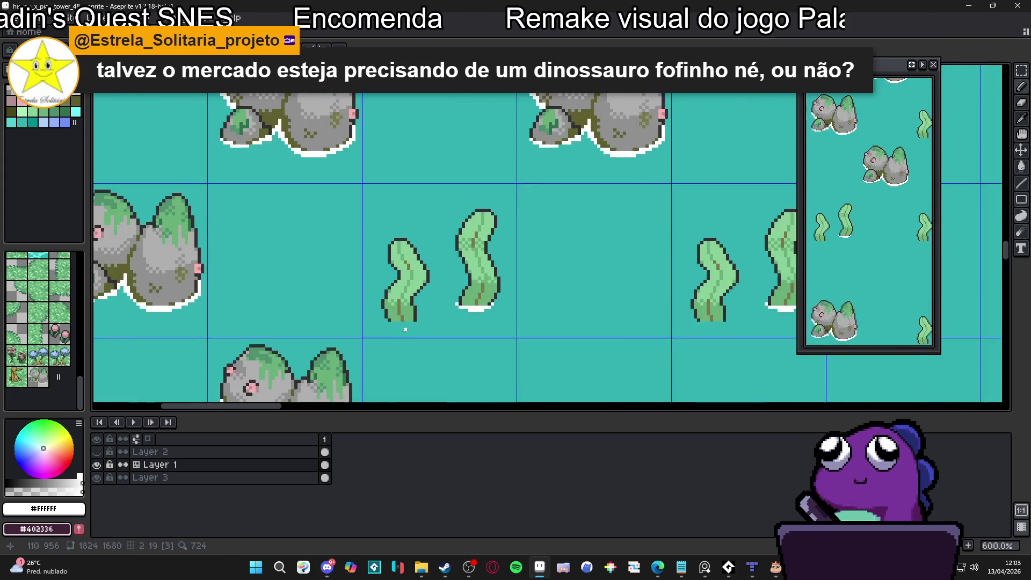
pyautogui.scroll(4, 405, 330)
# Draw a white line and extra white pixels along the left grass sprite's base
pyautogui.moveTo(430, 311); pyautogui.dragTo(352, 317)
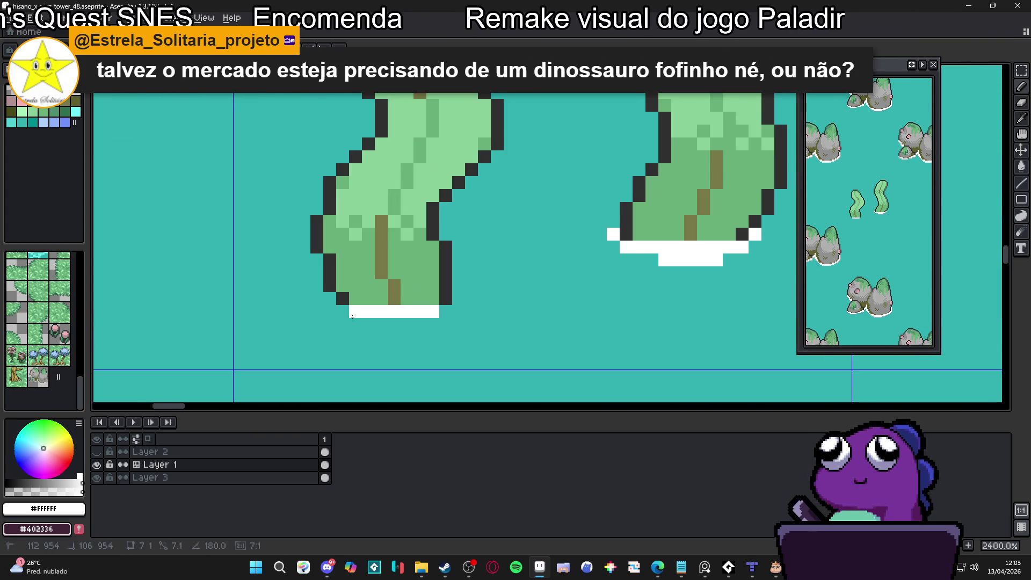
pyautogui.click(381, 324)
pyautogui.click(394, 324)
pyautogui.click(446, 311)
pyautogui.click(458, 299)
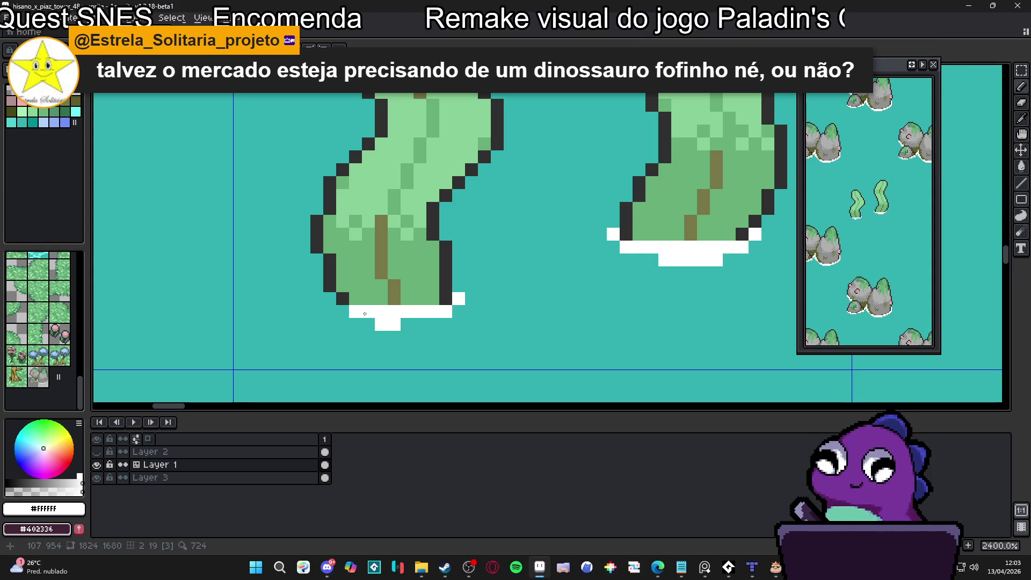
pyautogui.click(330, 311)
pyautogui.click(368, 324)
pyautogui.scroll(-4, 407, 326)
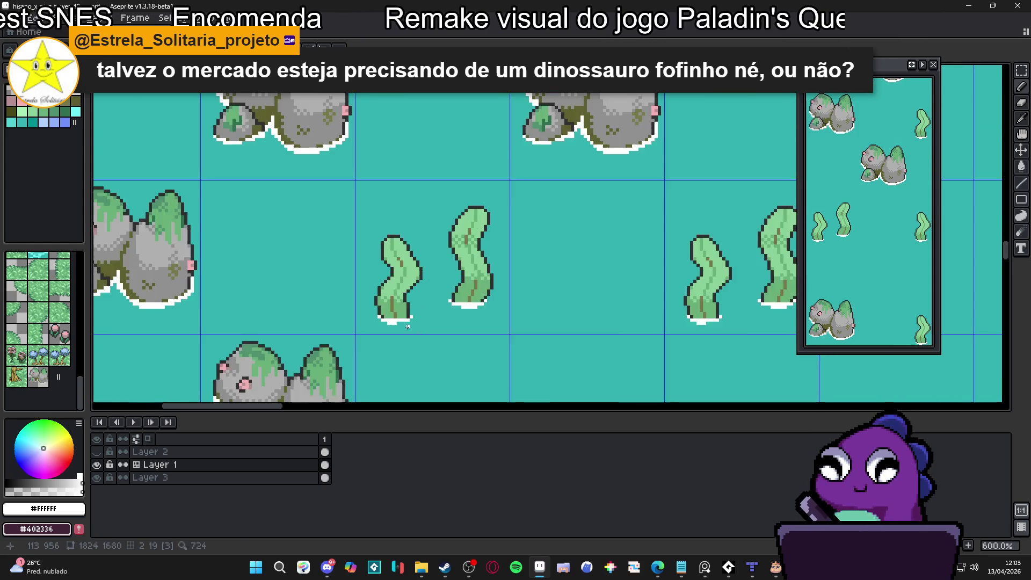
pyautogui.scroll(-3, 408, 326)
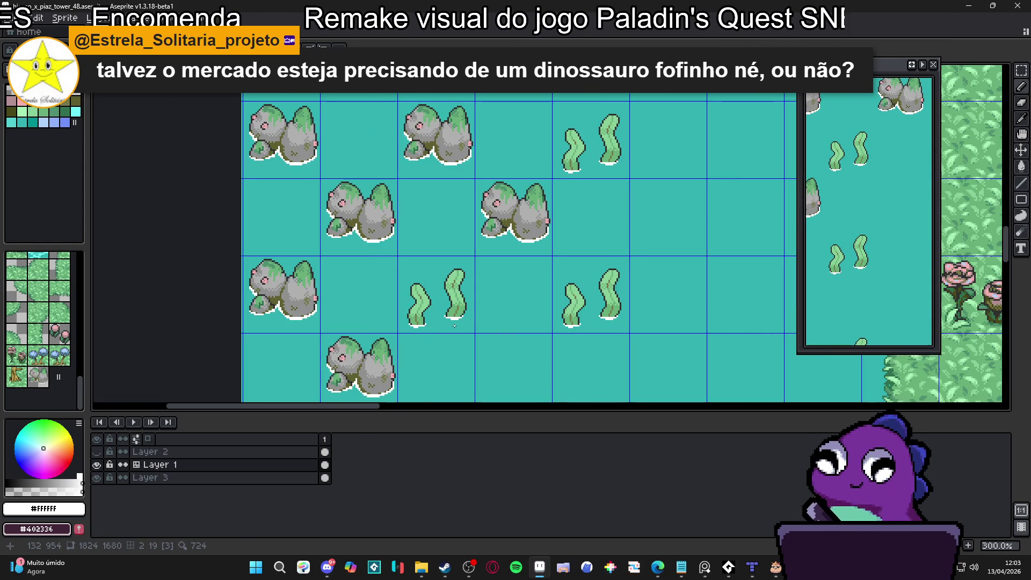
pyautogui.scroll(-1, 454, 325)
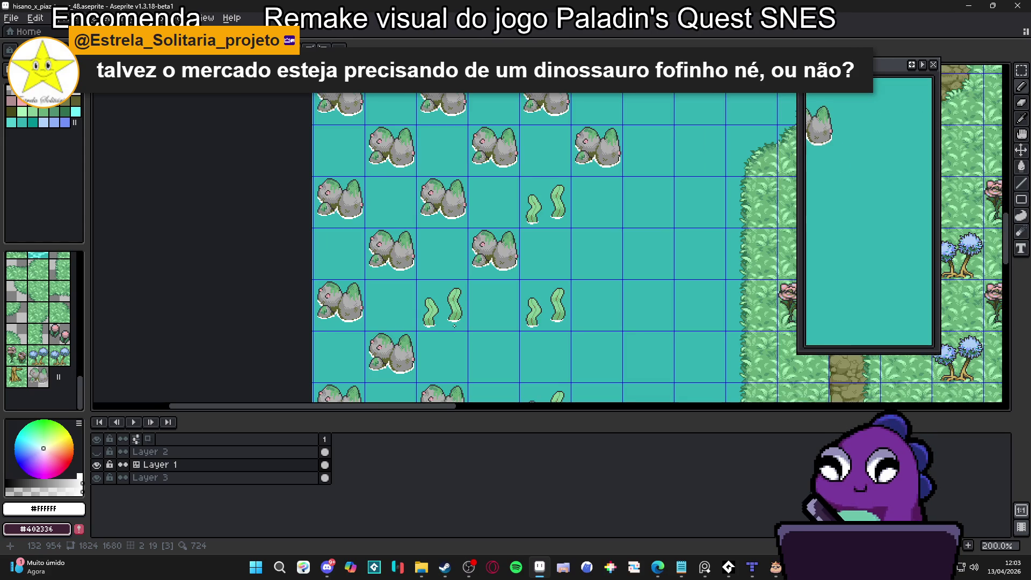
pyautogui.scroll(7, 463, 330)
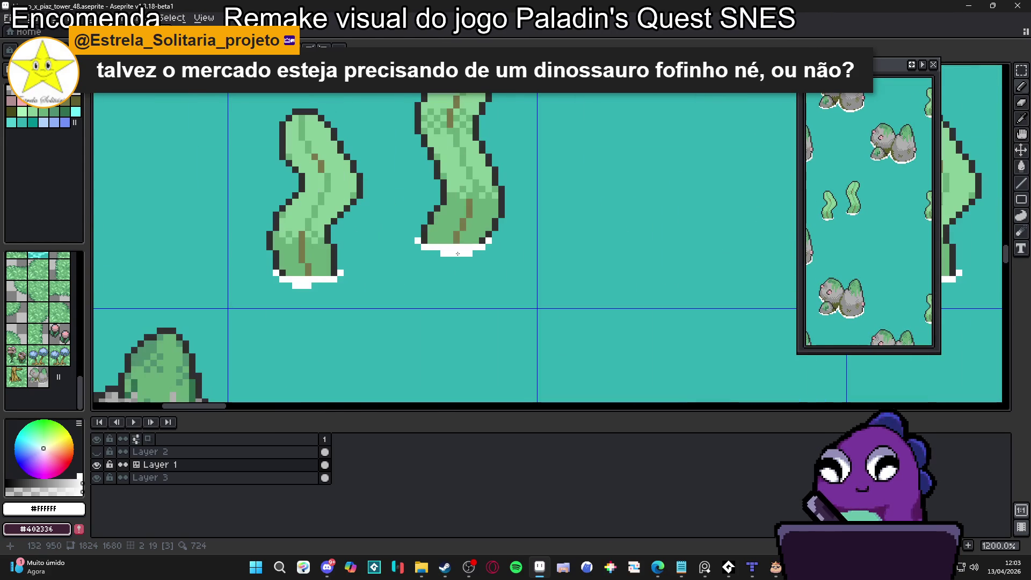
# Pick light cyan and recolour the white base pixels light cyan
pyautogui.click(75, 111)
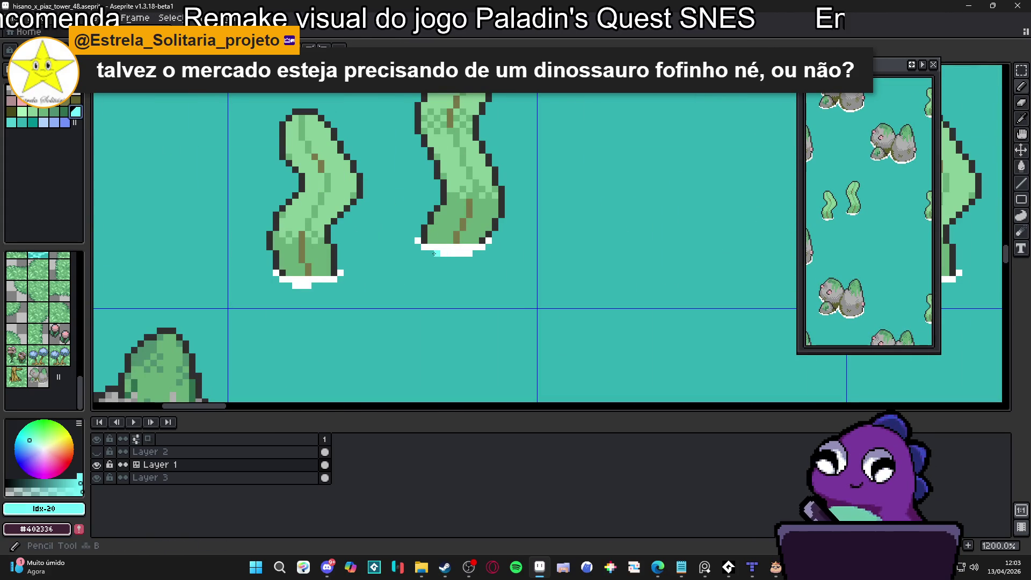
pyautogui.moveTo(429, 253); pyautogui.dragTo(451, 253)
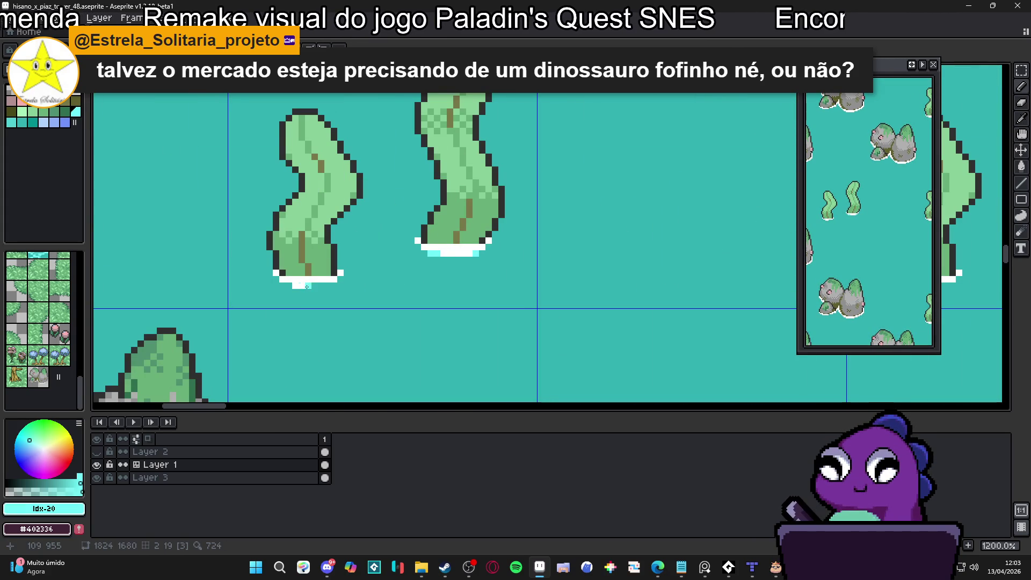
pyautogui.scroll(-5, 475, 269)
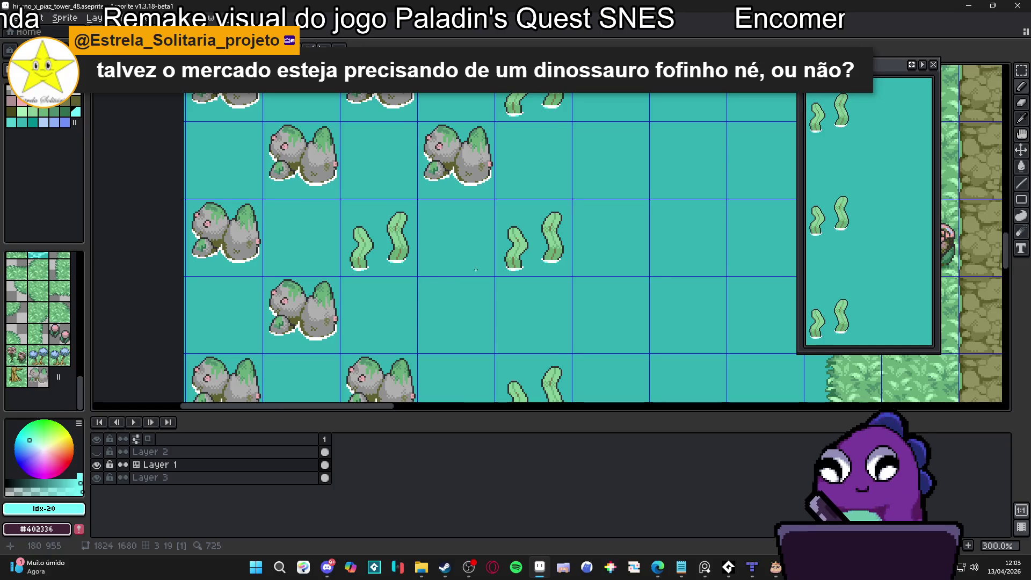
pyautogui.scroll(-1, 480, 244)
pyautogui.scroll(8, 456, 236)
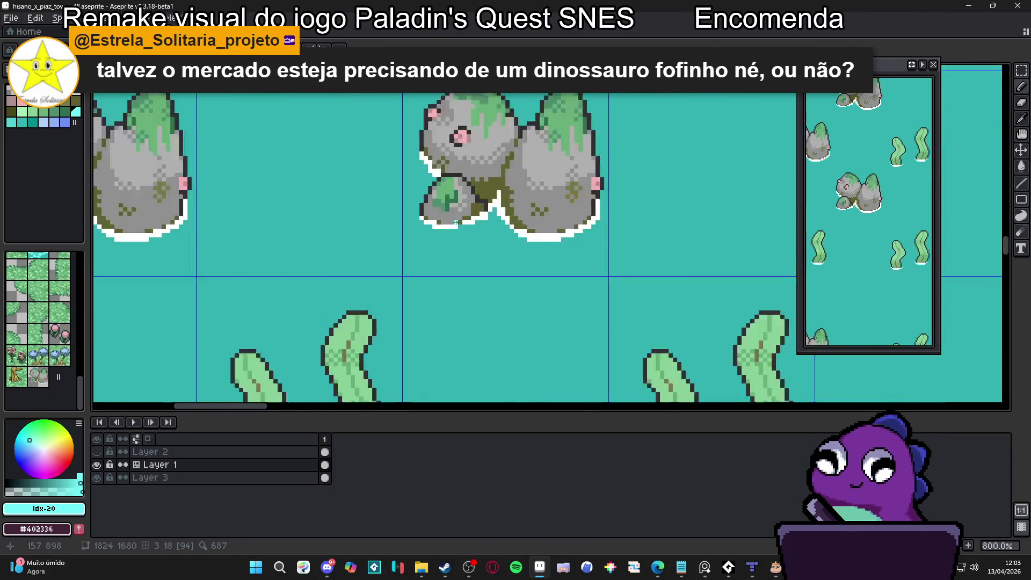
# Add light-cyan pixels along the lower white outlines of the small and large rocks
pyautogui.click(462, 228)
pyautogui.click(472, 228)
pyautogui.click(497, 218)
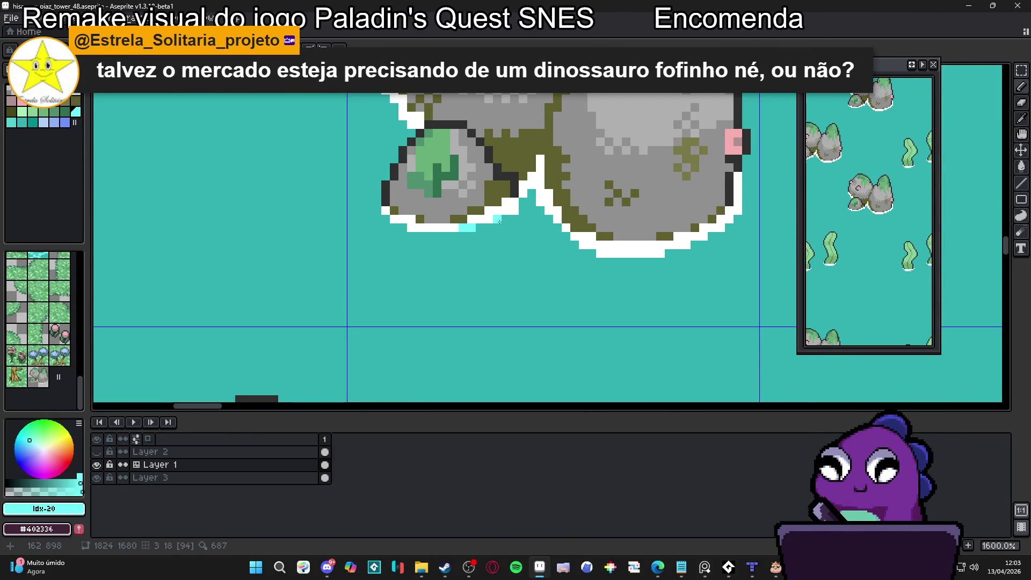
pyautogui.click(532, 197)
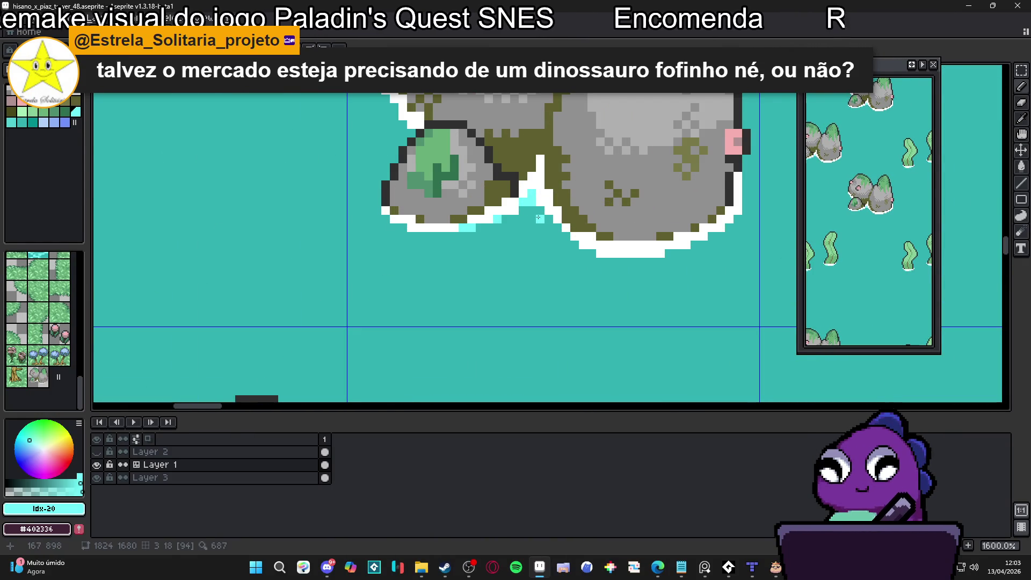
pyautogui.click(591, 254)
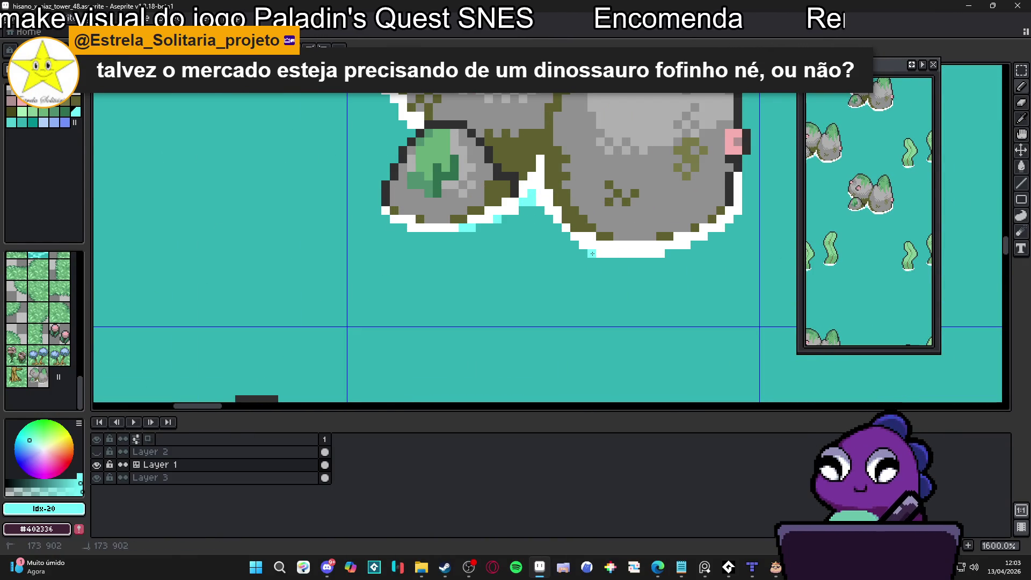
pyautogui.click(665, 253)
pyautogui.click(694, 245)
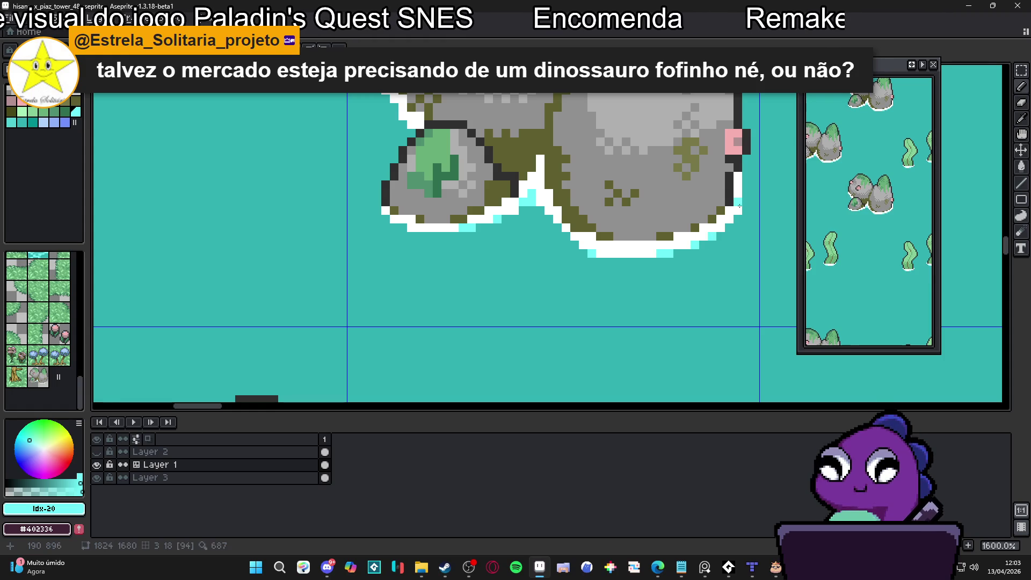
pyautogui.scroll(-4, 576, 235)
pyautogui.scroll(4, 576, 235)
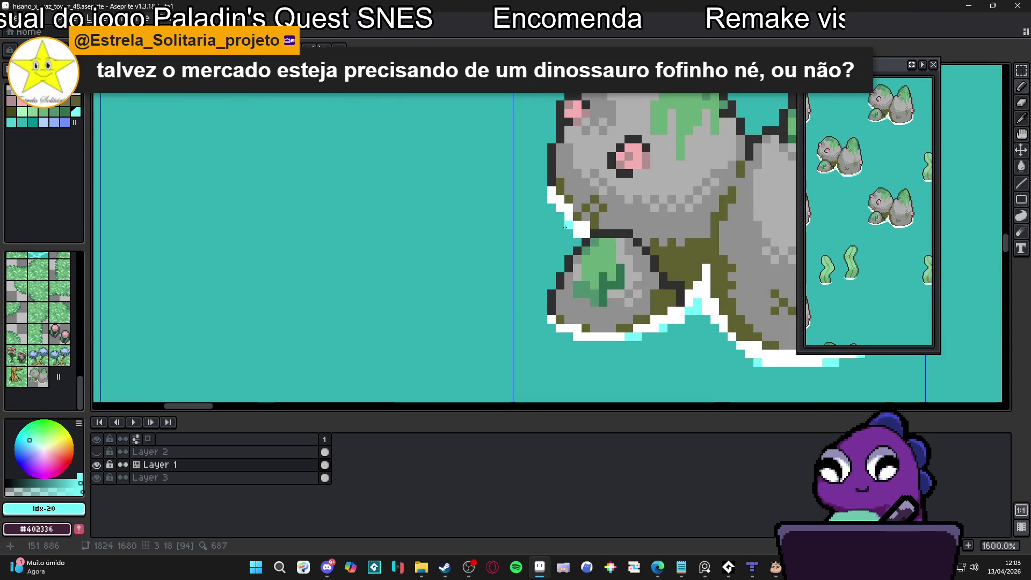
pyautogui.scroll(-4, 575, 234)
# Look over the seaweed tiles, close the World_B.png preview and open Downloads
pyautogui.moveTo(441, 250); pyautogui.dragTo(482, 251)
pyautogui.scroll(-5, 483, 251)
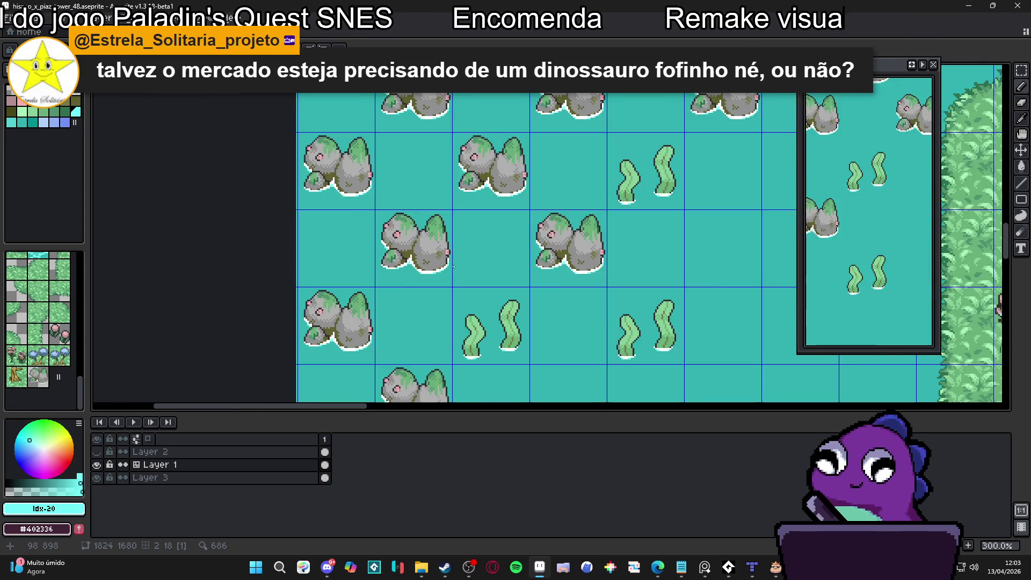
pyautogui.scroll(1, 527, 276)
pyautogui.moveTo(527, 276); pyautogui.dragTo(511, 137)
pyautogui.scroll(-2, 511, 137)
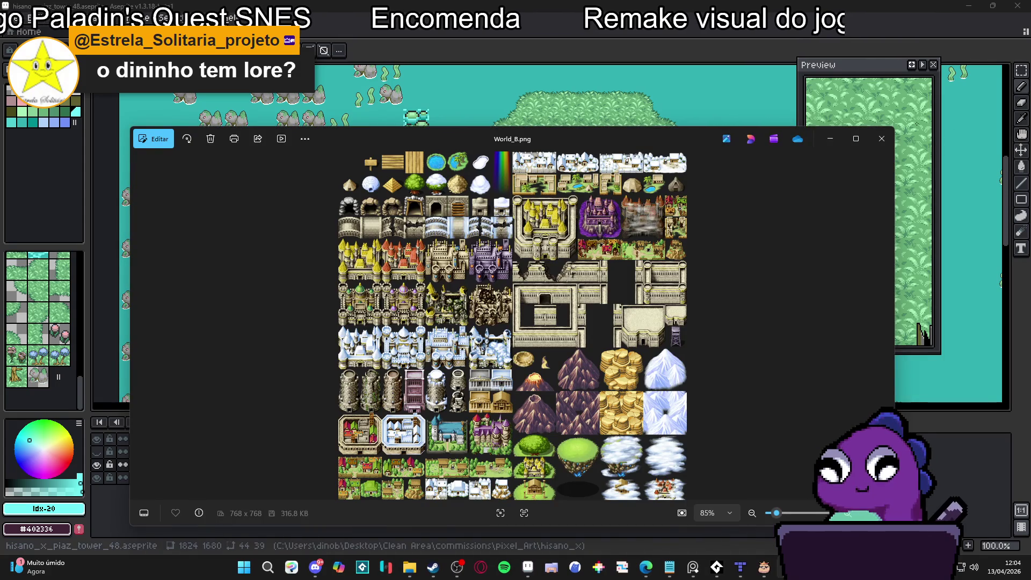
pyautogui.click(882, 138)
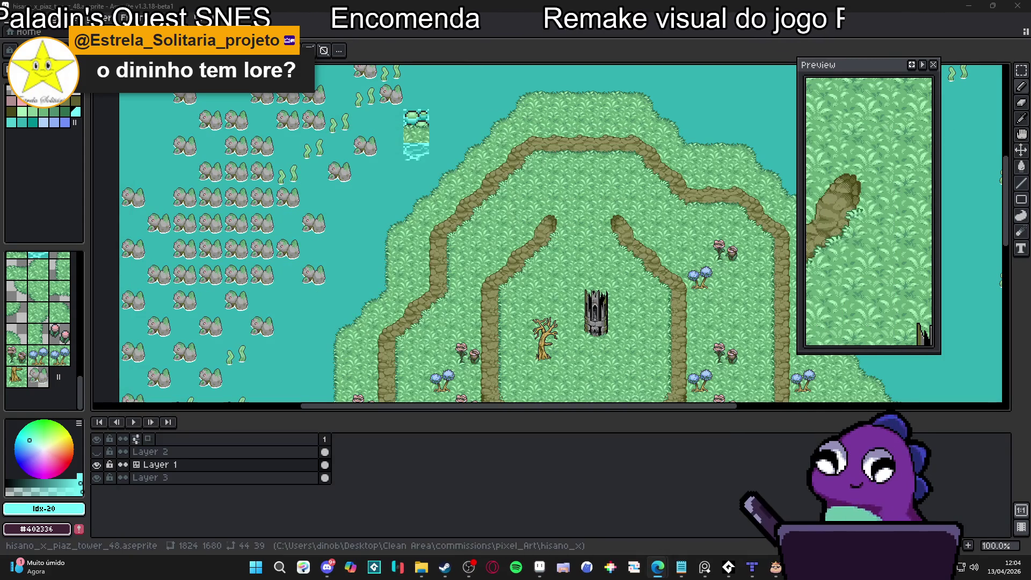
pyautogui.click(410, 566)
# Drag World_B.png from Downloads into Aseprite and zoom around to its top rows
pyautogui.moveTo(162, 137); pyautogui.dragTo(596, 53)
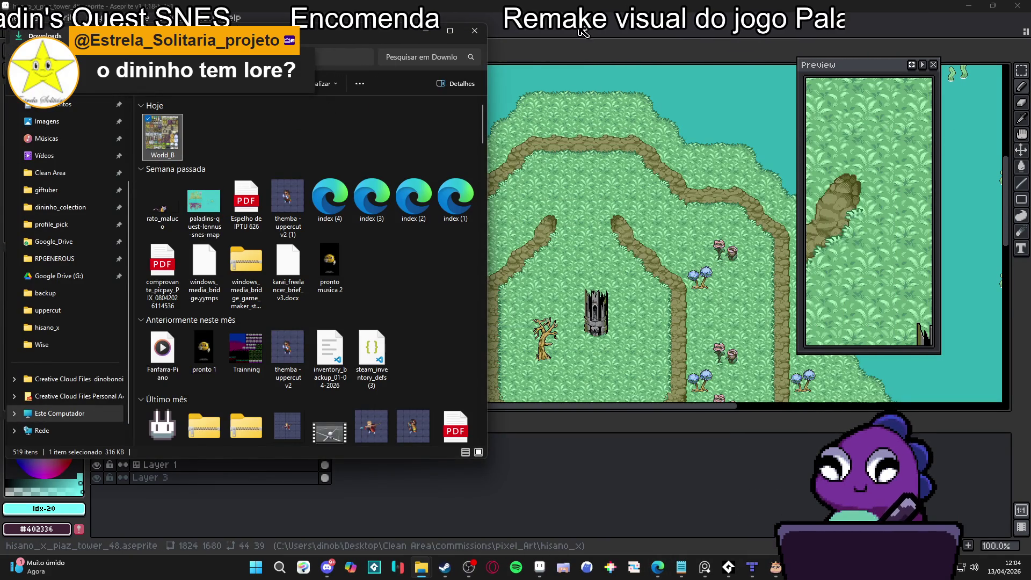
pyautogui.scroll(3, 517, 138)
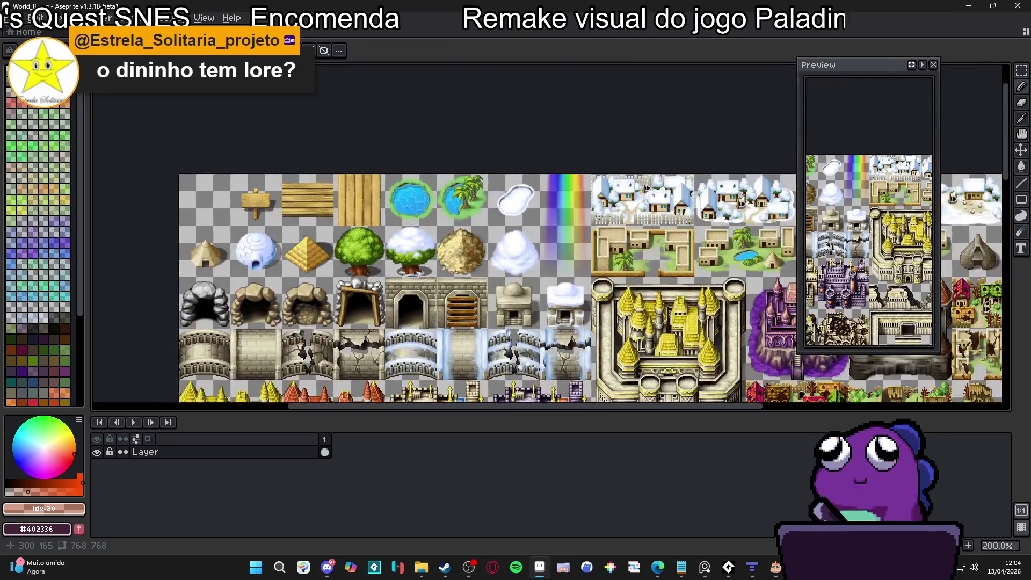
pyautogui.scroll(-1, 408, 256)
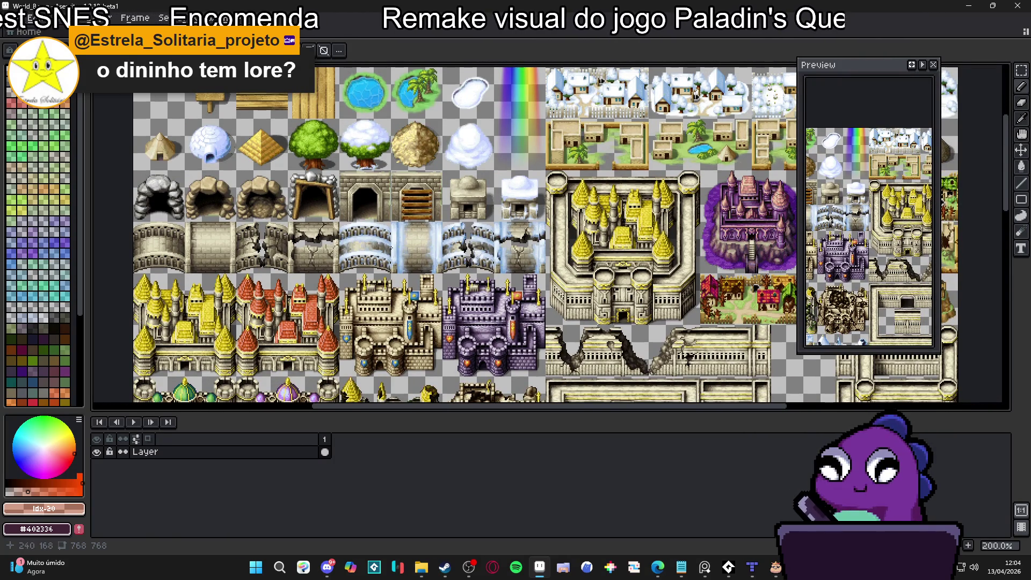
pyautogui.scroll(-1, 400, 275)
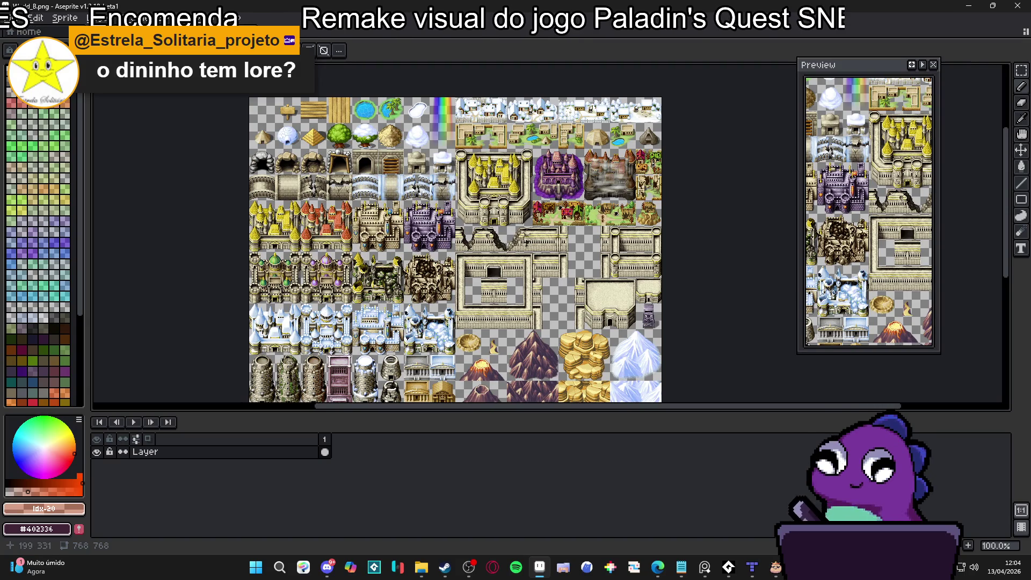
pyautogui.scroll(1, 310, 381)
pyautogui.scroll(-1, 362, 304)
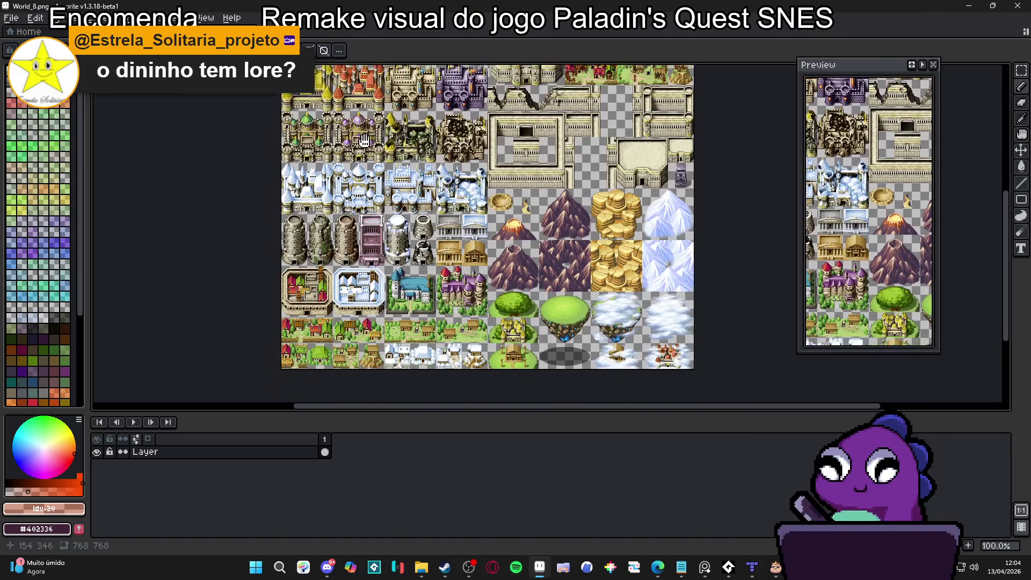
pyautogui.scroll(1, 527, 270)
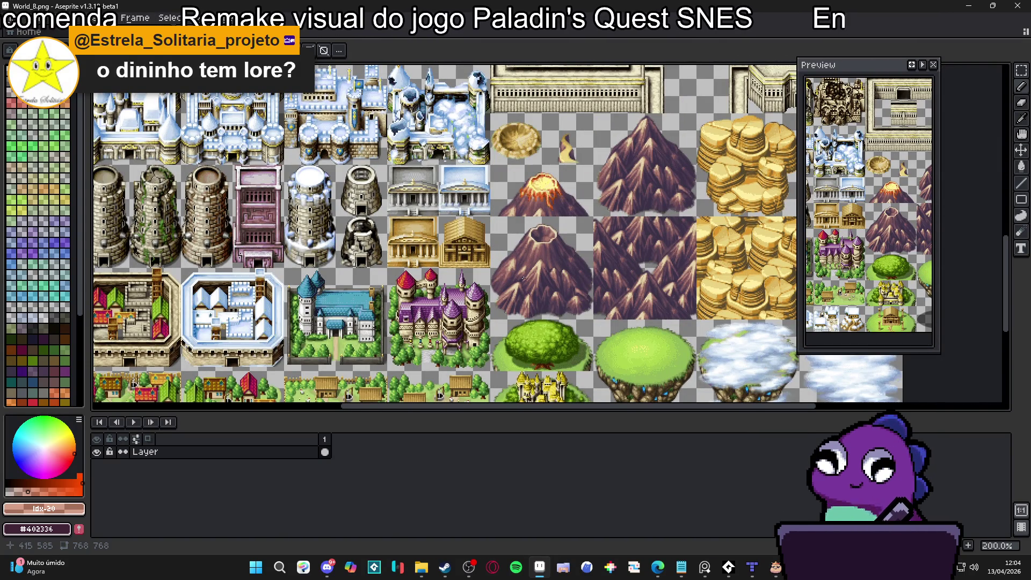
pyautogui.scroll(-1, 523, 278)
pyautogui.scroll(1, 536, 381)
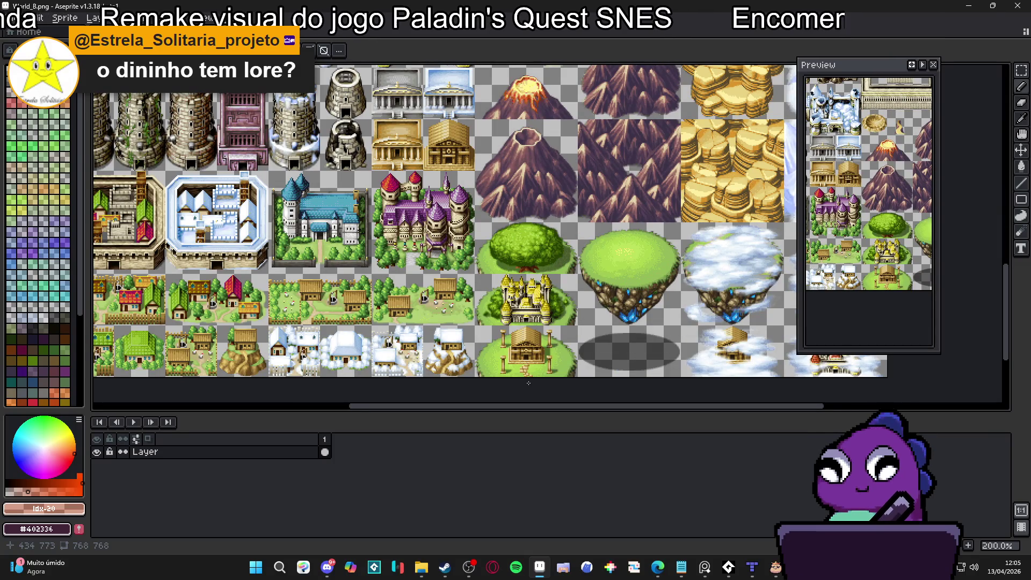
pyautogui.scroll(-1, 528, 383)
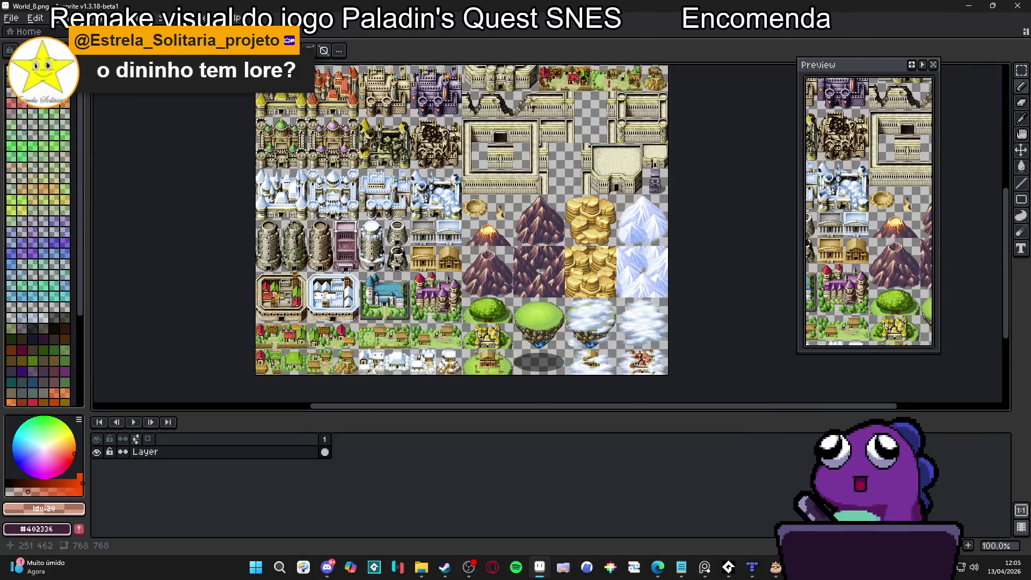
pyautogui.moveTo(411, 180)
pyautogui.mouseDown()
pyautogui.moveTo(348, 263)
pyautogui.moveTo(336, 313)
pyautogui.mouseUp()
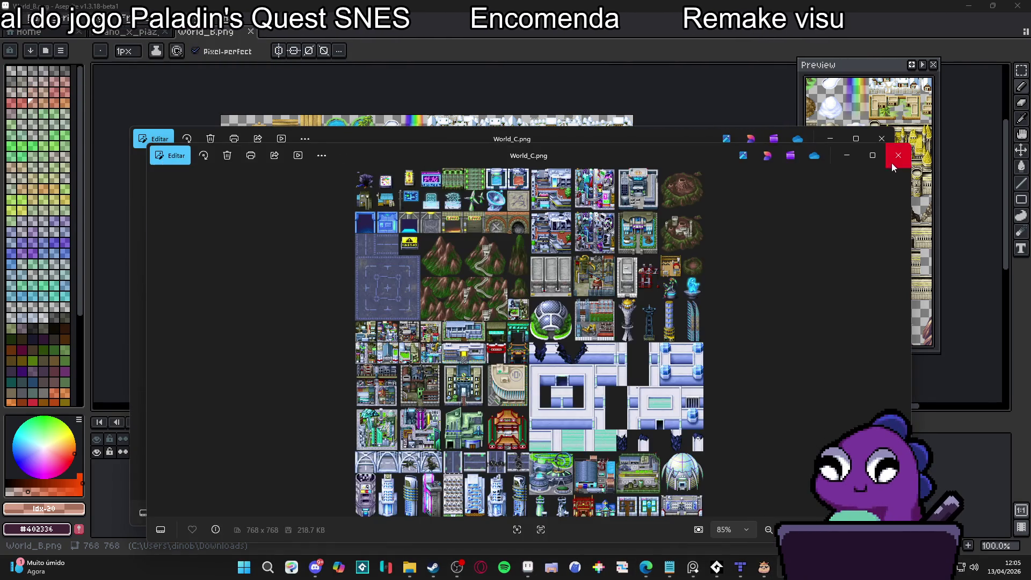
# Close the front viewer, maximize World_C.png to zoom in on it, then close Photos
pyautogui.click(892, 163)
pyautogui.doubleClick(671, 134)
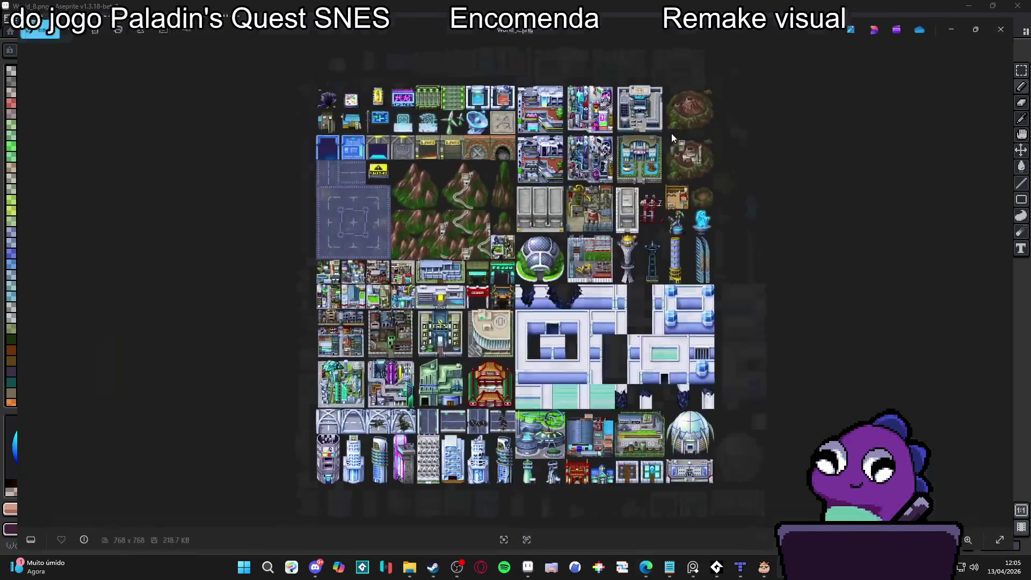
pyautogui.scroll(1, 475, 185)
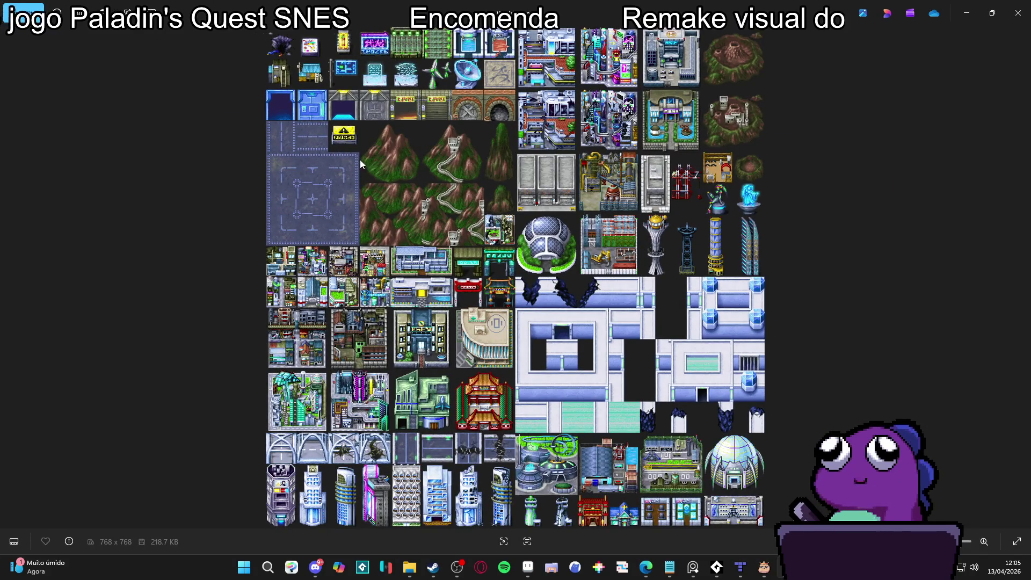
pyautogui.scroll(1, 360, 159)
pyautogui.scroll(-1, 362, 165)
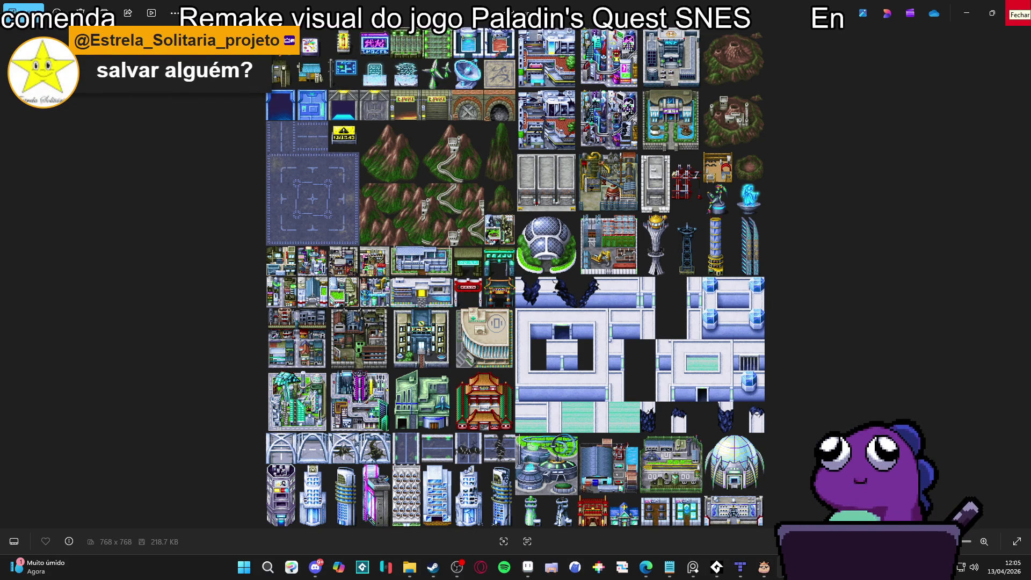
pyautogui.click(1017, 8)
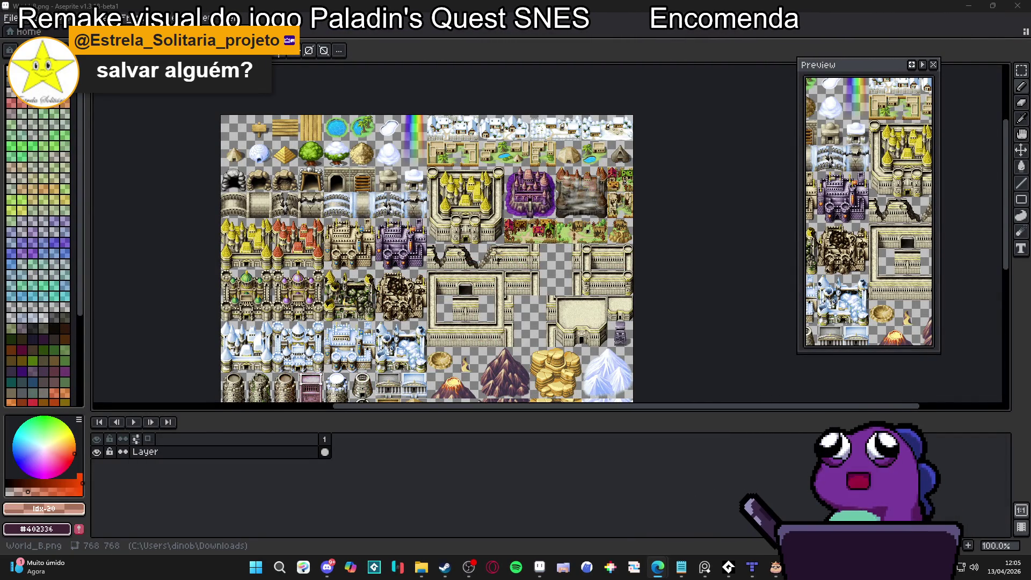
pyautogui.hotkey('alt', 'Tab')
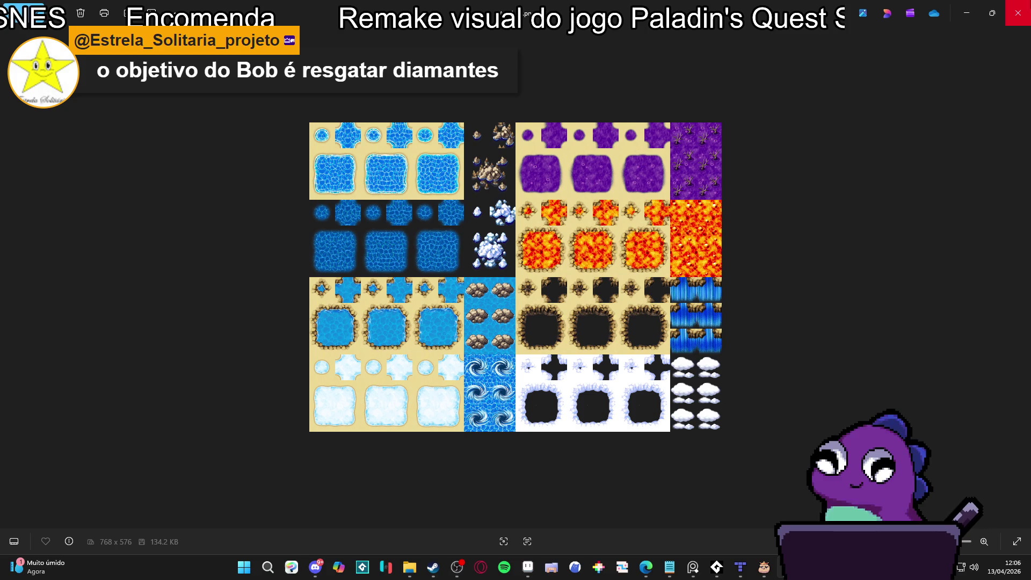
pyautogui.click(1018, 12)
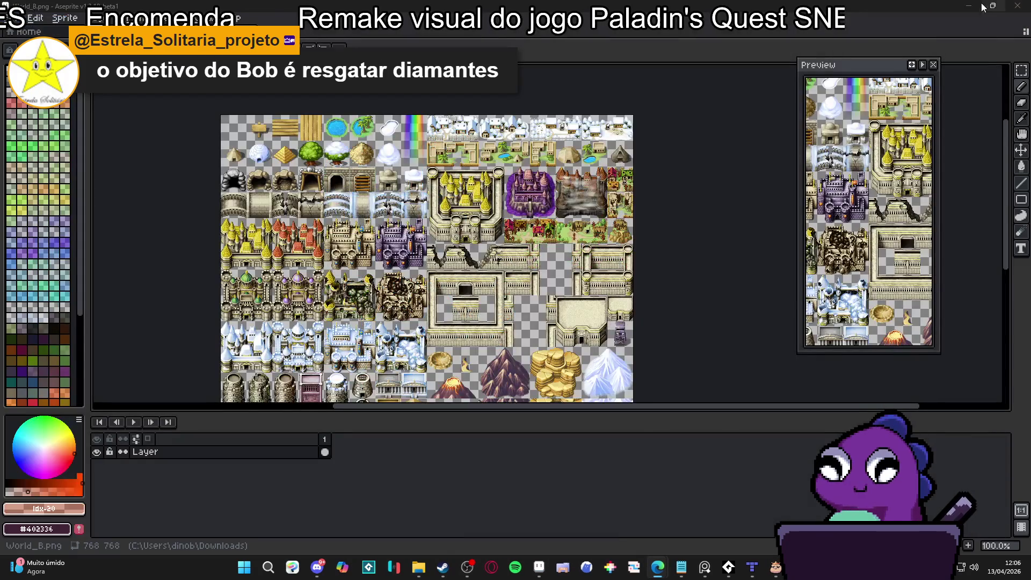
# Switch back to the island map and bring its southern cliffs into view
pyautogui.hotkey('alt', 'Tab')
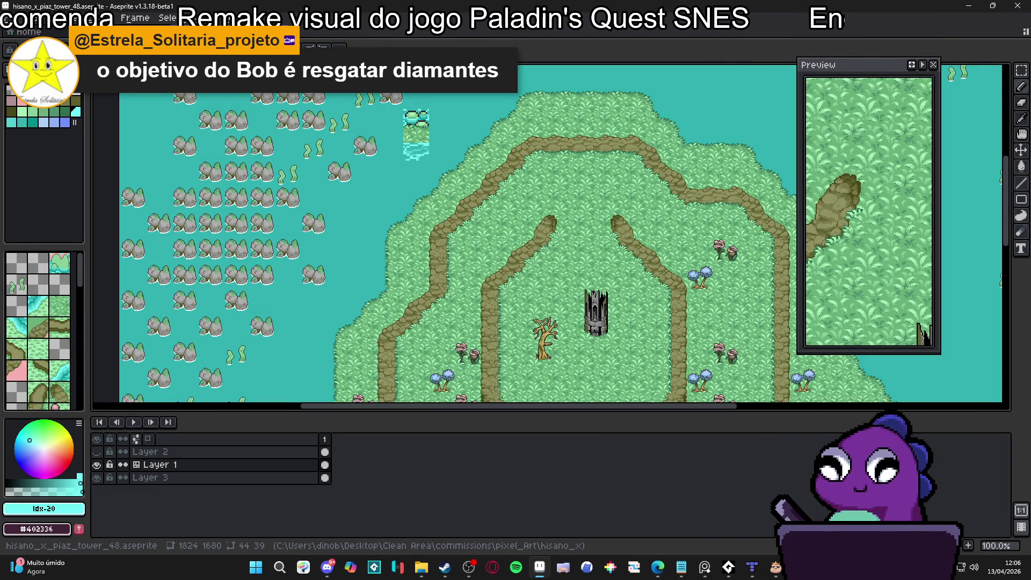
pyautogui.scroll(-1, 421, 281)
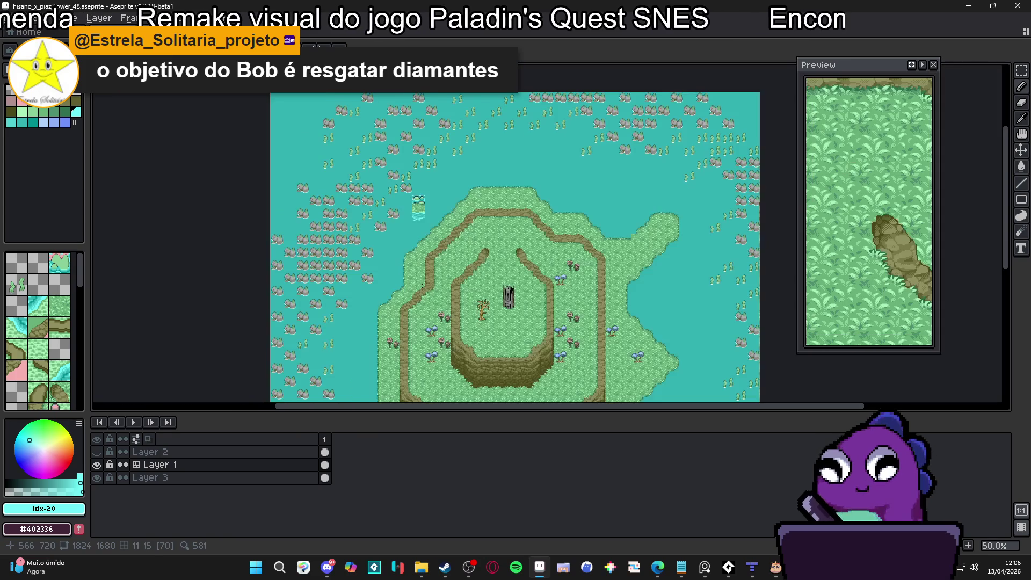
pyautogui.moveTo(422, 285)
pyautogui.mouseDown()
pyautogui.moveTo(430, 194)
pyautogui.moveTo(465, 238)
pyautogui.mouseUp()
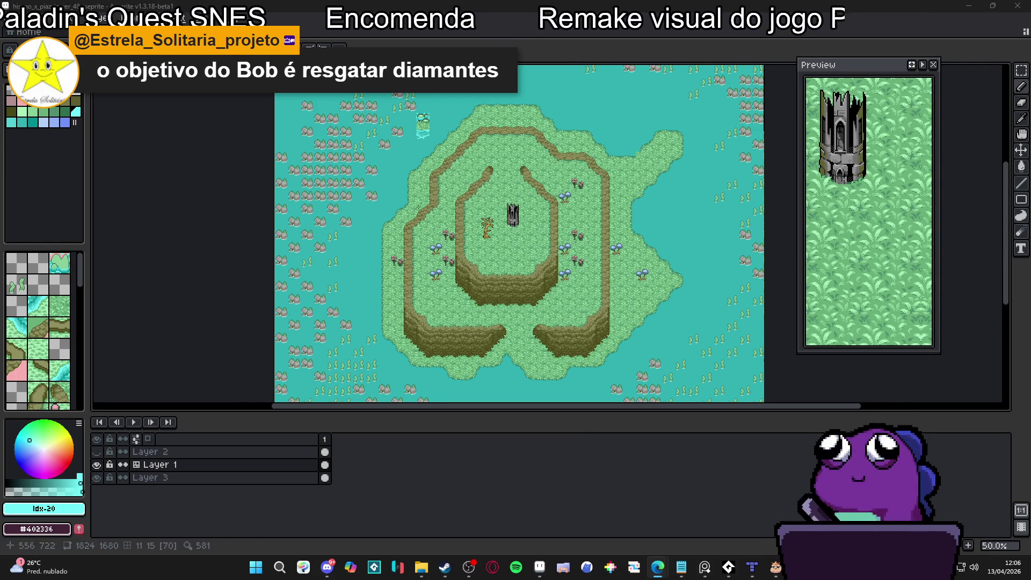
pyautogui.scroll(4, 377, 183)
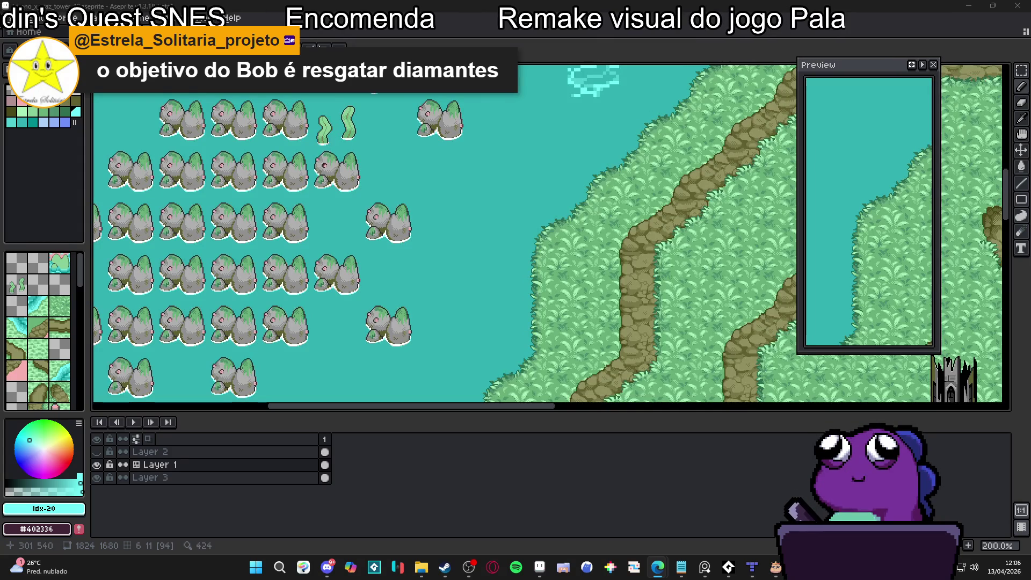
# Show the tile grid with numbers and zoom to 1200% over the seaweed tiles
pyautogui.hotkey('ctrl', "'")
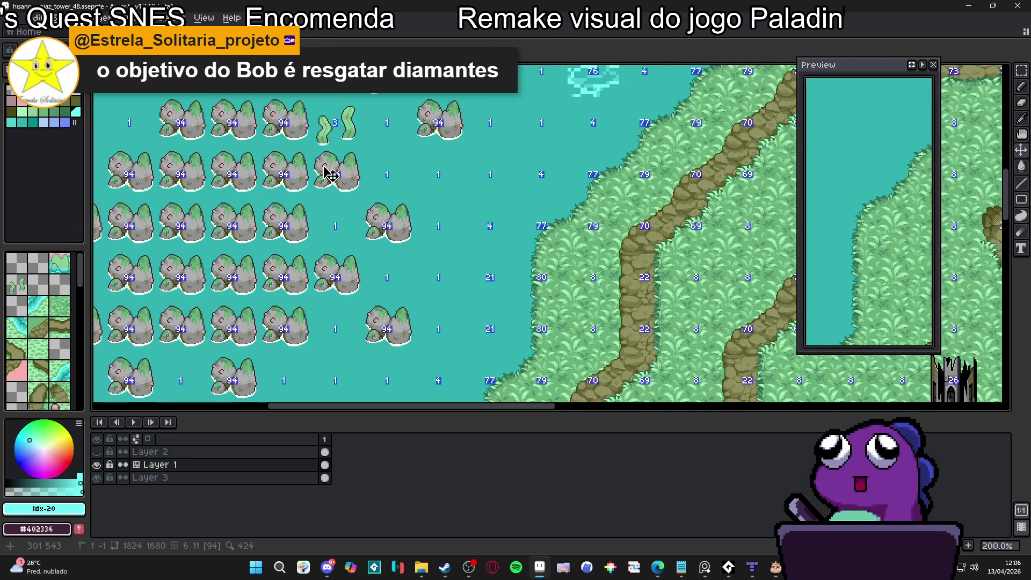
pyautogui.scroll(-1, 329, 175)
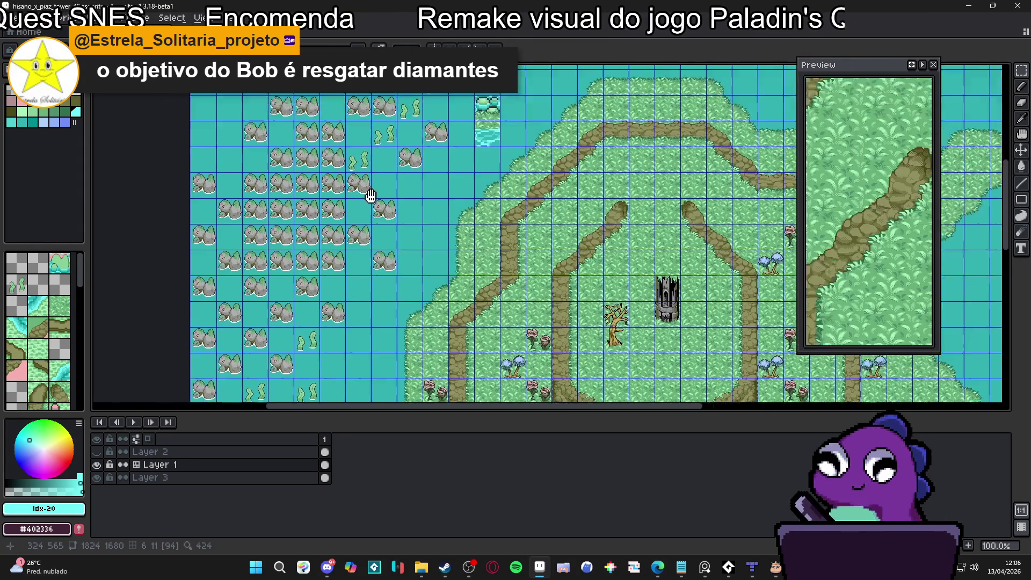
pyautogui.scroll(2, 412, 205)
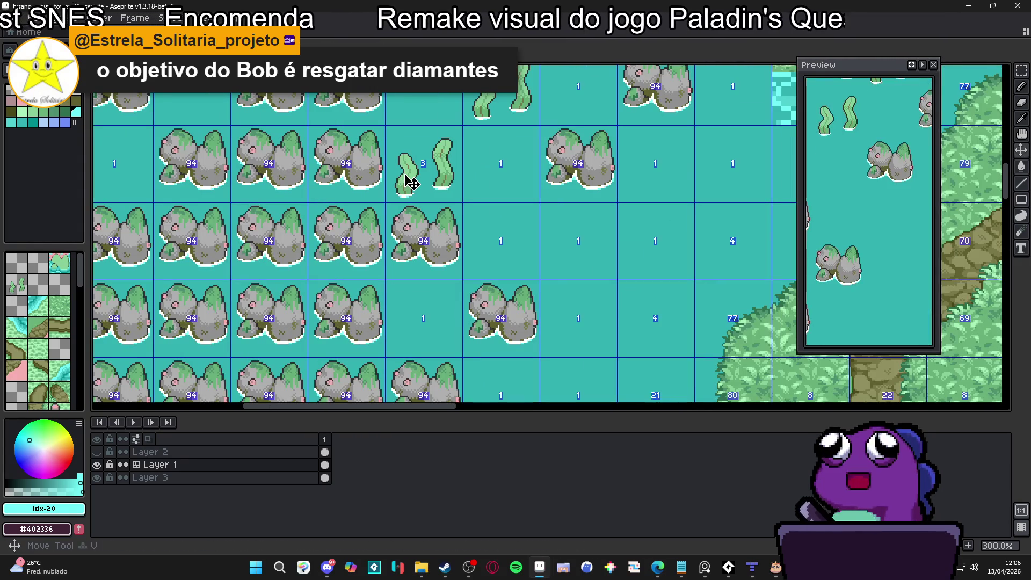
pyautogui.scroll(-1, 413, 183)
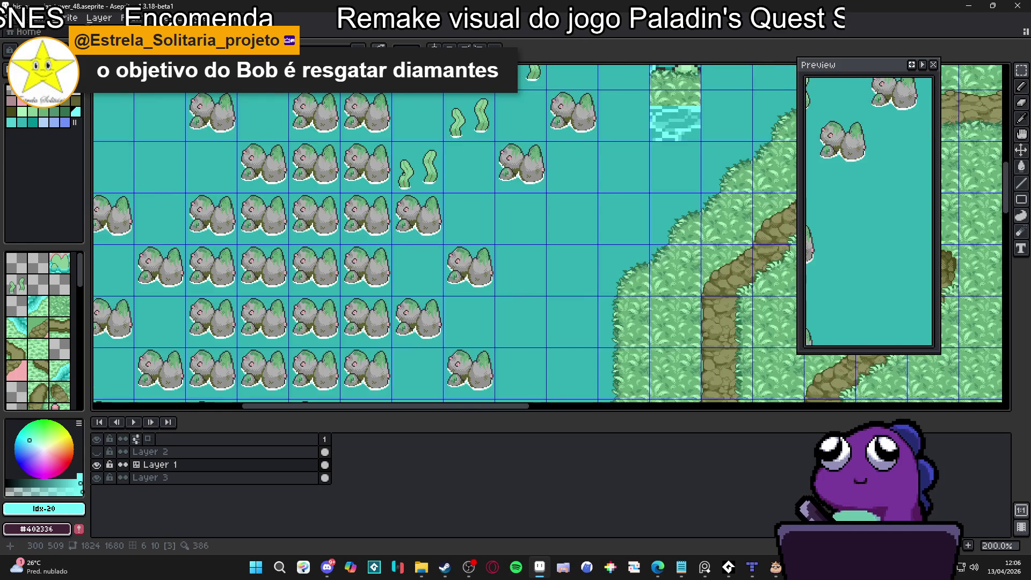
pyautogui.scroll(1, 413, 183)
pyautogui.scroll(5, 397, 148)
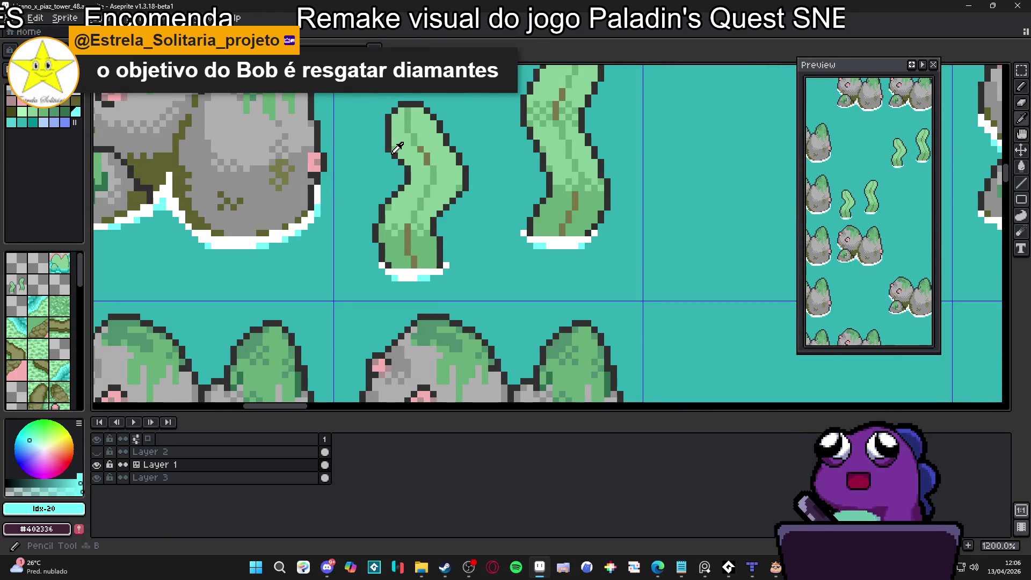
# Sample the seaweed's dark #303030 outline colour
pyautogui.keyDown('alt'); pyautogui.click(394, 153); pyautogui.keyUp('alt')
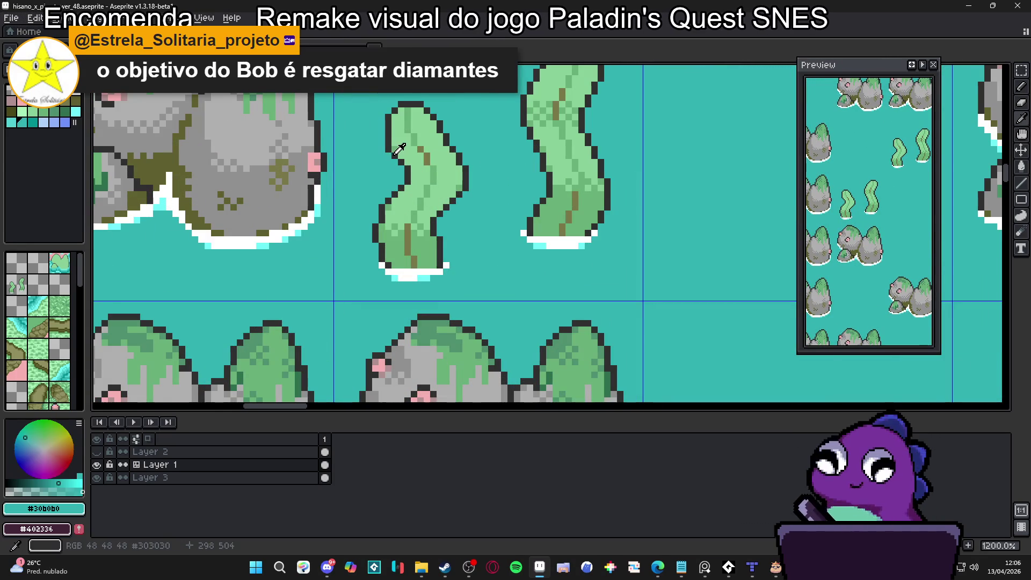
pyautogui.keyDown('alt'); pyautogui.click(394, 152); pyautogui.keyUp('alt')
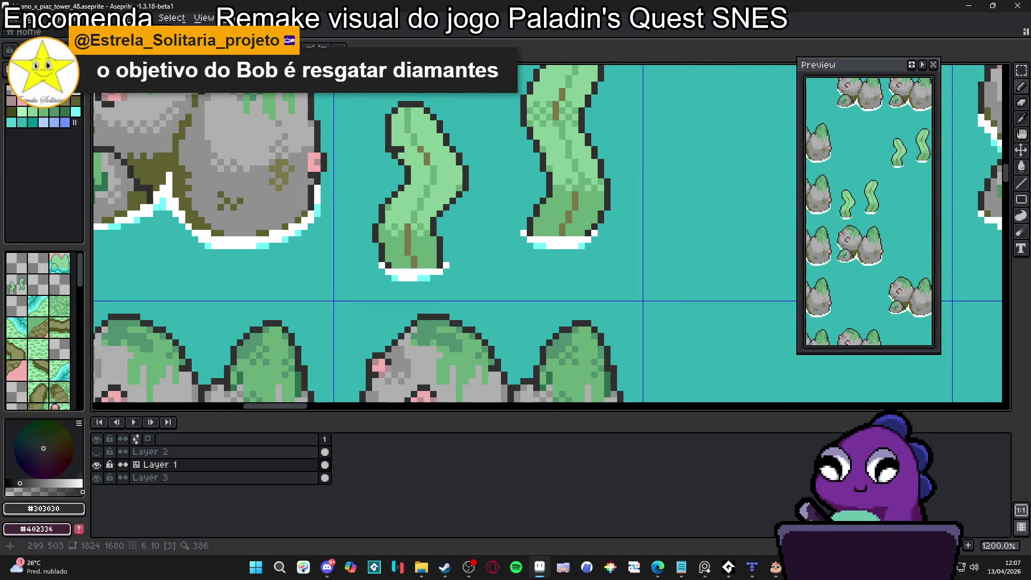
pyautogui.scroll(-4, 398, 153)
pyautogui.scroll(-3, 464, 199)
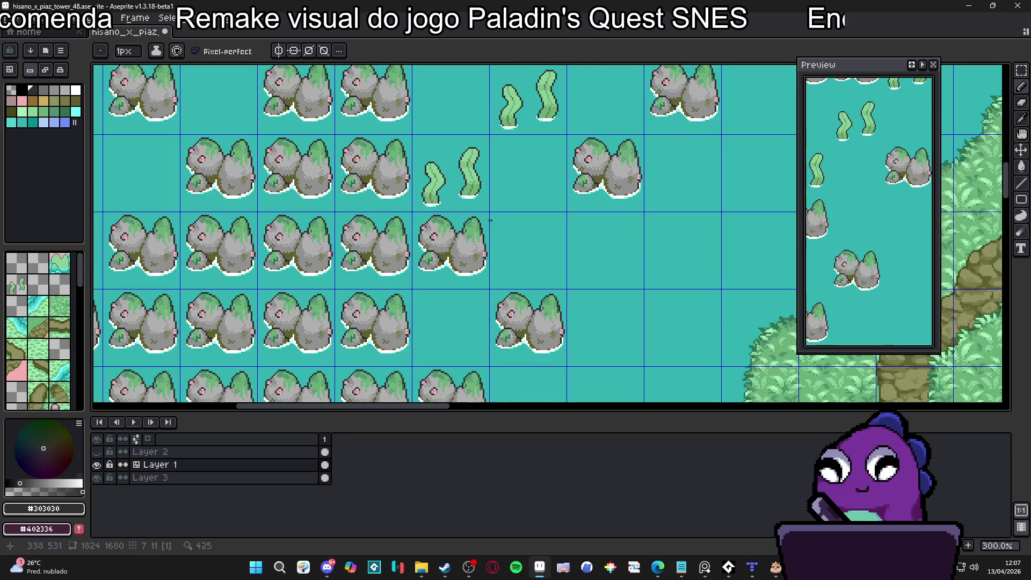
# Zoom out to 100% on the whole island map and hide the grid
pyautogui.hscroll(2, 475, 204)
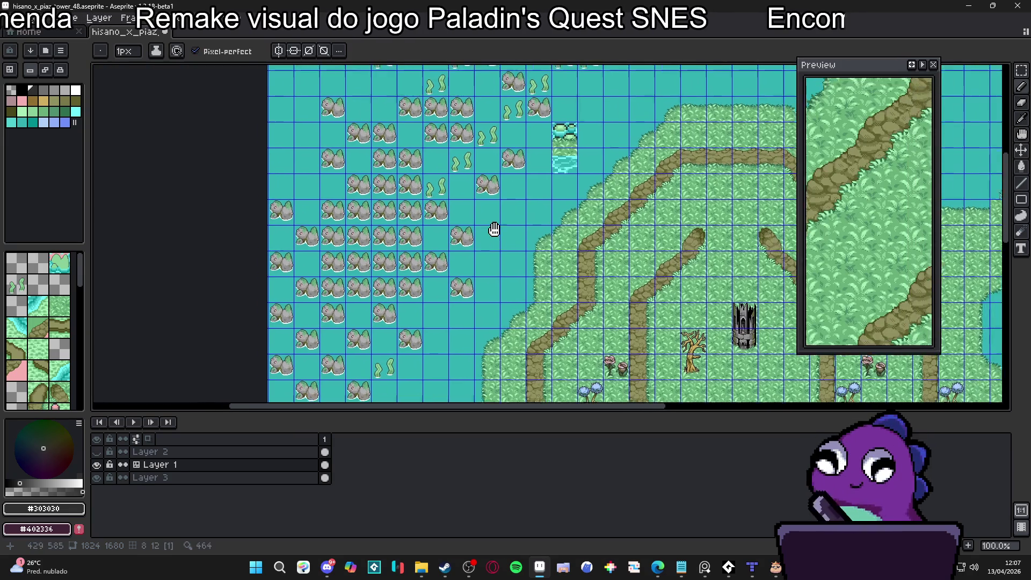
pyautogui.scroll(-2, 471, 205)
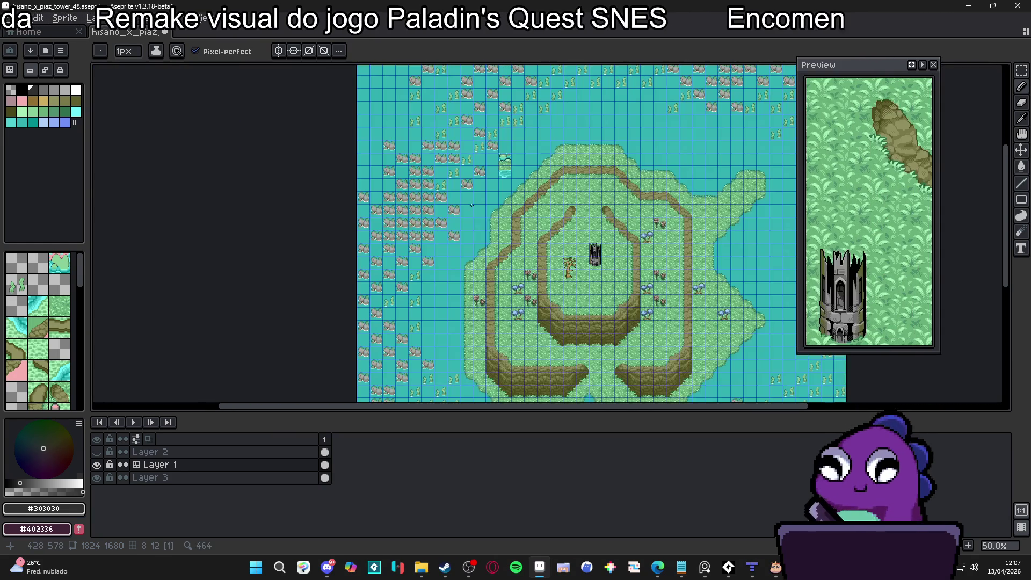
pyautogui.scroll(2, 451, 213)
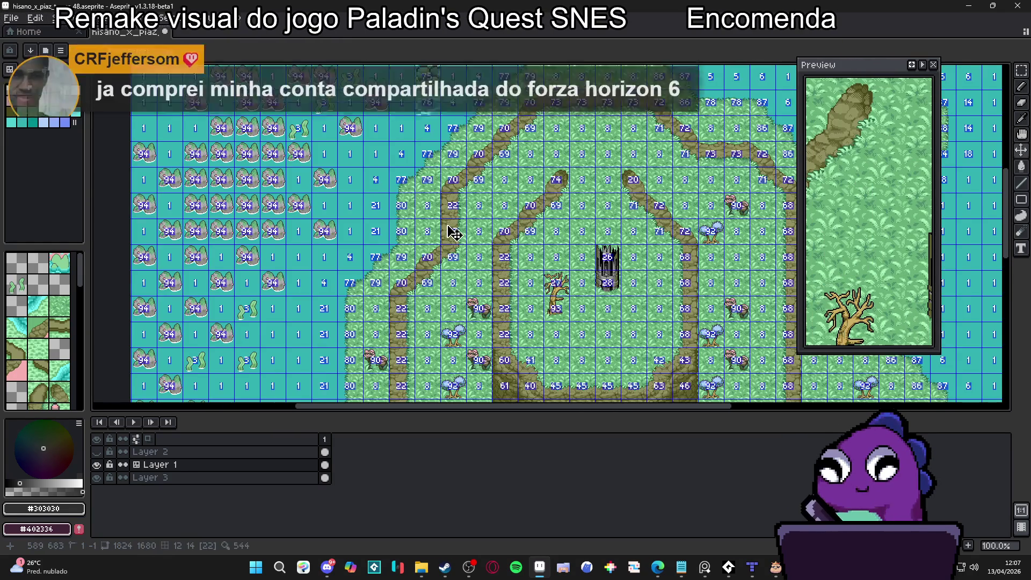
pyautogui.hotkey('ctrl', "'")
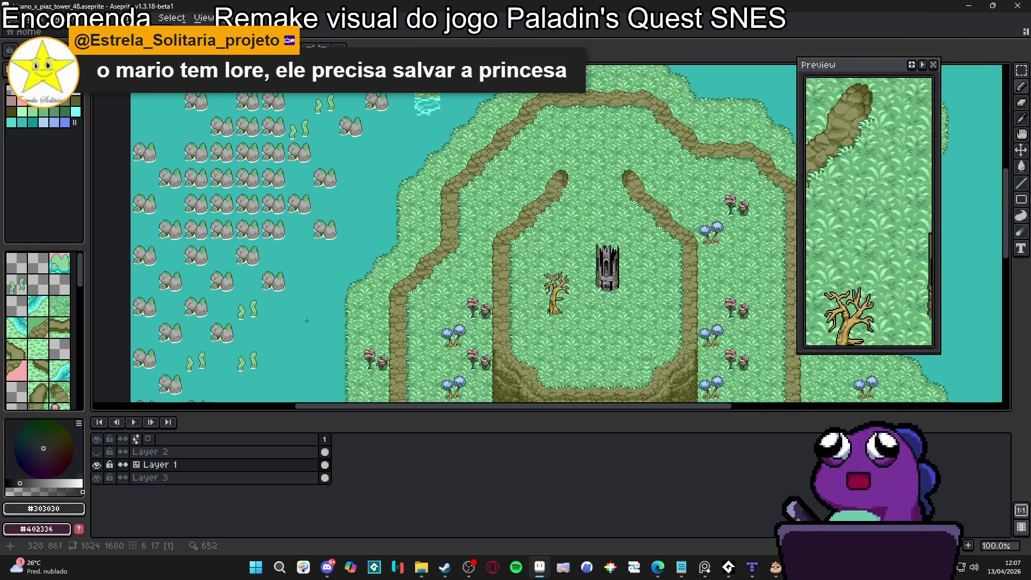
# Open the Dininho Adventures: Definitive Edition store page in Steam and play its trailer fullscreen
pyautogui.click(444, 566)
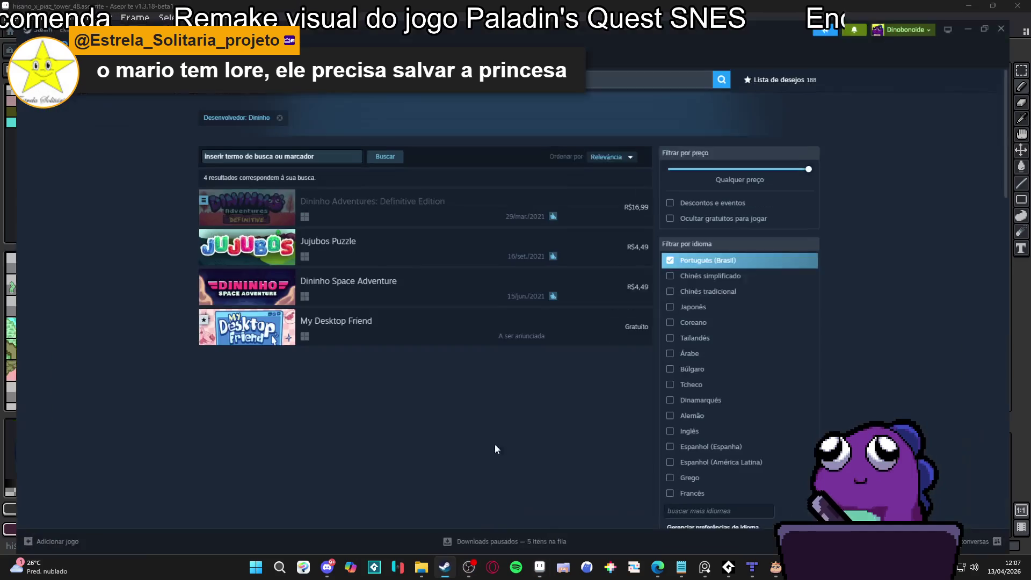
pyautogui.click(364, 189)
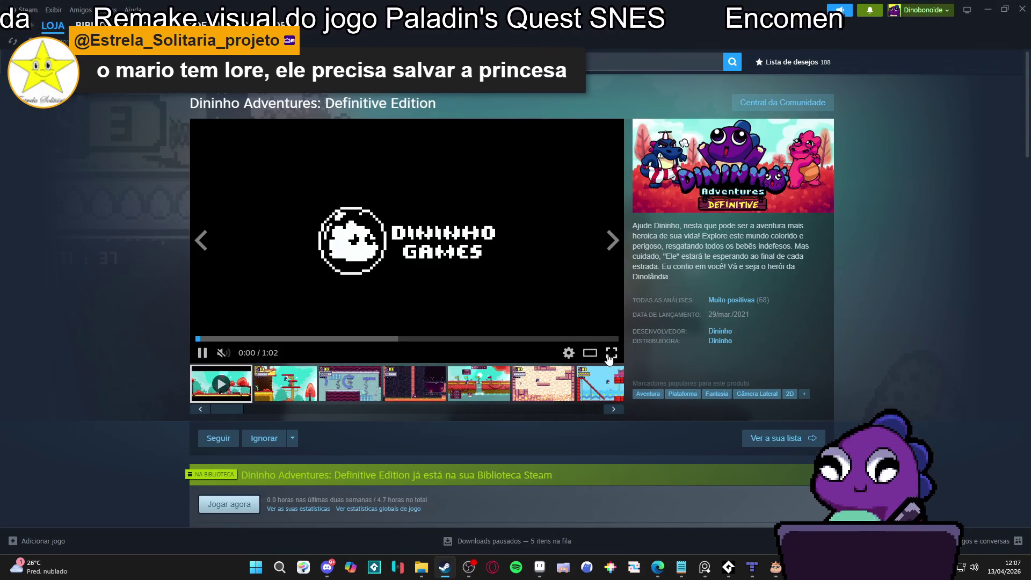
pyautogui.click(612, 353)
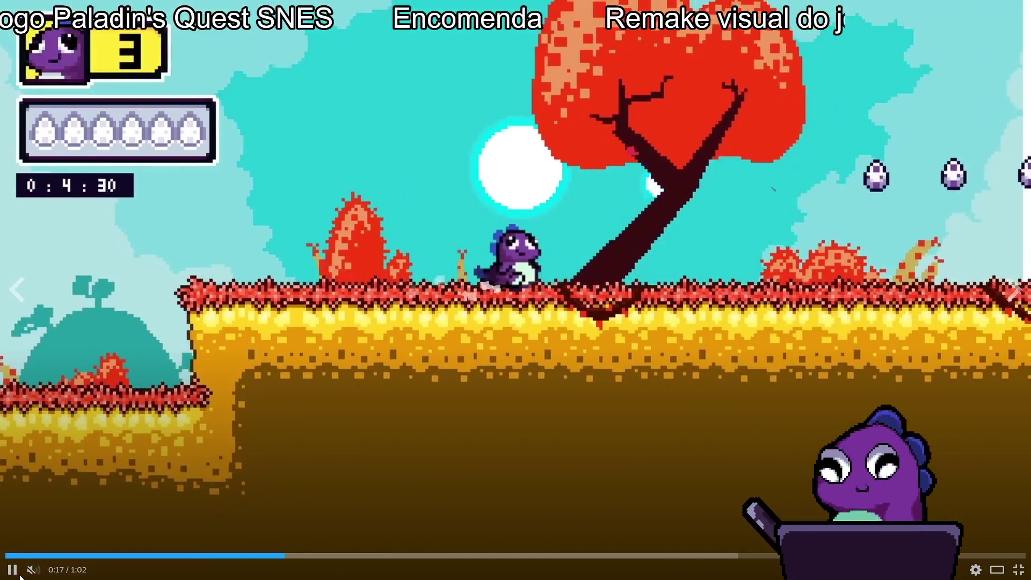
# Pause the trailer at 0:18 and exit fullscreen
pyautogui.click(927, 420)
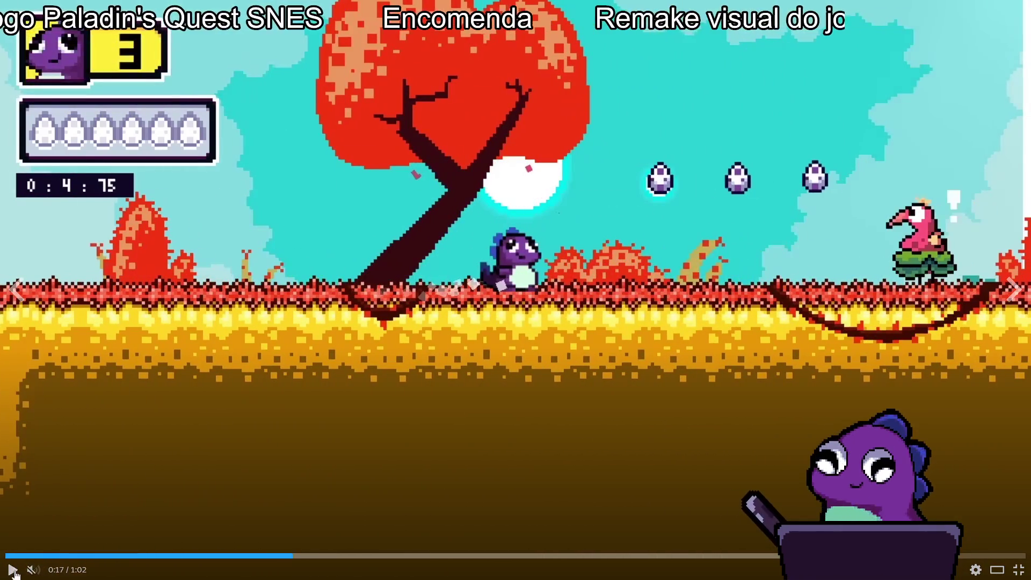
pyautogui.click(775, 424)
pyautogui.click(774, 433)
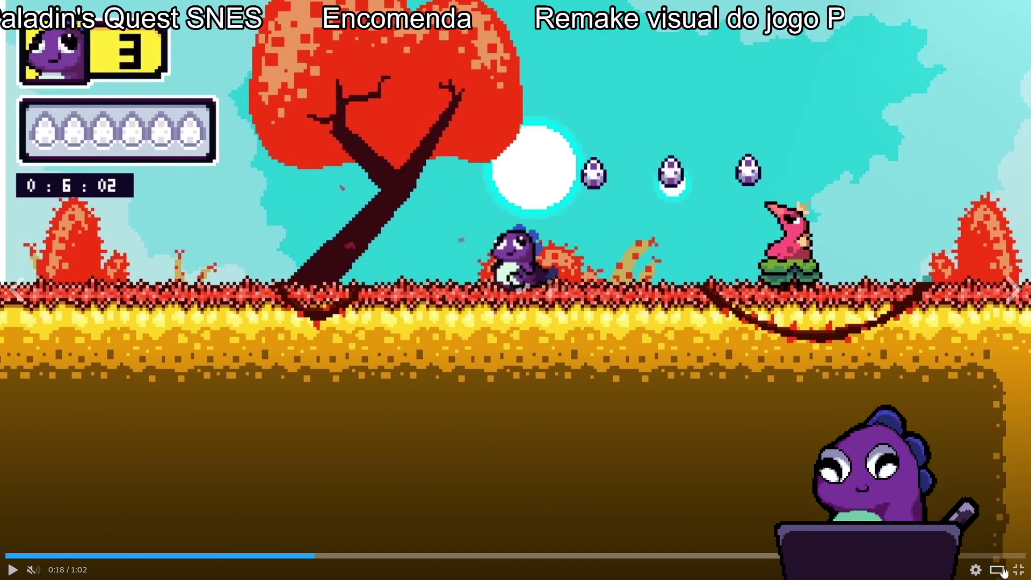
pyautogui.press('Escape')
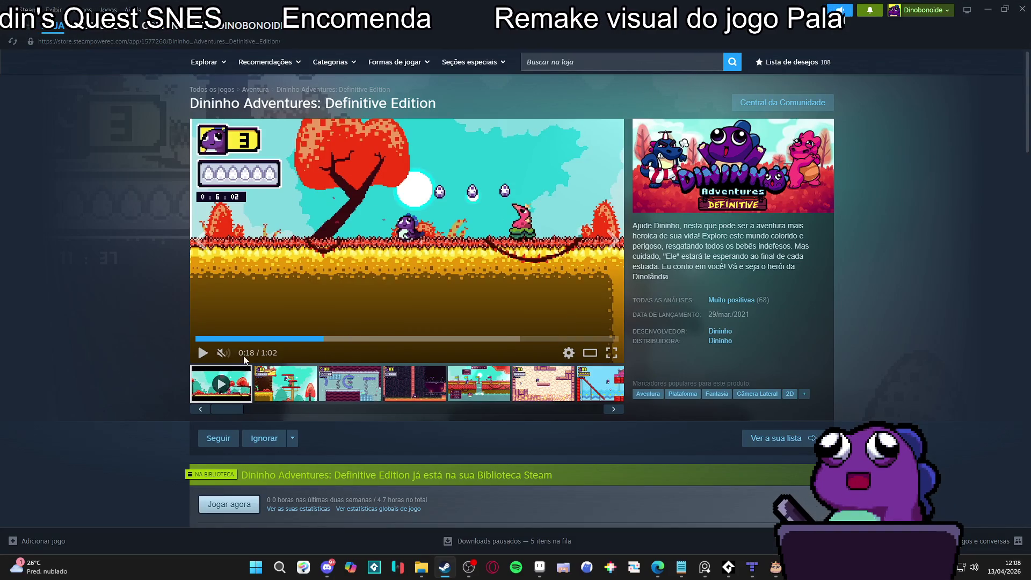
# Close the Steam store to get back to the hisano_x_piaz_tower_48 island map
pyautogui.click(1022, 10)
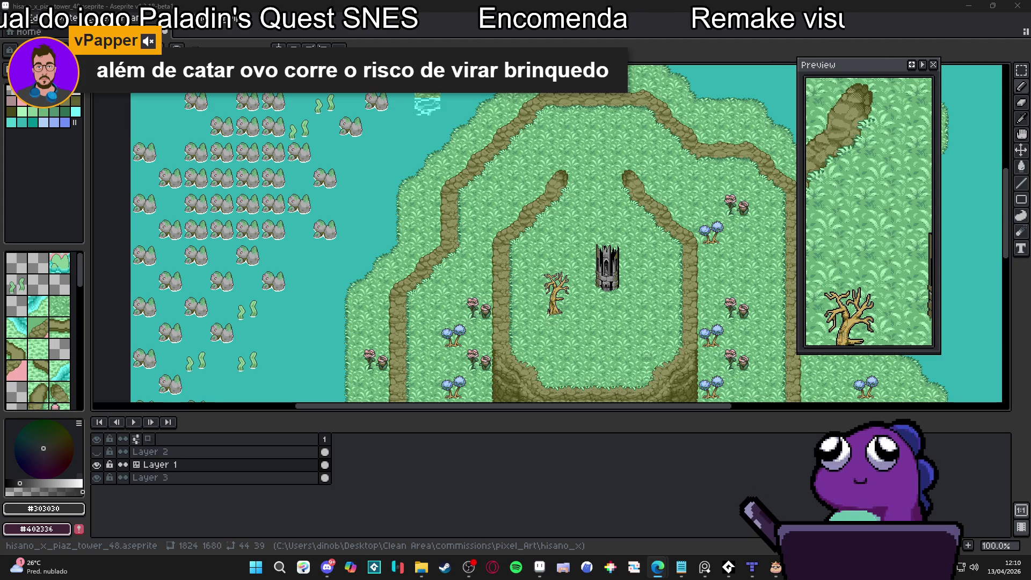
# Bring the Dininho Adventures store page back up in Steam
pyautogui.click(444, 567)
pyautogui.scroll(-15, 591, 274)
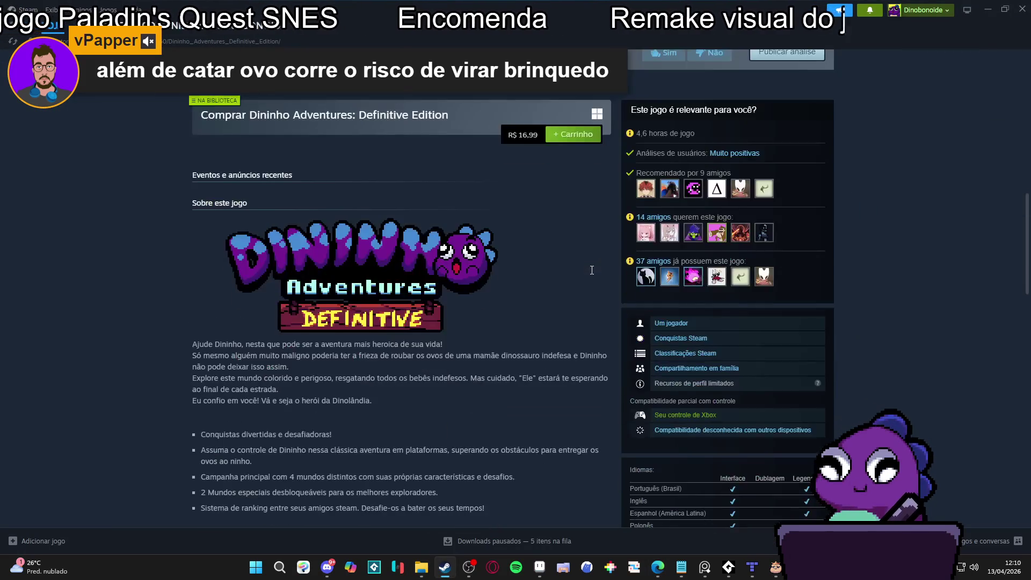
pyautogui.scroll(15, 591, 270)
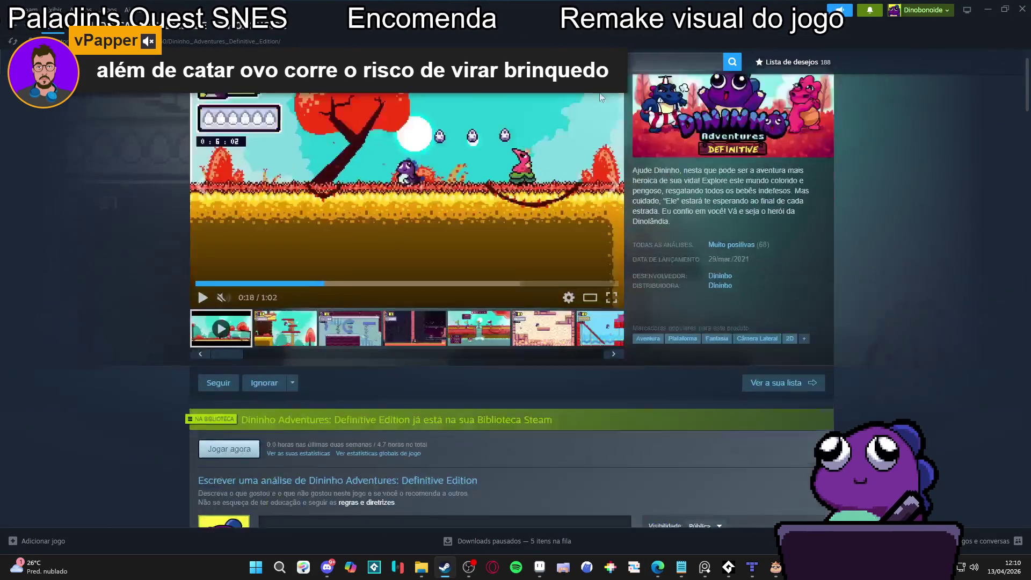
pyautogui.scroll(1, 600, 97)
# Search the store for 'dininho spa' and browse the Dininho Adventures: Definitive Edition page
pyautogui.click(677, 61)
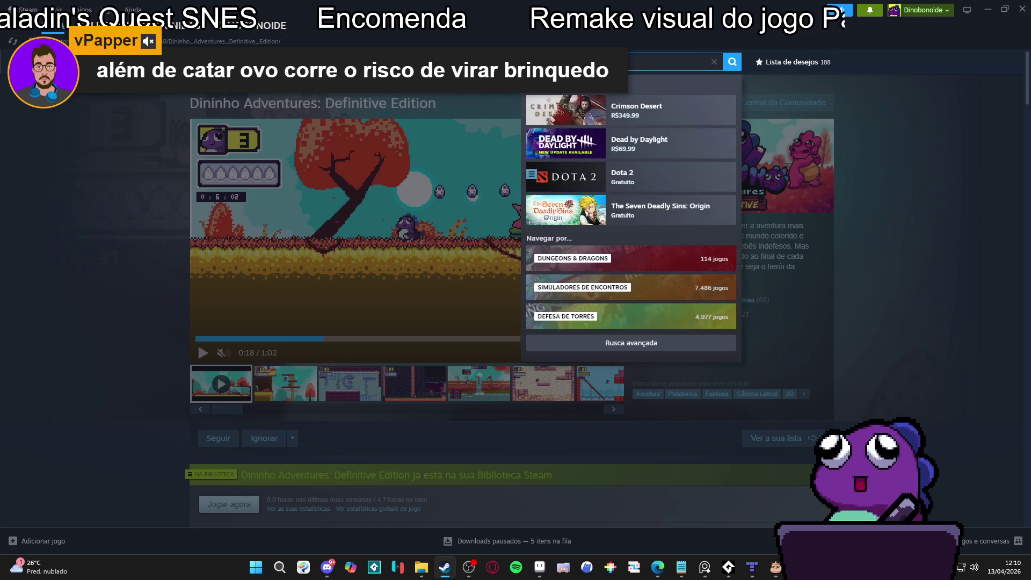
pyautogui.write('dininho spa')
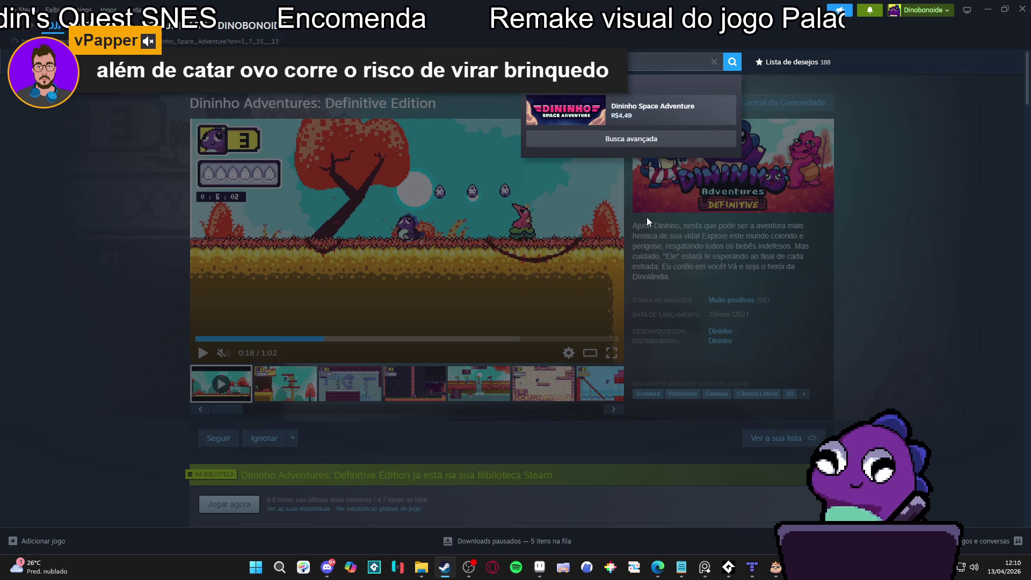
pyautogui.press('Return')
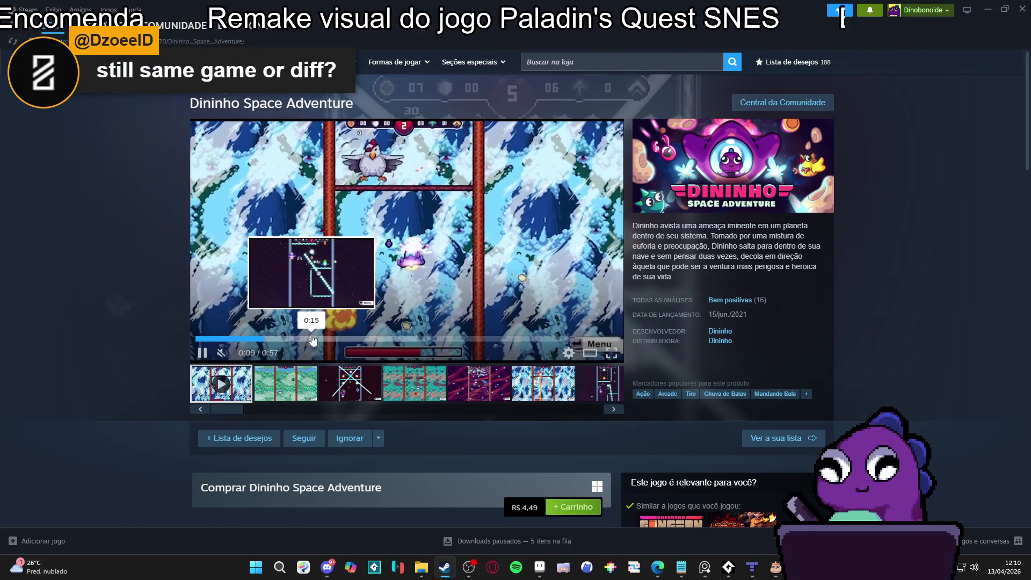
pyautogui.scroll(-5, 494, 293)
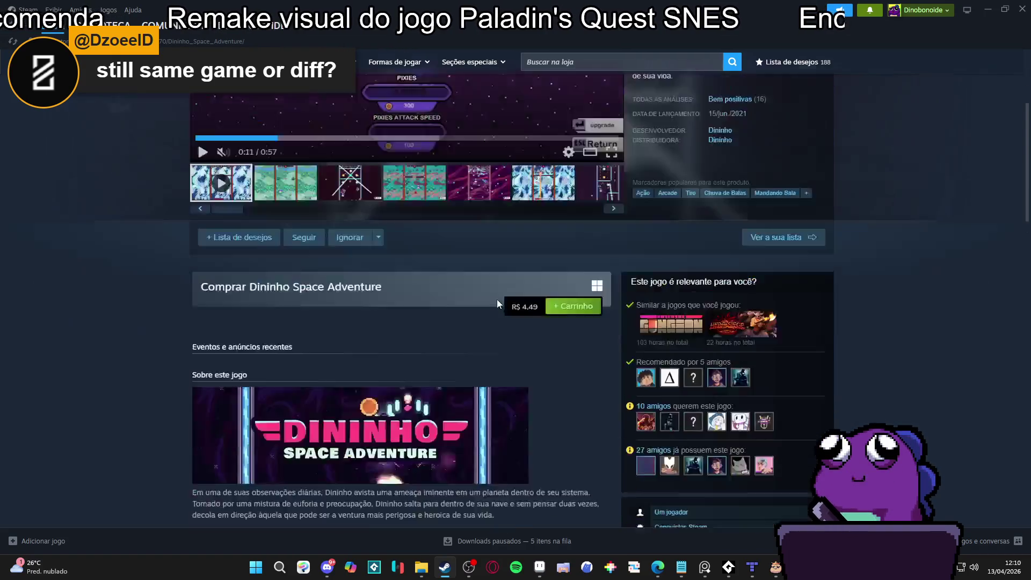
pyautogui.scroll(-5, 499, 330)
pyautogui.scroll(3, 499, 330)
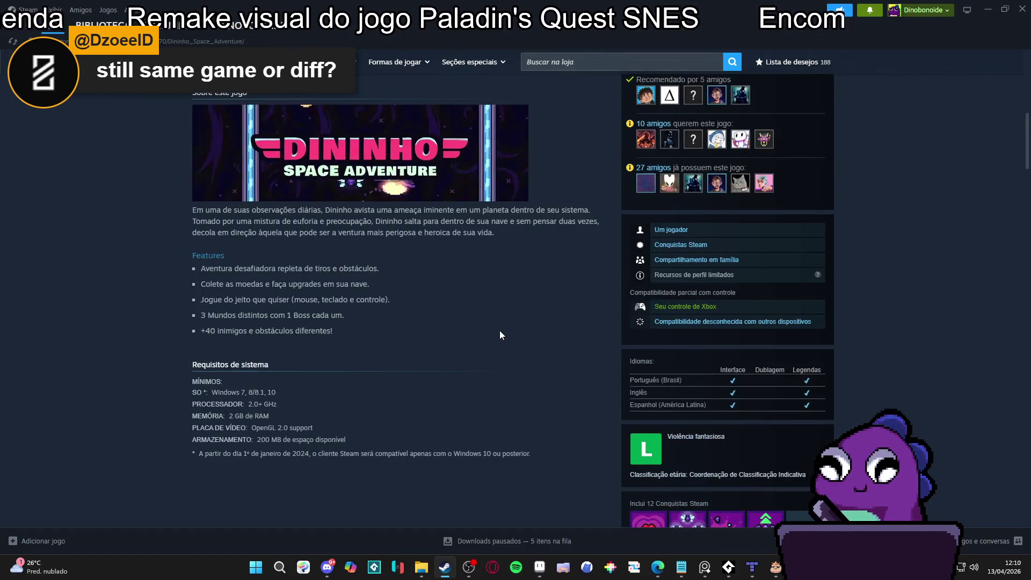
pyautogui.scroll(3, 500, 331)
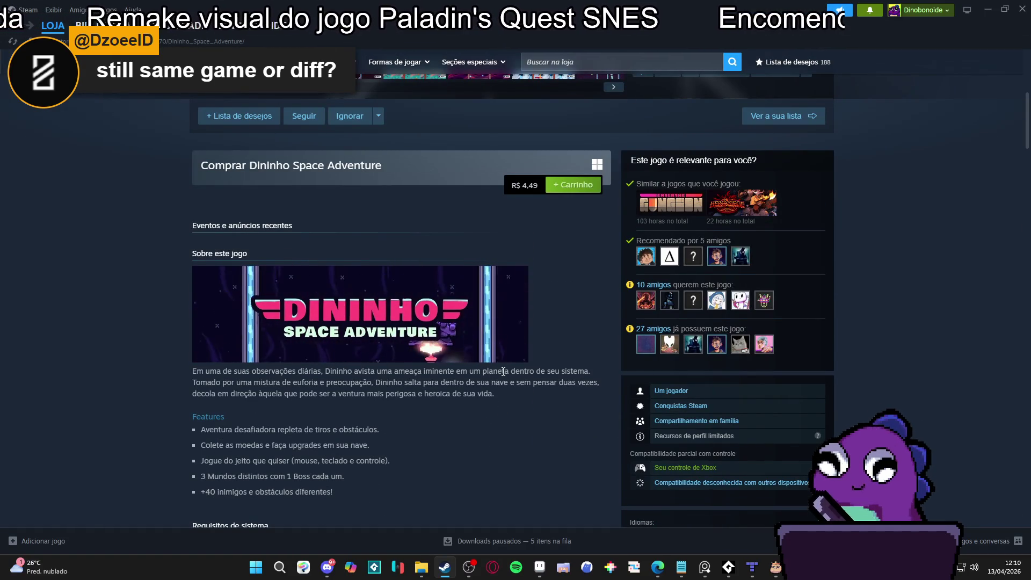
pyautogui.scroll(1, 513, 367)
pyautogui.scroll(3, 513, 363)
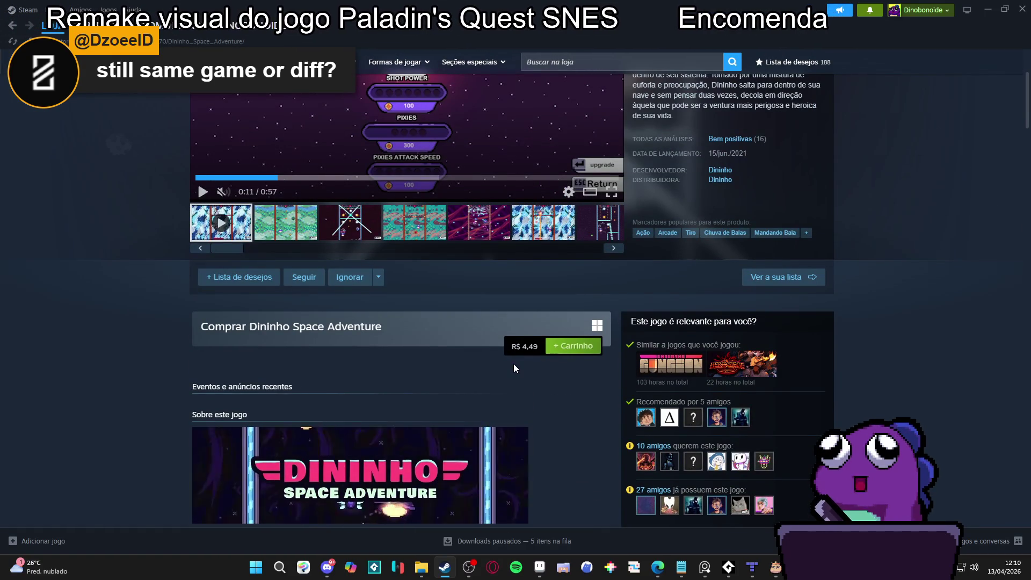
pyautogui.scroll(-4, 514, 365)
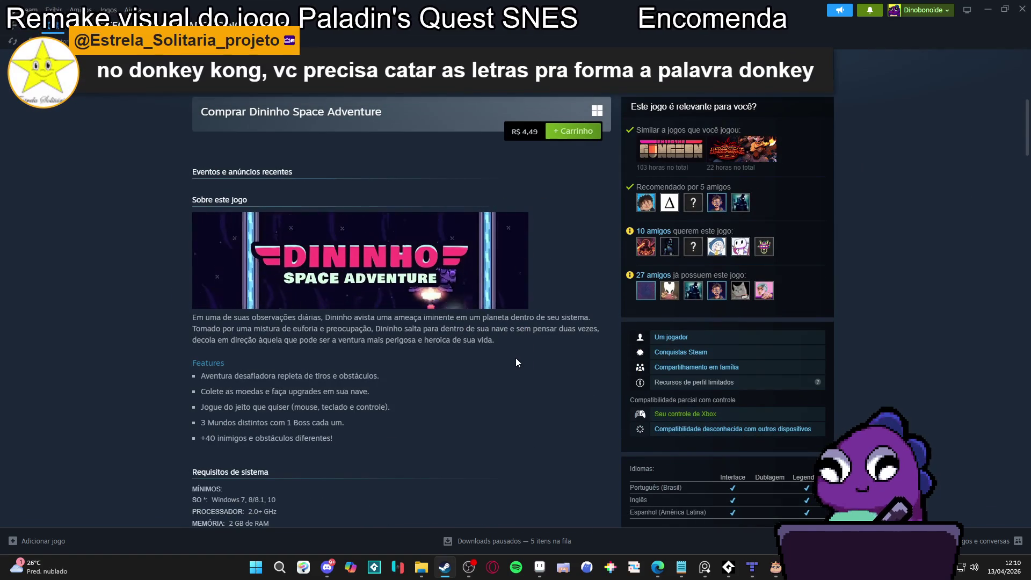
pyautogui.scroll(-6, 515, 363)
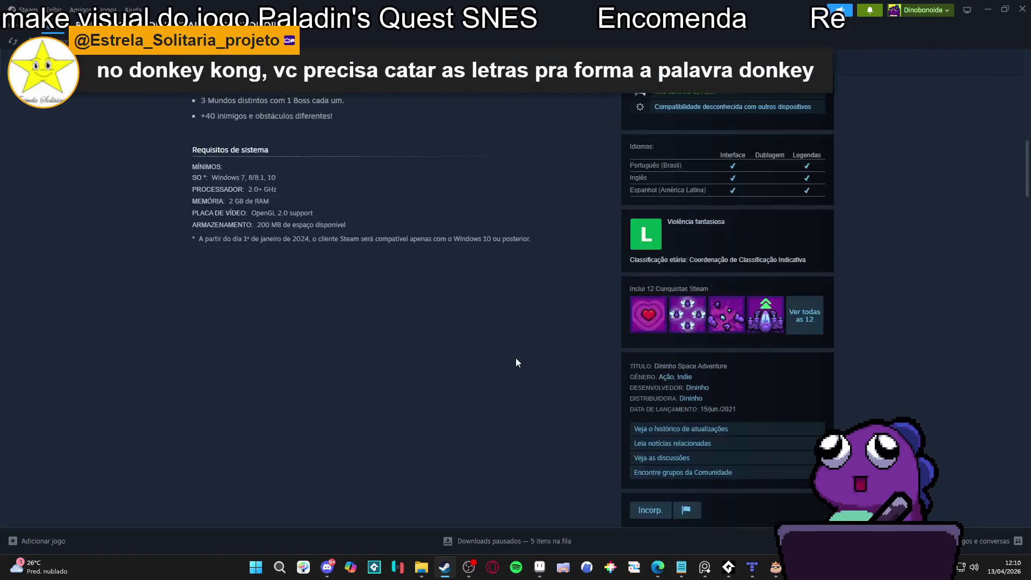
pyautogui.scroll(6, 515, 362)
pyautogui.scroll(-5, 516, 358)
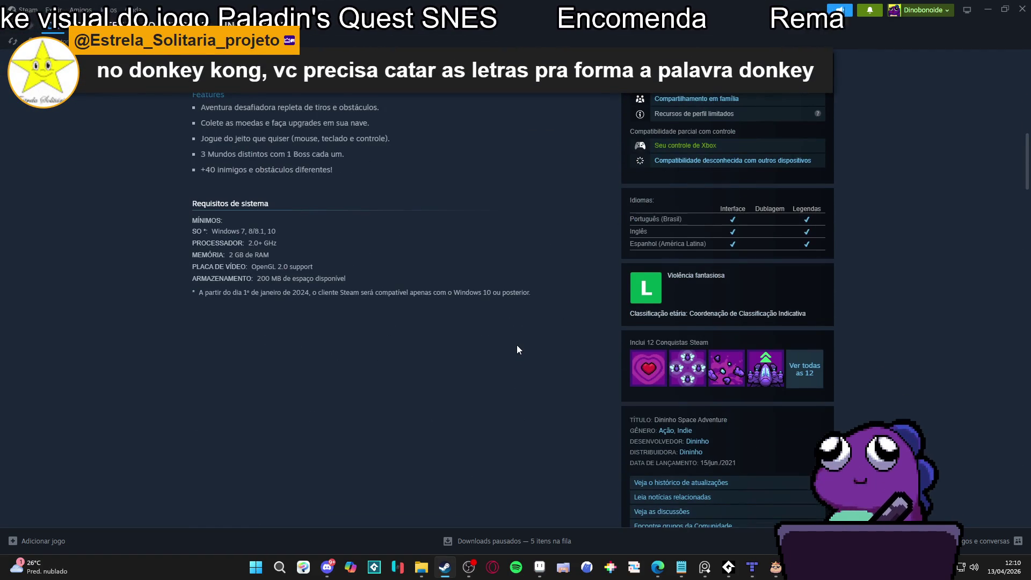
pyautogui.scroll(1, 517, 346)
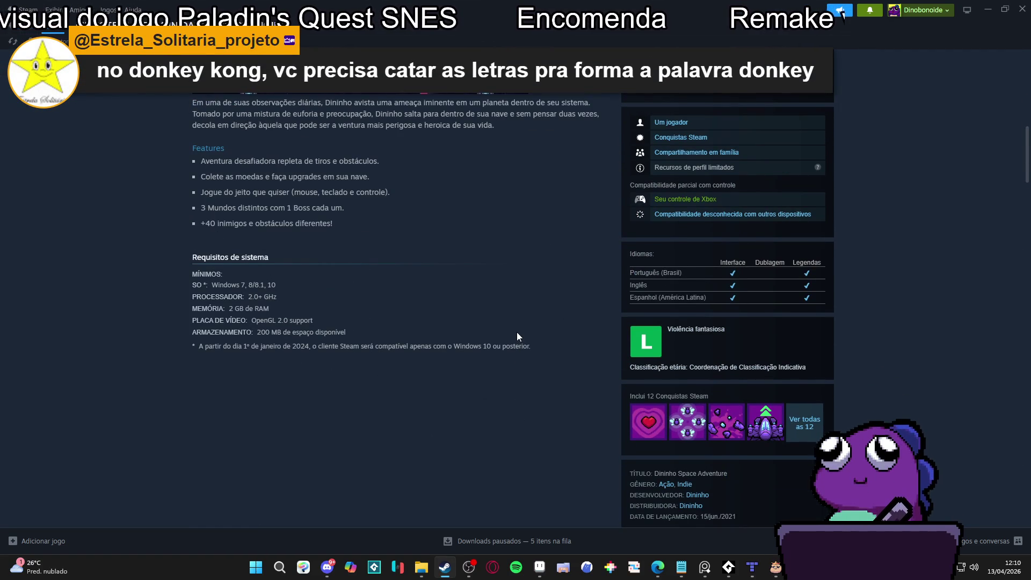
pyautogui.scroll(10, 517, 339)
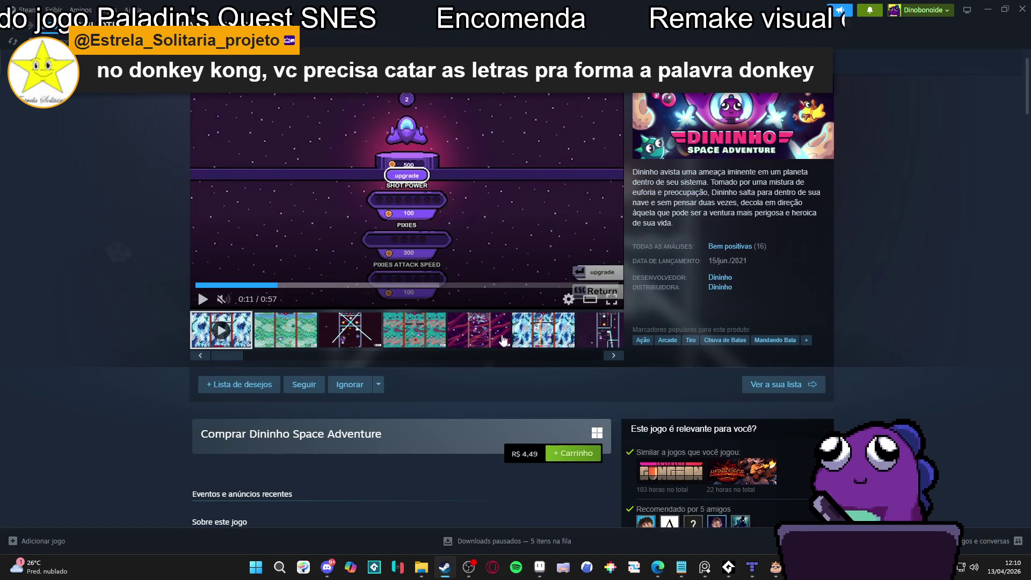
pyautogui.scroll(-1, 493, 344)
pyautogui.scroll(-1, 492, 340)
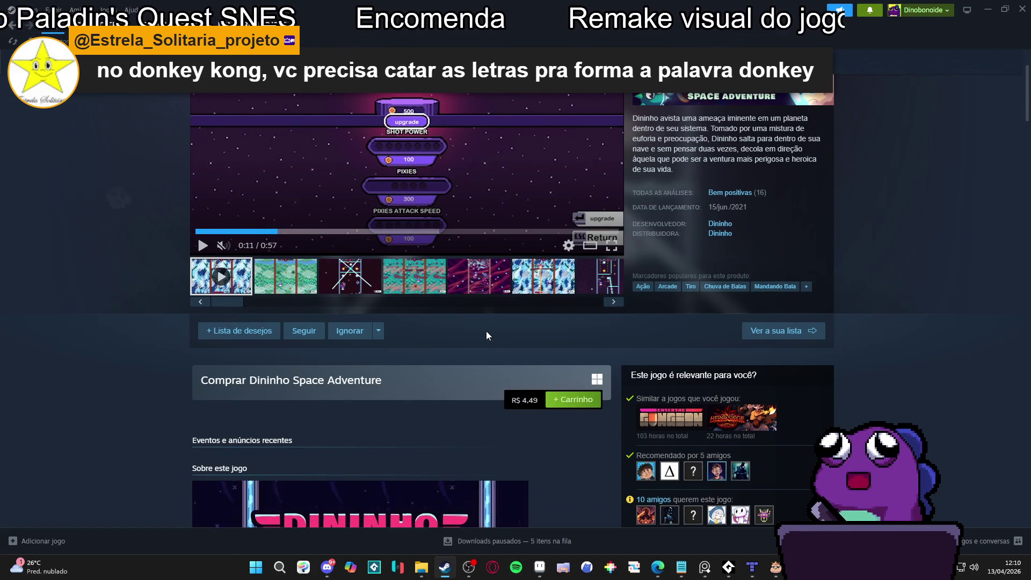
pyautogui.scroll(-1, 485, 330)
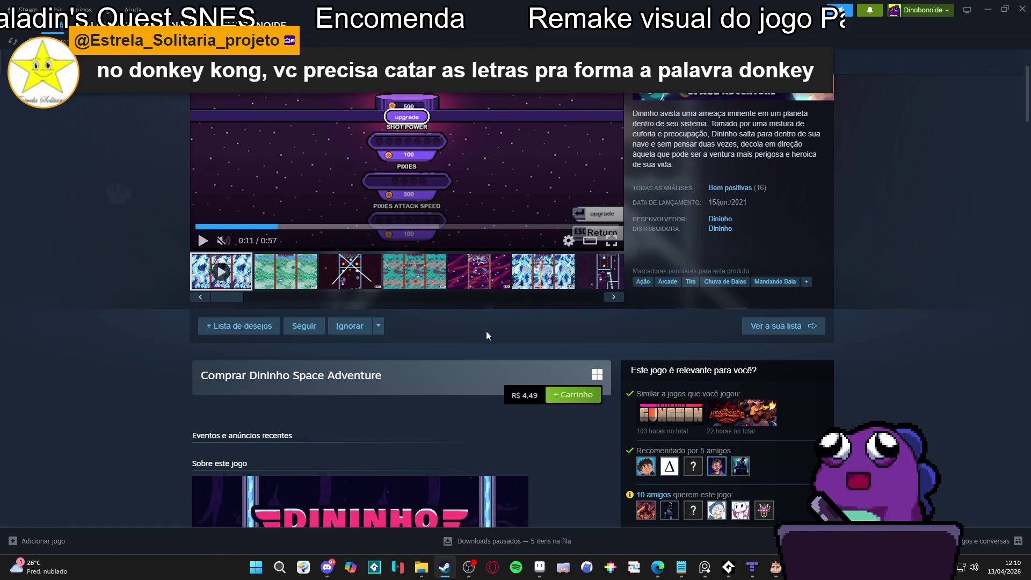
pyautogui.scroll(-3, 486, 331)
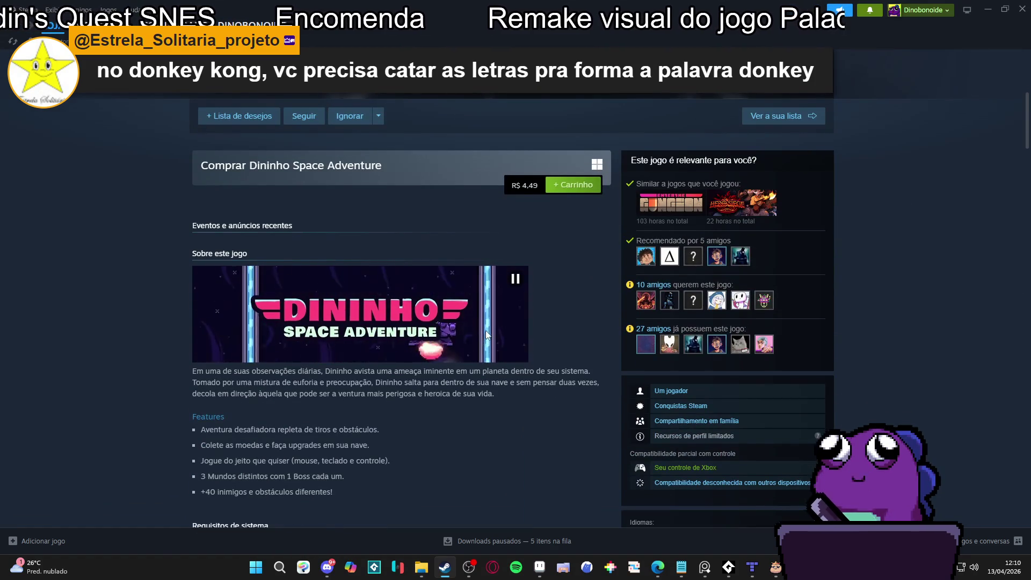
pyautogui.scroll(6, 76, 288)
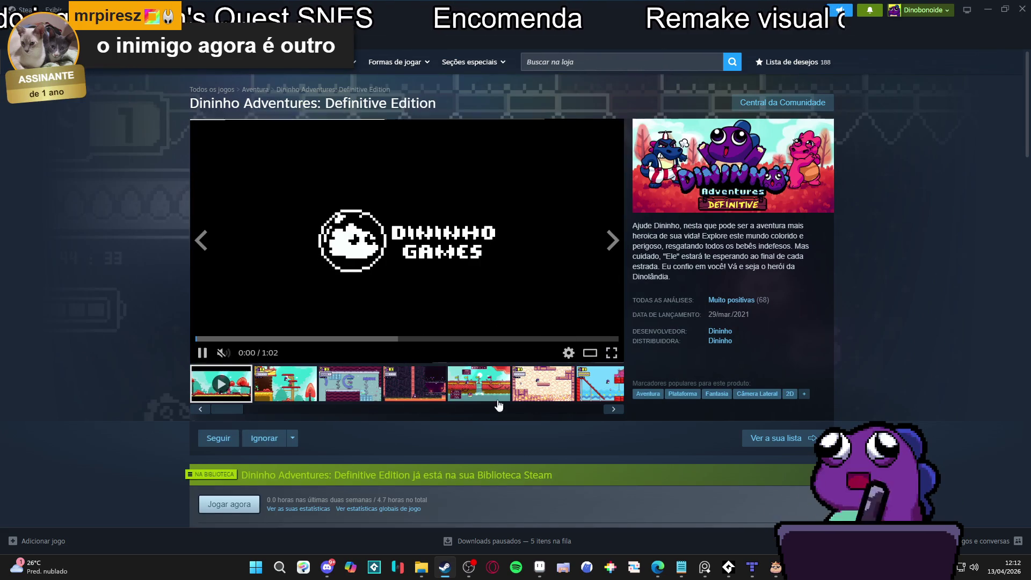
# Browse the fourth, fifth, space-shooter and last screenshots, then switch back to Aseprite
pyautogui.click(417, 397)
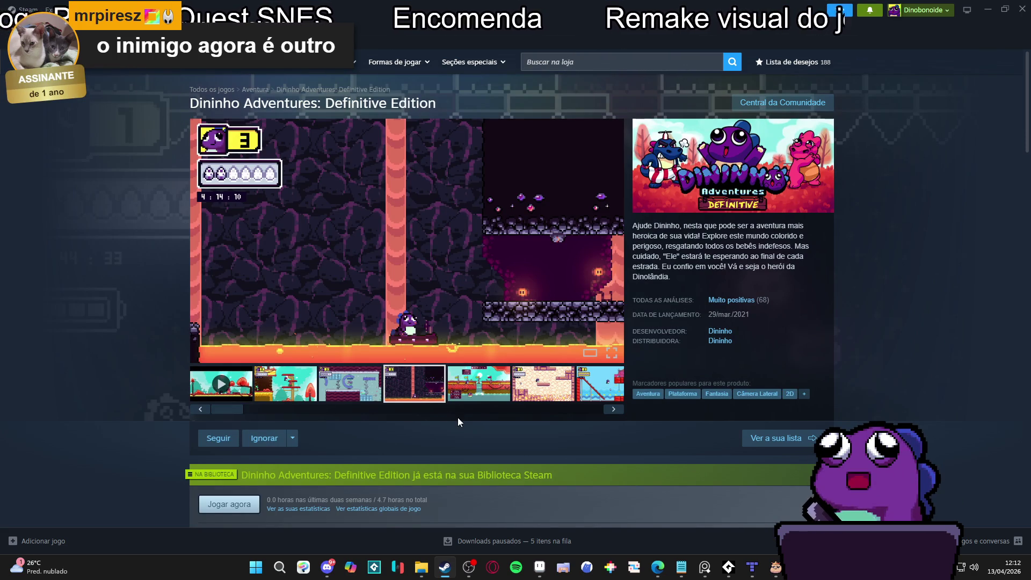
pyautogui.click(469, 400)
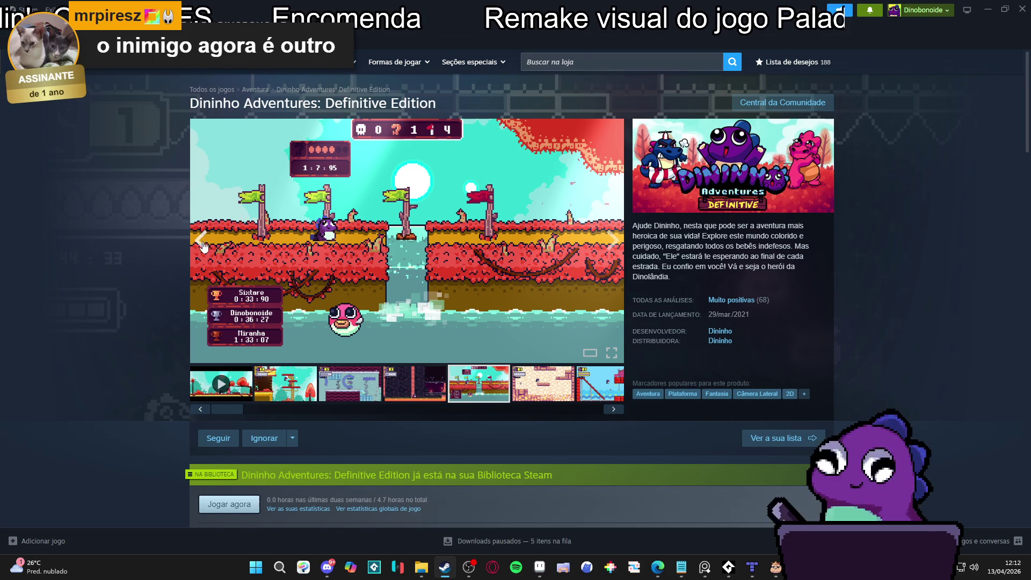
pyautogui.moveTo(456, 416); pyautogui.dragTo(601, 417)
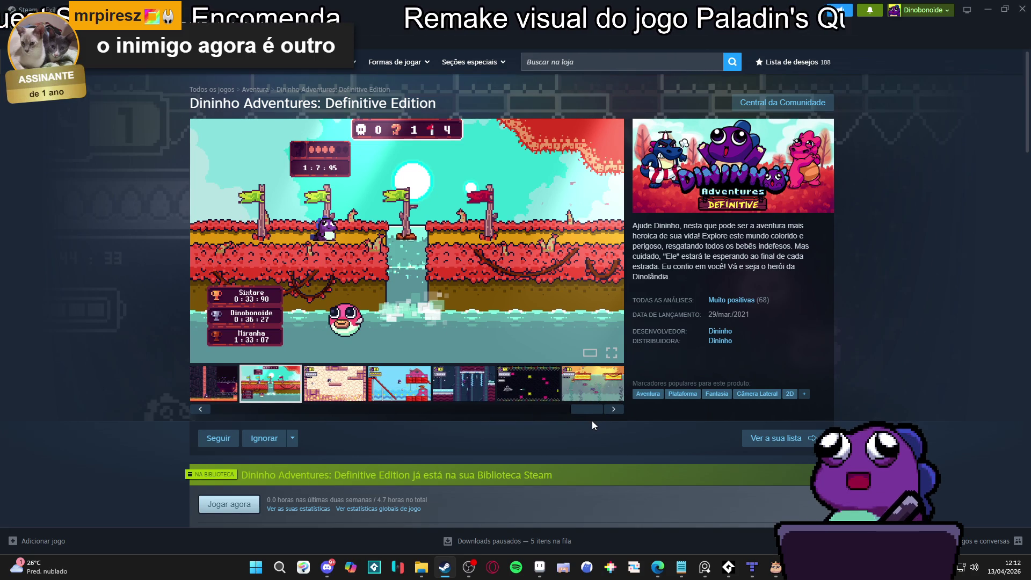
pyautogui.click(547, 400)
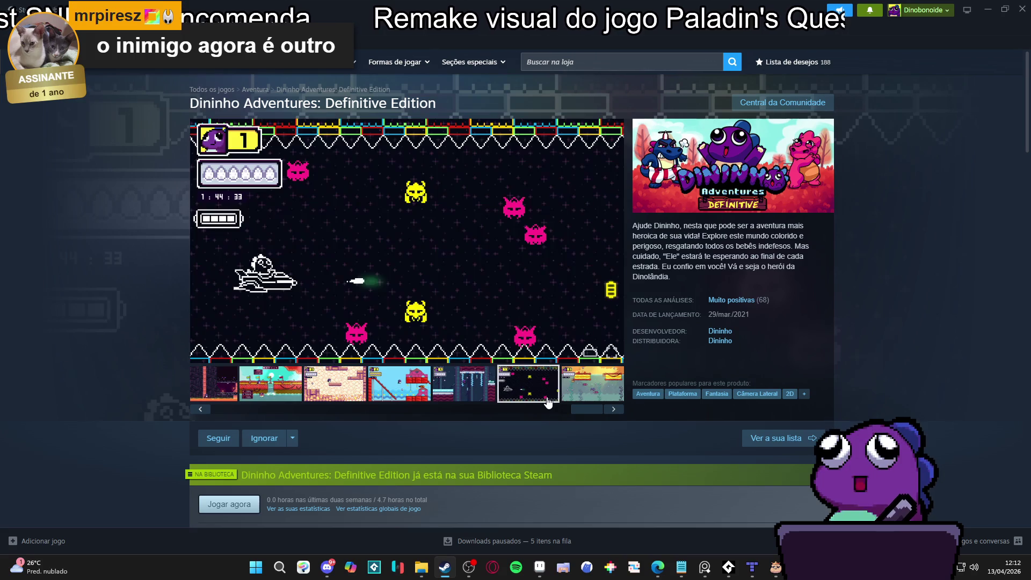
pyautogui.click(582, 400)
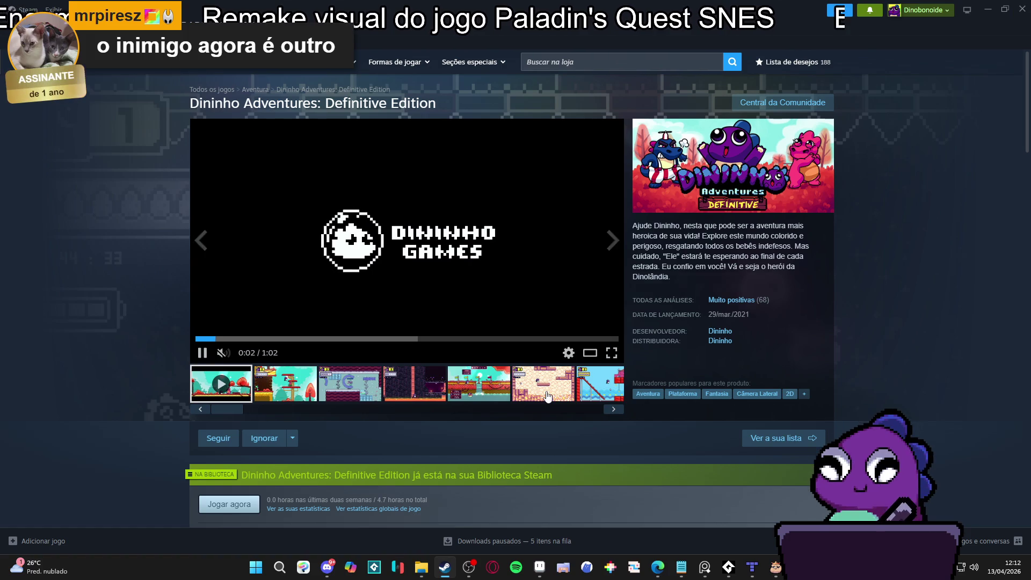
pyautogui.click(547, 397)
pyautogui.hotkey('alt', 'Tab')
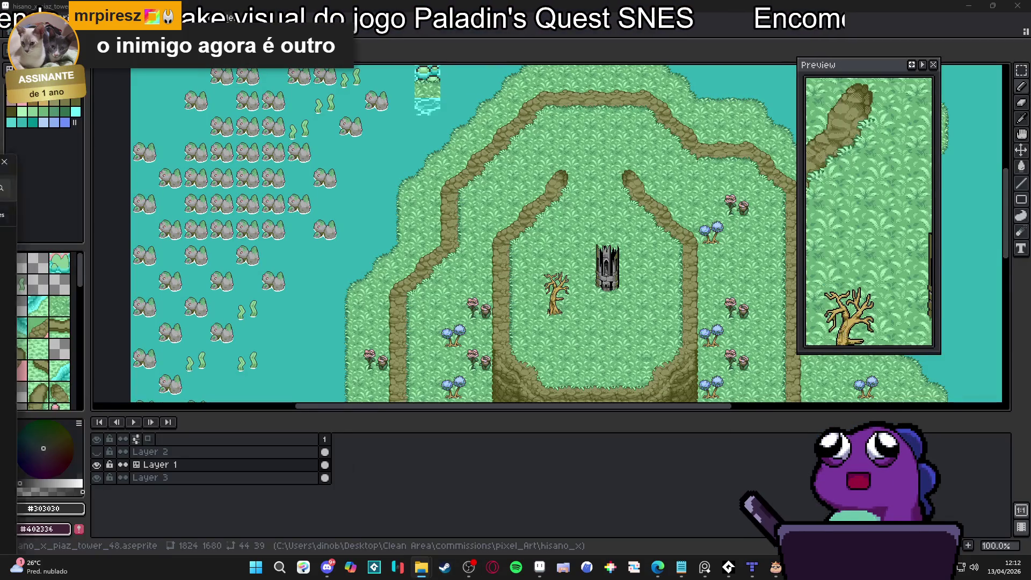
# In a new Explorer tab, navigate Clean Area > Dininho project > SPACE_SHOOTER > Artes
pyautogui.click(392, 519)
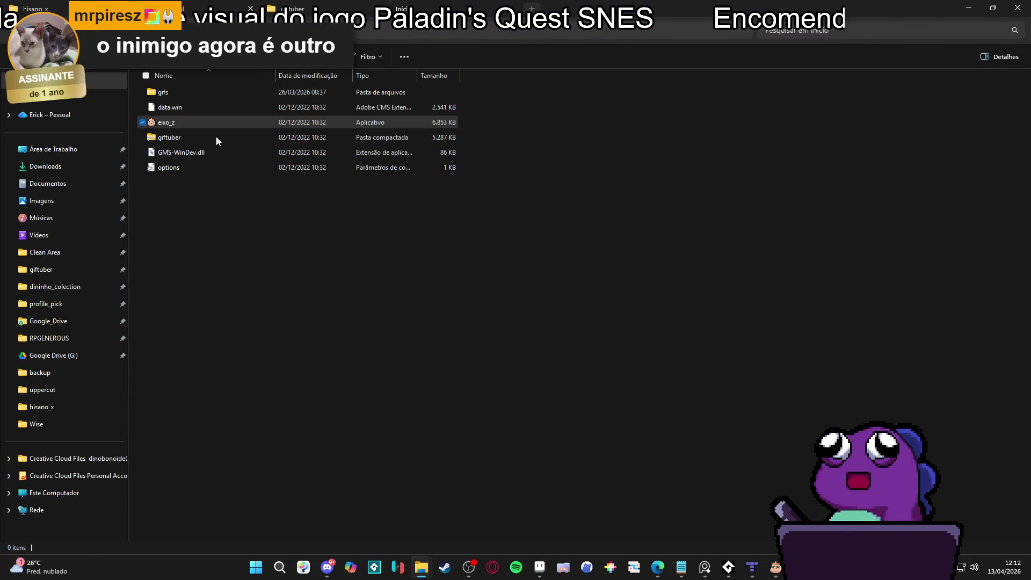
pyautogui.hotkey('ctrl', 't')
pyautogui.click(67, 254)
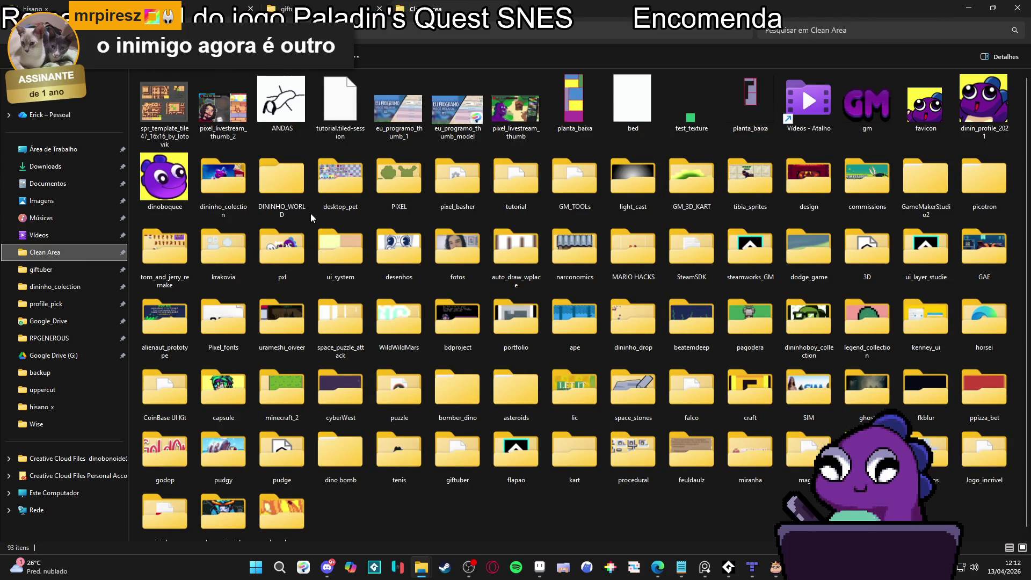
pyautogui.doubleClick(284, 191)
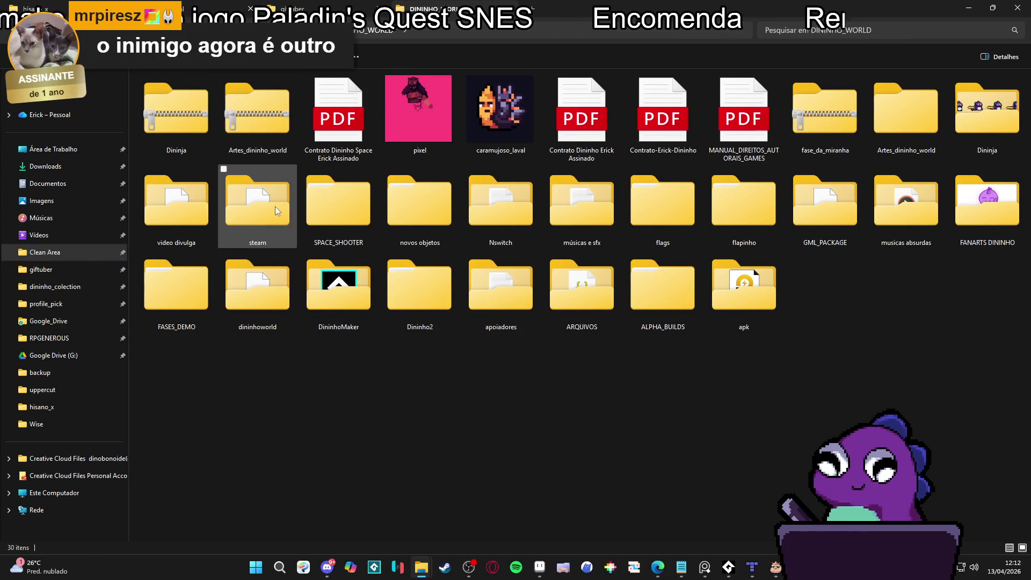
pyautogui.doubleClick(333, 225)
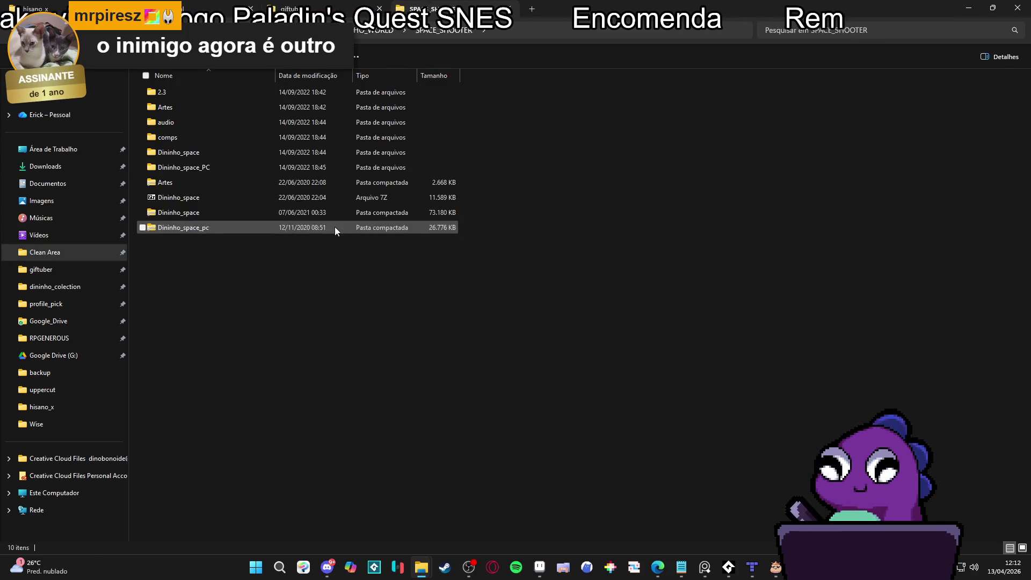
pyautogui.doubleClick(193, 108)
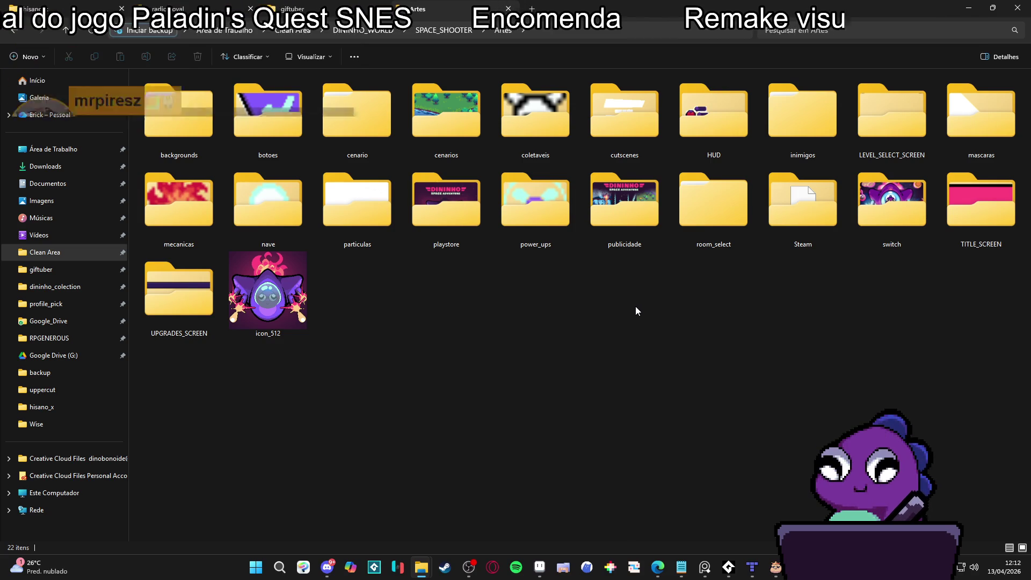
pyautogui.doubleClick(892, 114)
pyautogui.click(13, 31)
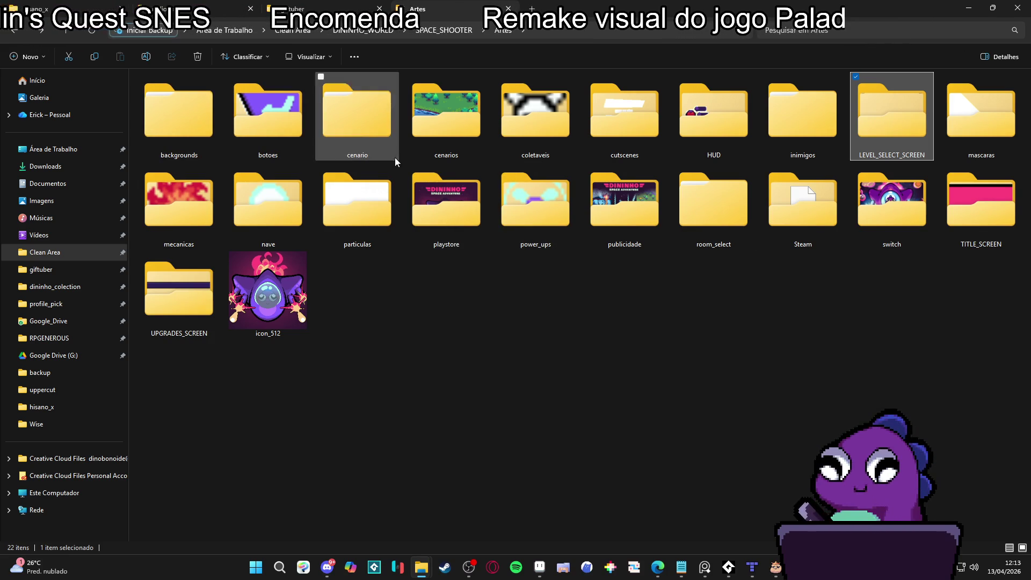
# Peek into the cenarios and HUD folders, returning to Artes each time
pyautogui.doubleClick(444, 146)
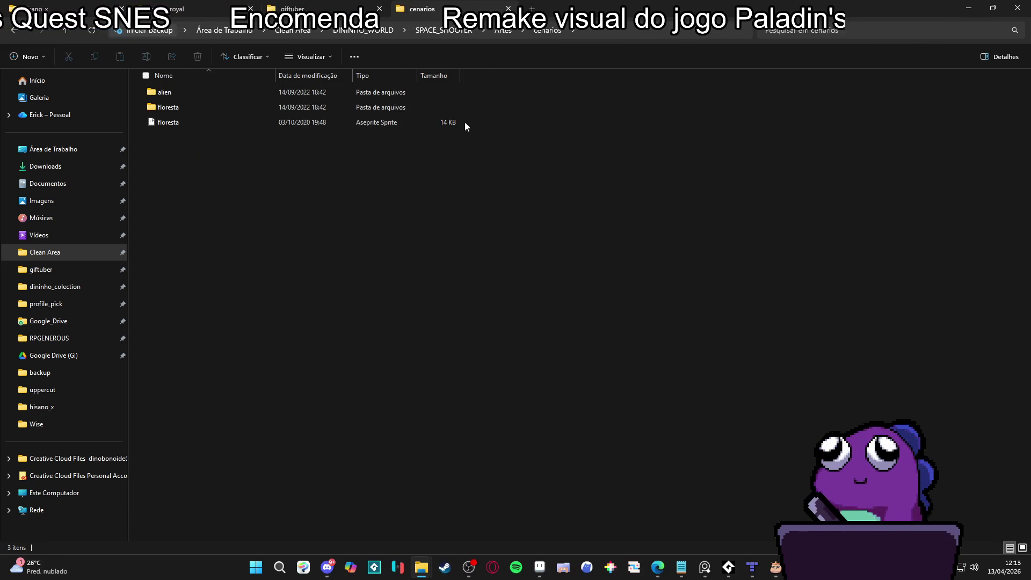
pyautogui.hotkey('alt', 'Left')
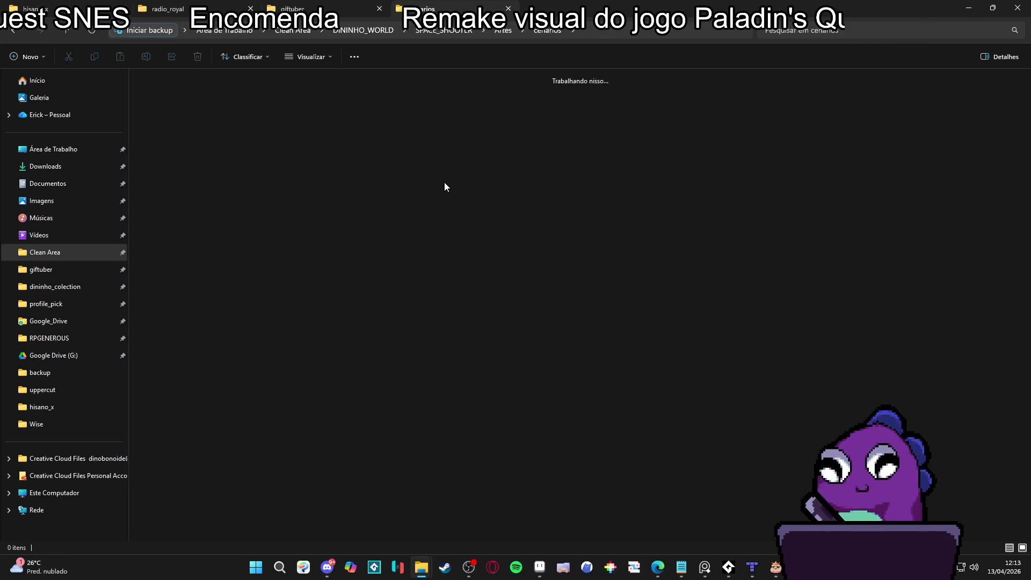
pyautogui.click(457, 236)
pyautogui.press('Left')
pyautogui.press('Left')
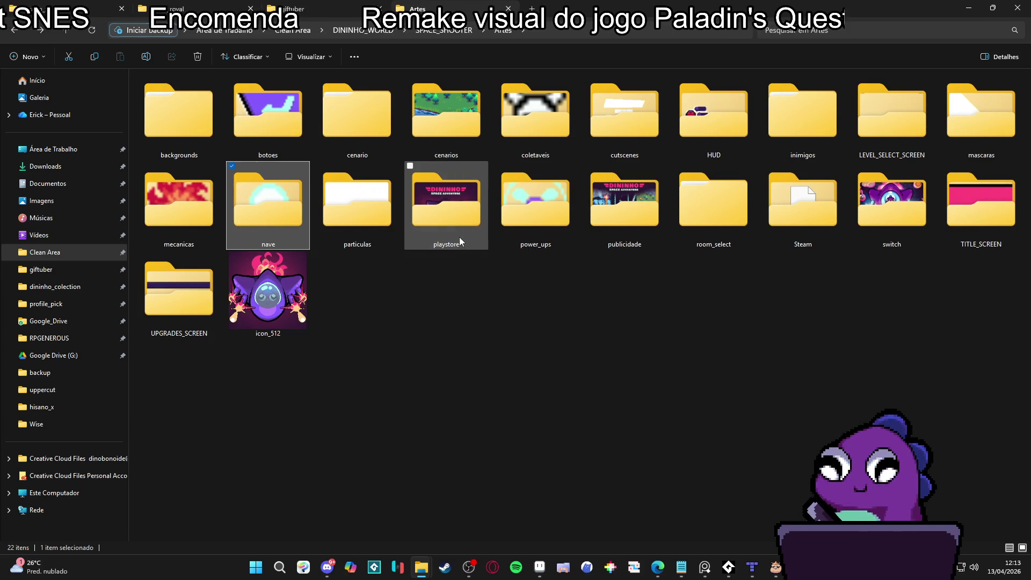
pyautogui.press('Up')
pyautogui.press('Left')
pyautogui.press('Right')
pyautogui.press('Right')
pyautogui.press('Right')
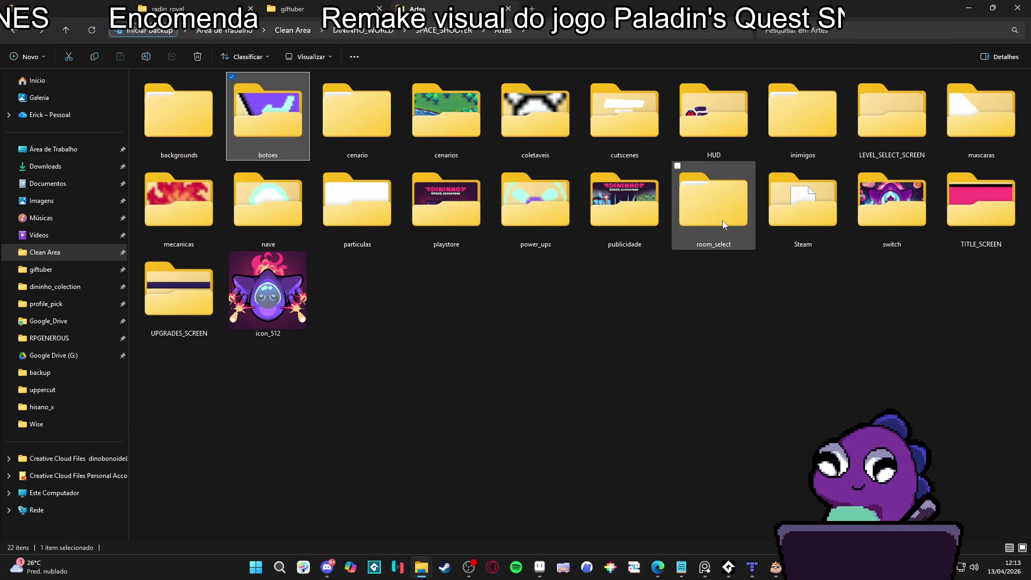
pyautogui.press('Return')
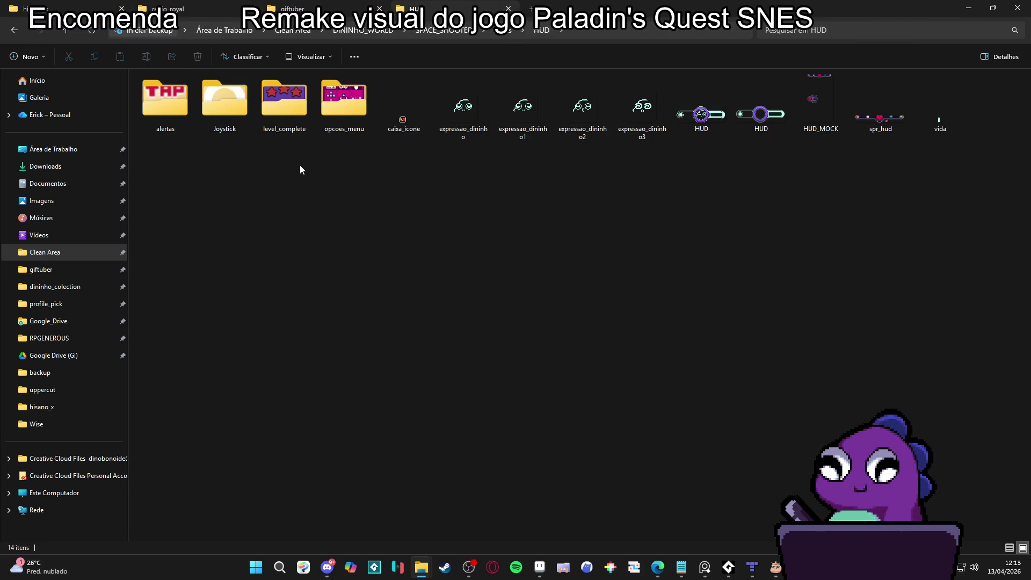
pyautogui.press('BackSpace')
# Move the selection across mascaras, TITLE_SCREEN, nave, mecanicas and backgrounds in Artes
pyautogui.press('Right')
pyautogui.press('Right')
pyautogui.press('Right')
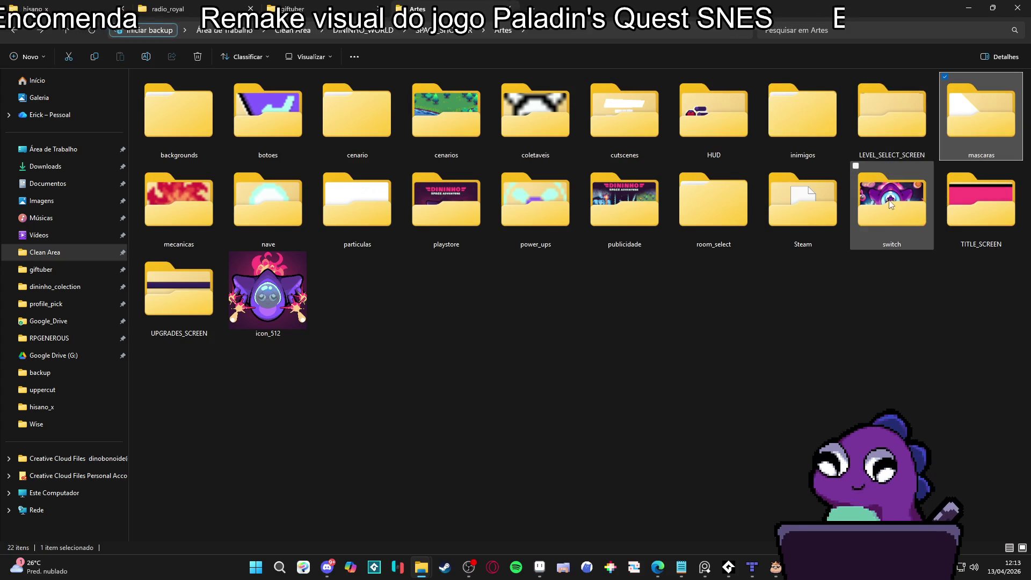
pyautogui.press('Down')
pyautogui.press('Left')
pyautogui.press('Left')
pyautogui.press('Left')
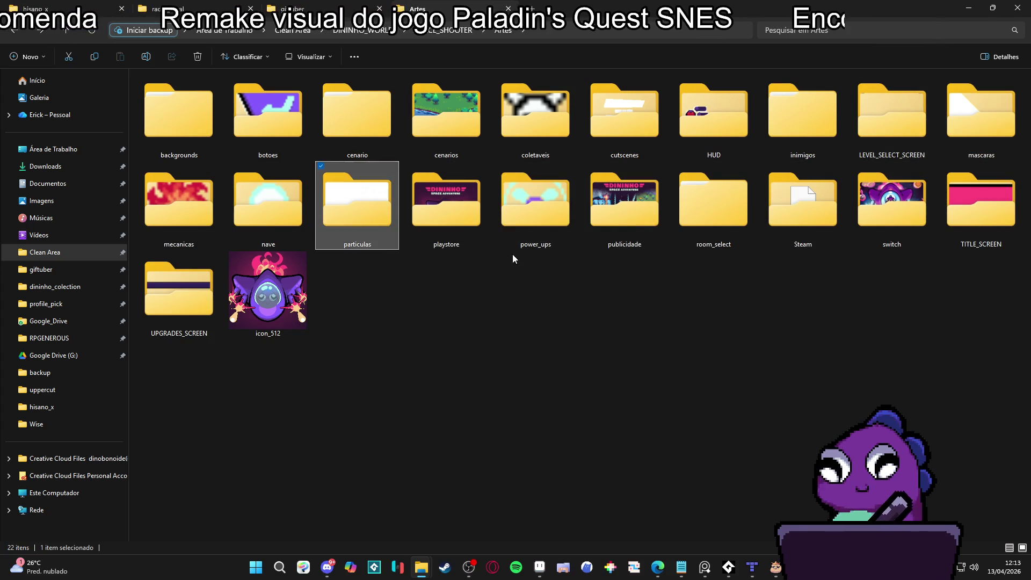
pyautogui.press('Left')
pyautogui.press('Left')
pyautogui.press('Right')
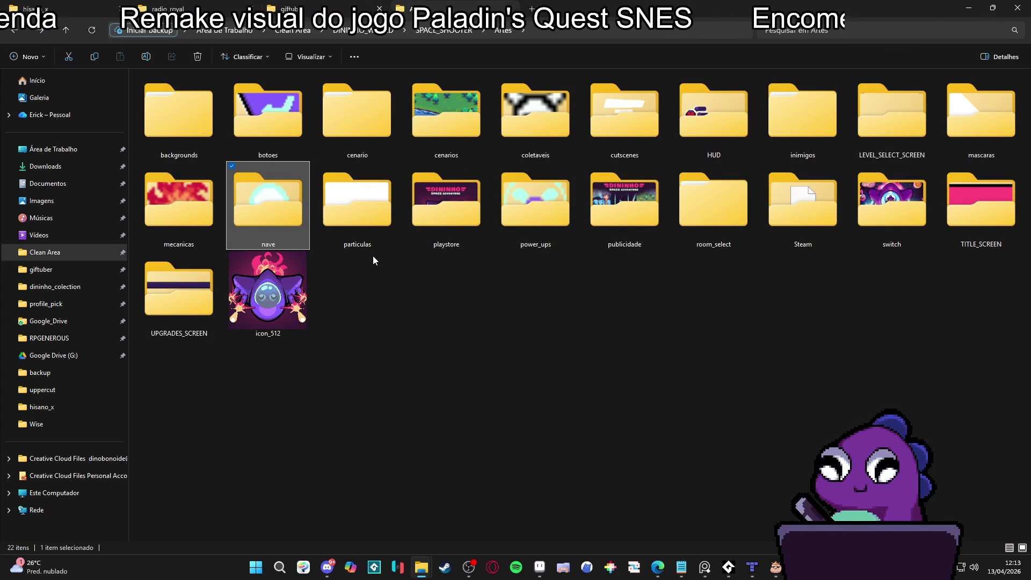
pyautogui.press('Left')
pyautogui.press('Up')
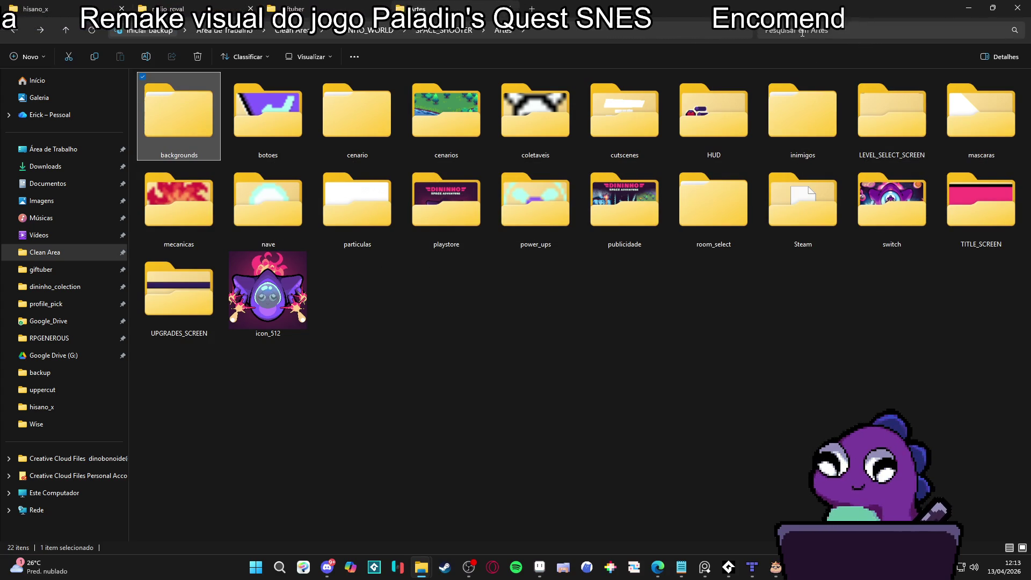
# Try searching Artes for 'quadr', 'stri' and 'lo', then open the cutscenes folder
pyautogui.click(802, 32)
pyautogui.write('quadr')
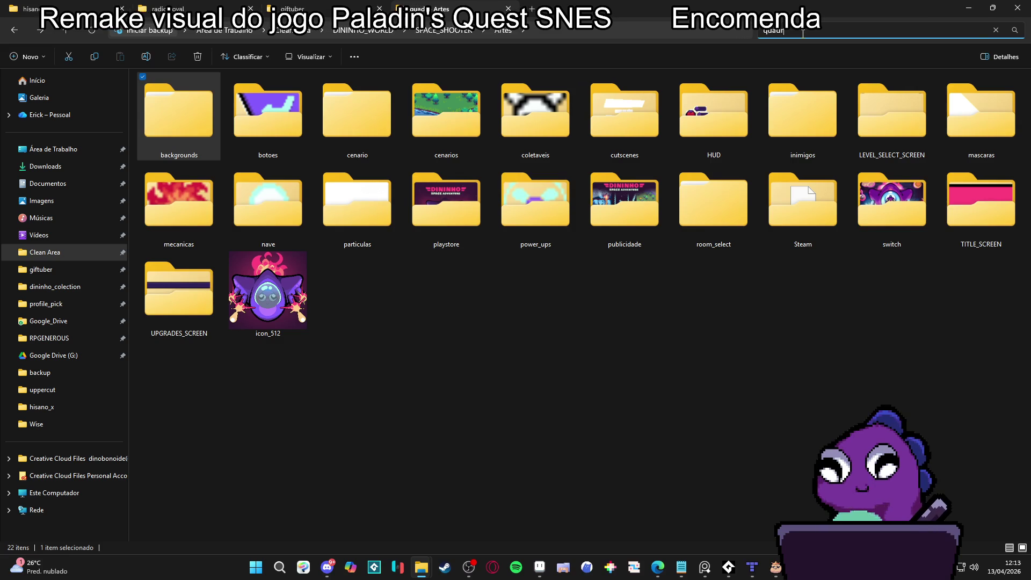
pyautogui.press('BackSpace')
pyautogui.press('BackSpace')
pyautogui.press('BackSpace')
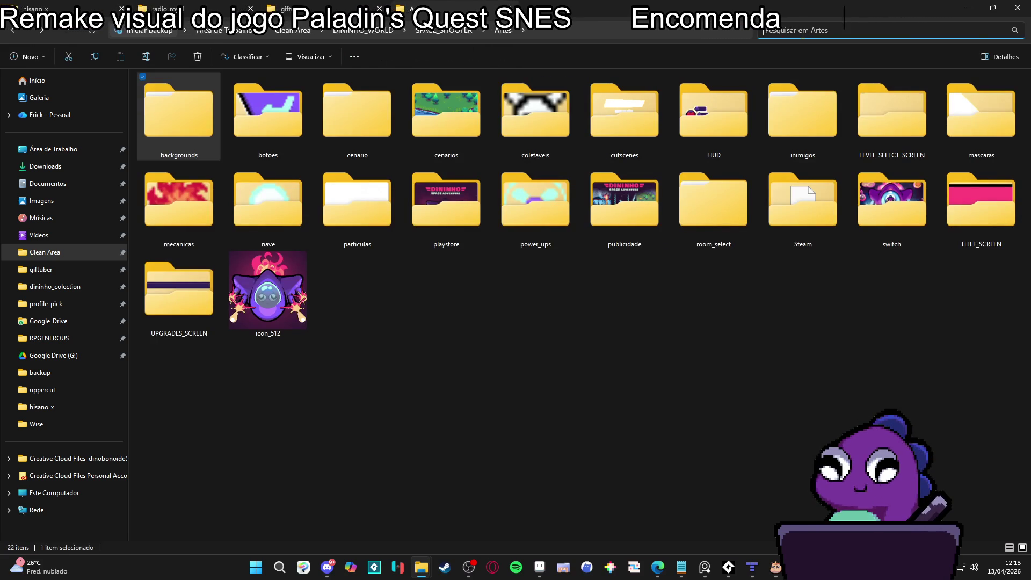
pyautogui.write('stri')
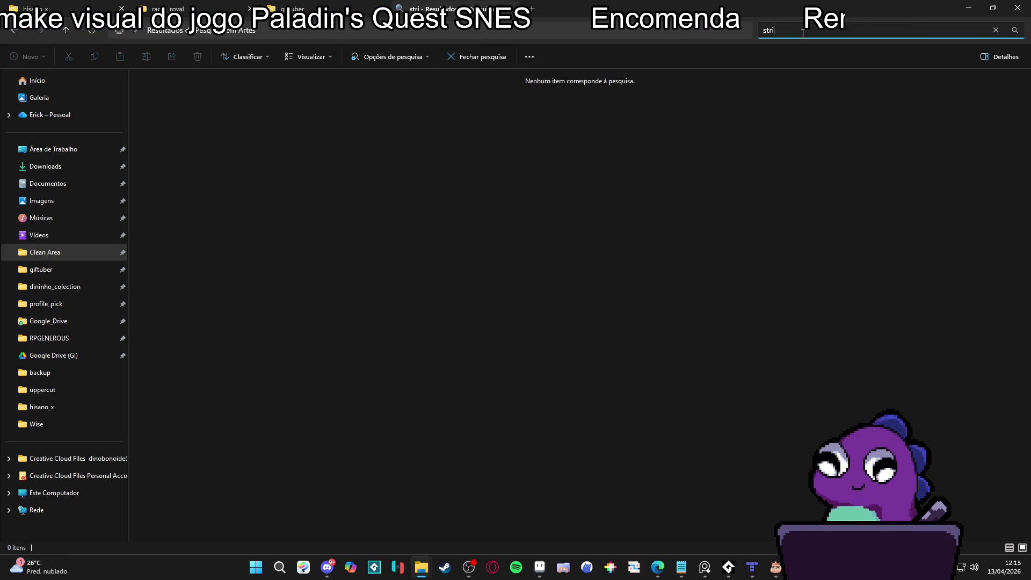
pyautogui.press('BackSpace')
pyautogui.press('BackSpace')
pyautogui.press('BackSpace')
pyautogui.write('lo')
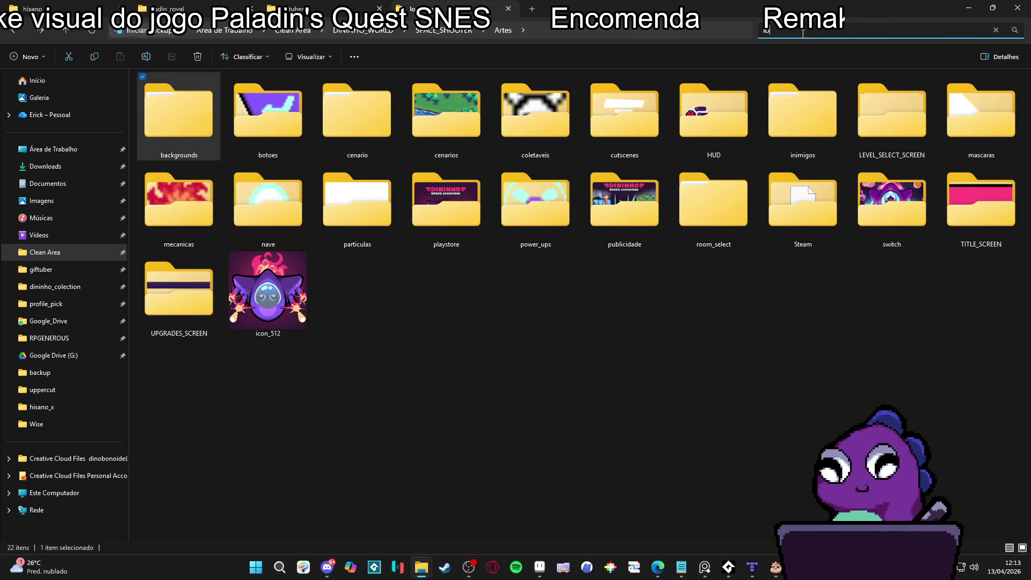
pyautogui.press('BackSpace')
pyautogui.press('BackSpace')
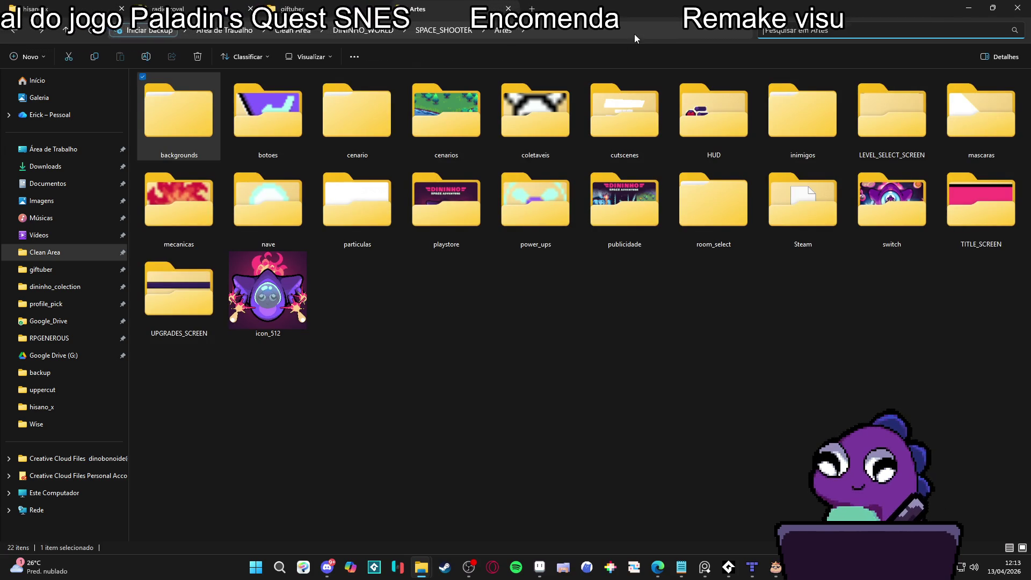
pyautogui.doubleClick(605, 124)
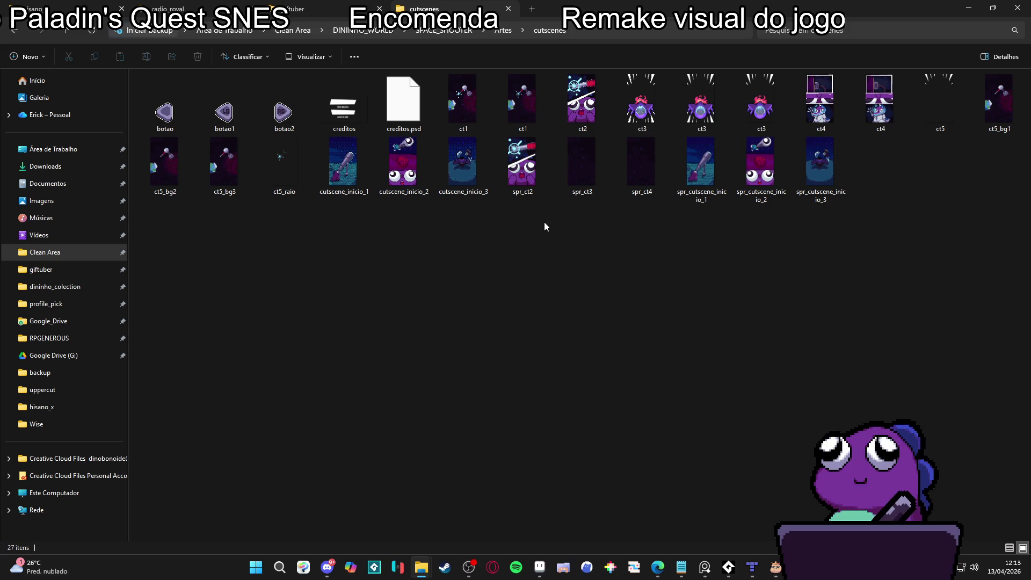
# Open cutscene_inicio_1 in Aseprite, inspect the telescope scene, then return to the cutscenes folder
pyautogui.doubleClick(338, 194)
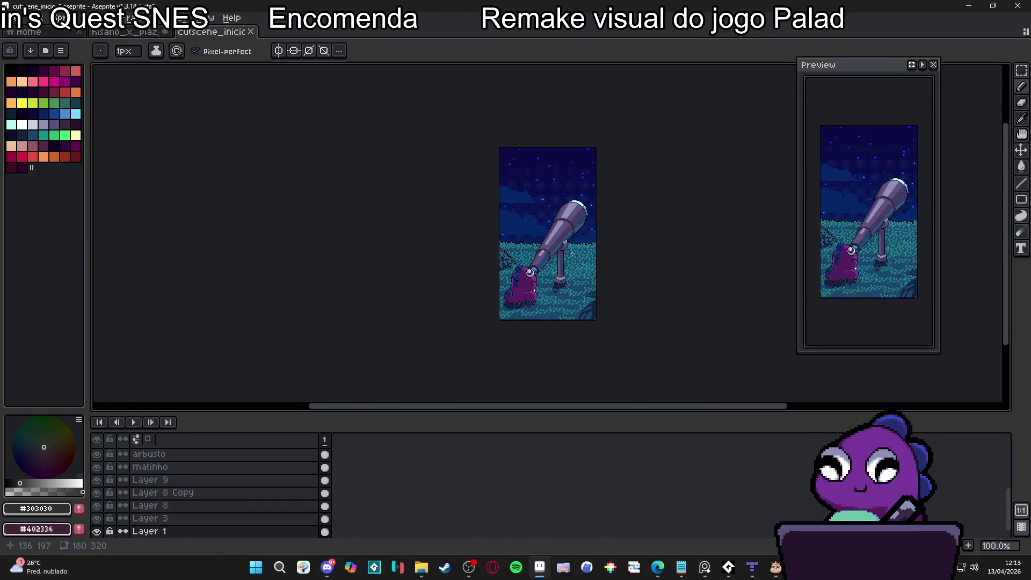
pyautogui.scroll(2, 573, 253)
pyautogui.scroll(-1, 573, 253)
pyautogui.scroll(1, 572, 253)
pyautogui.moveTo(591, 246); pyautogui.dragTo(492, 243)
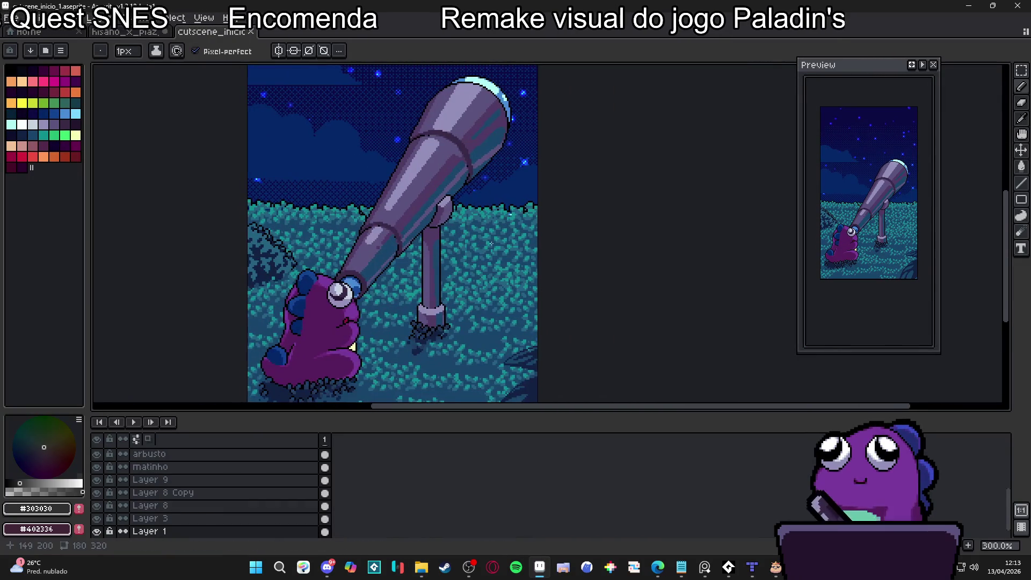
pyautogui.moveTo(548, 411); pyautogui.dragTo(548, 472)
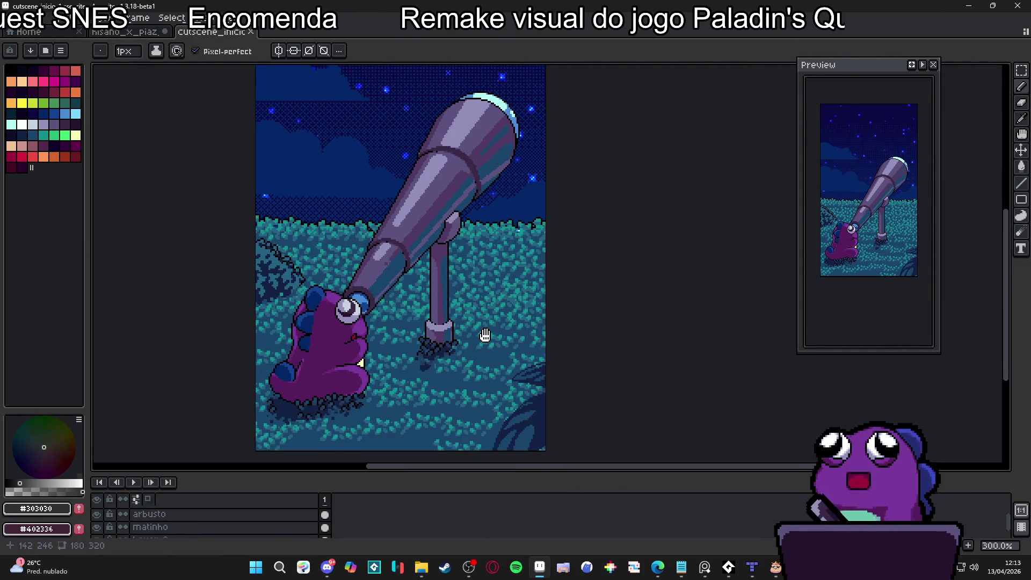
pyautogui.scroll(-1, 484, 333)
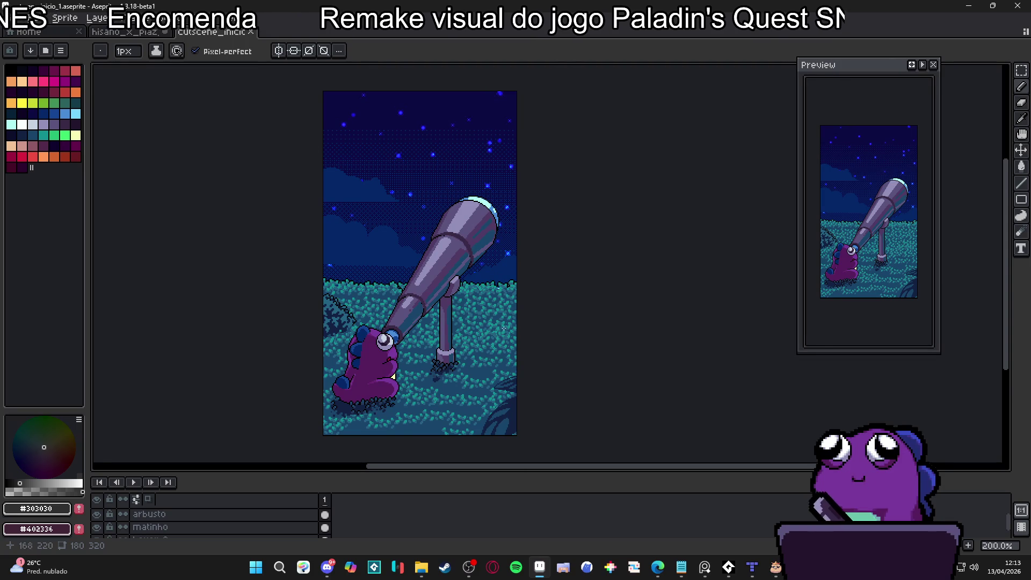
pyautogui.moveTo(430, 568)
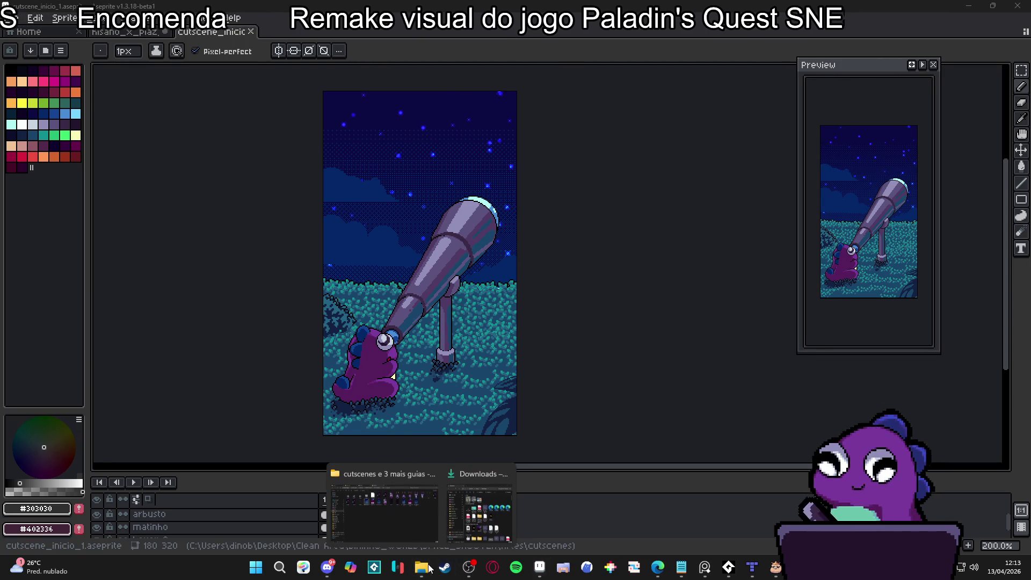
pyautogui.click(409, 531)
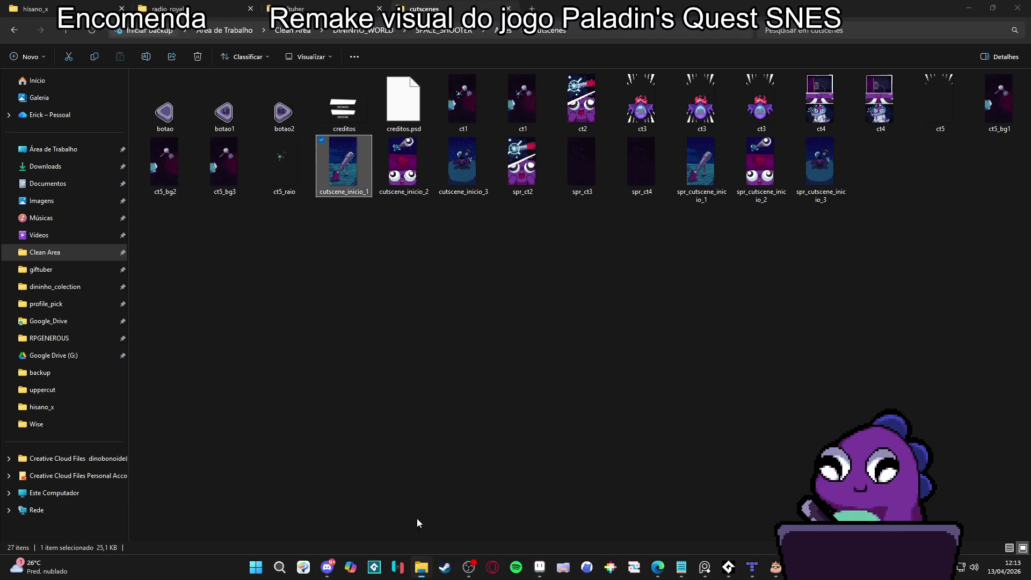
# Open cutscene_inicio_2, zoom into the red planet panel, then return to the cutscenes folder
pyautogui.doubleClick(426, 159)
pyautogui.hscroll(3, 537, 236)
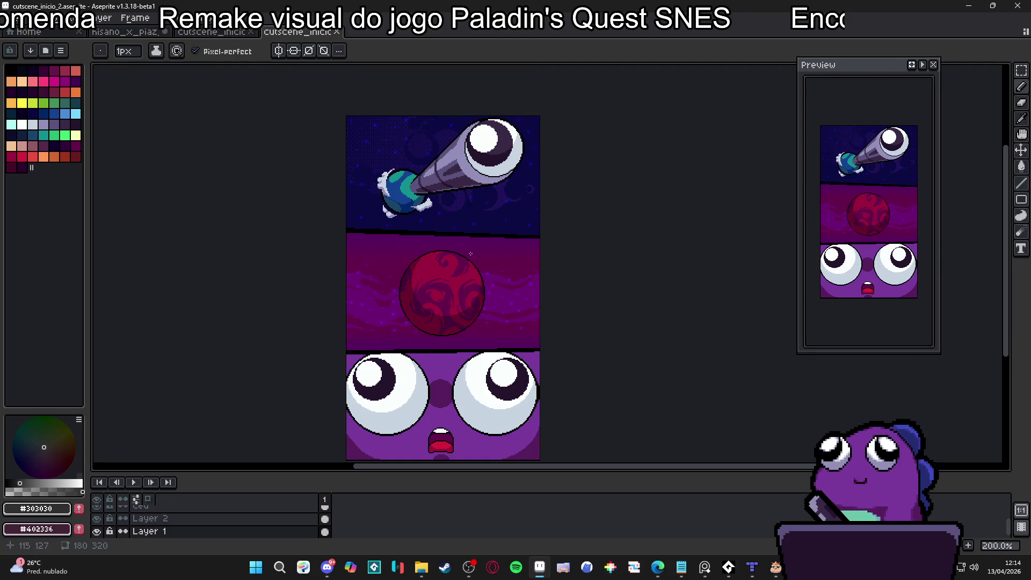
pyautogui.moveTo(470, 253); pyautogui.dragTo(449, 218)
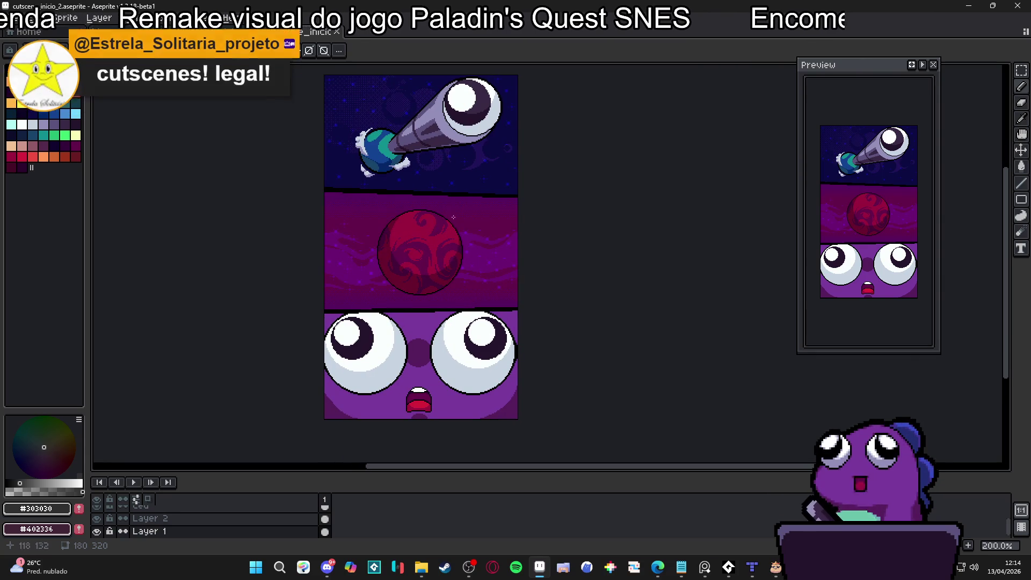
pyautogui.scroll(1, 410, 259)
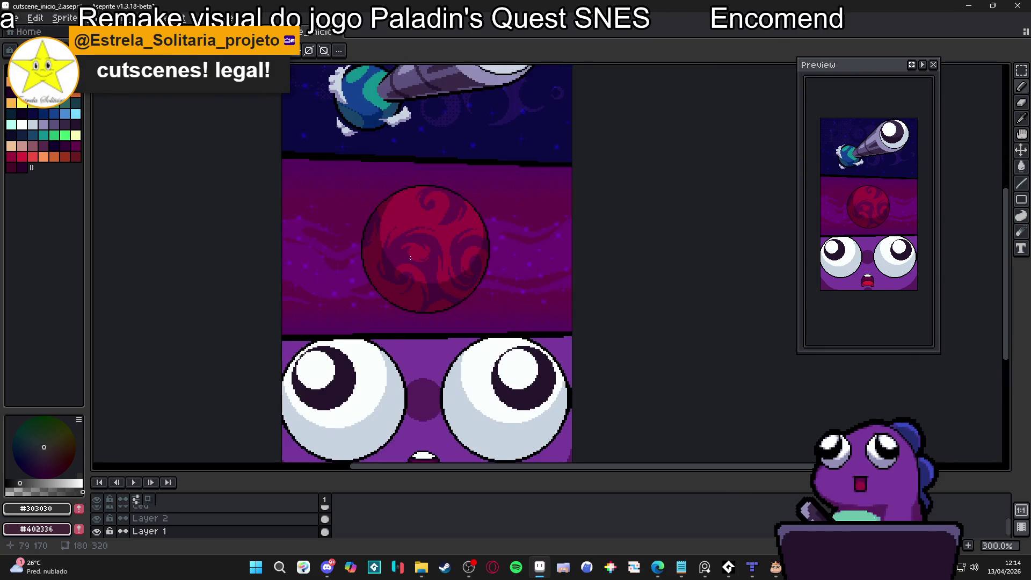
pyautogui.moveTo(410, 258)
pyautogui.mouseDown()
pyautogui.moveTo(424, 260)
pyautogui.moveTo(434, 205)
pyautogui.mouseUp()
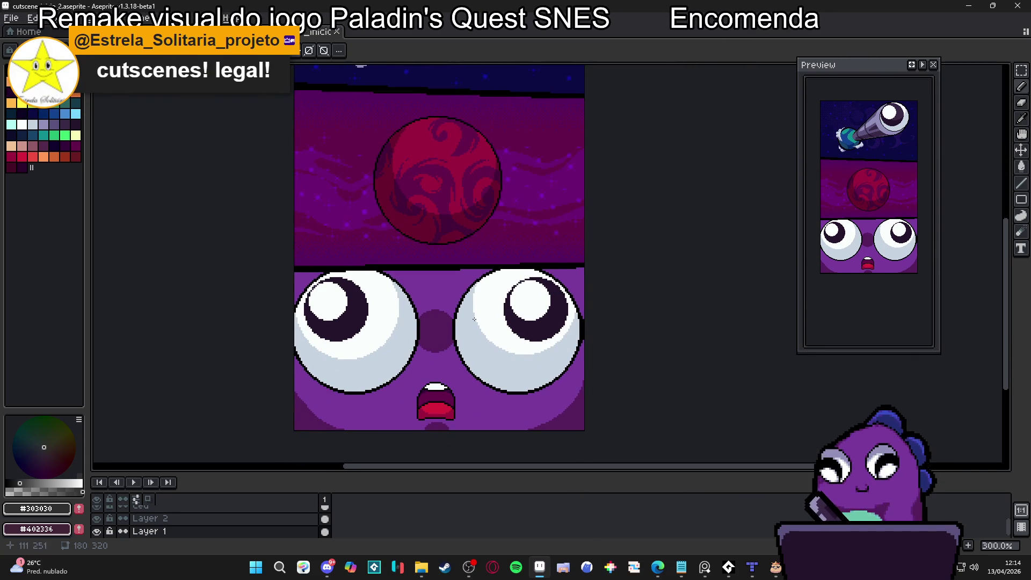
pyautogui.scroll(-1, 438, 323)
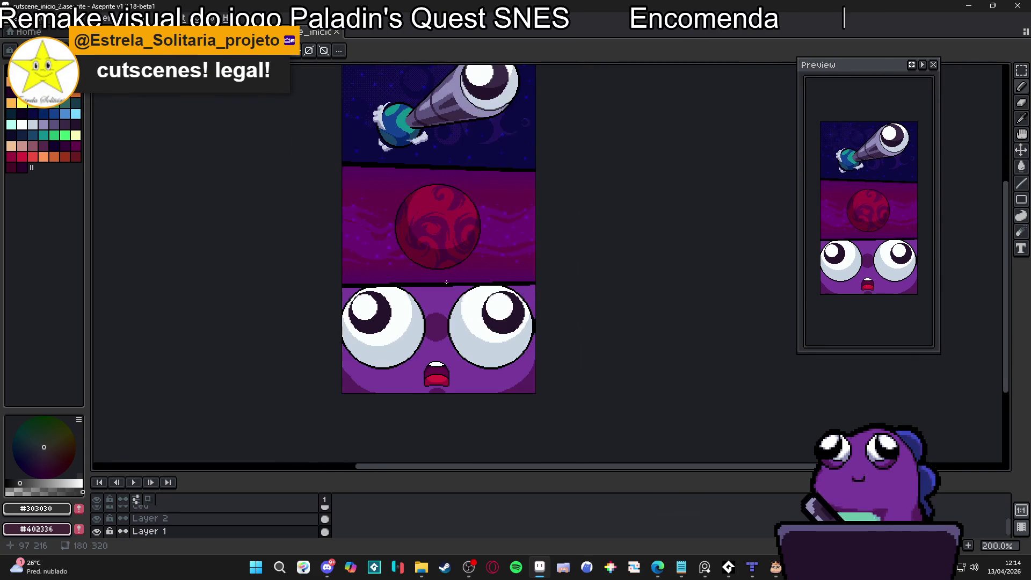
pyautogui.moveTo(437, 324); pyautogui.dragTo(417, 340)
pyautogui.moveTo(421, 567)
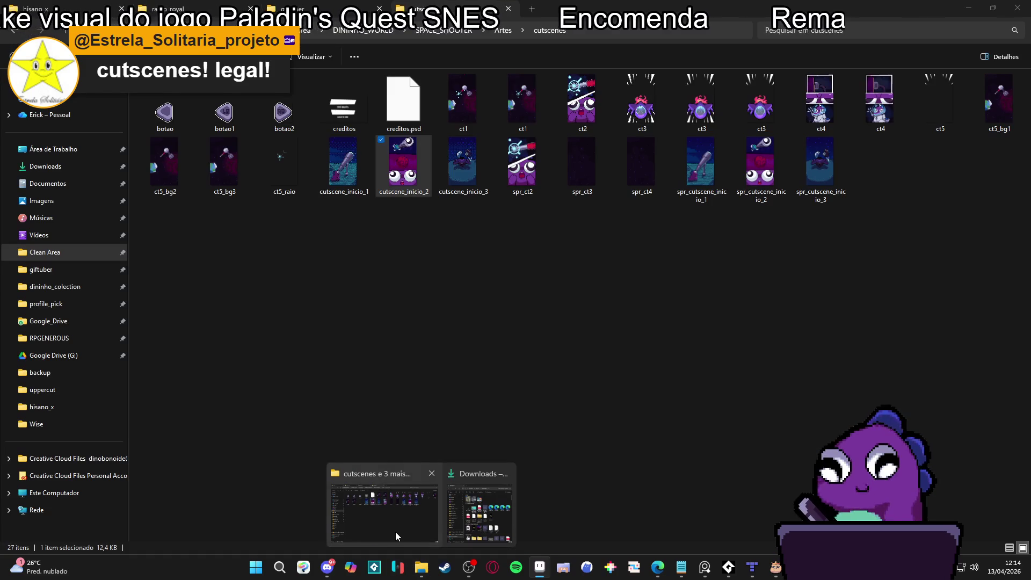
pyautogui.click(396, 533)
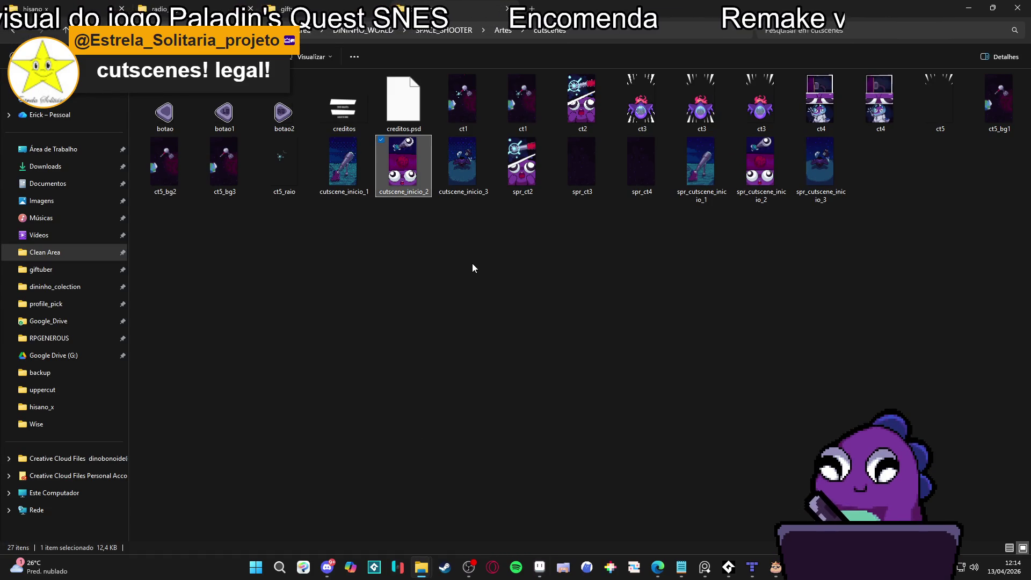
# Open ct2.aseprite, play its animation from frame 3, then return to the cutscenes folder
pyautogui.click(533, 156)
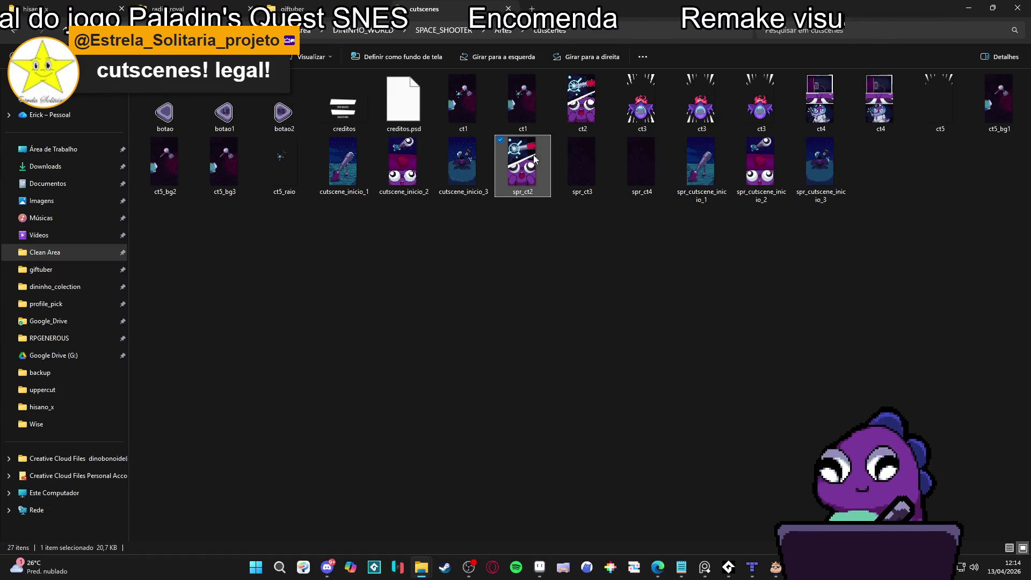
pyautogui.click(804, 57)
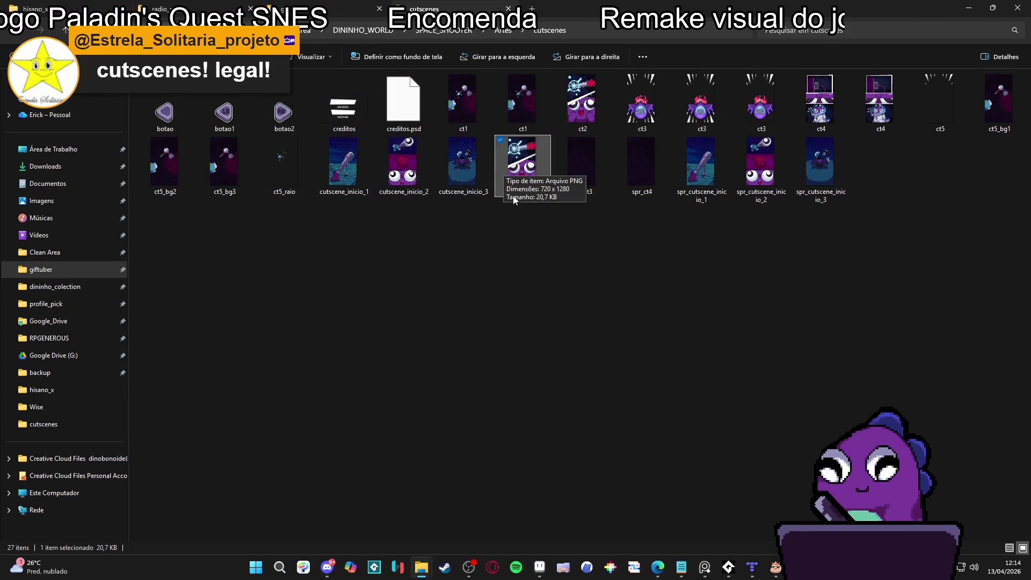
pyautogui.doubleClick(581, 103)
pyautogui.scroll(2, 558, 177)
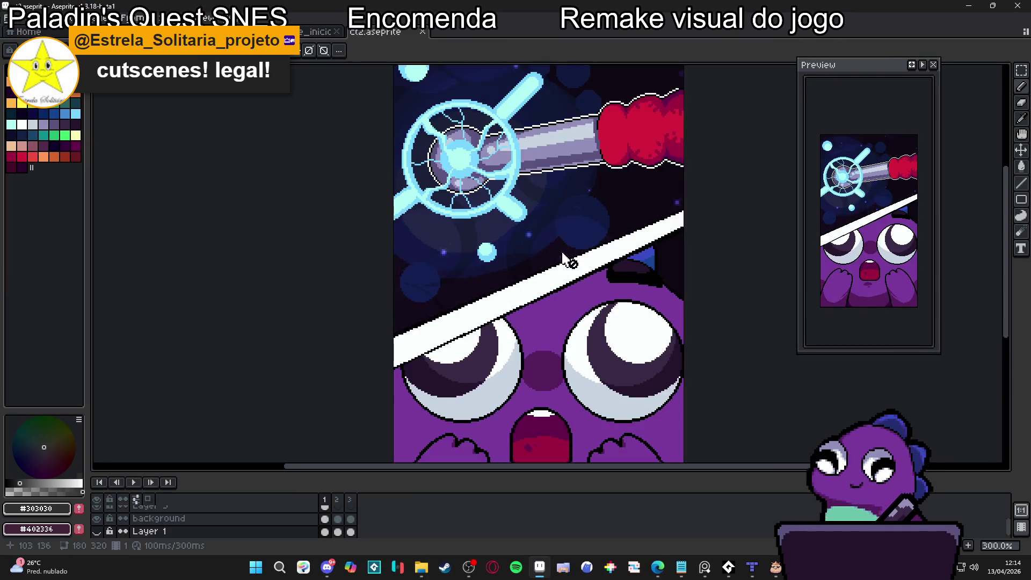
pyautogui.scroll(-1, 561, 233)
pyautogui.hscroll(2, 560, 231)
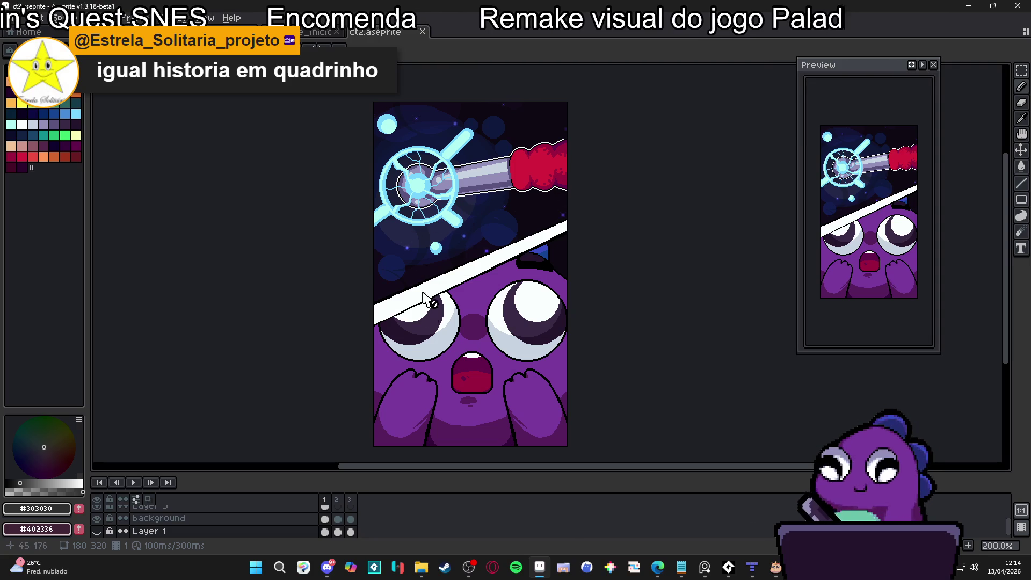
pyautogui.click(130, 481)
pyautogui.click(134, 482)
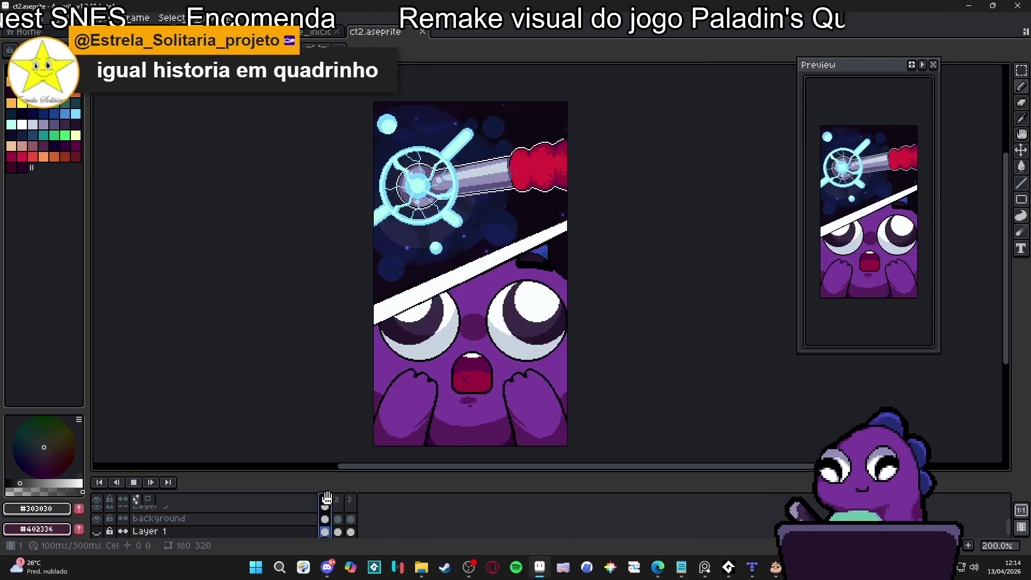
pyautogui.moveTo(421, 567)
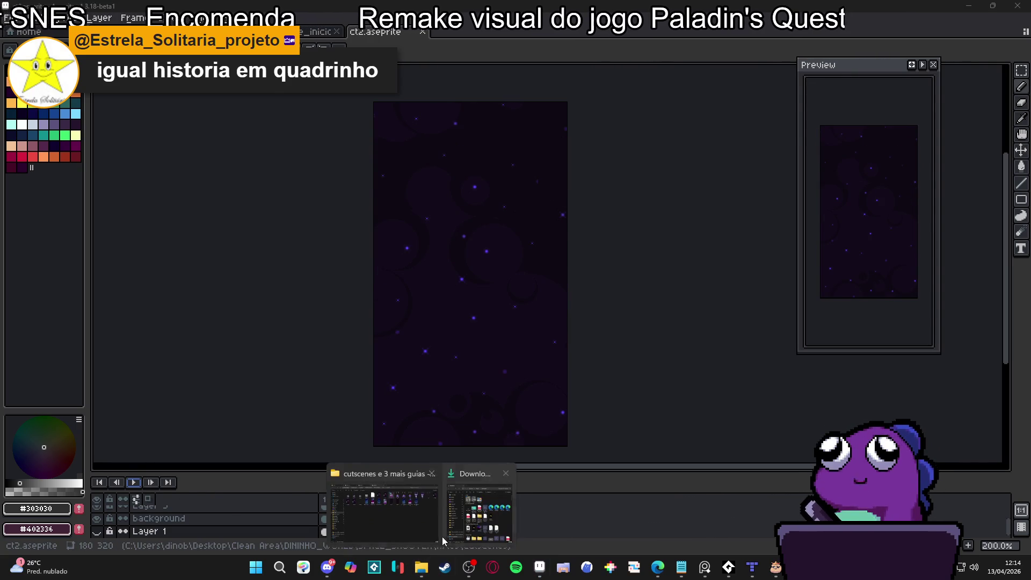
pyautogui.click(414, 522)
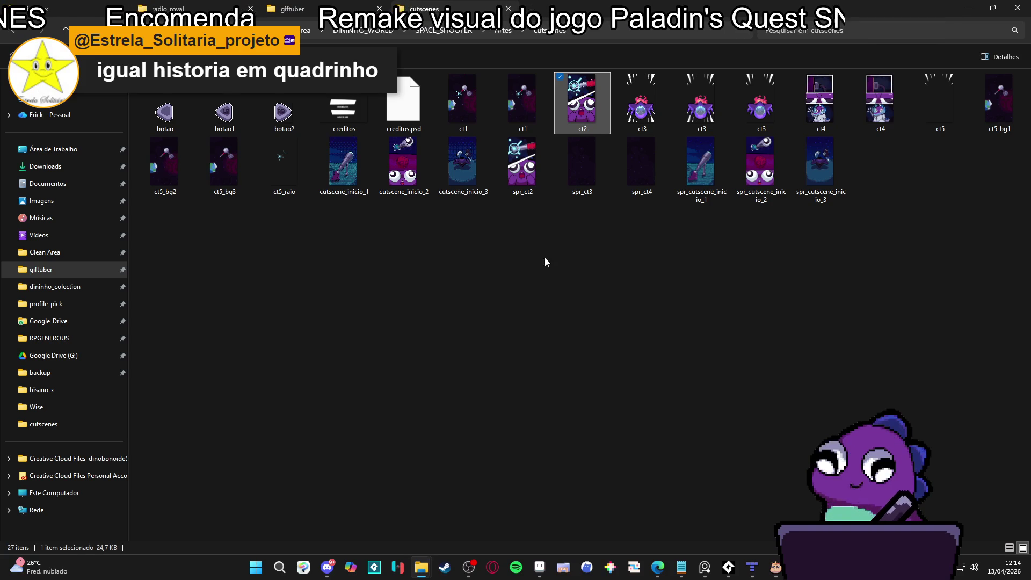
# Open cutscene_inicio_3 in Aseprite, then return to the cutscenes folder
pyautogui.click(460, 165)
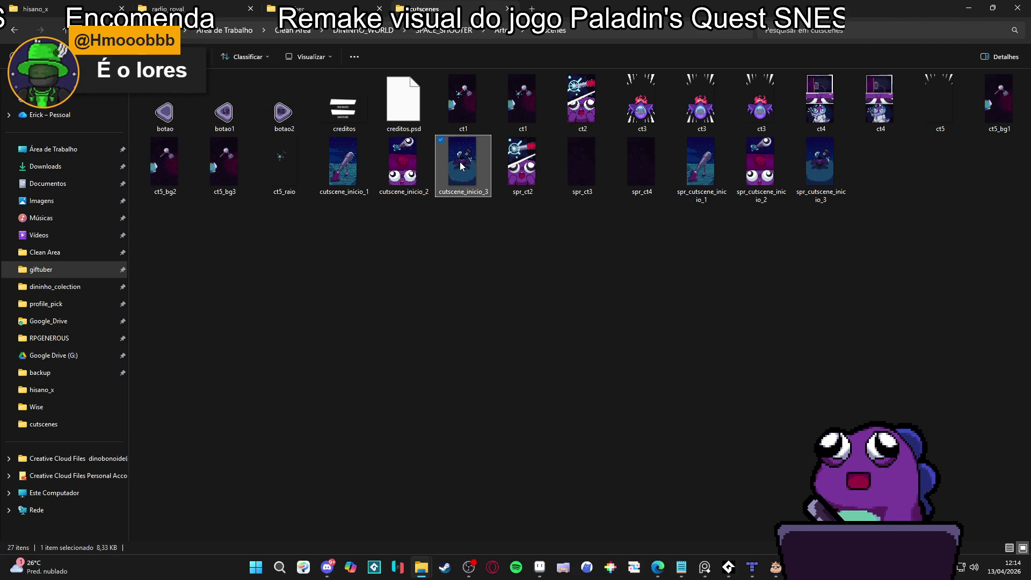
pyautogui.doubleClick(460, 165)
pyautogui.scroll(2, 561, 272)
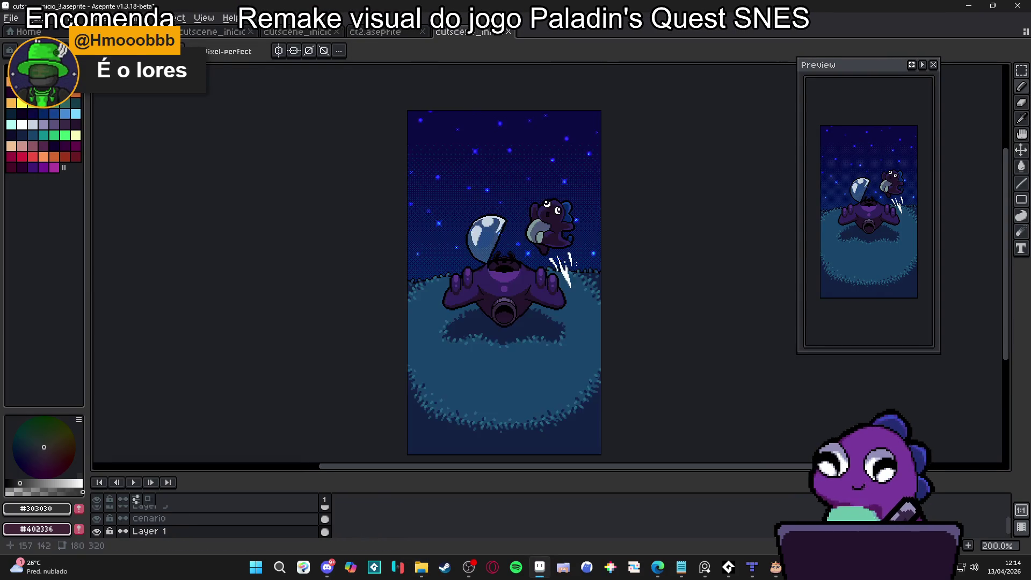
pyautogui.scroll(-2, 561, 273)
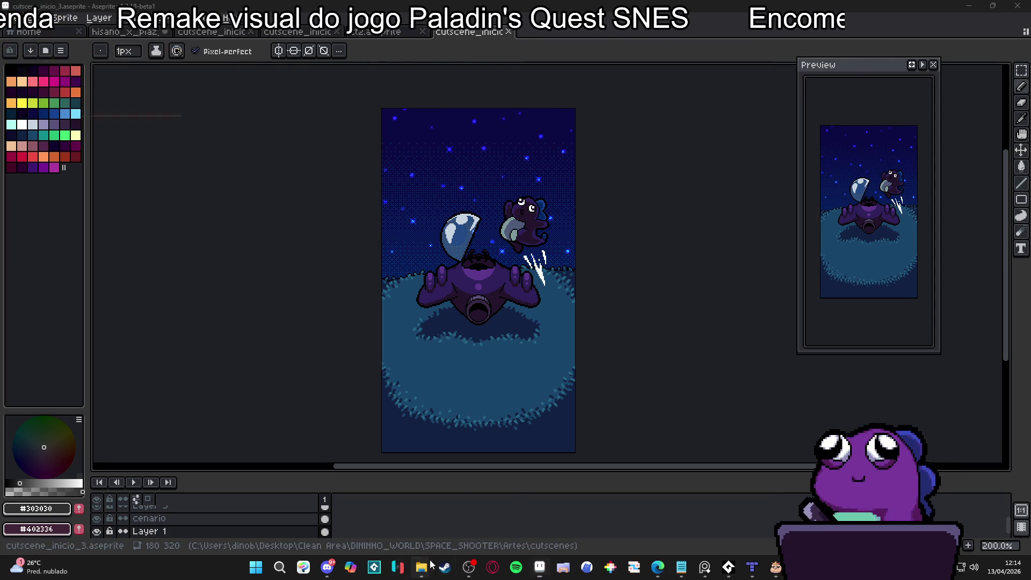
pyautogui.moveTo(421, 567)
pyautogui.click(405, 521)
# Open ct3.aseprite, play its animation, then return to the cutscenes folder
pyautogui.click(575, 297)
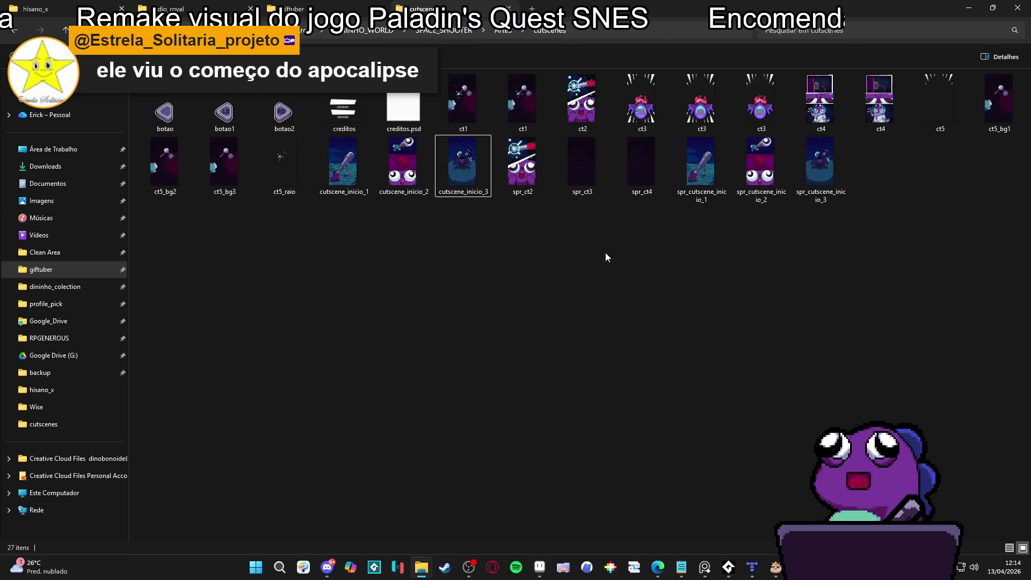
pyautogui.doubleClick(643, 105)
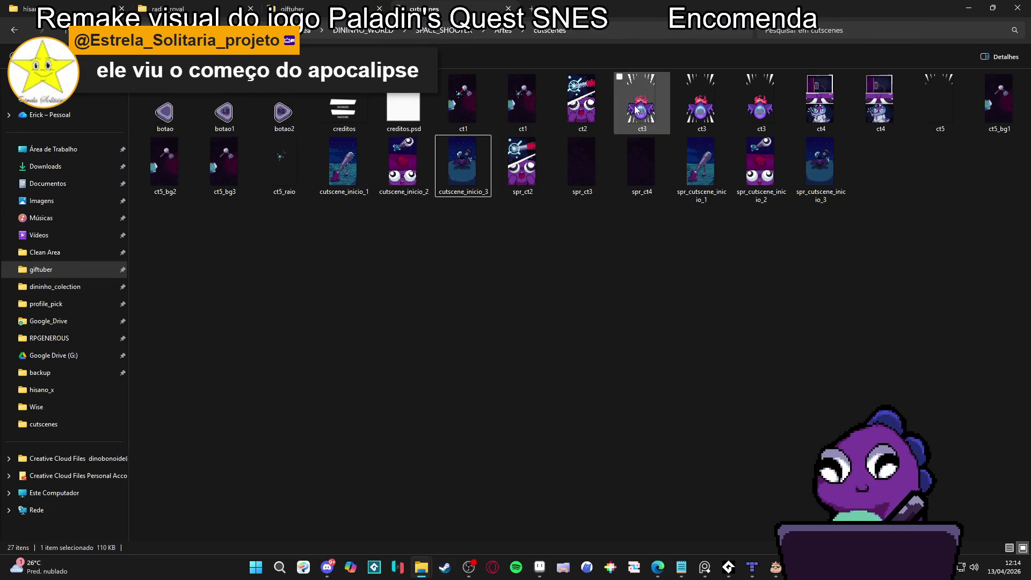
pyautogui.scroll(1, 593, 317)
pyautogui.click(134, 483)
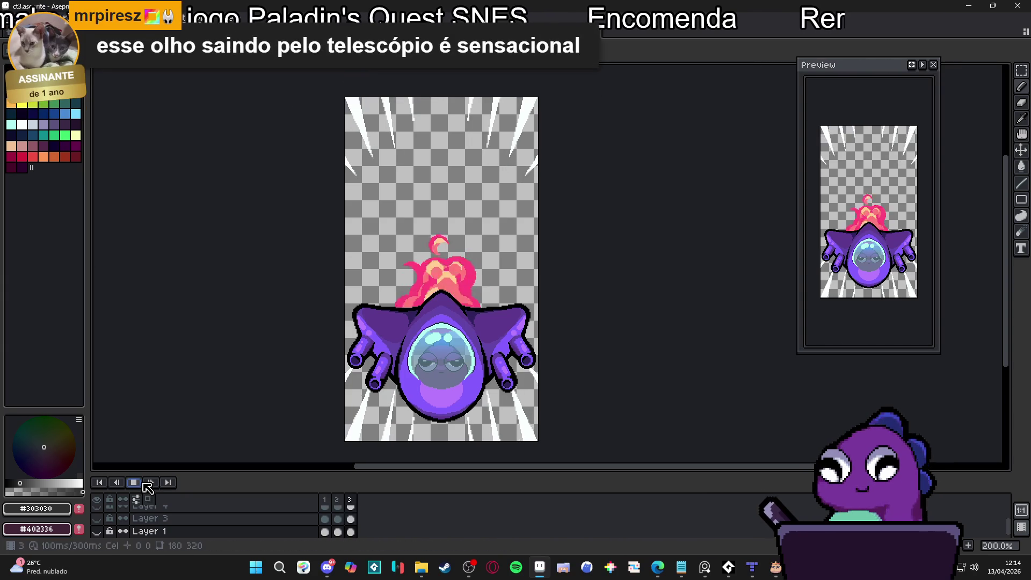
pyautogui.click(421, 567)
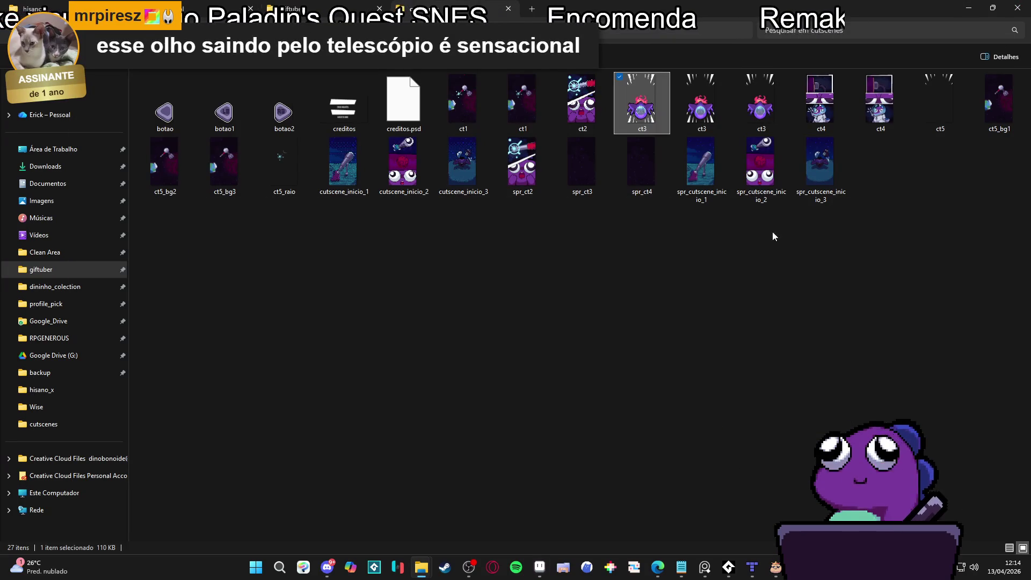
pyautogui.click(858, 222)
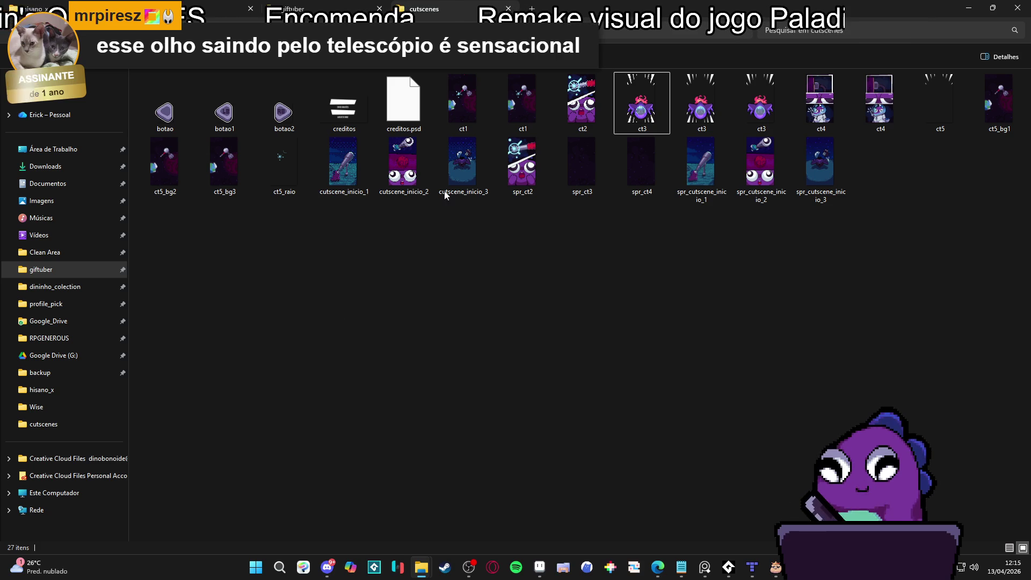
# Close the cutscenes and giftuber folder tabs, the Explorer window and the AudioTitan player
pyautogui.click(290, 8)
pyautogui.click(507, 9)
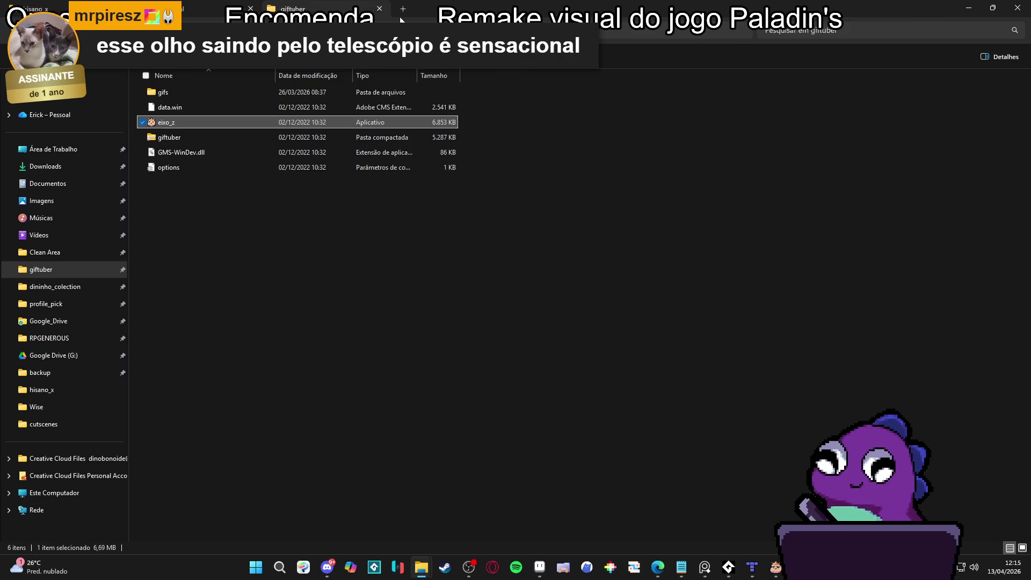
pyautogui.click(380, 9)
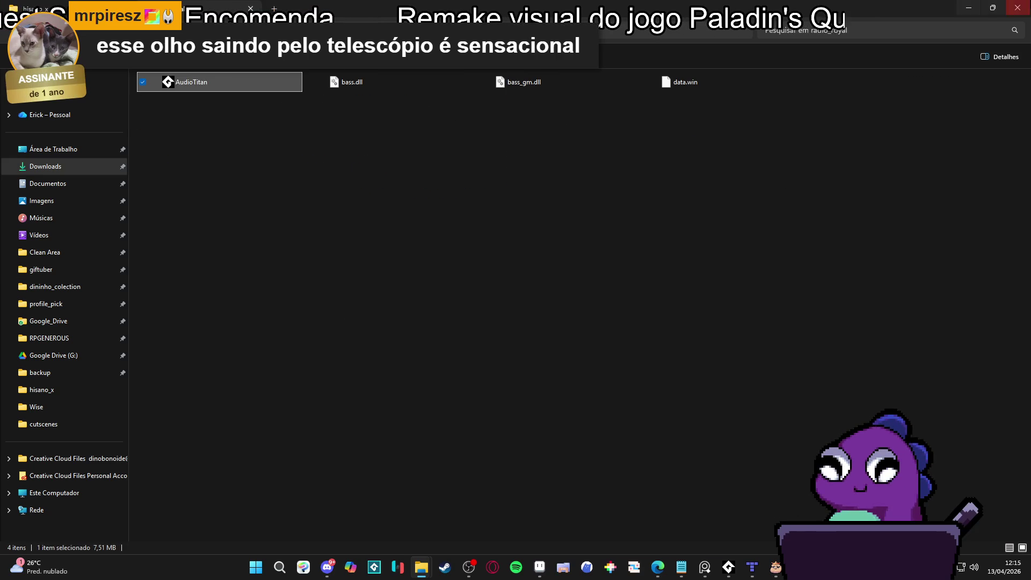
pyautogui.click(251, 8)
pyautogui.click(598, 97)
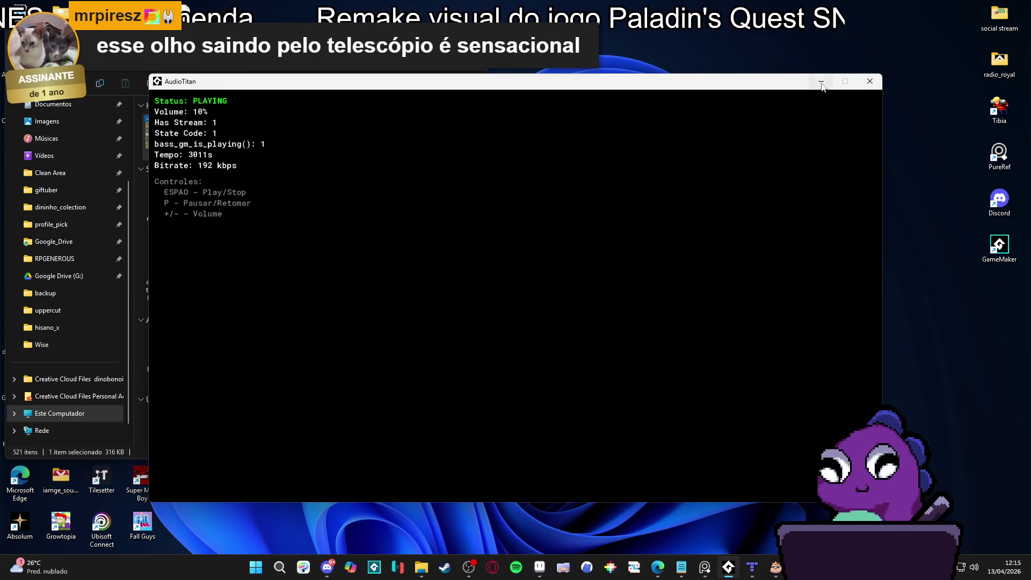
pyautogui.click(870, 81)
# In Aseprite, cycle through the cutscene documents and settle on the tower map tab
pyautogui.click(540, 567)
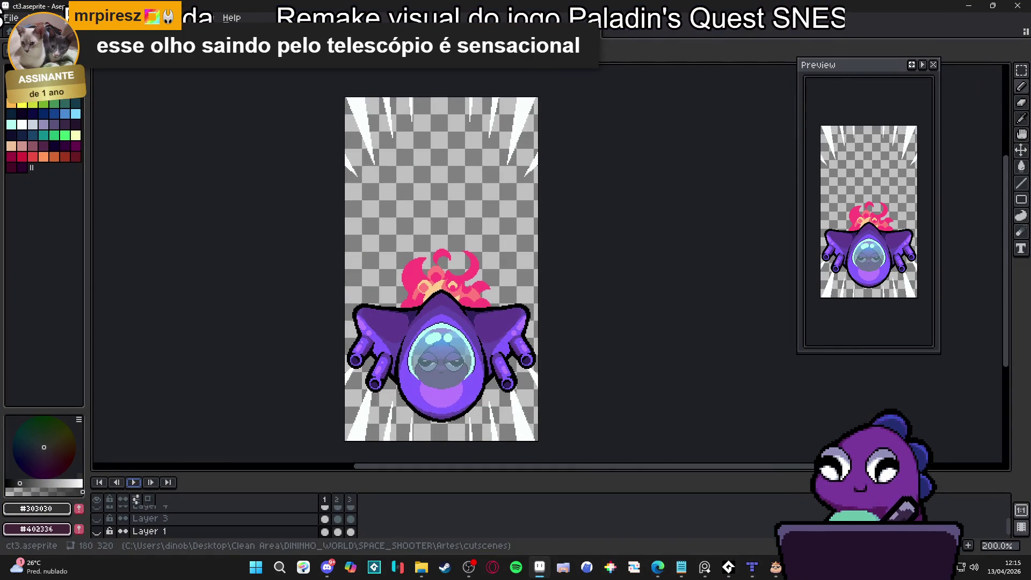
pyautogui.click(161, 33)
pyautogui.hotkey('ctrl', 'Tab')
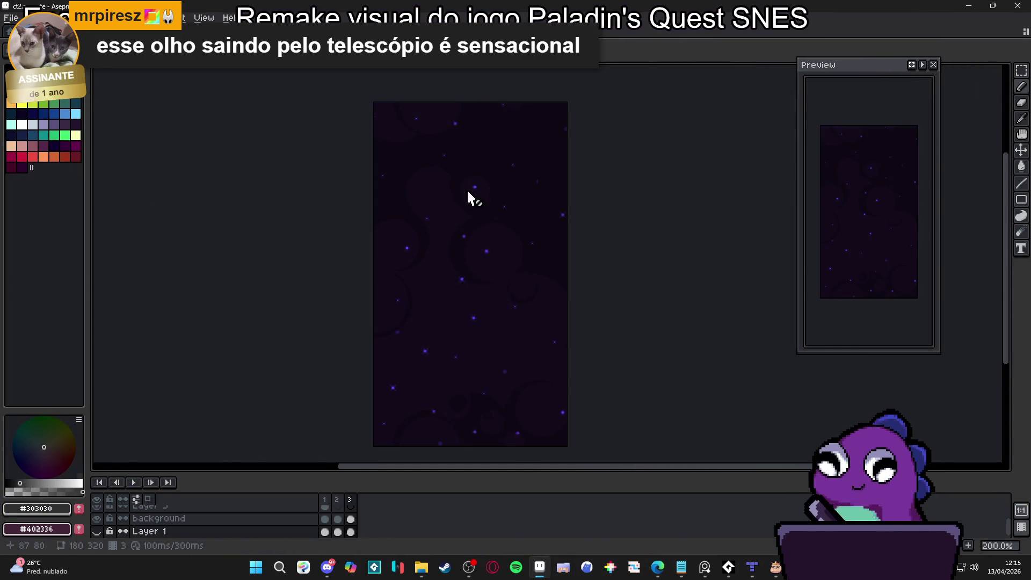
pyautogui.hotkey('ctrl', 'Tab')
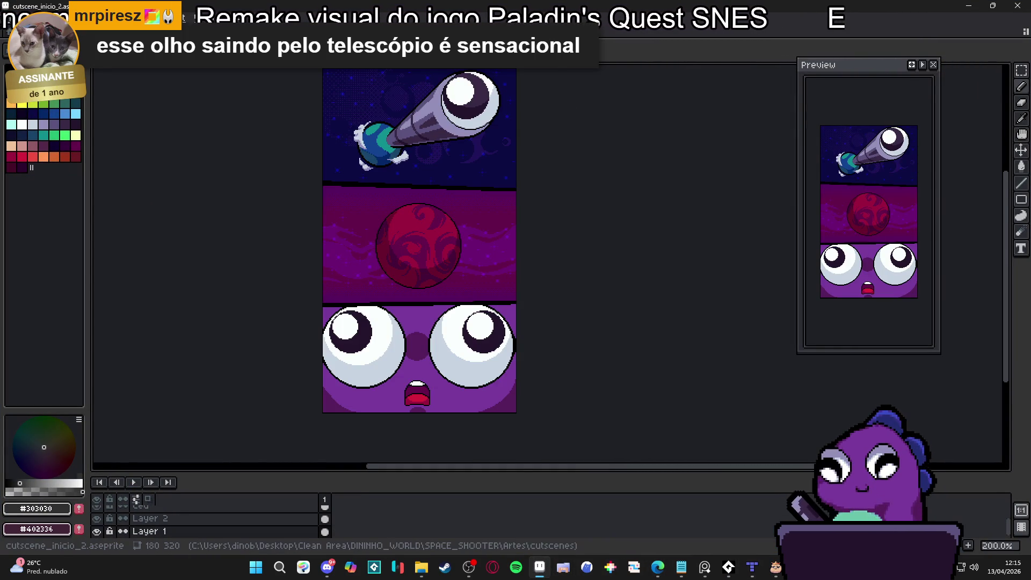
pyautogui.hotkey('ctrl', 'Tab')
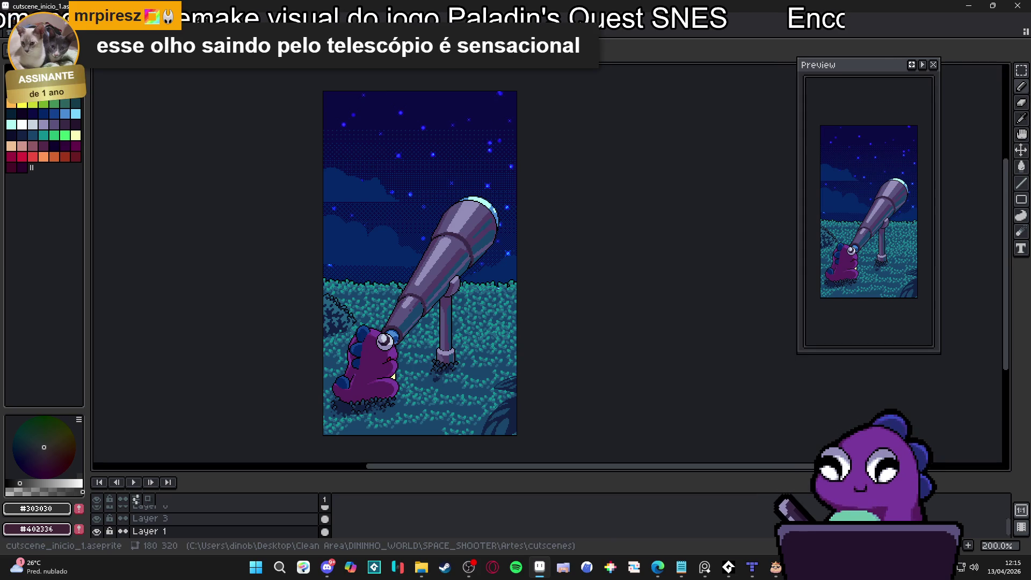
pyautogui.click(252, 32)
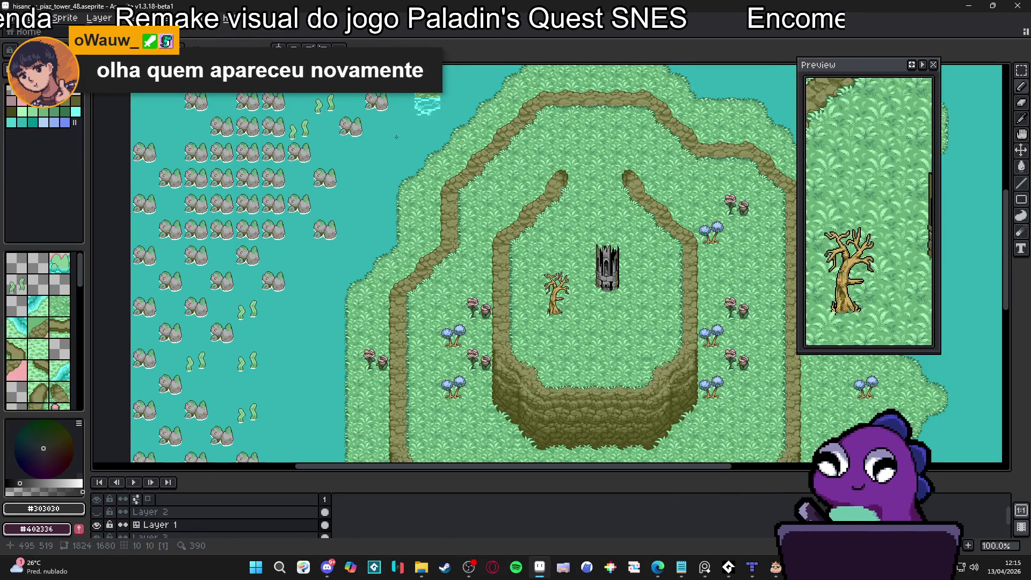
pyautogui.scroll(-2, 497, 371)
pyautogui.scroll(2, 348, 307)
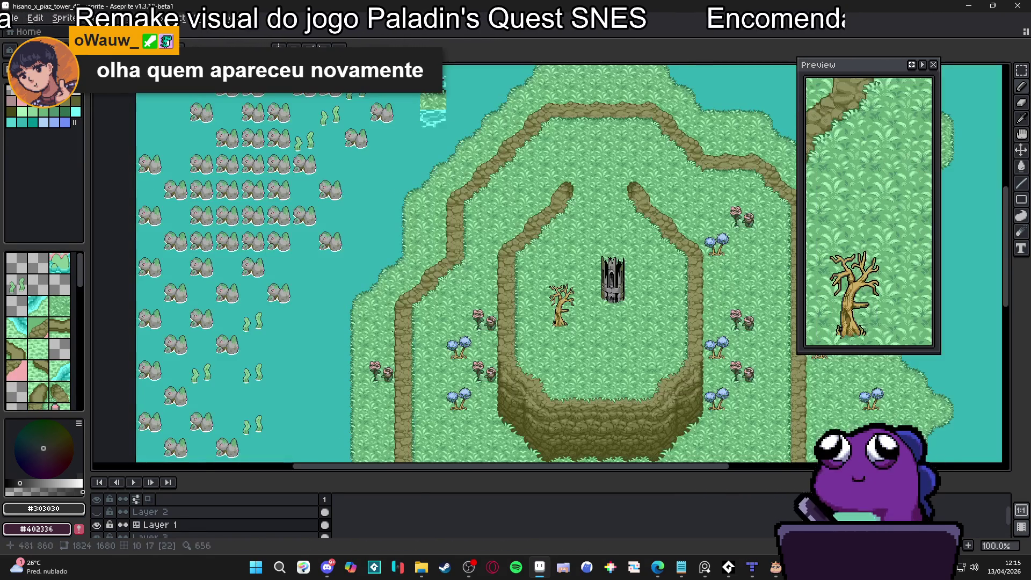
pyautogui.hotkey('ctrl', "'")
pyautogui.hotkey('ctrl', "'")
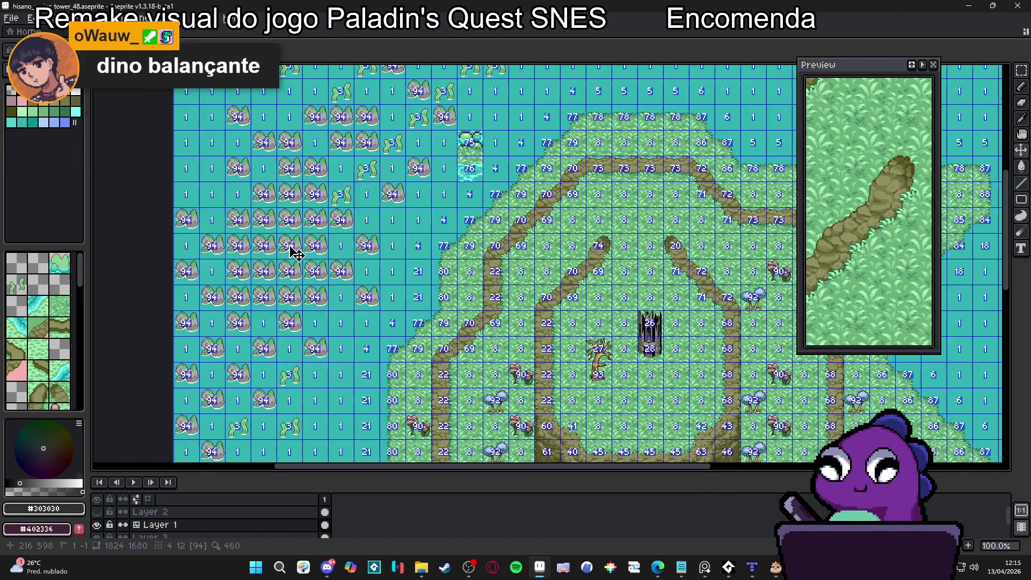
pyautogui.hotkey('alt', 's')
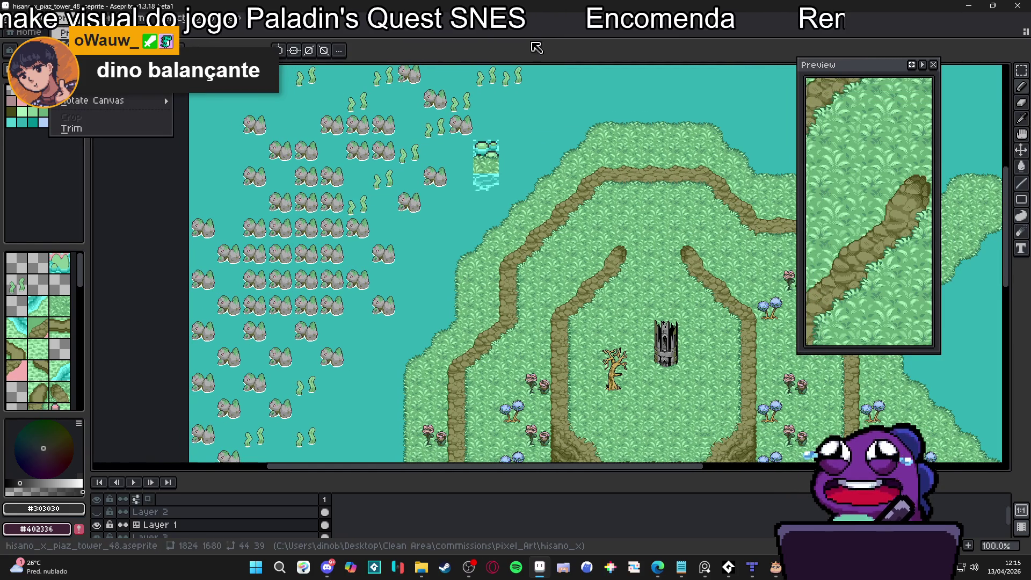
pyautogui.press('Escape')
pyautogui.moveTo(369, 237); pyautogui.dragTo(325, 213)
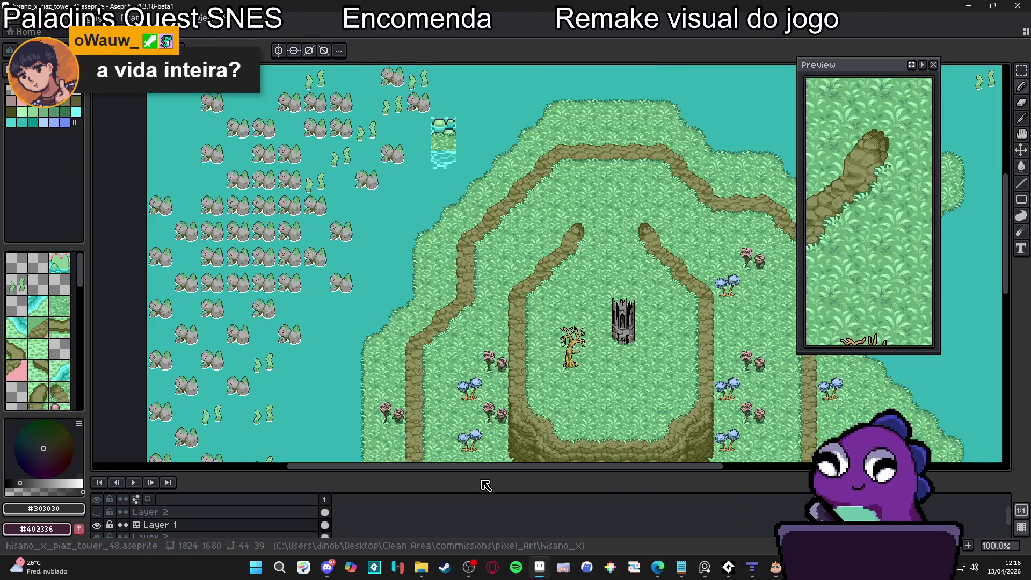
# Open hisano_x_grass from the hisano_x folder, then drag World_A1.png from Downloads into Aseprite
pyautogui.moveTo(421, 567)
pyautogui.click(392, 538)
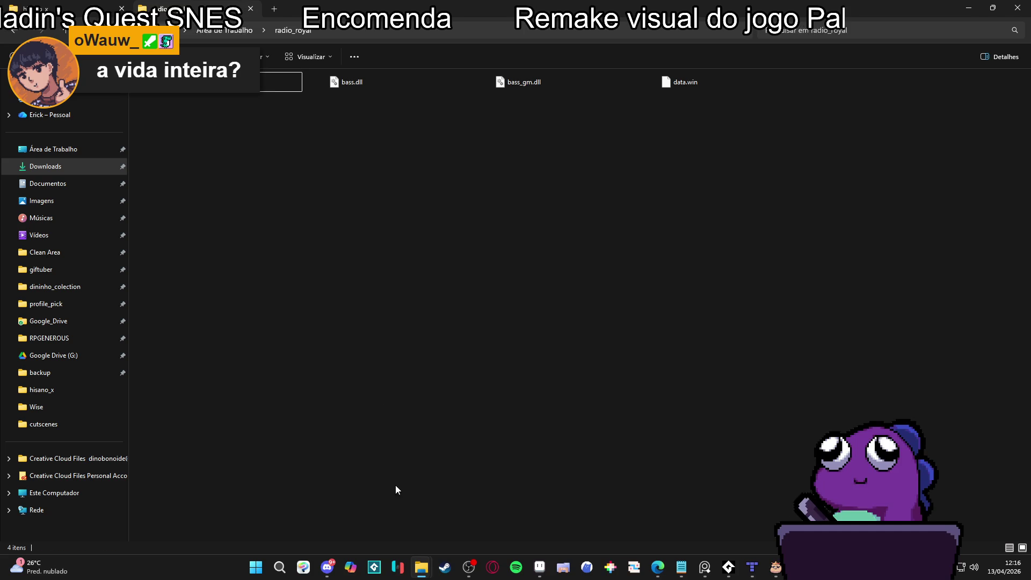
pyautogui.click(33, 9)
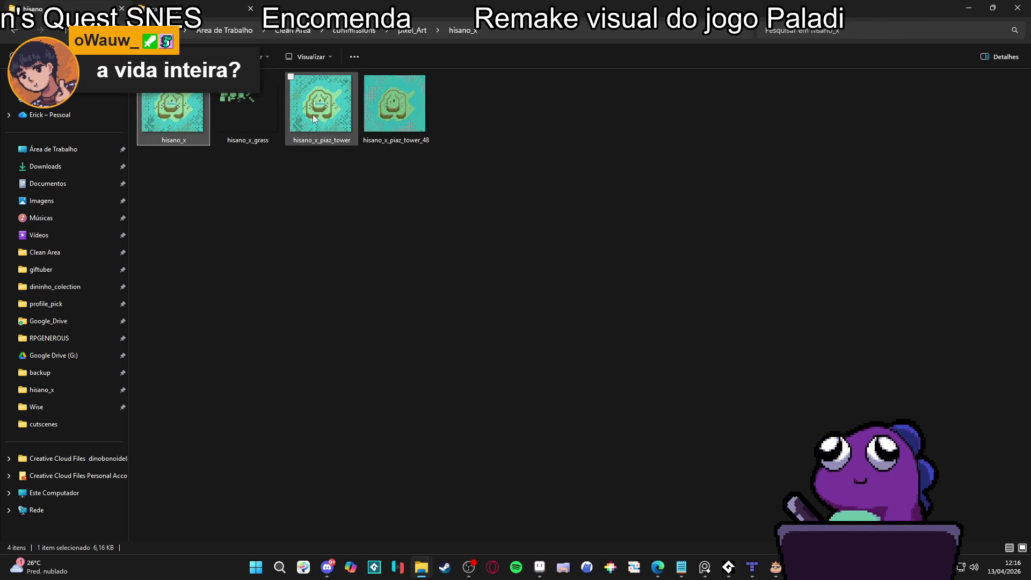
pyautogui.doubleClick(257, 105)
pyautogui.scroll(3, 456, 369)
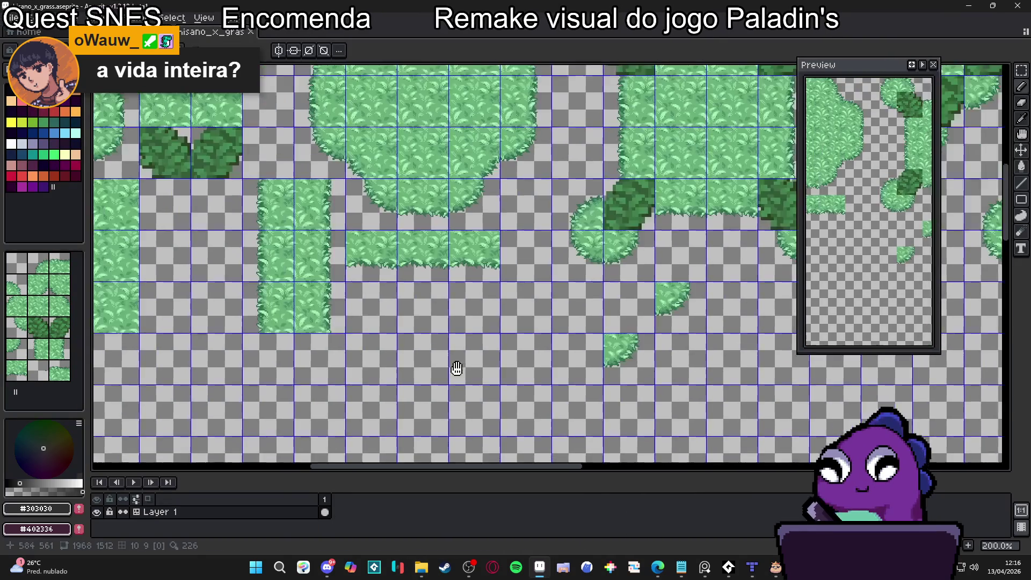
pyautogui.scroll(-1, 457, 368)
pyautogui.moveTo(292, 248); pyautogui.dragTo(319, 248)
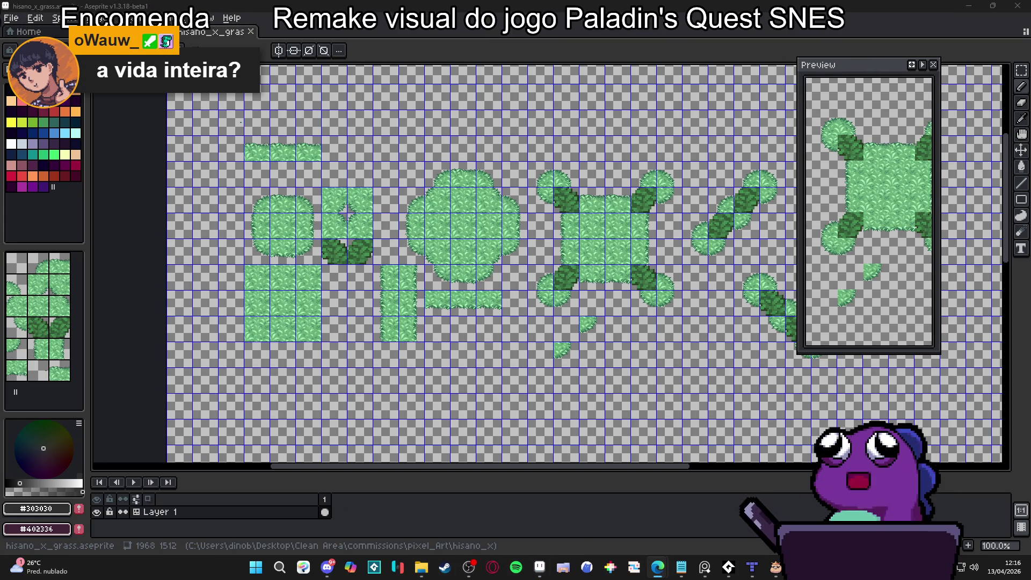
pyautogui.click(421, 567)
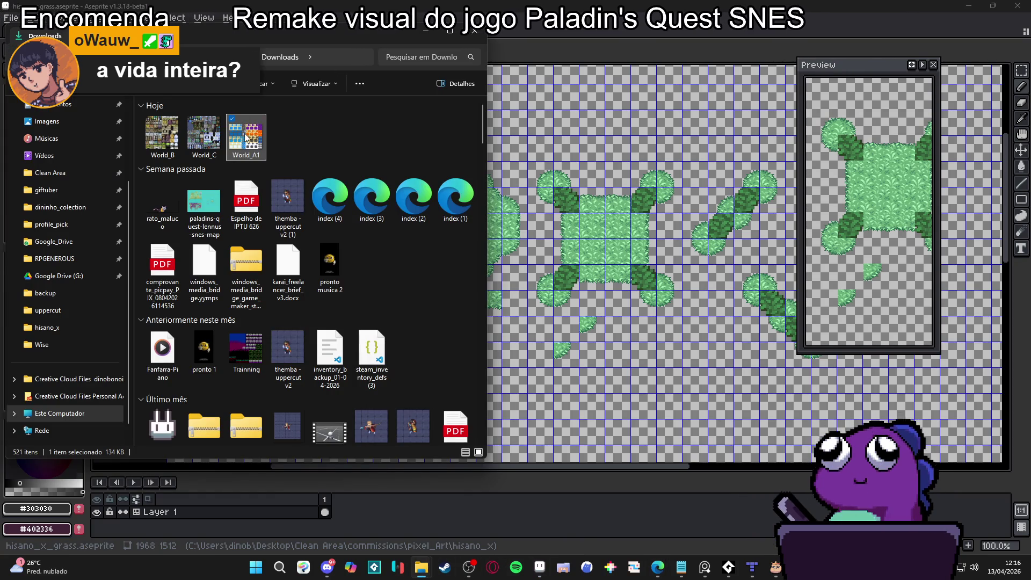
pyautogui.moveTo(245, 138); pyautogui.dragTo(610, 35)
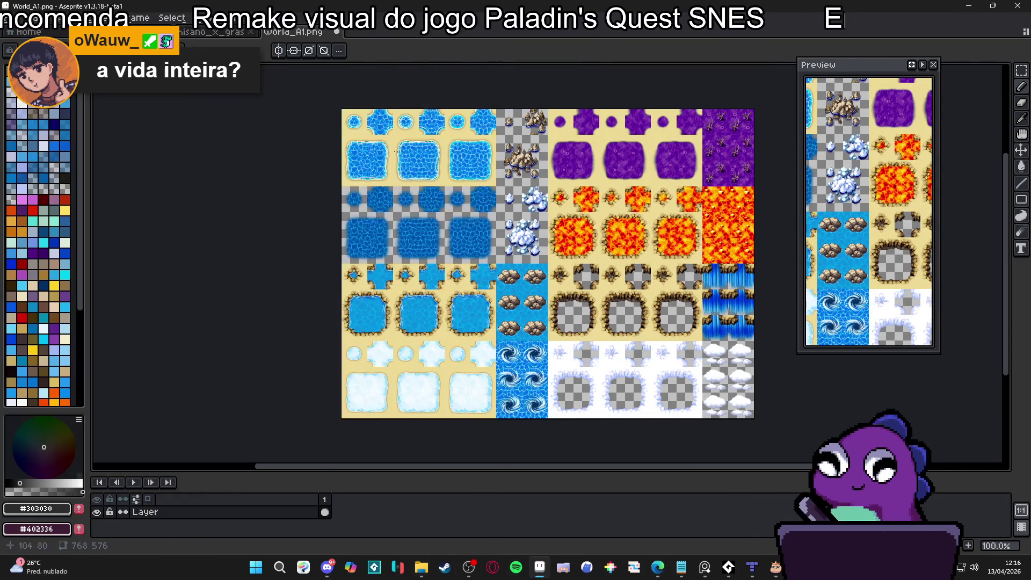
# Show the pixel grid on the World_A1 reference sheet
pyautogui.hotkey('ctrl', "'")
pyautogui.scroll(2, 357, 126)
pyautogui.click(199, 18)
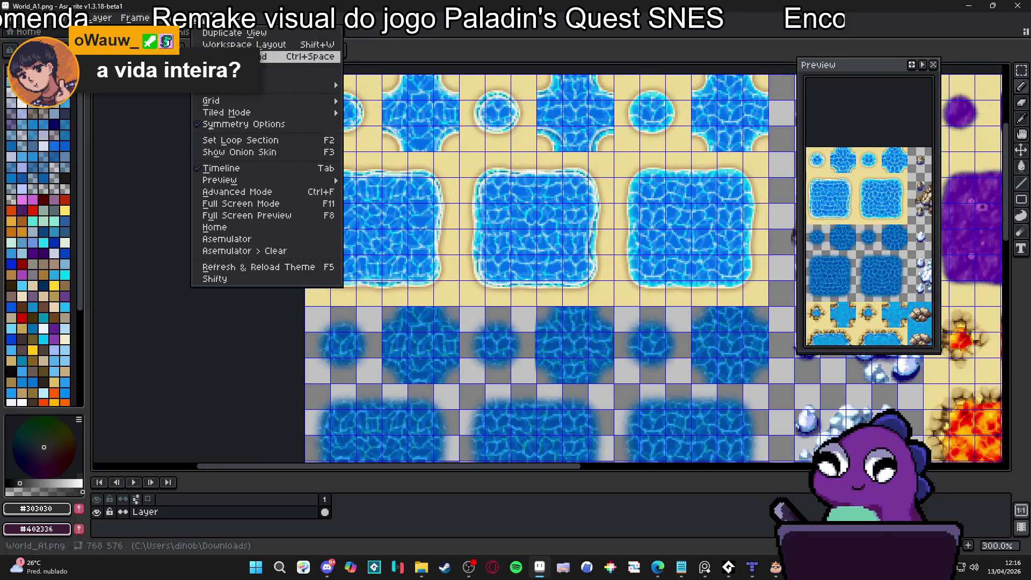
pyautogui.moveTo(265, 114)
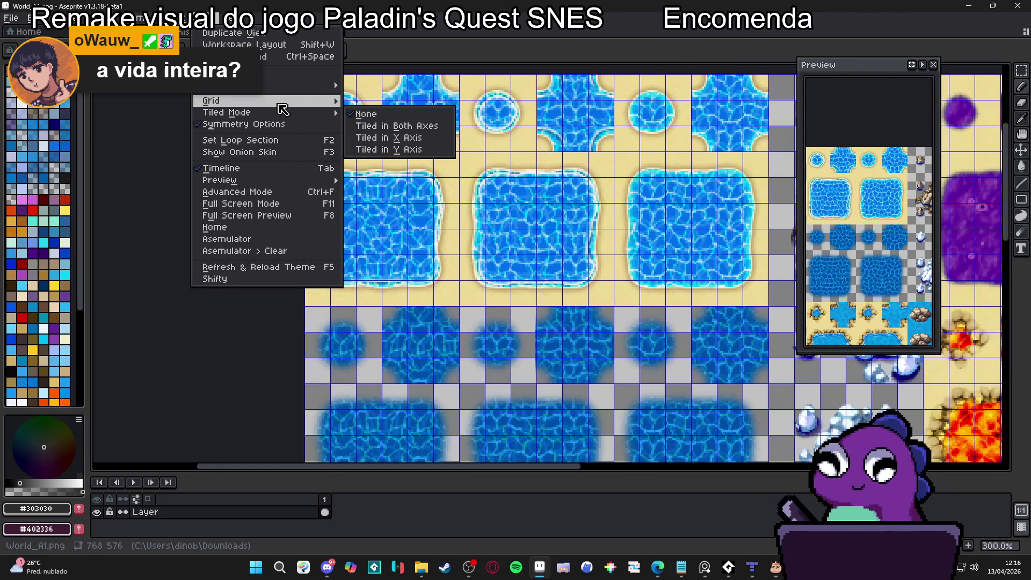
pyautogui.press('Escape')
pyautogui.press('Escape')
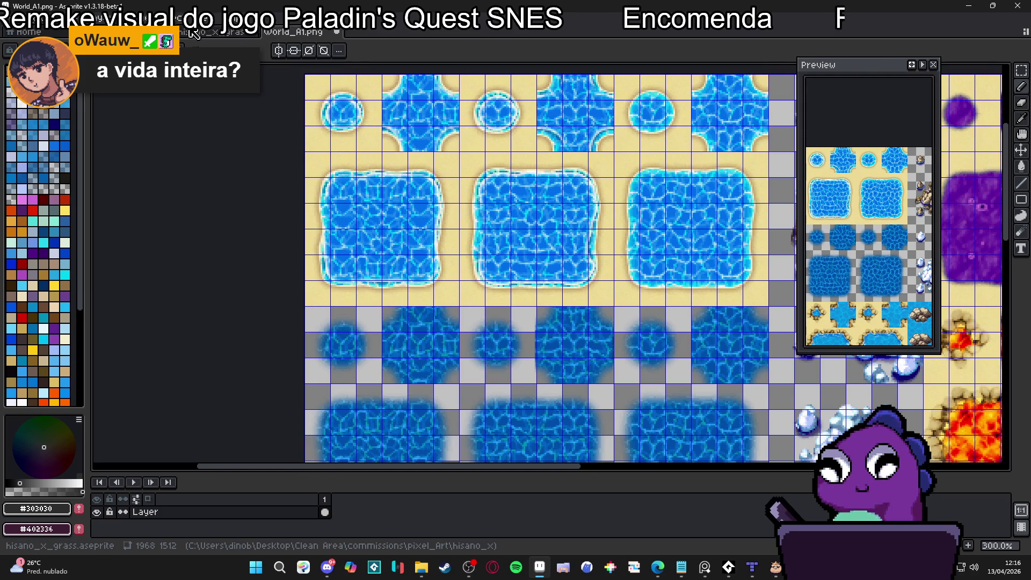
# Set the World_A1 grid width and height to 48 px in Grid Settings
pyautogui.click(200, 19)
pyautogui.moveTo(338, 110)
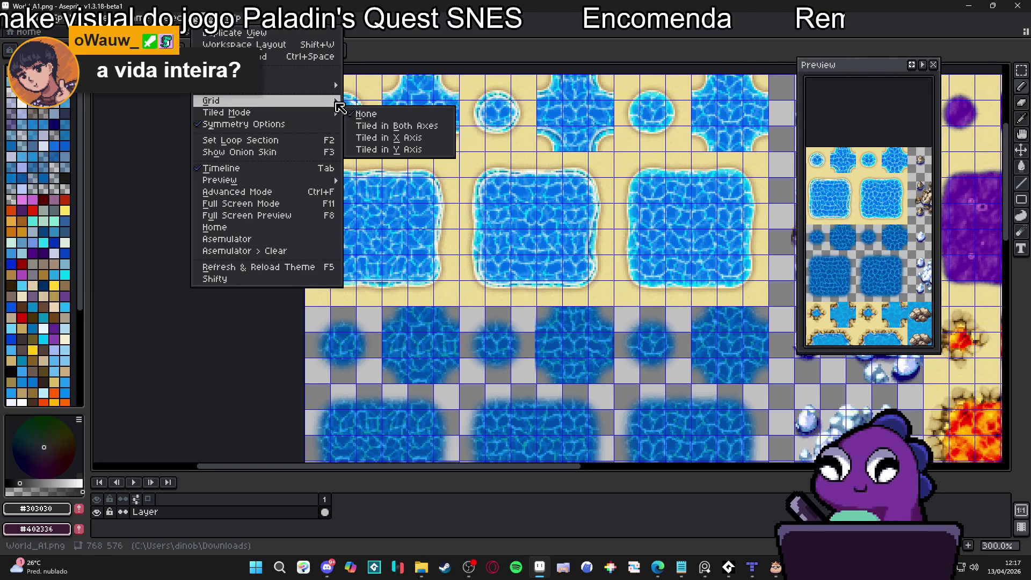
pyautogui.click(376, 102)
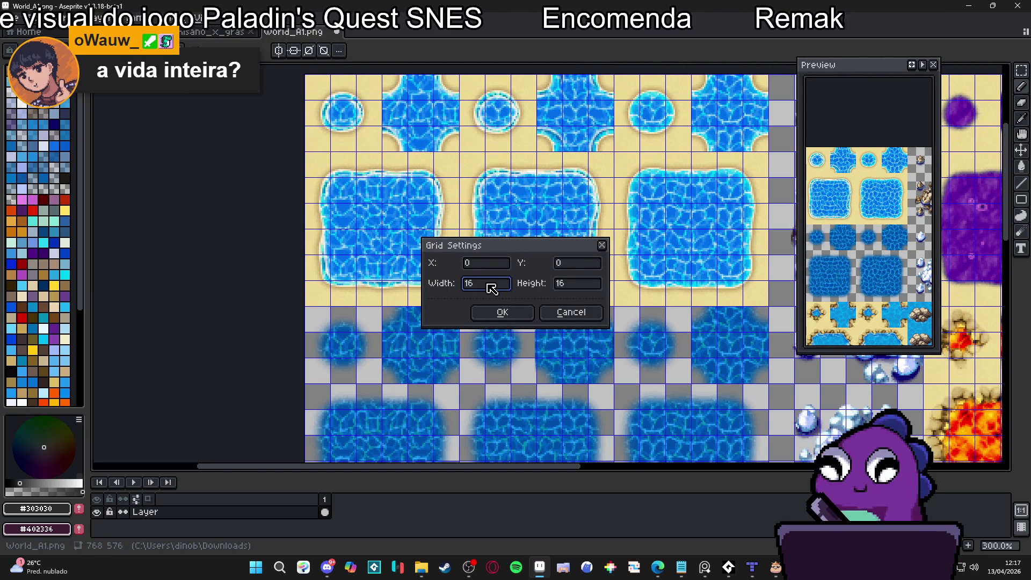
pyautogui.press('Tab')
pyautogui.write('4')
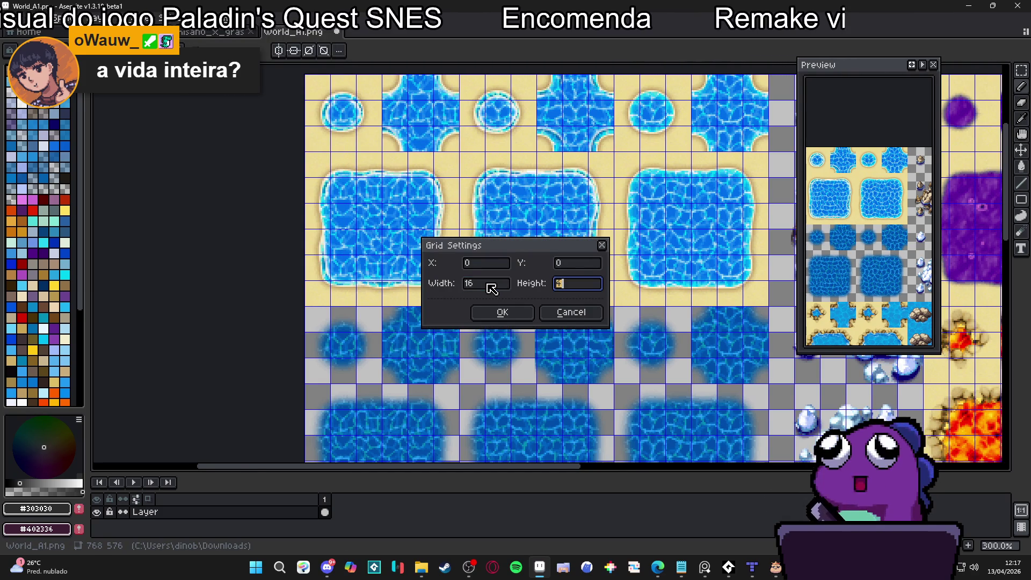
pyautogui.press('Tab')
pyautogui.press('Tab')
pyautogui.press('Tab')
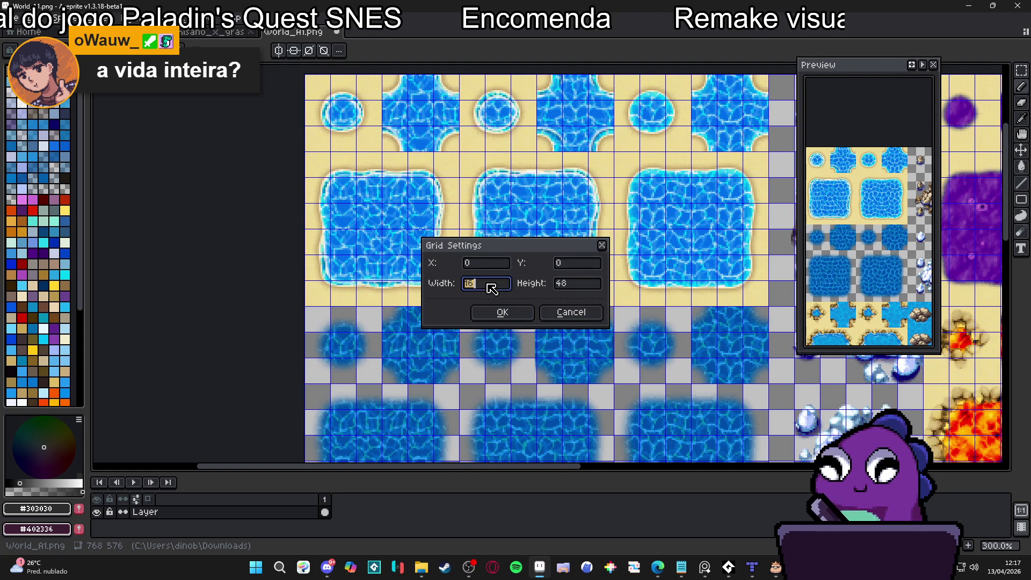
pyautogui.write('48')
pyautogui.press('Return')
# Add a new empty layer to World_A1
pyautogui.scroll(-1, 463, 230)
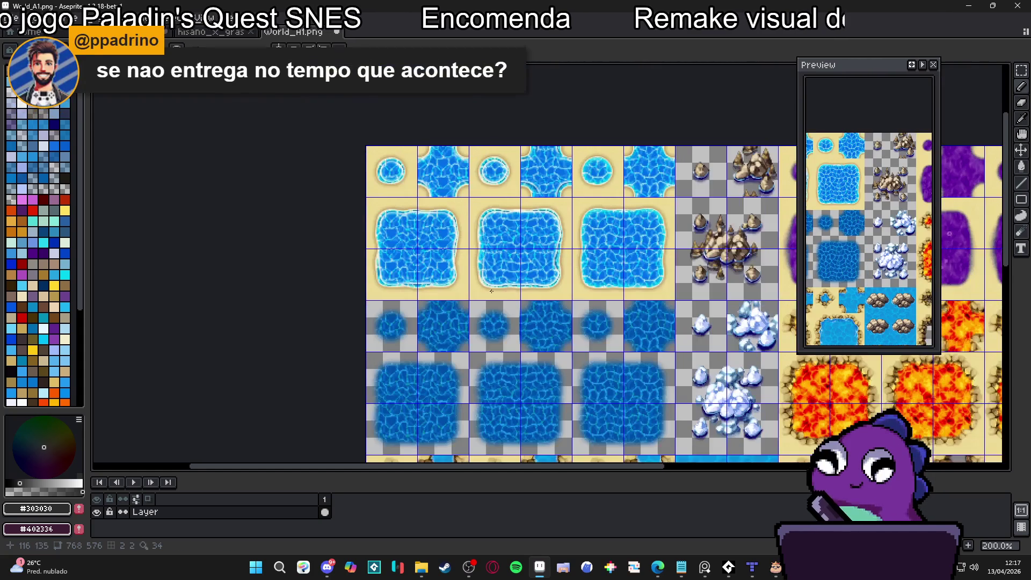
pyautogui.moveTo(463, 230); pyautogui.dragTo(460, 231)
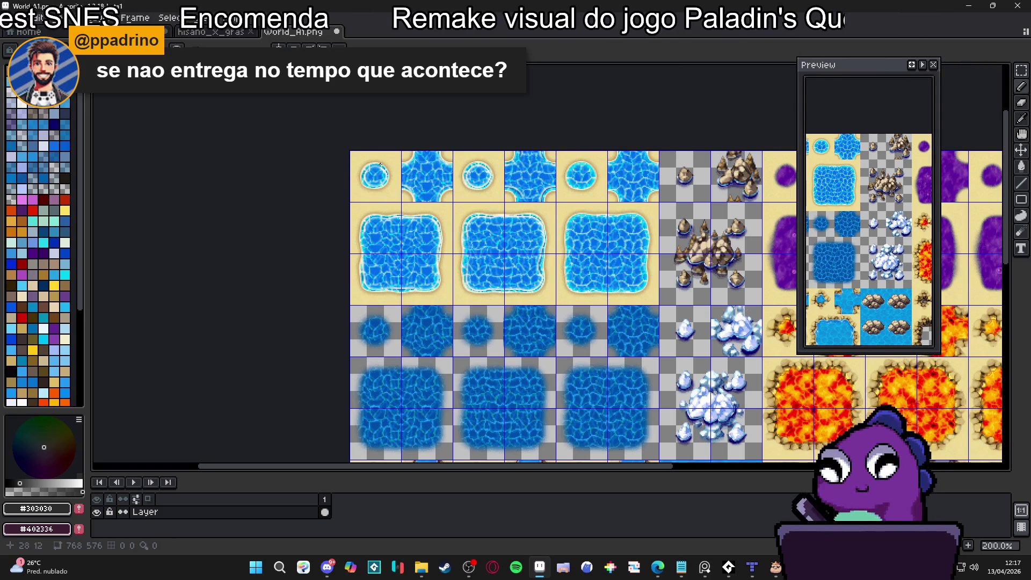
pyautogui.hscroll(3, 364, 207)
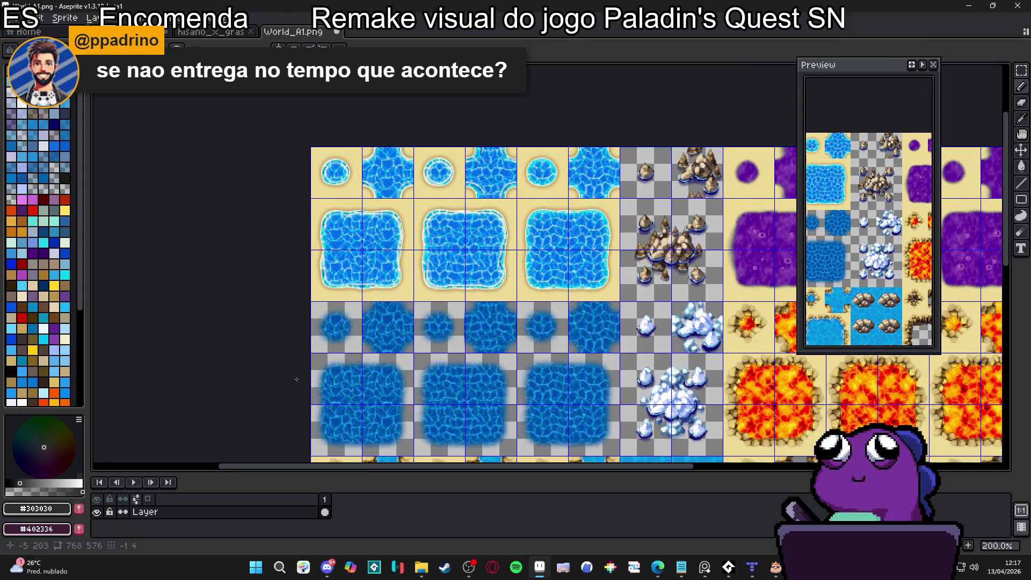
pyautogui.hotkey('shift', 'n')
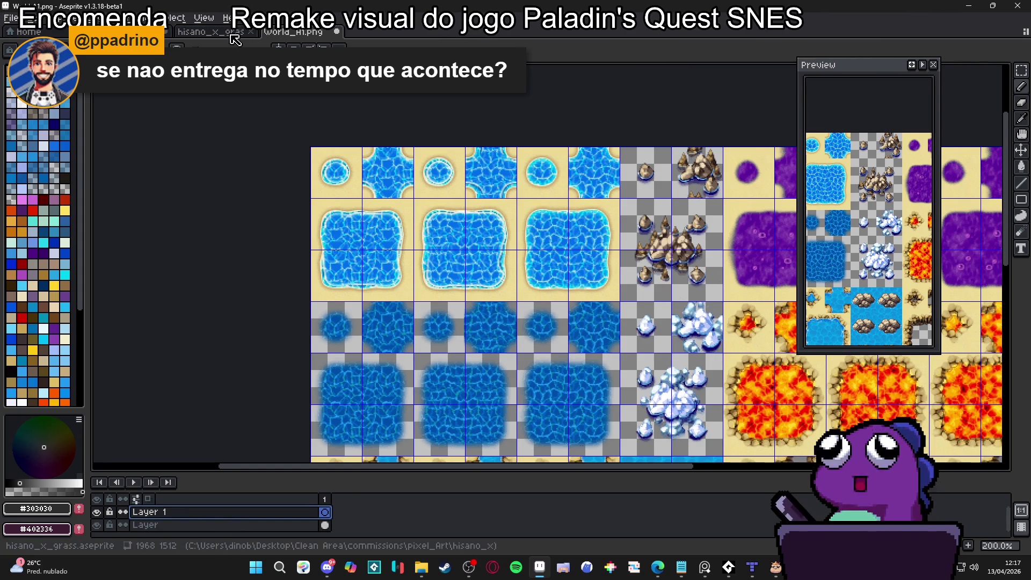
# Split the editor to show the hisano_x_grass tileset beside World_A1
pyautogui.hotkey('ctrl', 'shift', 'Tab')
pyautogui.scroll(1, 279, 224)
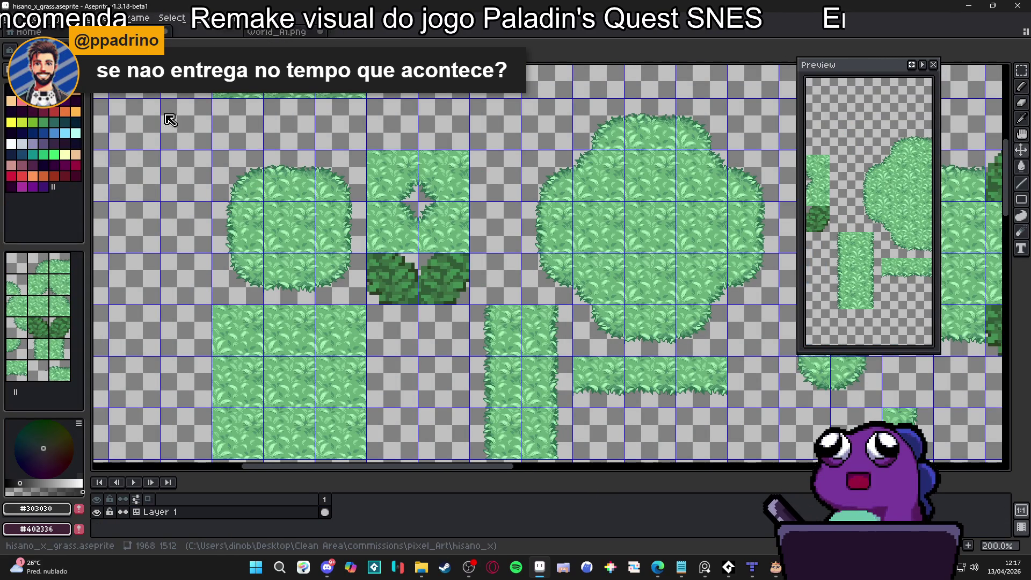
pyautogui.moveTo(170, 31)
pyautogui.mouseDown()
pyautogui.moveTo(142, 214)
pyautogui.moveTo(157, 241)
pyautogui.mouseUp()
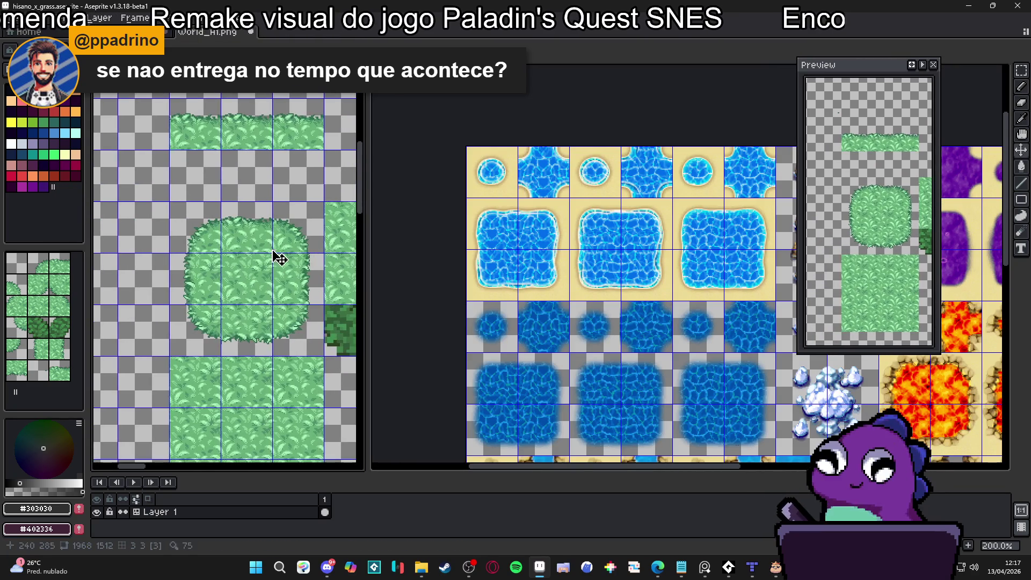
pyautogui.press('ctrl')
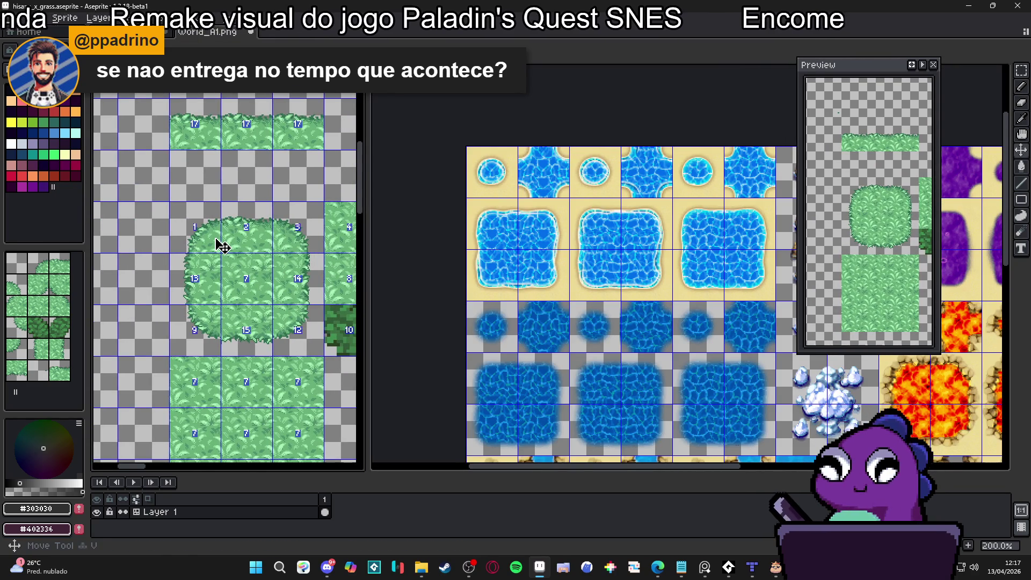
# Select the top-left tile of the grass patch in hisano_x_grass, then reactivate World_A1
pyautogui.click(531, 233)
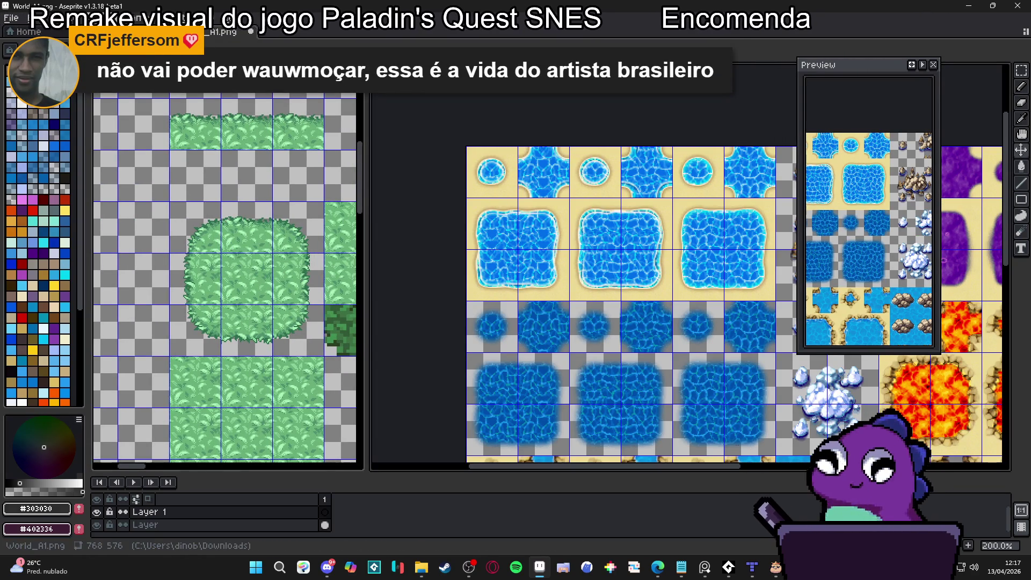
pyautogui.click(58, 17)
pyautogui.click(172, 220)
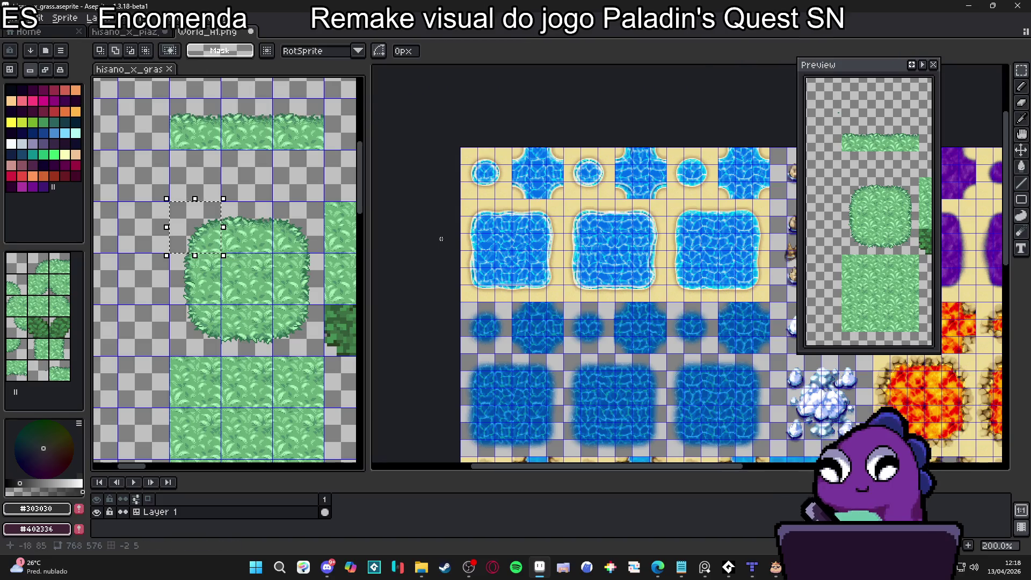
pyautogui.click(172, 220)
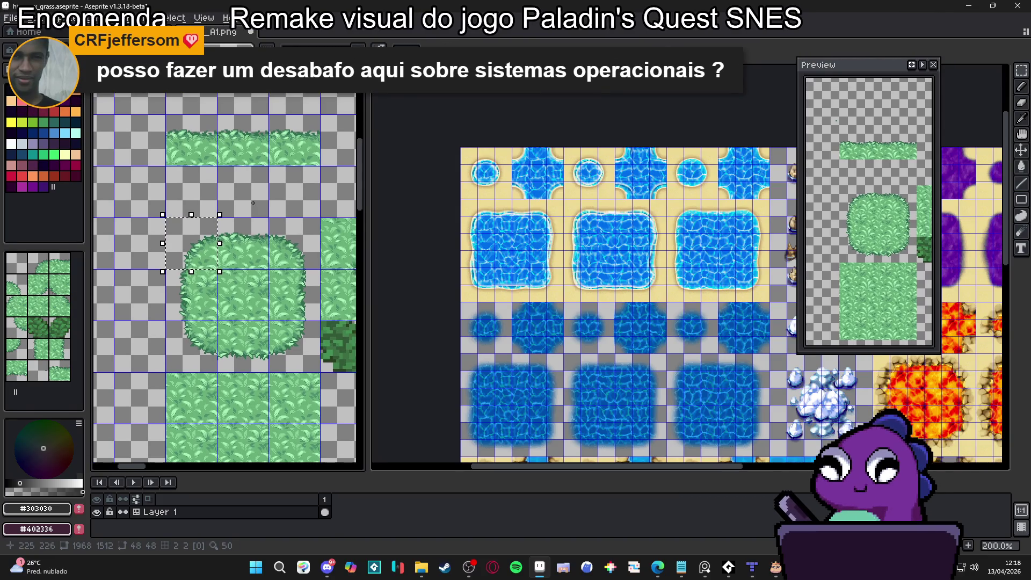
pyautogui.click(530, 253)
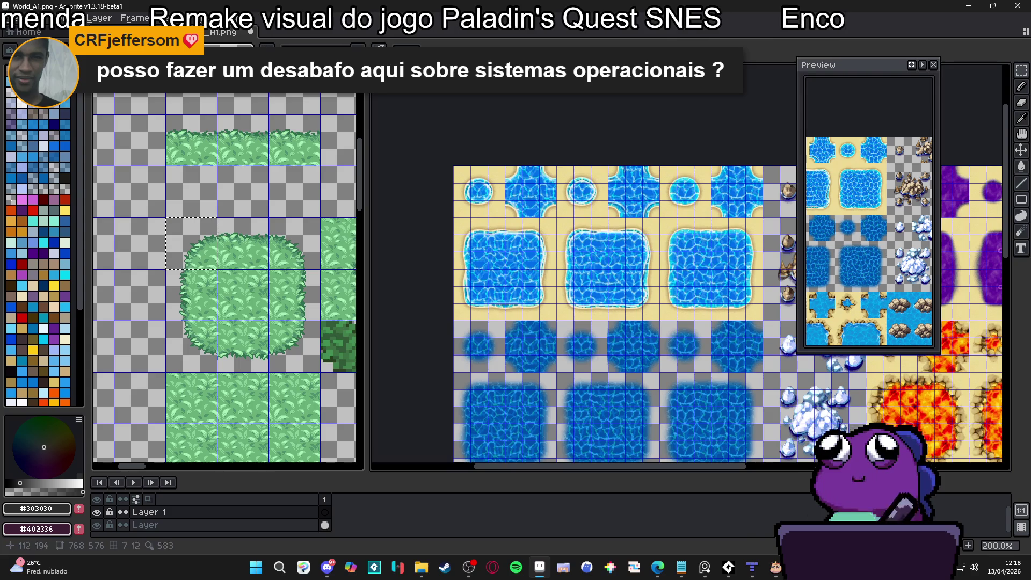
pyautogui.hotkey('alt', 'Tab')
# Browse from radio_royal through pixel_Art into the gthrowaway100 commission folder
pyautogui.click(423, 567)
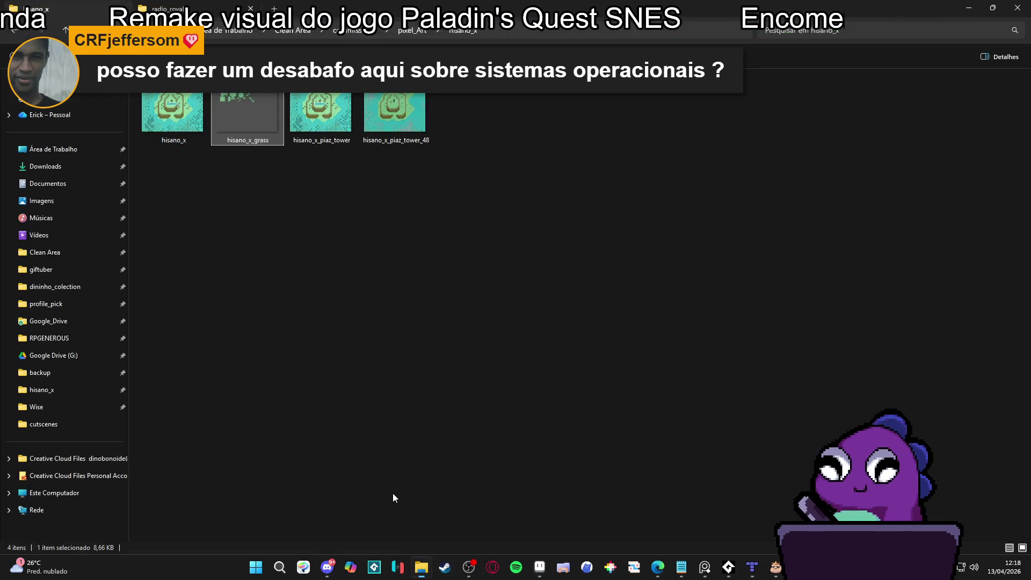
pyautogui.click(210, 7)
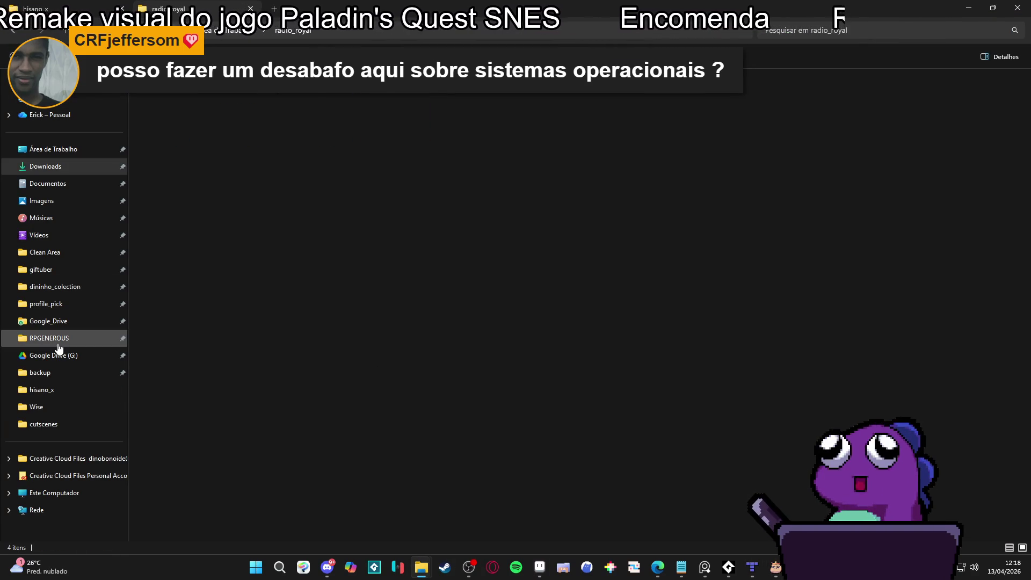
pyautogui.click(43, 338)
pyautogui.click(419, 32)
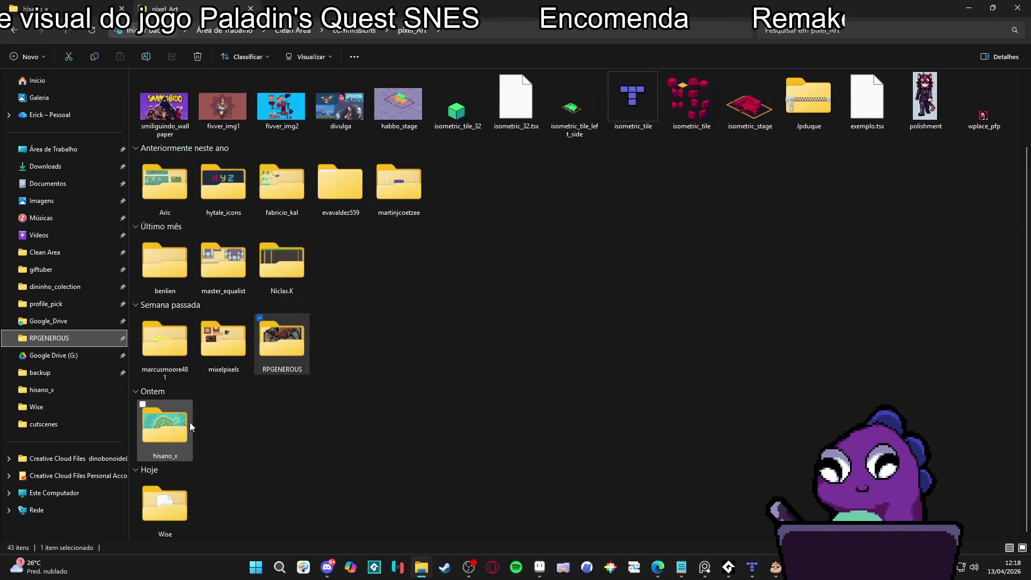
pyautogui.scroll(2, 285, 392)
pyautogui.doubleClick(768, 127)
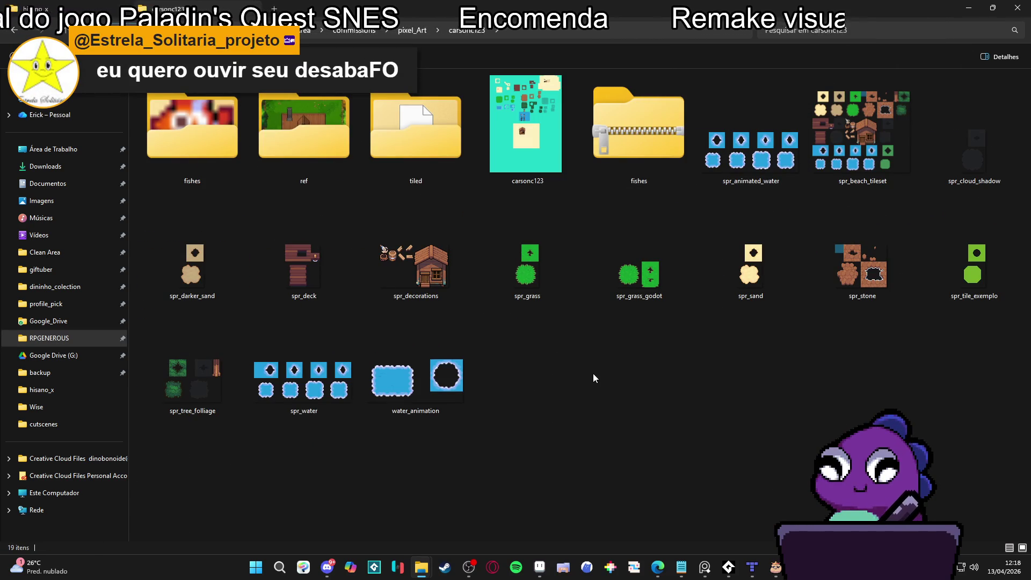
pyautogui.click(15, 37)
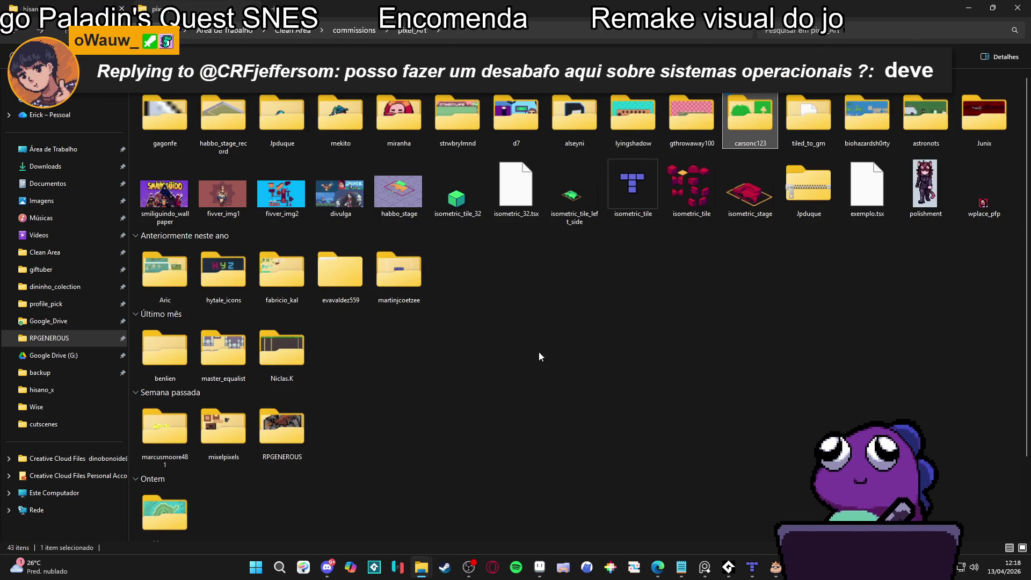
pyautogui.doubleClick(694, 110)
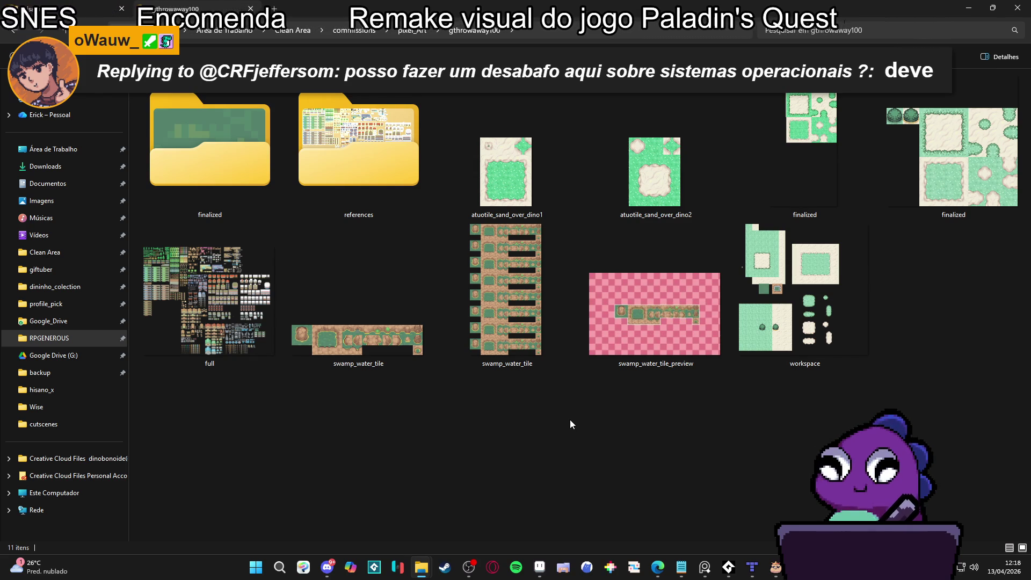
# Preview atuotile_sand_over_dino2, then open the autotiles folder and select atuotile_grass_dino
pyautogui.doubleClick(665, 201)
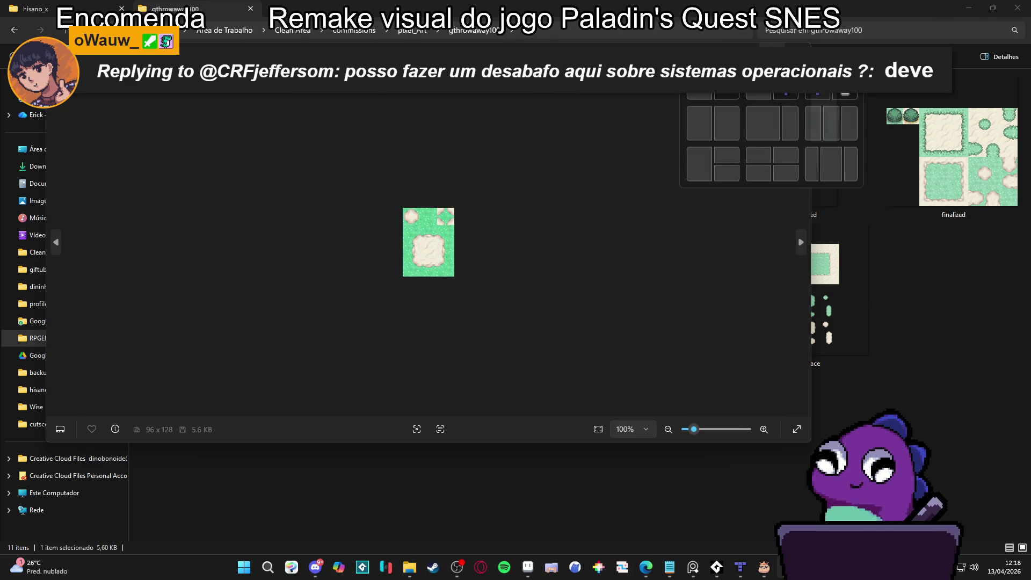
pyautogui.press('Escape')
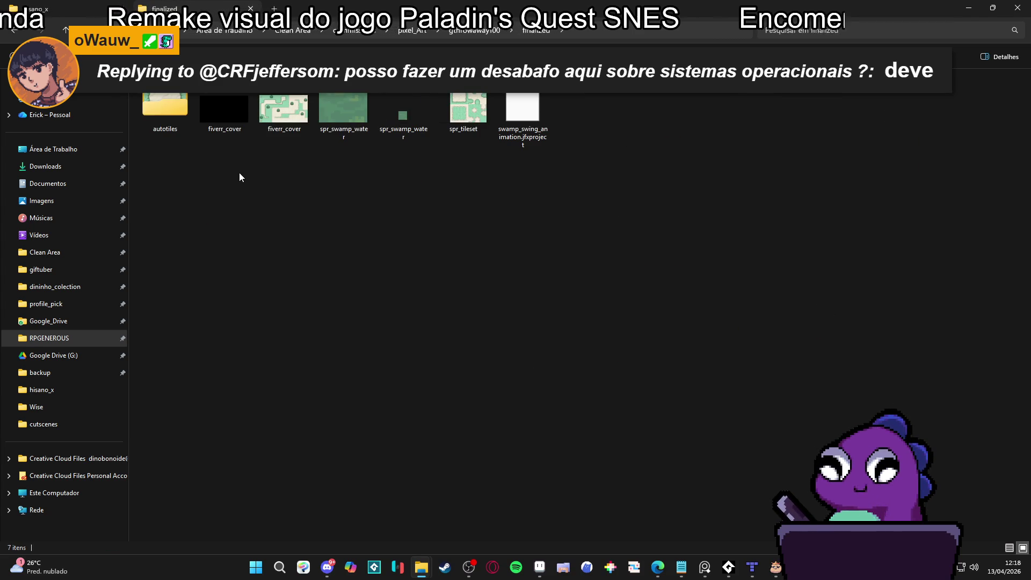
pyautogui.click(163, 115)
pyautogui.doubleClick(164, 114)
pyautogui.click(175, 109)
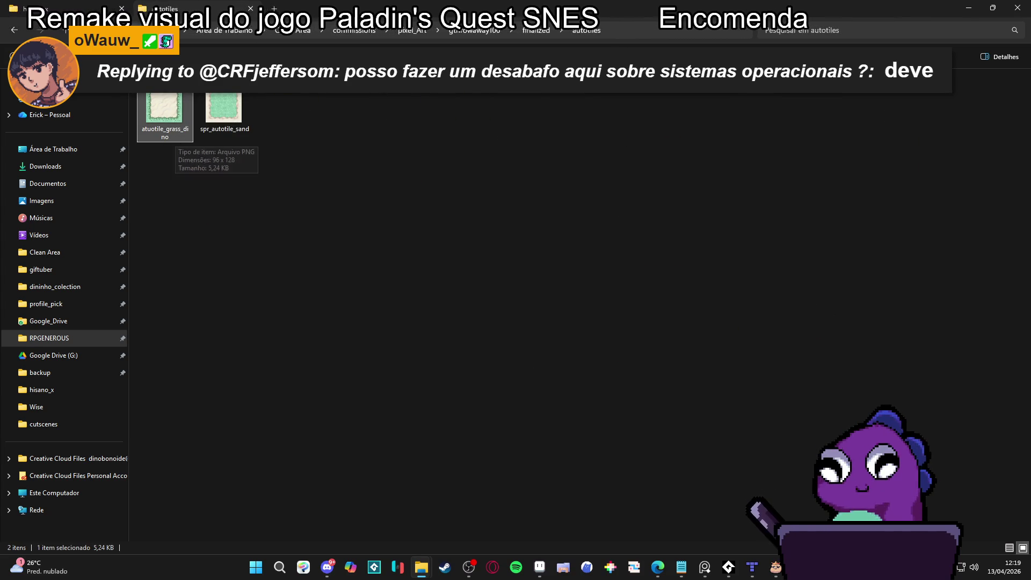
# Go back up and reopen finalized > autotiles to reselect atuotile_grass_dino
pyautogui.click(11, 33)
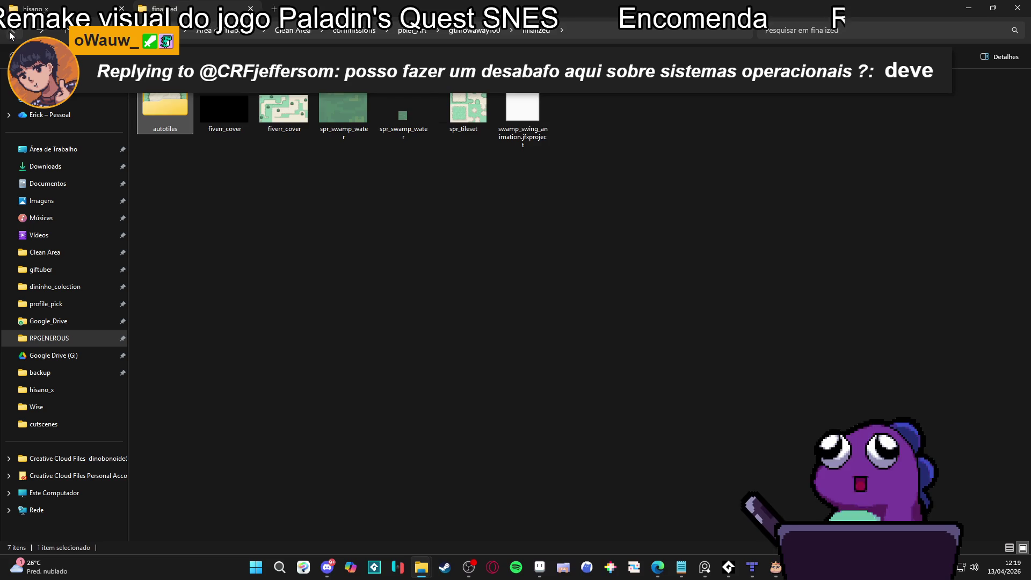
pyautogui.click(11, 33)
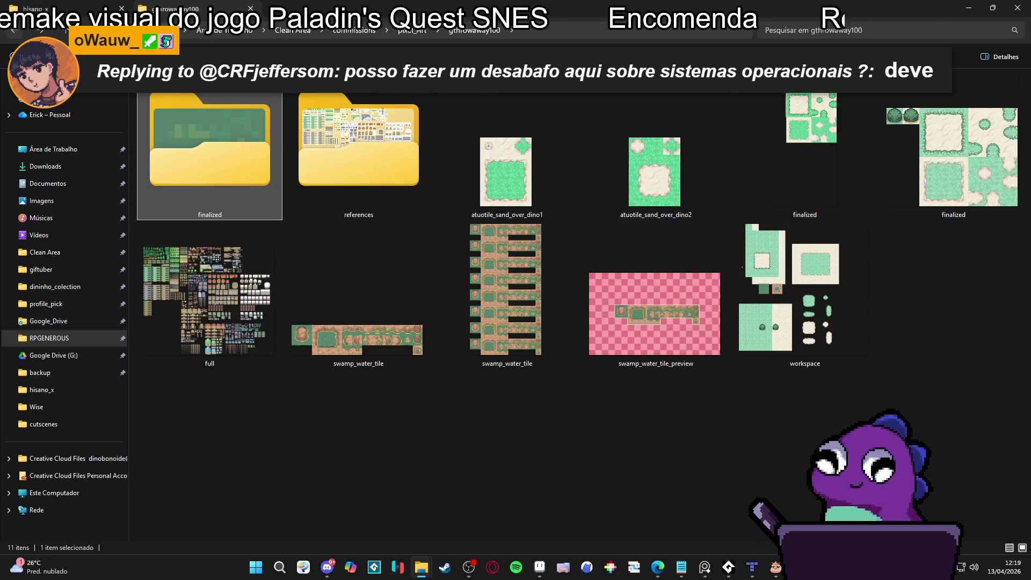
pyautogui.doubleClick(188, 161)
pyautogui.doubleClick(156, 105)
pyautogui.click(156, 105)
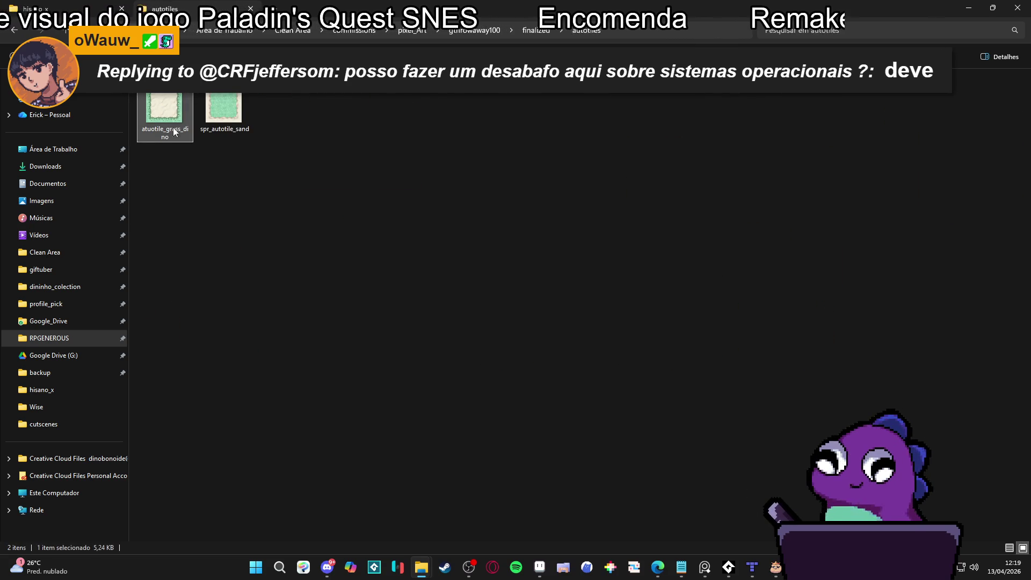
pyautogui.hotkey('alt', 'Tab')
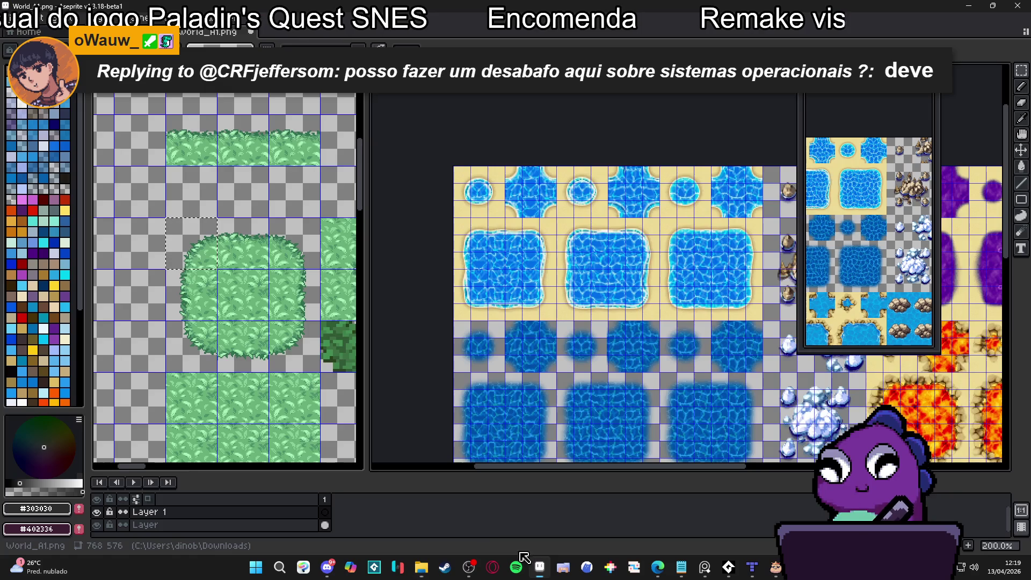
# Show the grid over the atuotile_grass_dino autotile in Aseprite
pyautogui.click(539, 567)
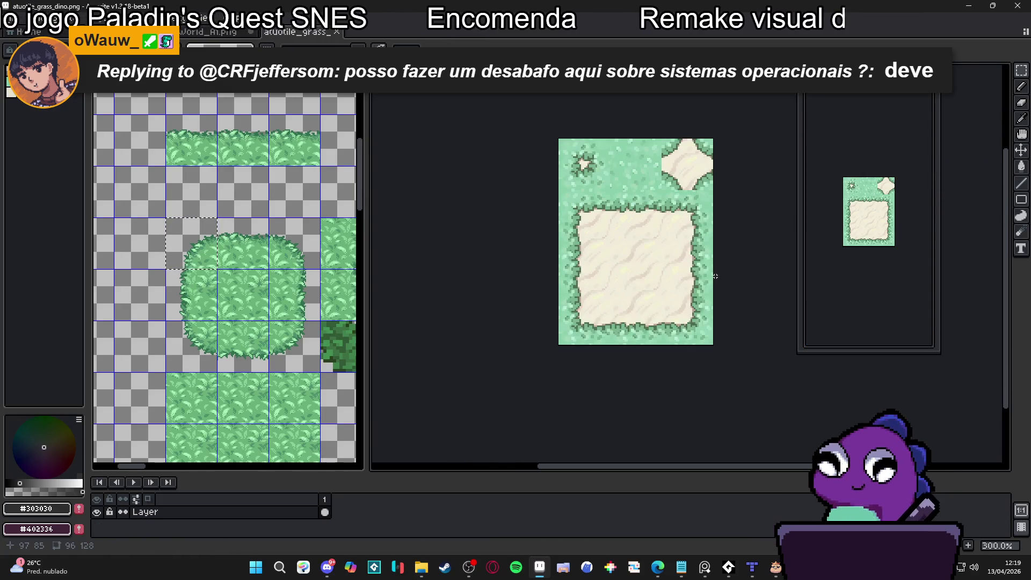
pyautogui.moveTo(715, 276); pyautogui.dragTo(566, 307)
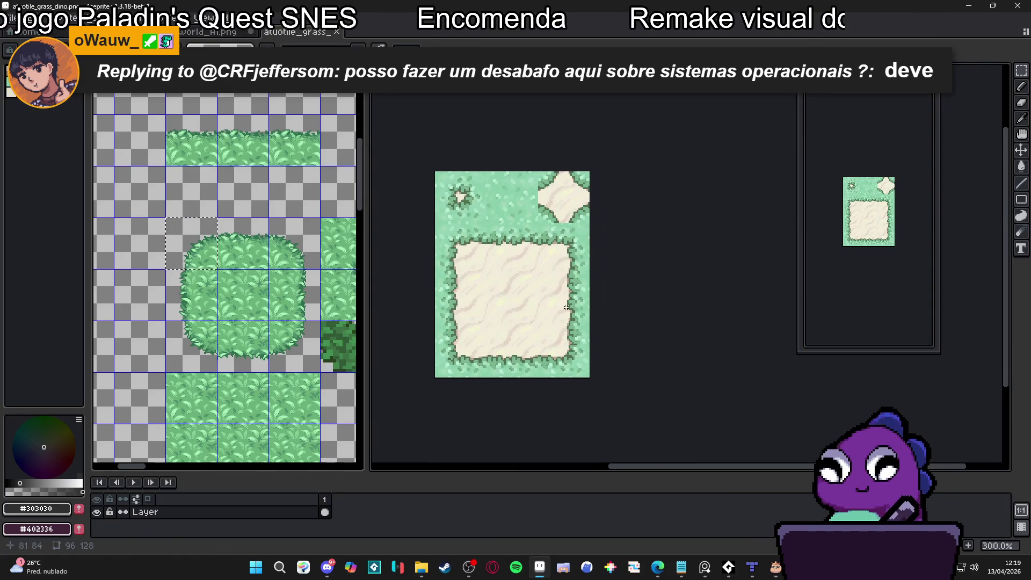
pyautogui.hotkey('ctrl', "'")
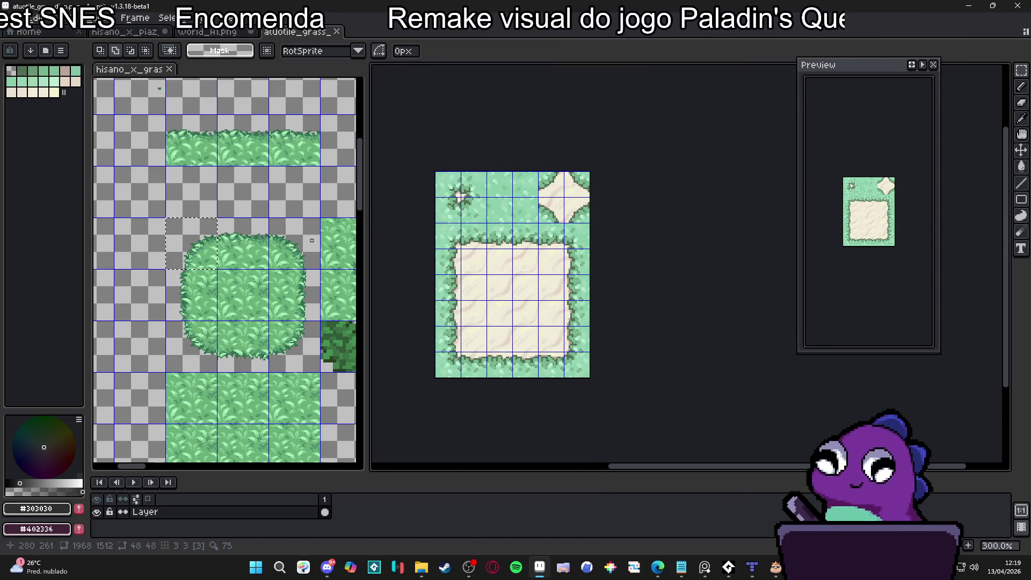
# Switch to hisano_x_grass and bring up Layer 1's context options
pyautogui.hotkey('ctrl', 'Tab')
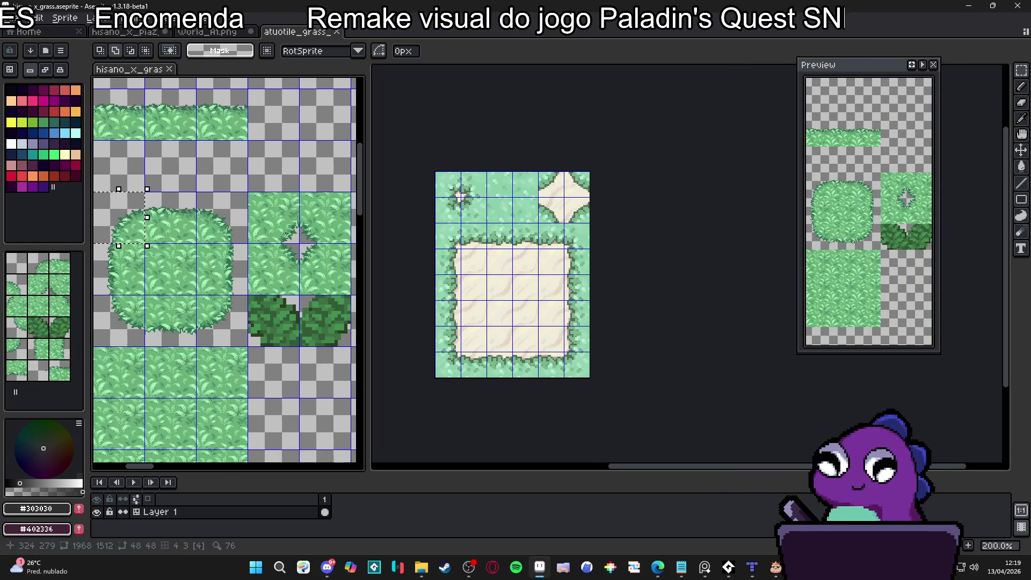
pyautogui.scroll(1, 283, 233)
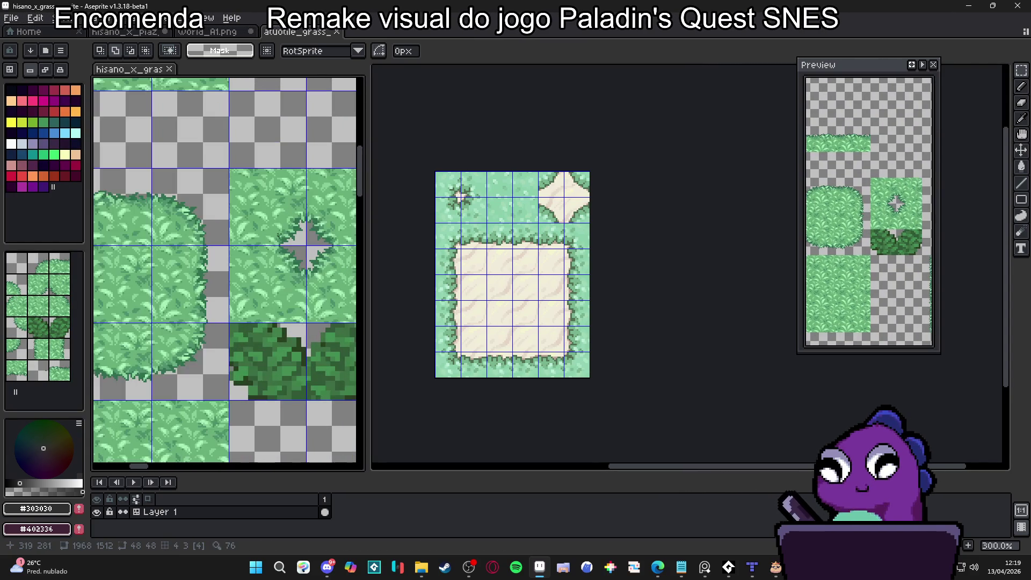
pyautogui.scroll(-3, 278, 236)
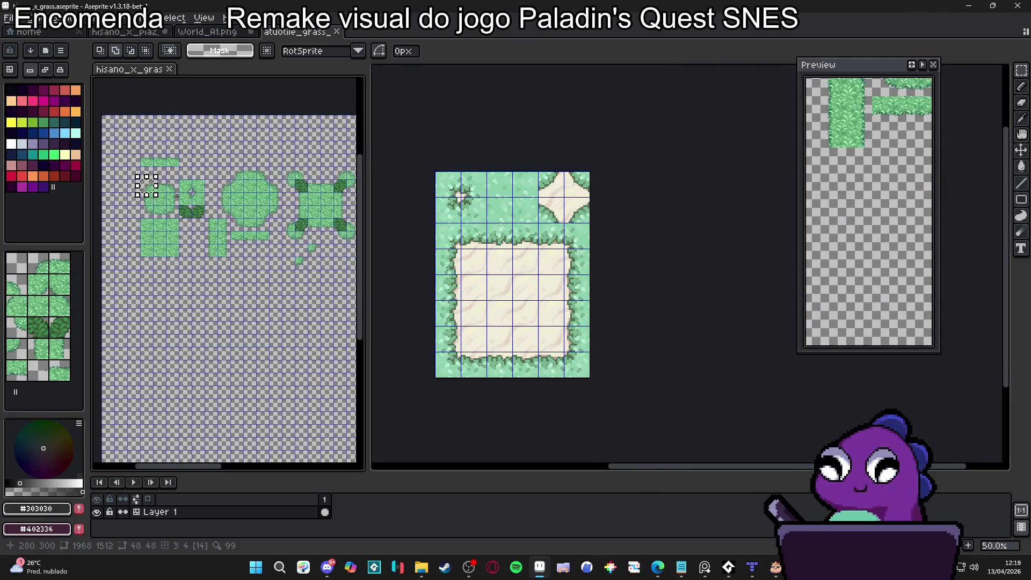
pyautogui.rightClick(203, 513)
# Convert hisano_x_grass's Layer 1 from a tilemap into a normal layer
pyautogui.moveTo(259, 500)
pyautogui.click(314, 501)
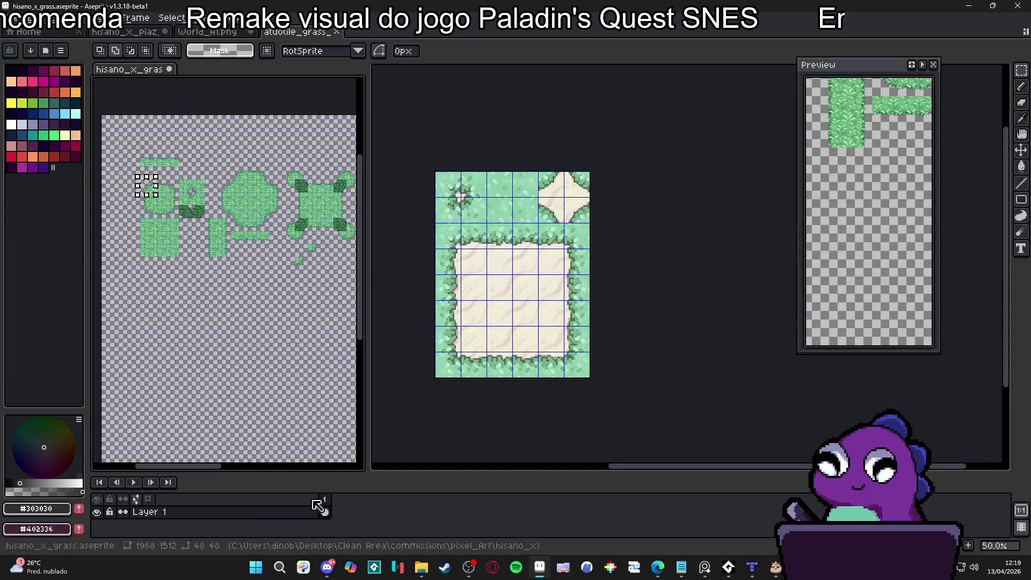
pyautogui.scroll(4, 209, 218)
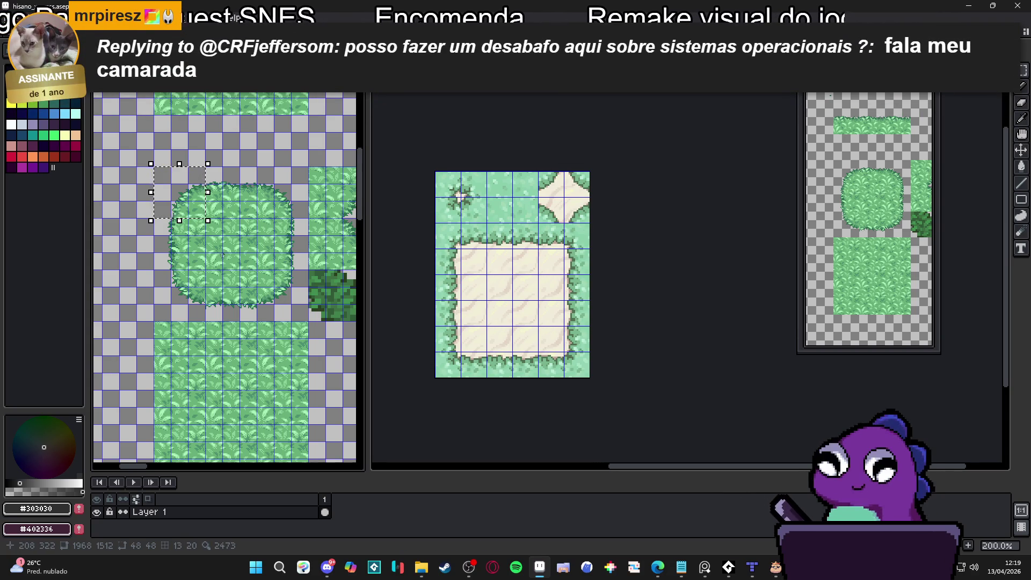
pyautogui.scroll(1, 199, 229)
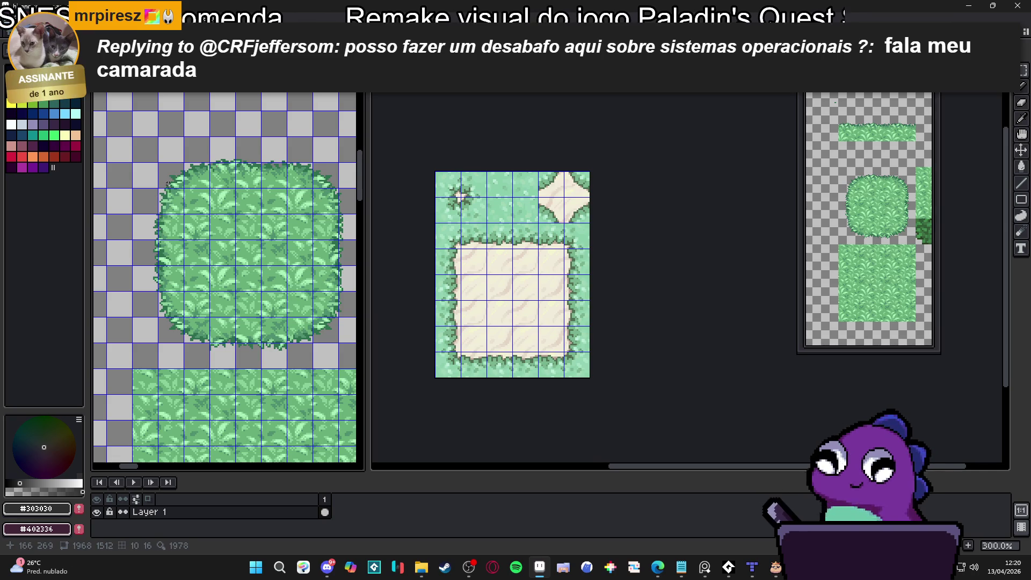
# Copy the 128×128 bush tile, trial-paste it into the grass autotile, then cancel it
pyautogui.moveTo(171, 177)
pyautogui.mouseDown()
pyautogui.moveTo(336, 316)
pyautogui.moveTo(334, 342)
pyautogui.mouseUp()
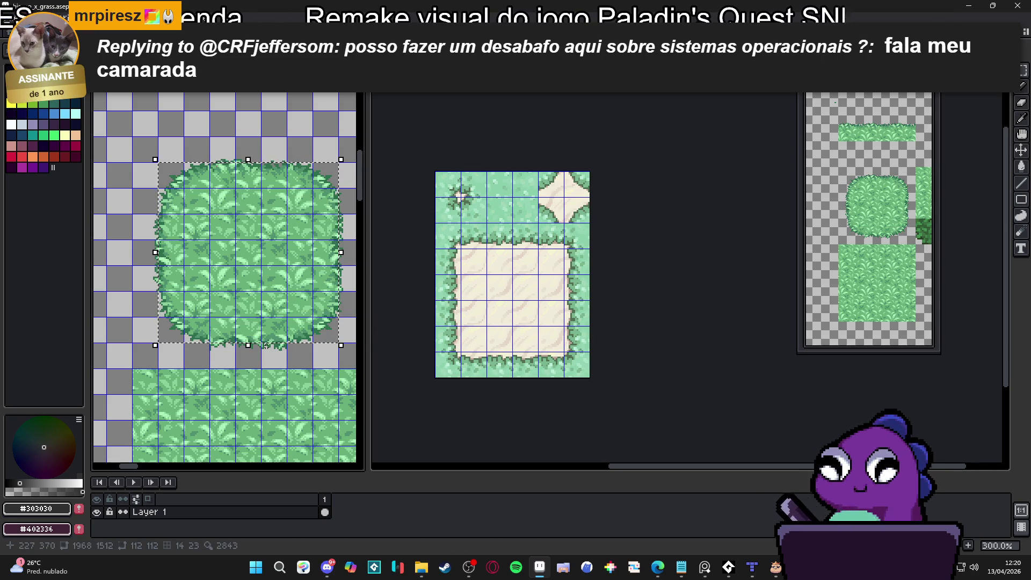
pyautogui.hotkey('ctrl', 'd')
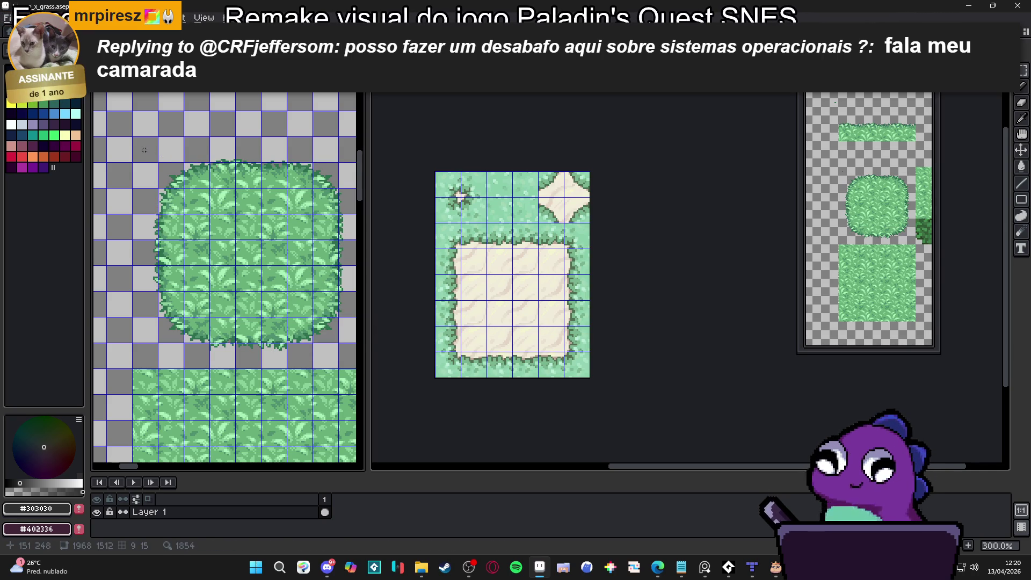
pyautogui.moveTo(134, 139); pyautogui.dragTo(339, 341)
pyautogui.hotkey('ctrl', 'c')
pyautogui.click(474, 268)
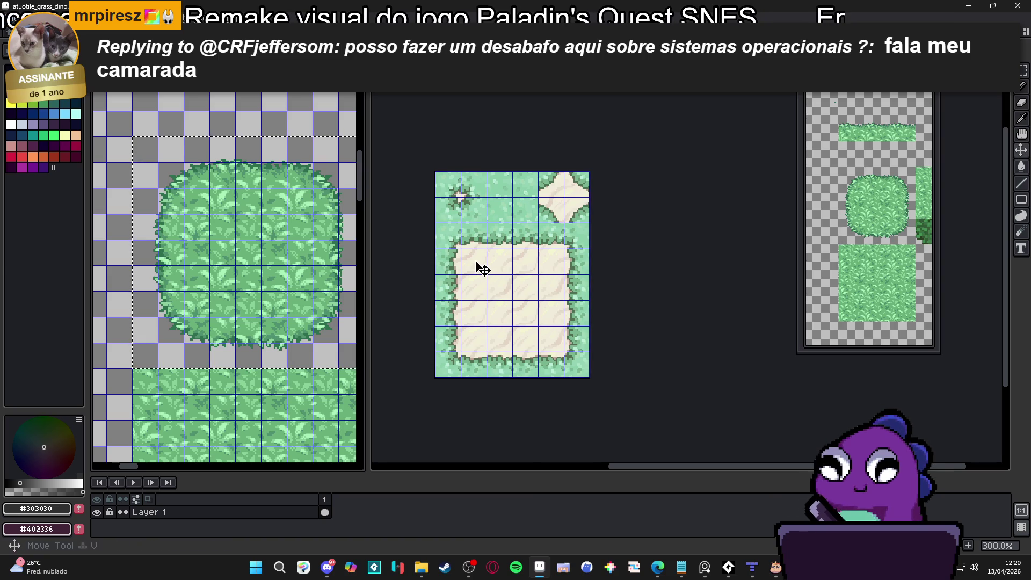
pyautogui.hotkey('ctrl', 'v')
pyautogui.press('Escape')
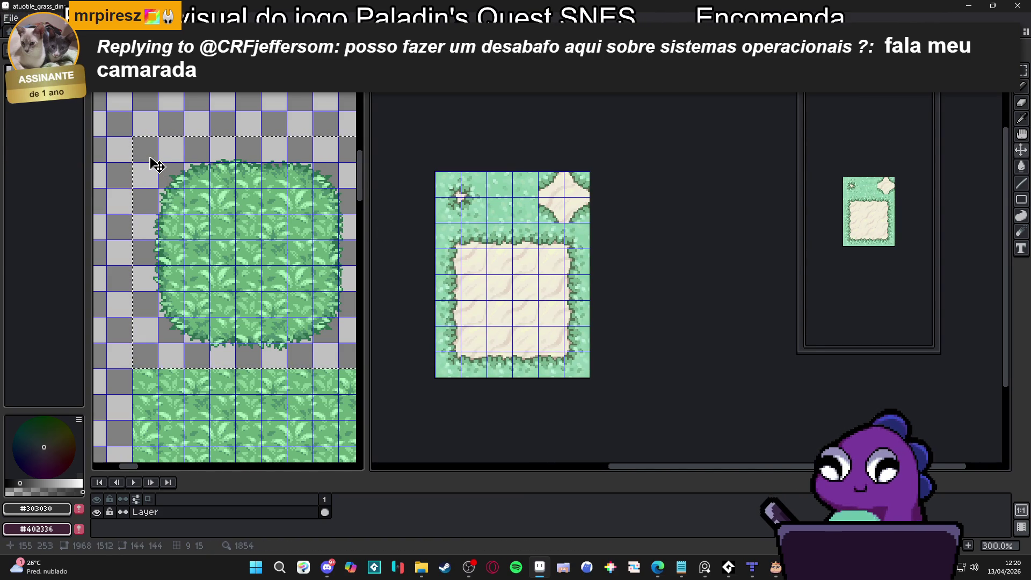
# Select a 32×32 cell along the grass autotile's top, then bring up World_A1
pyautogui.click(155, 164)
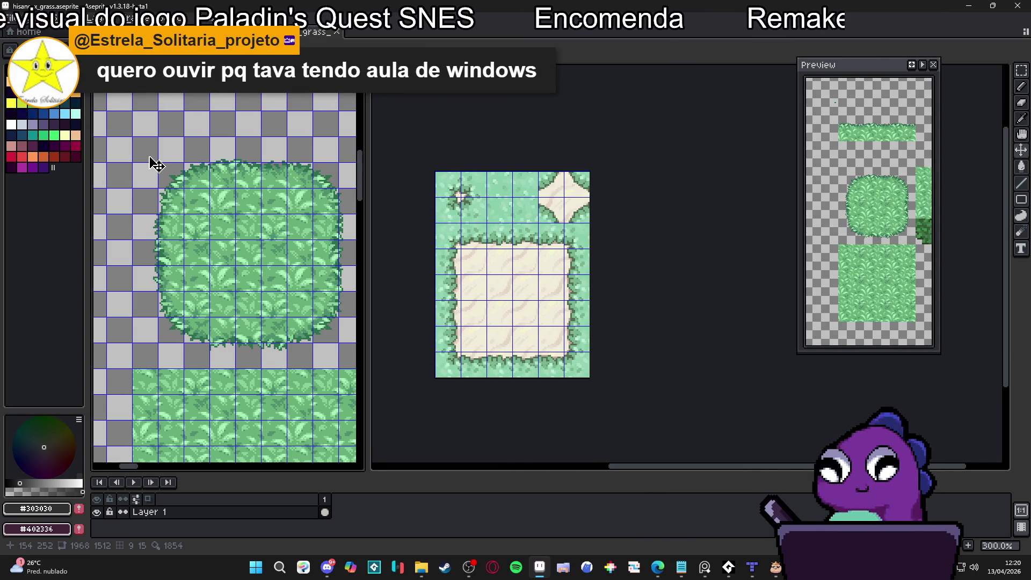
pyautogui.click(495, 191)
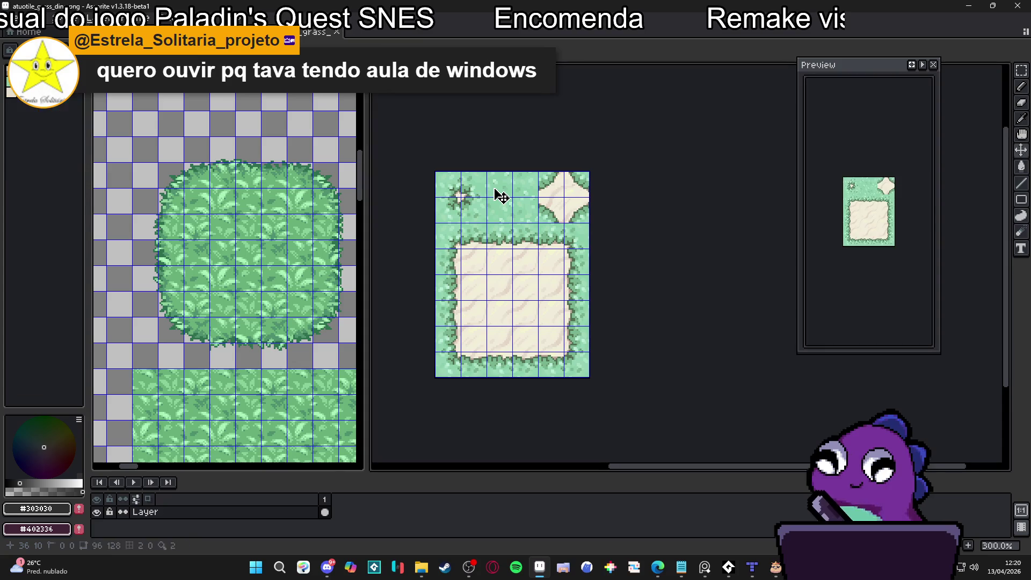
pyautogui.moveTo(493, 188); pyautogui.dragTo(524, 214)
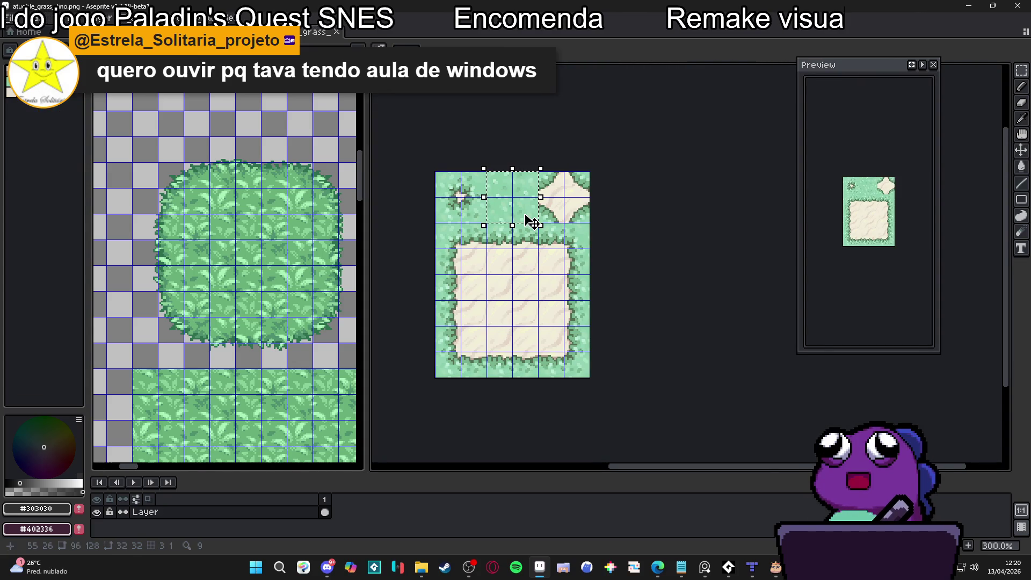
pyautogui.scroll(-1, 527, 219)
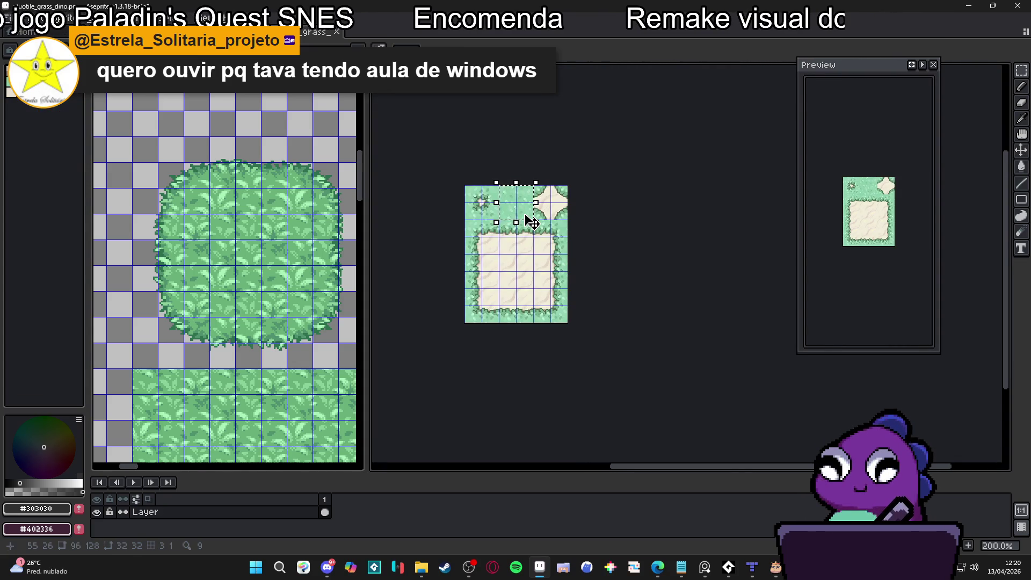
pyautogui.scroll(1, 532, 222)
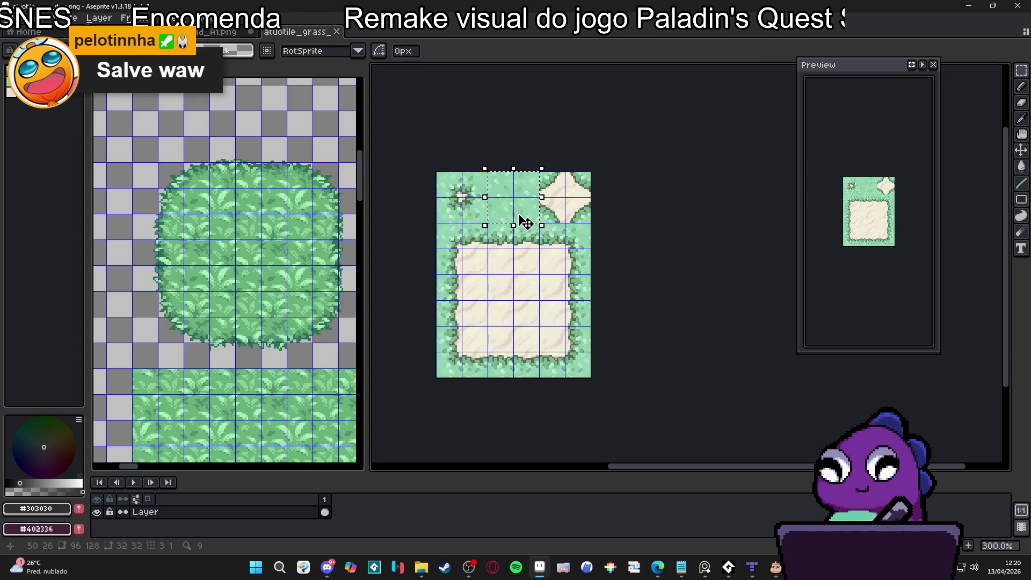
pyautogui.hotkey('ctrl', 'shift', 'Tab')
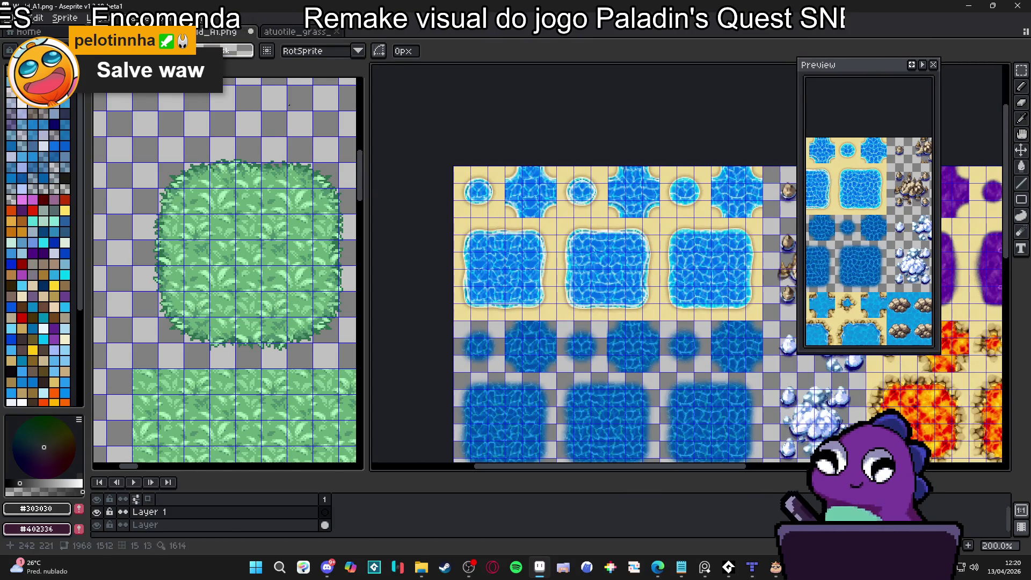
pyautogui.scroll(1, 467, 209)
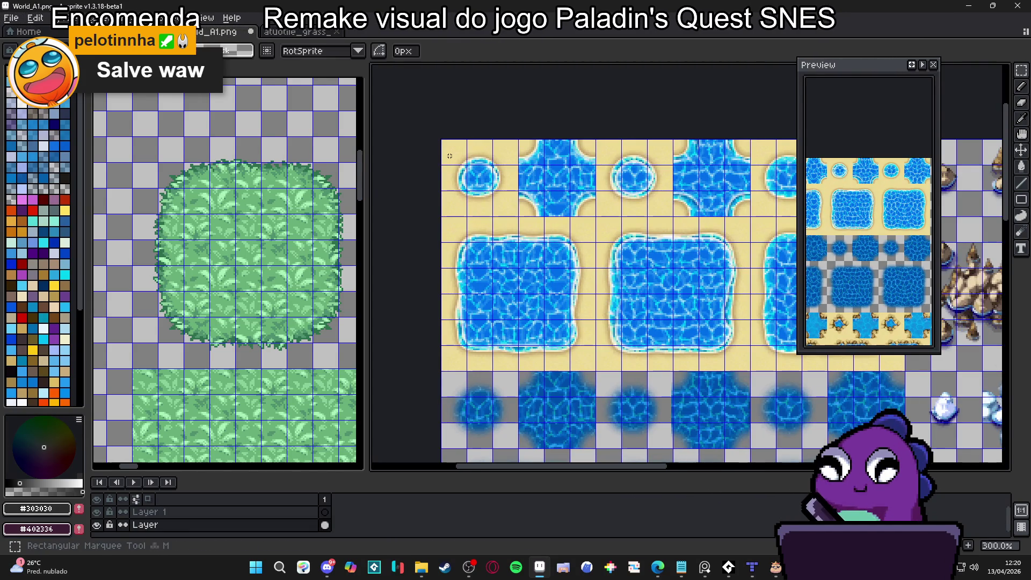
pyautogui.moveTo(534, 184); pyautogui.dragTo(517, 178)
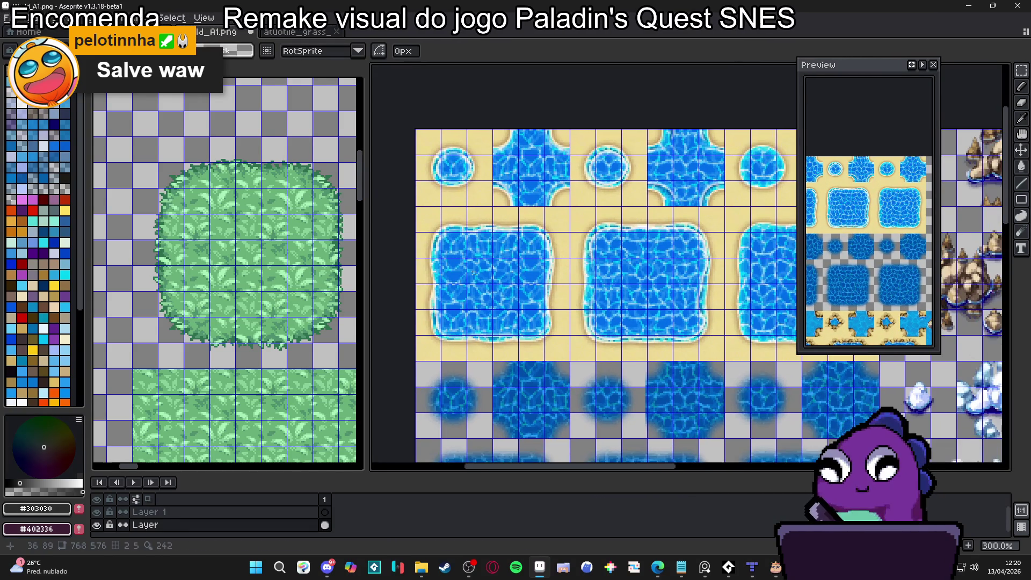
pyautogui.moveTo(472, 263); pyautogui.dragTo(501, 294)
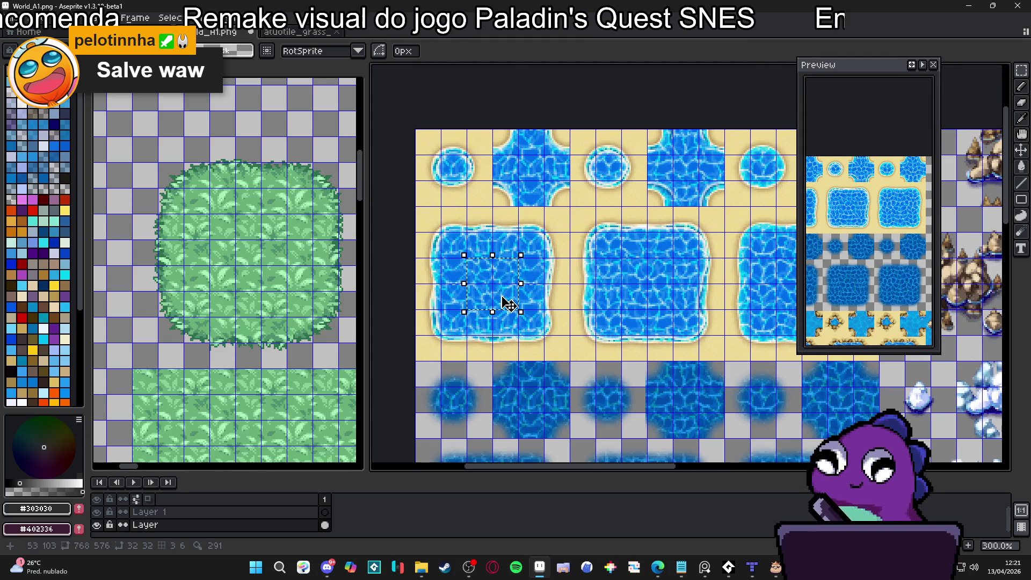
pyautogui.scroll(-2, 502, 299)
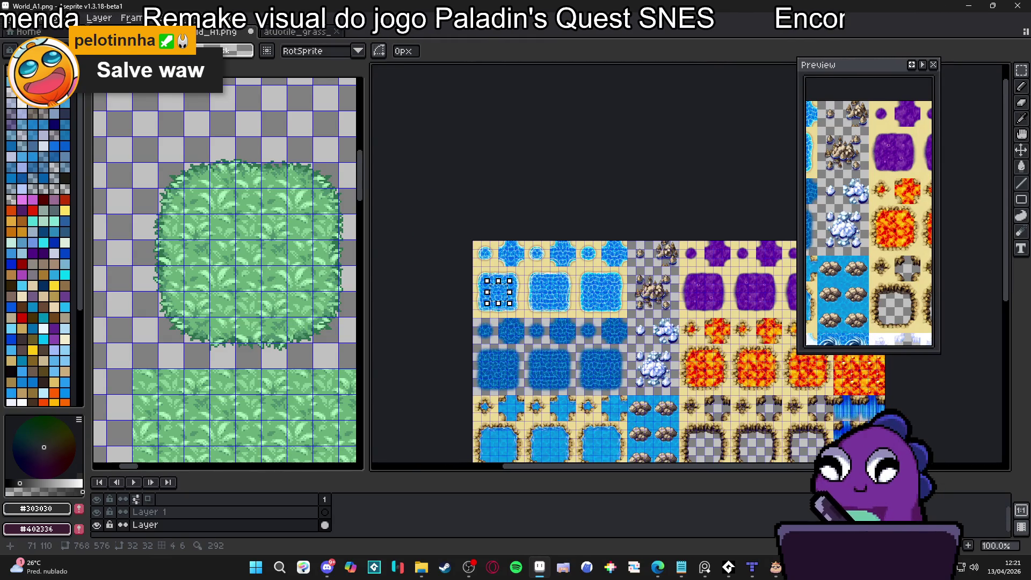
pyautogui.moveTo(507, 304); pyautogui.dragTo(473, 225)
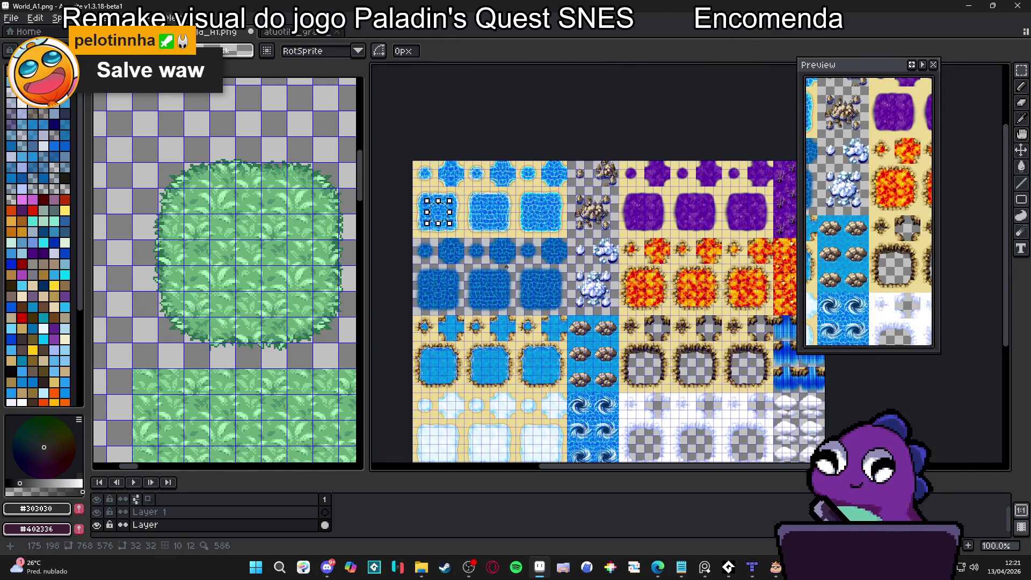
pyautogui.scroll(1, 432, 216)
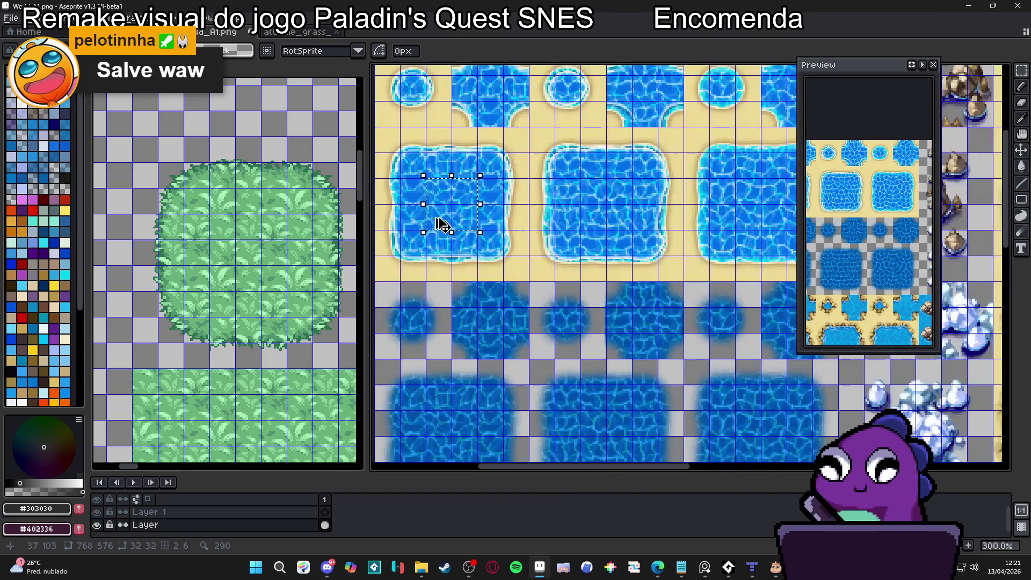
pyautogui.moveTo(470, 235); pyautogui.dragTo(491, 245)
pyautogui.scroll(-1, 491, 245)
pyautogui.moveTo(601, 333)
pyautogui.mouseDown()
pyautogui.moveTo(589, 342)
pyautogui.moveTo(556, 238)
pyautogui.mouseUp()
pyautogui.moveTo(519, 145); pyautogui.dragTo(564, 257)
pyautogui.scroll(1, 680, 242)
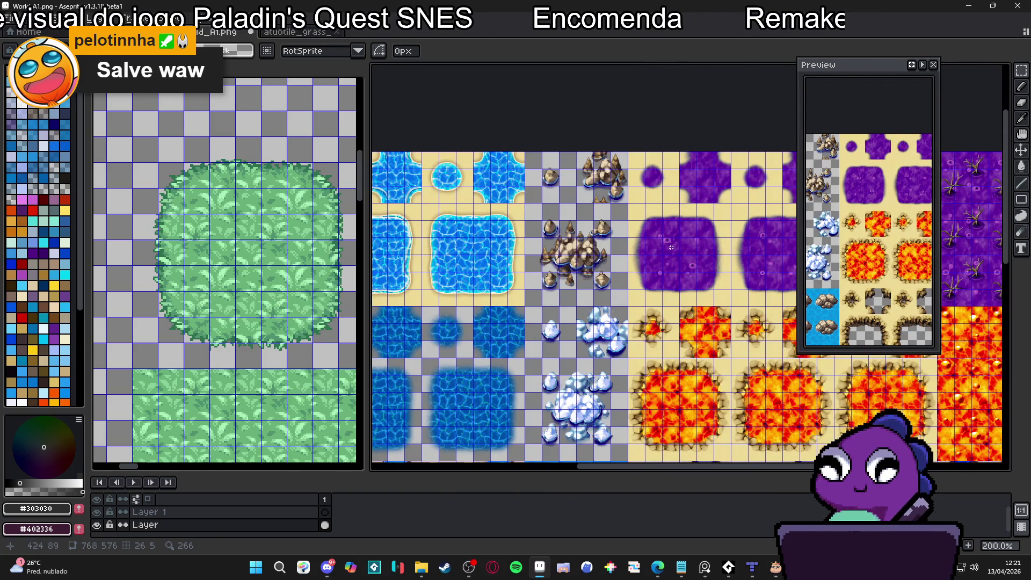
pyautogui.moveTo(660, 235); pyautogui.dragTo(684, 258)
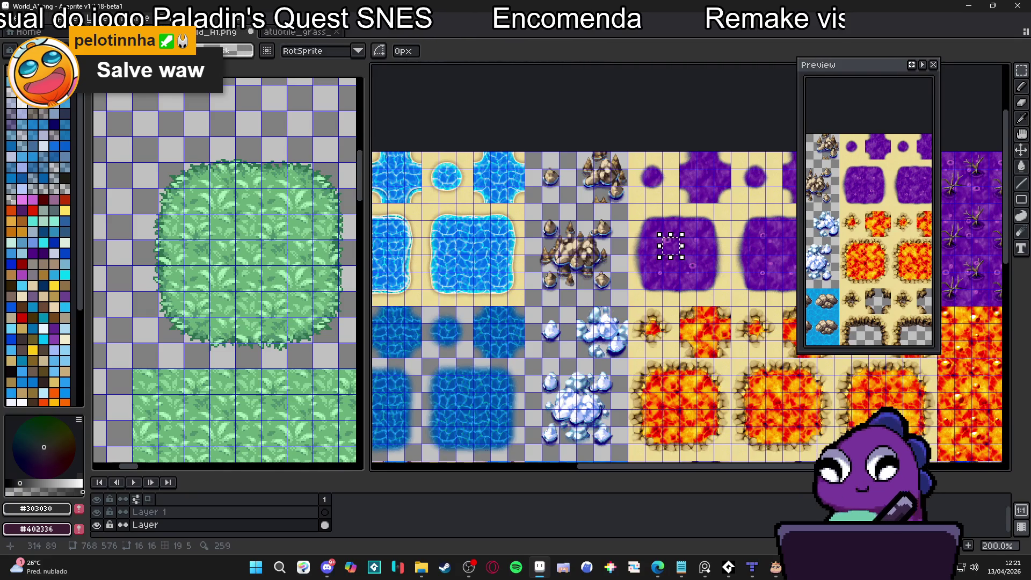
pyautogui.scroll(-1, 678, 258)
pyautogui.scroll(1, 674, 259)
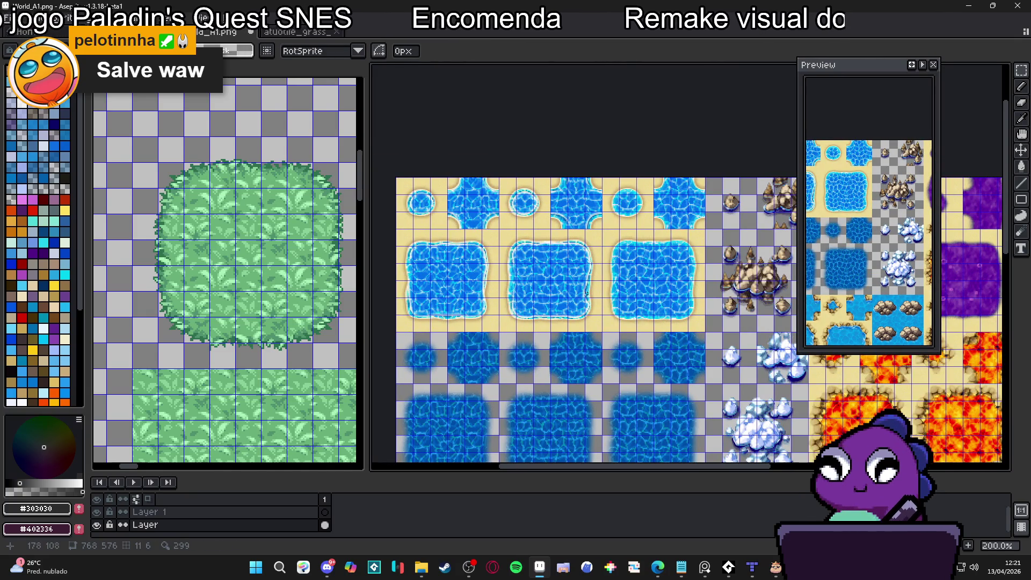
pyautogui.scroll(-3, 484, 212)
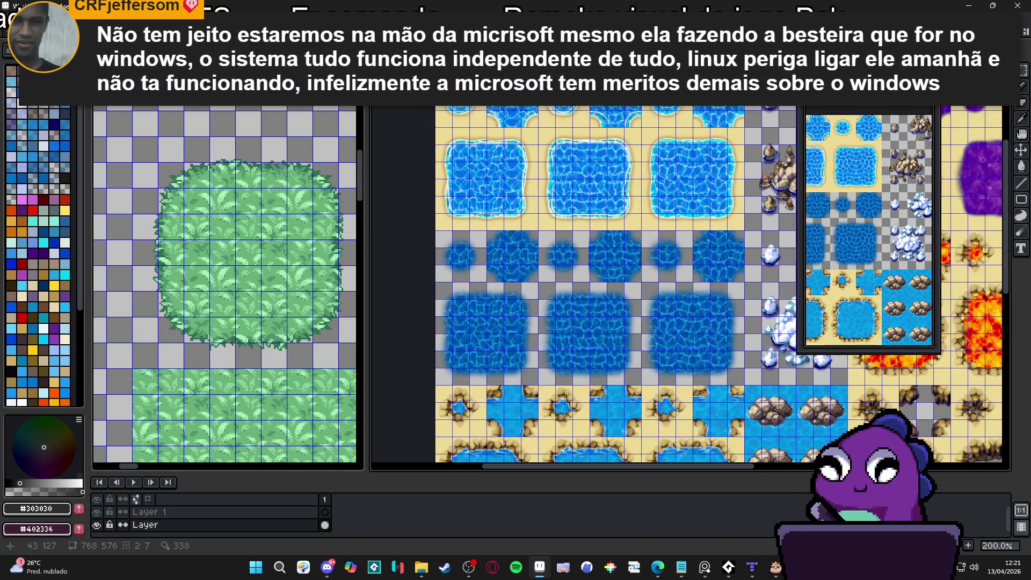
pyautogui.scroll(3, 455, 257)
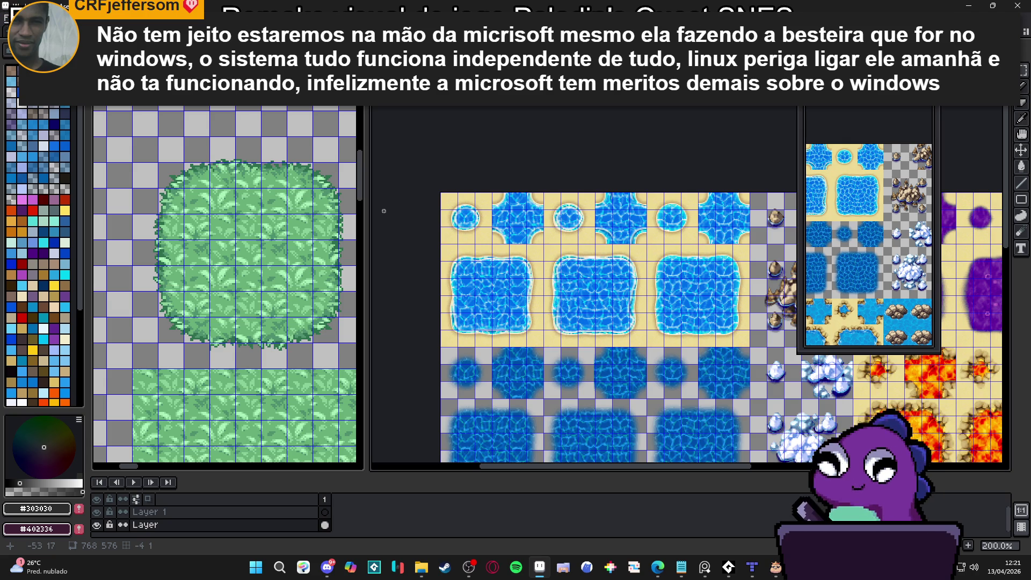
pyautogui.press('-')
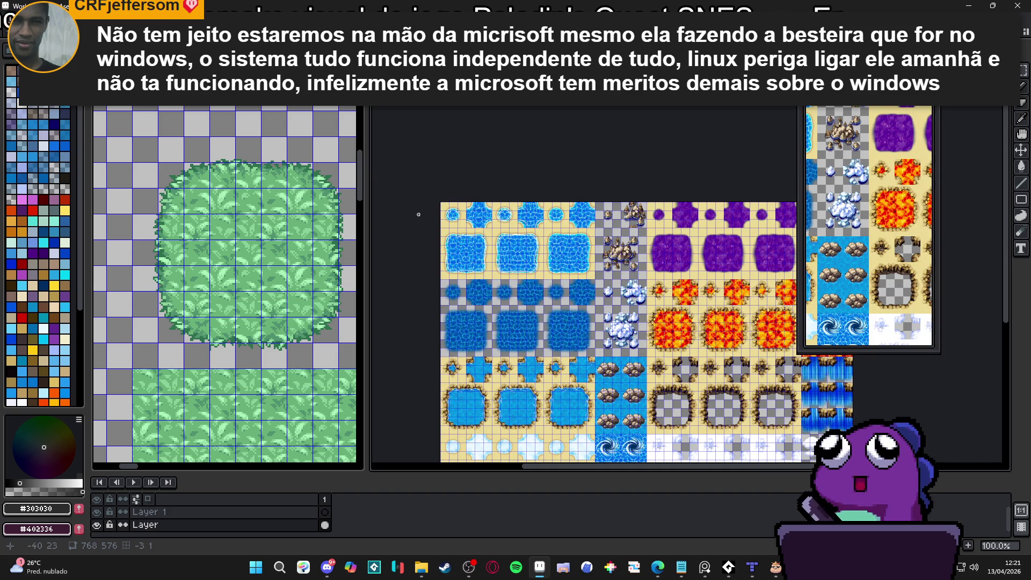
pyautogui.scroll(1, 475, 231)
pyautogui.scroll(-1, 476, 232)
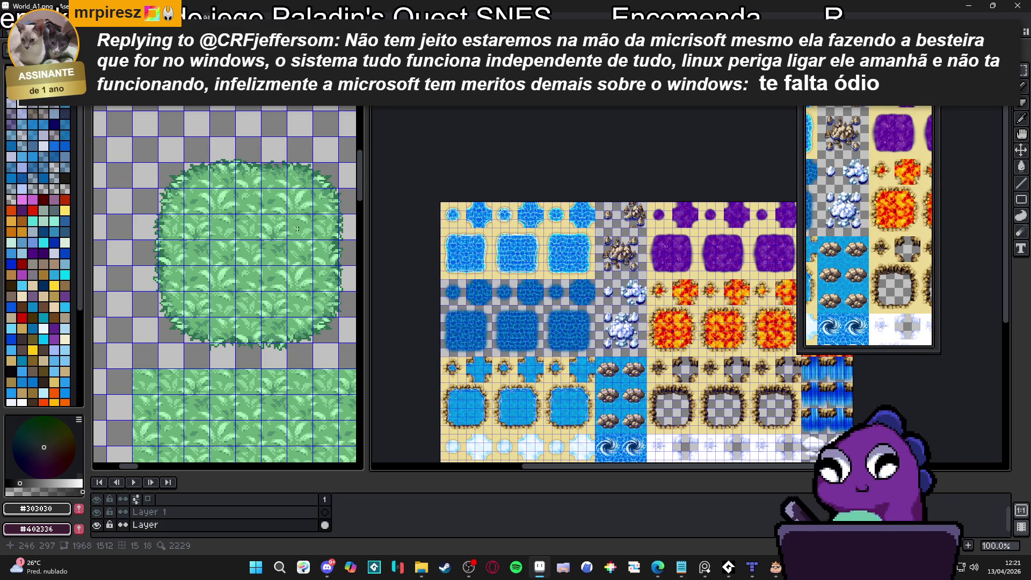
# Check the hisano_x_grass canvas size and view options without changing anything
pyautogui.hotkey('ctrl', 'Tab')
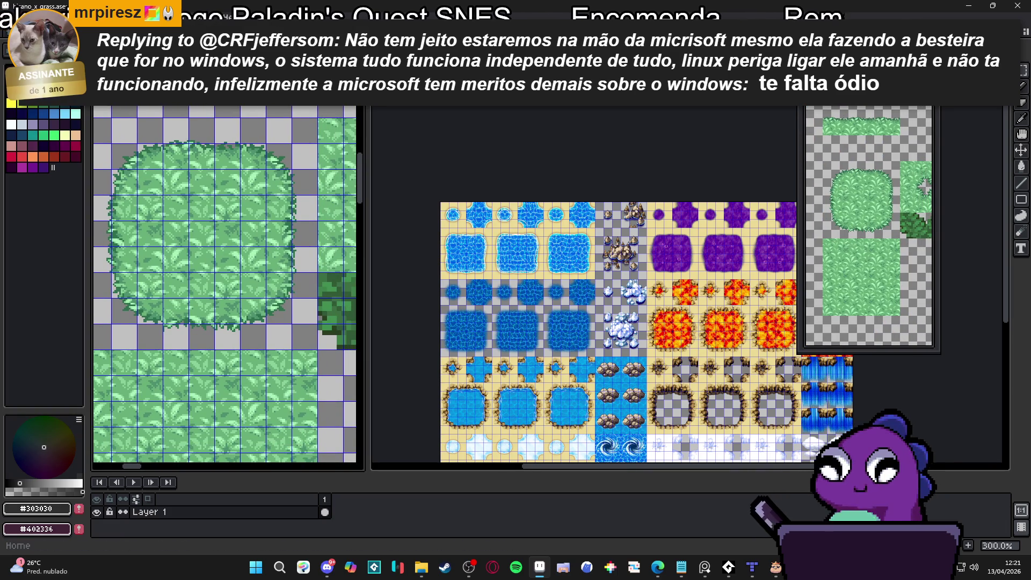
pyautogui.hotkey('alt', 's')
pyautogui.hotkey('ctrl', 'alt', 'i')
pyautogui.click(838, 301)
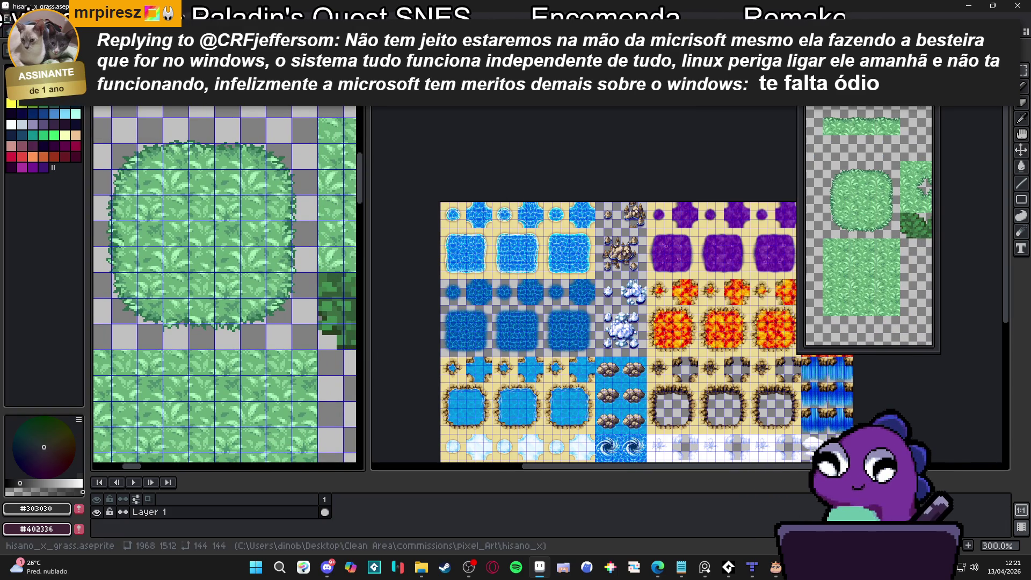
pyautogui.click(204, 22)
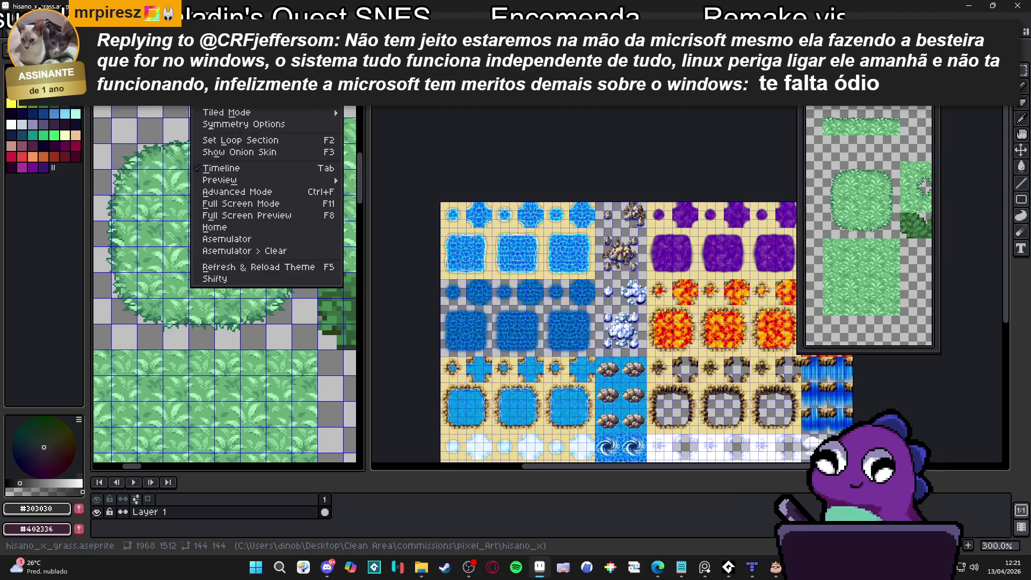
pyautogui.moveTo(322, 101)
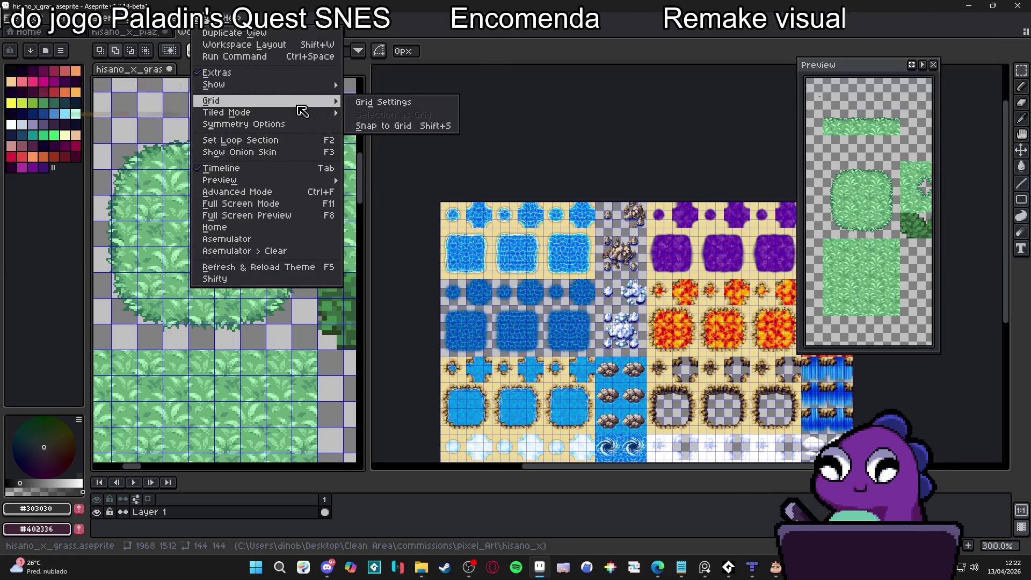
pyautogui.click(220, 221)
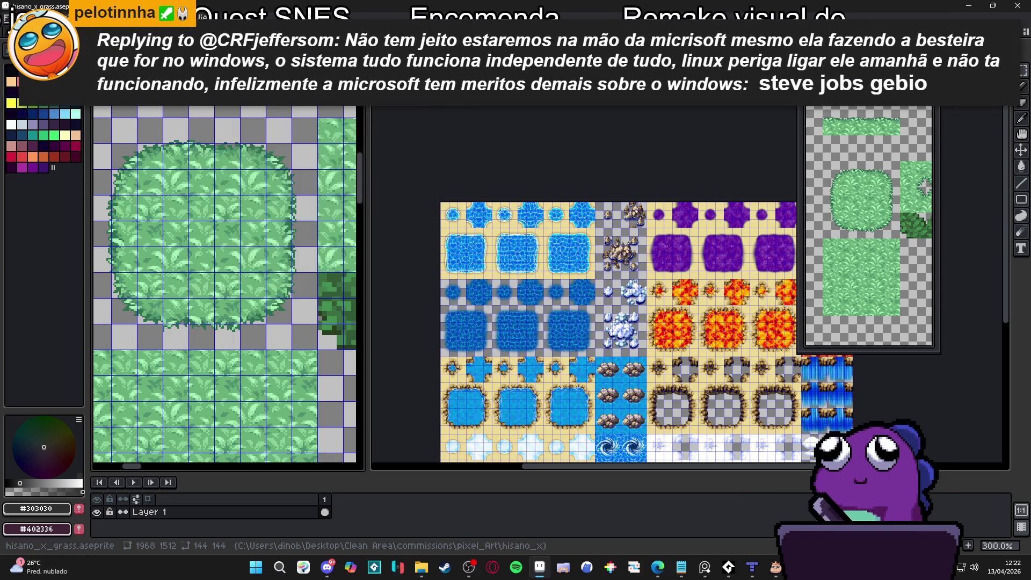
# Marquee a 48×48 block inside the grass patch and return to World_A1
pyautogui.moveTo(175, 206); pyautogui.dragTo(223, 268)
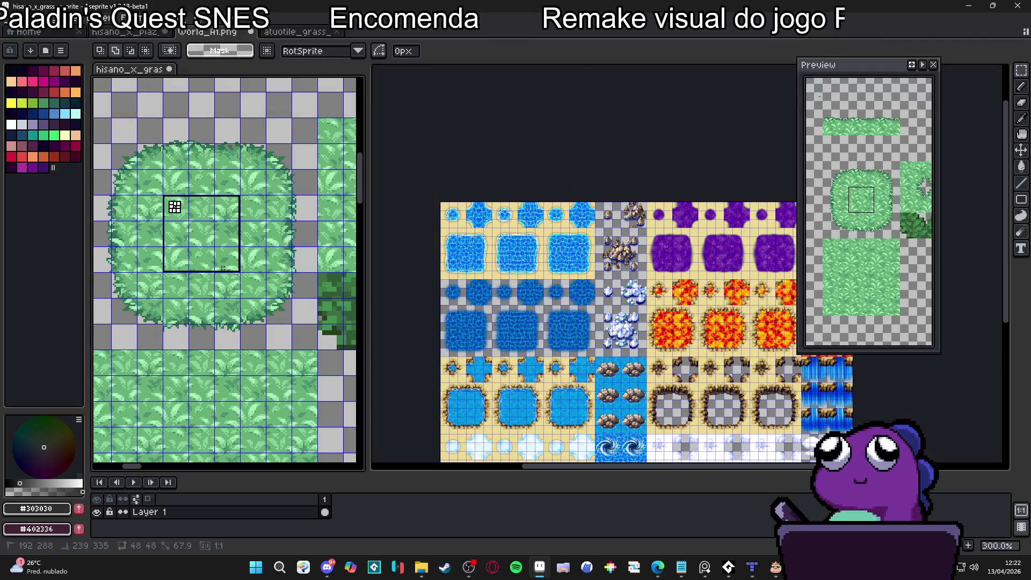
pyautogui.scroll(2, 444, 262)
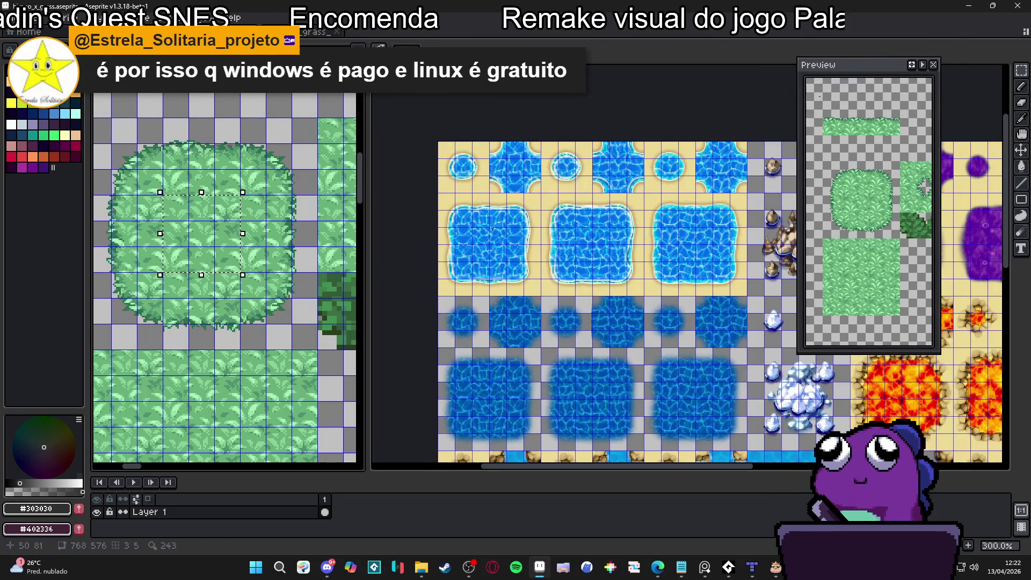
pyautogui.click(460, 197)
pyautogui.click(61, 18)
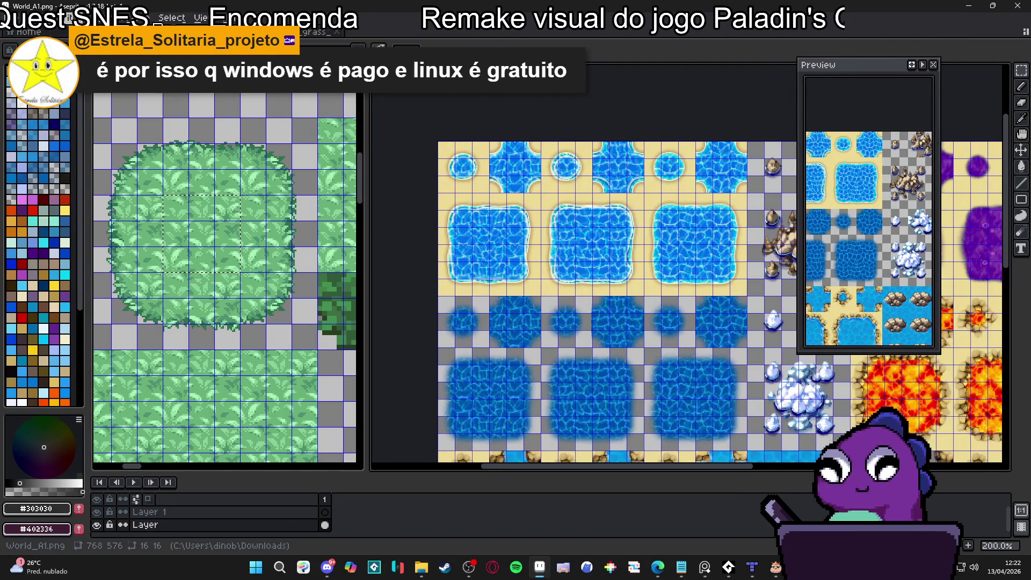
# Set the World_A1 grid width and height to 32 px in Grid Settings
pyautogui.click(204, 18)
pyautogui.moveTo(253, 102)
pyautogui.click(371, 102)
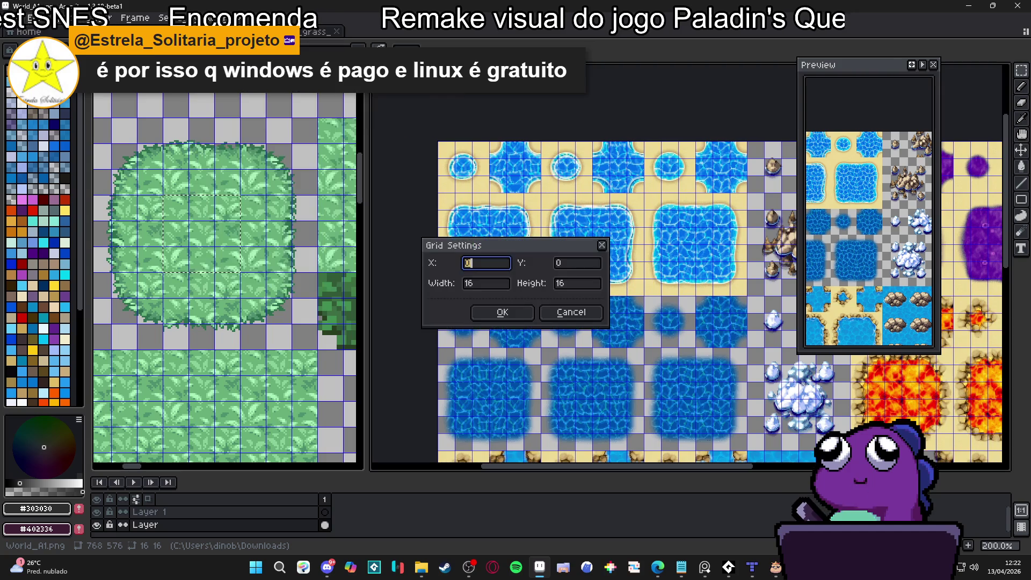
pyautogui.press('Tab')
pyautogui.write('32')
pyautogui.write('3')
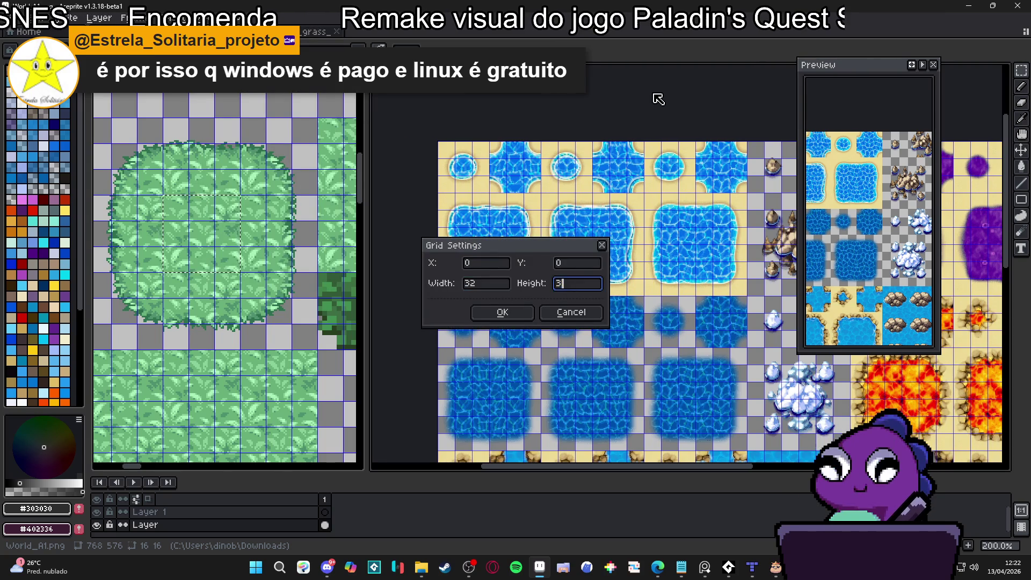
pyautogui.press('Tab')
pyautogui.write('32')
pyautogui.press('Return')
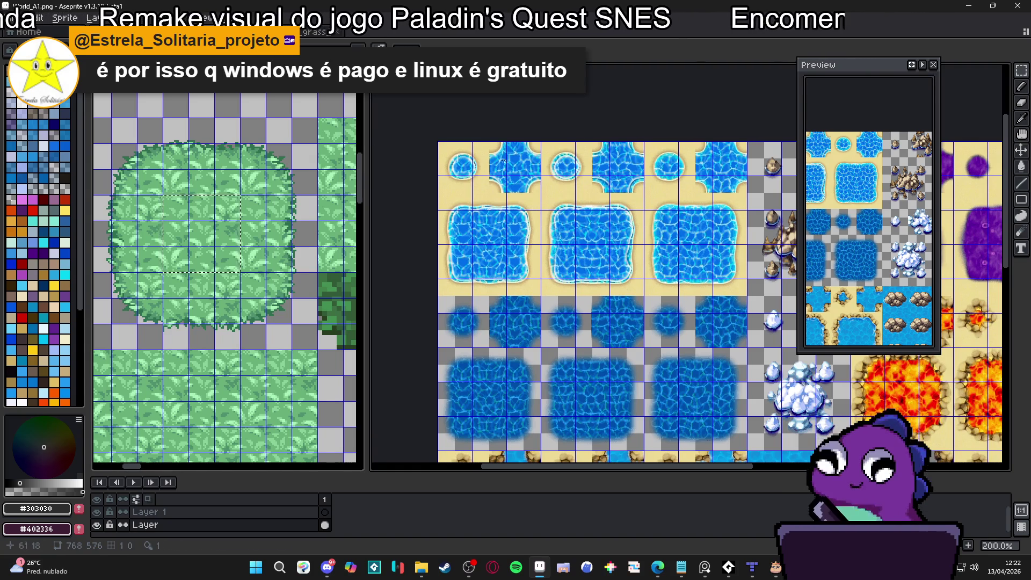
# Test-shift the artwork 64 px, undo it, and reconfirm the 32×32 grid
pyautogui.moveTo(499, 163)
pyautogui.mouseDown()
pyautogui.moveTo(512, 193)
pyautogui.moveTo(531, 201)
pyautogui.mouseUp()
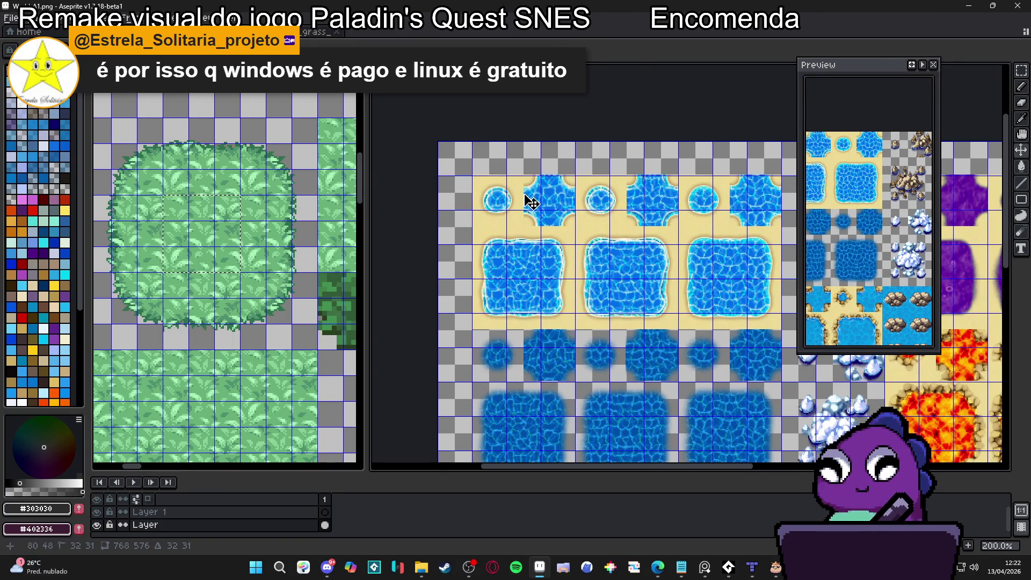
pyautogui.hotkey('ctrl', 'z')
pyautogui.click(166, 19)
pyautogui.moveTo(204, 18)
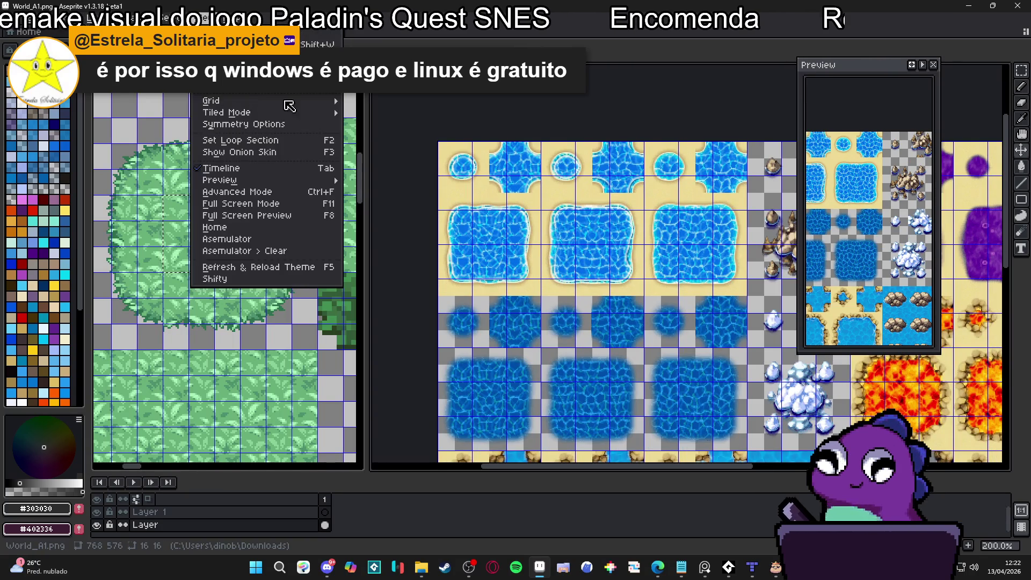
pyautogui.moveTo(333, 102)
pyautogui.click(383, 102)
pyautogui.press('Tab')
pyautogui.press('Tab')
pyautogui.press('Tab')
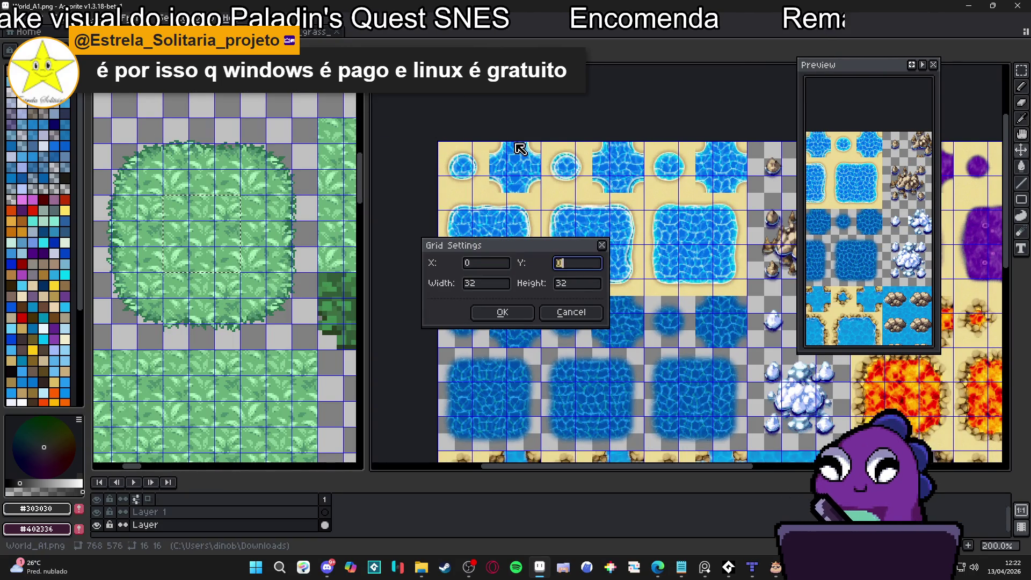
pyautogui.press('Return')
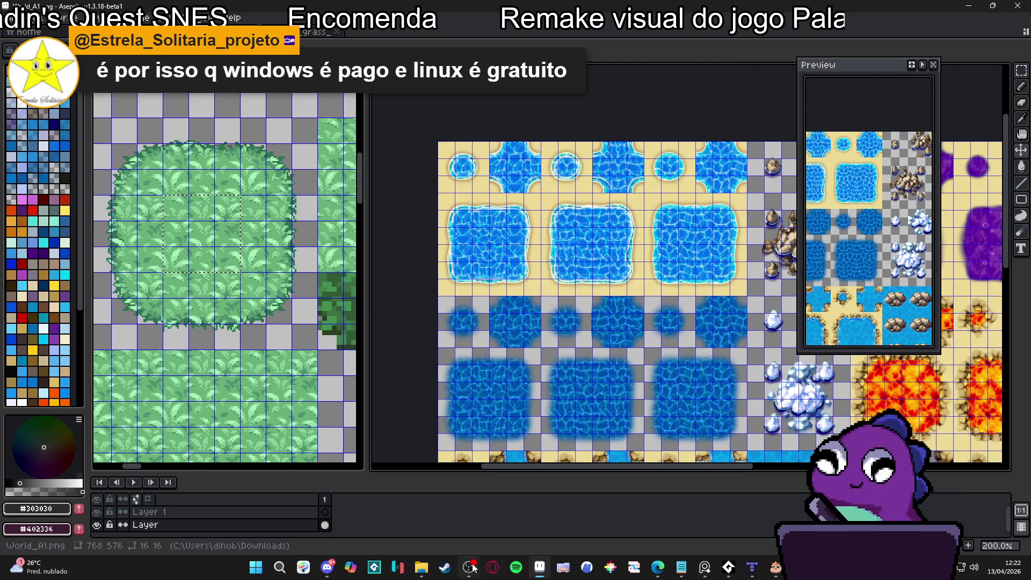
pyautogui.scroll(-1, 518, 344)
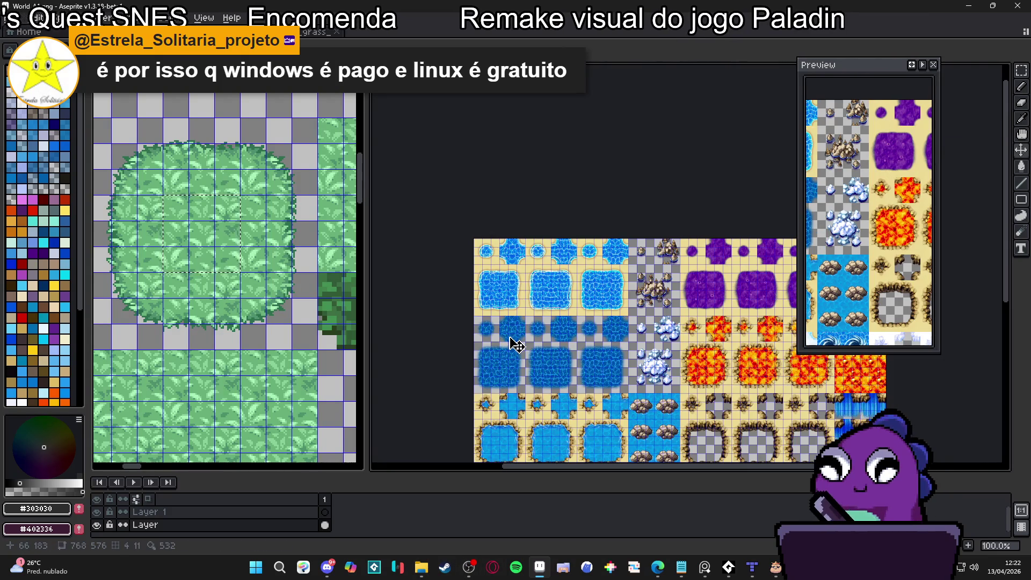
pyautogui.scroll(1, 568, 398)
pyautogui.scroll(-1, 477, 318)
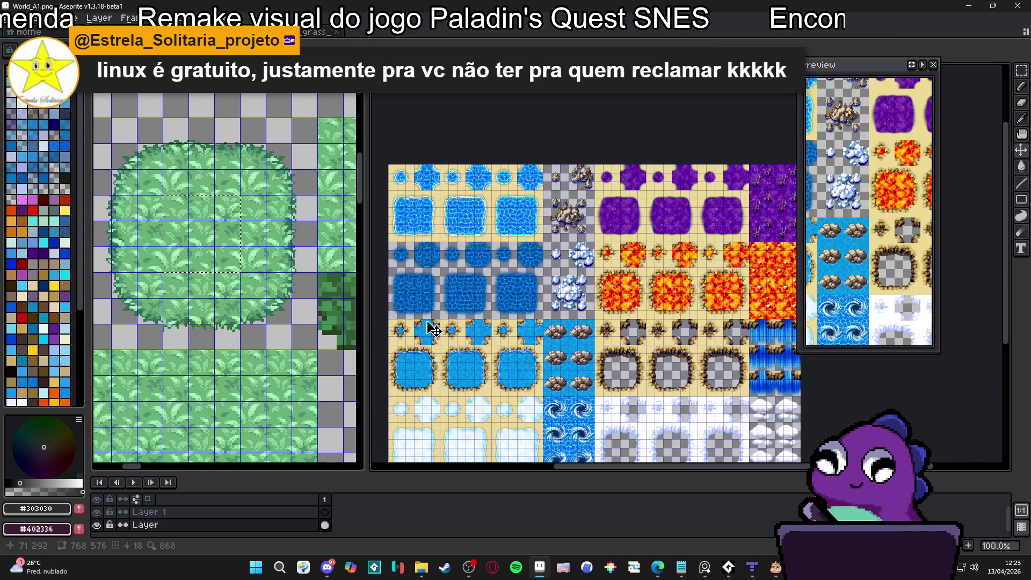
pyautogui.moveTo(421, 567)
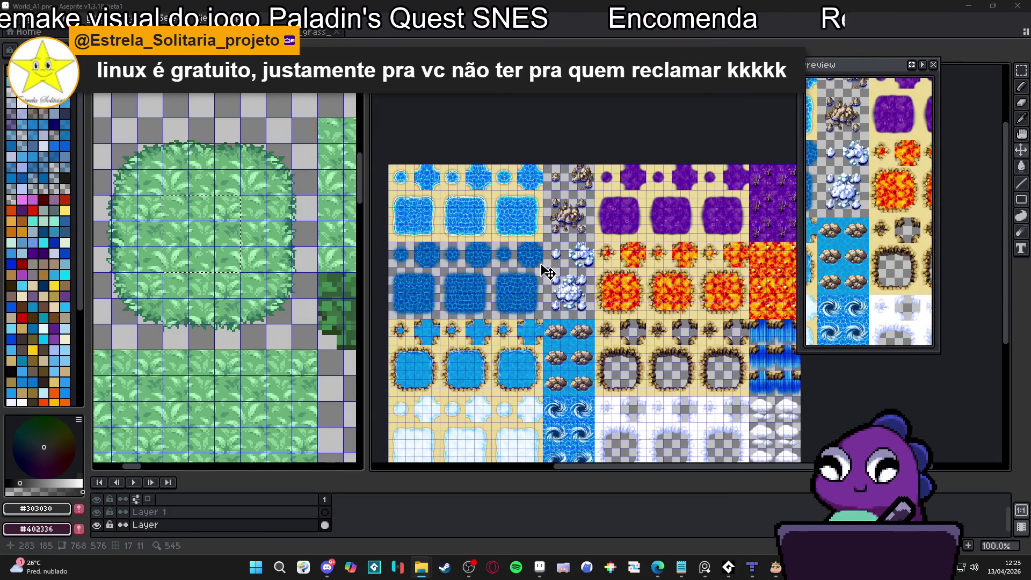
pyautogui.click(444, 567)
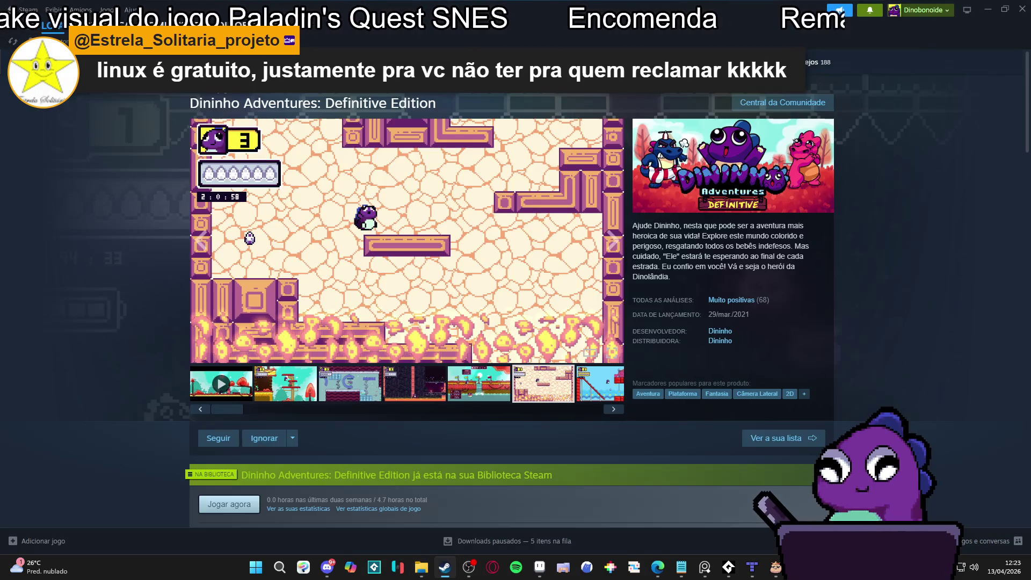
pyautogui.click(107, 24)
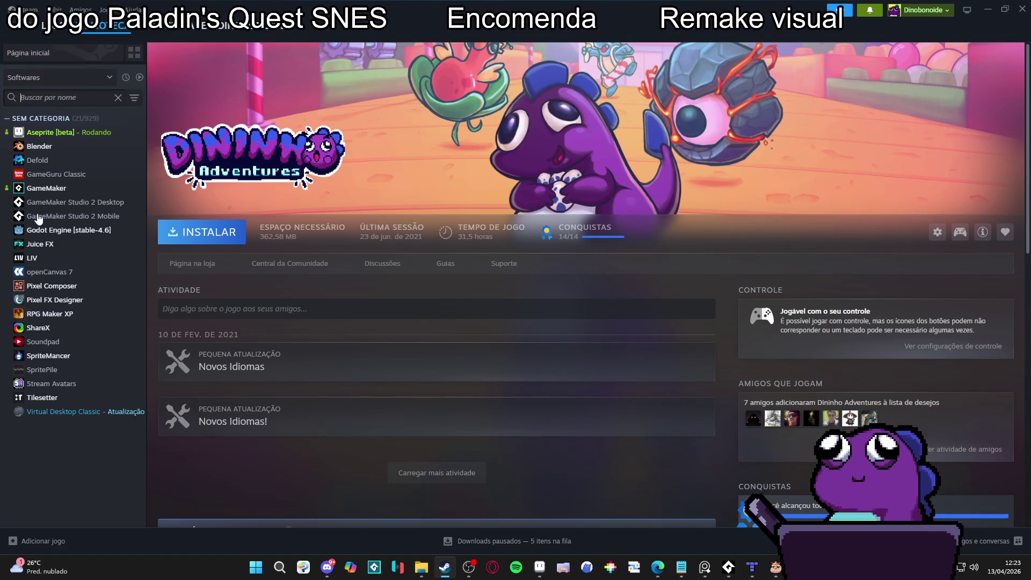
pyautogui.write('rpg')
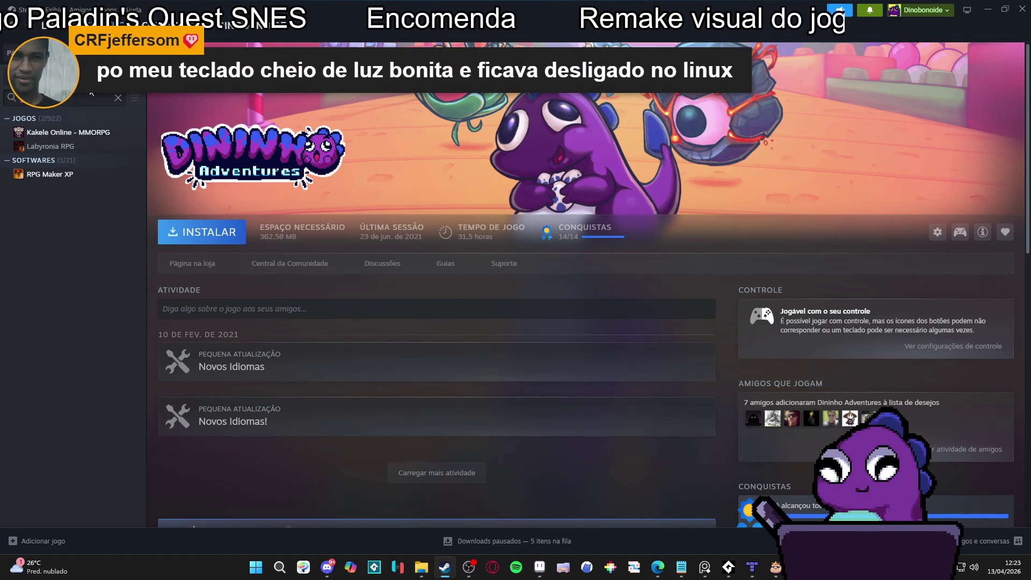
pyautogui.press('BackSpace')
pyautogui.press('BackSpace')
pyautogui.press('BackSpace')
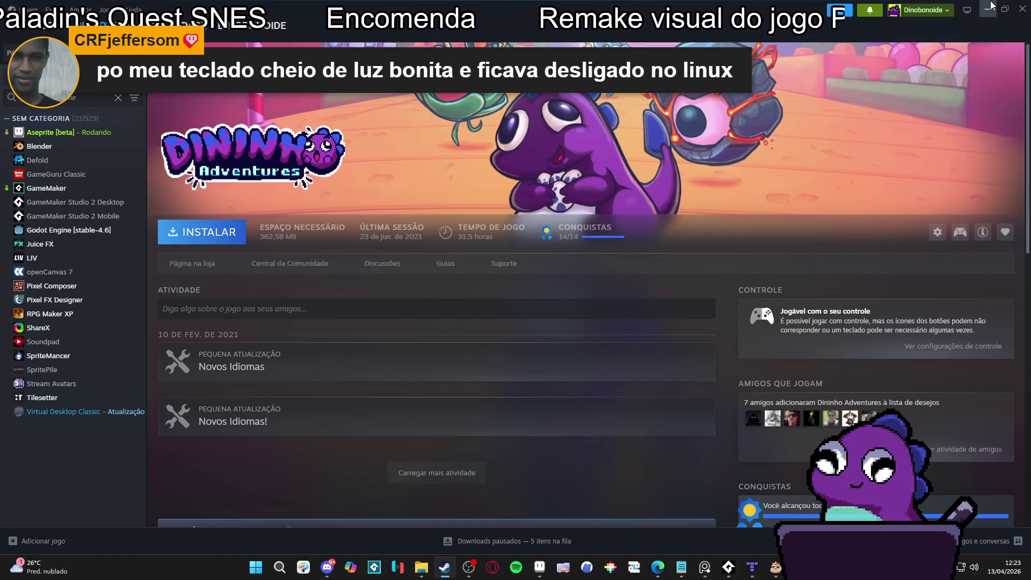
pyautogui.click(987, 9)
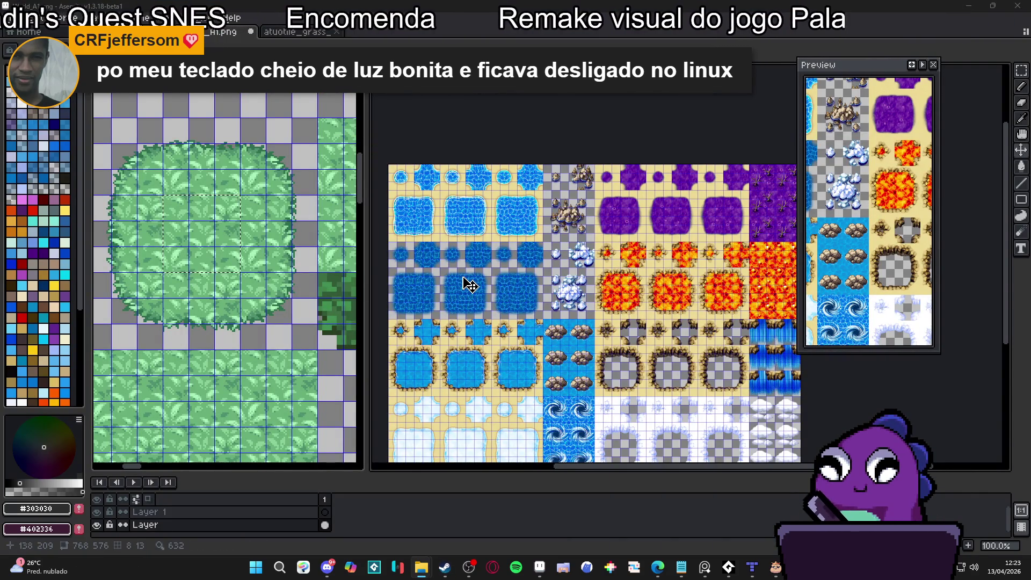
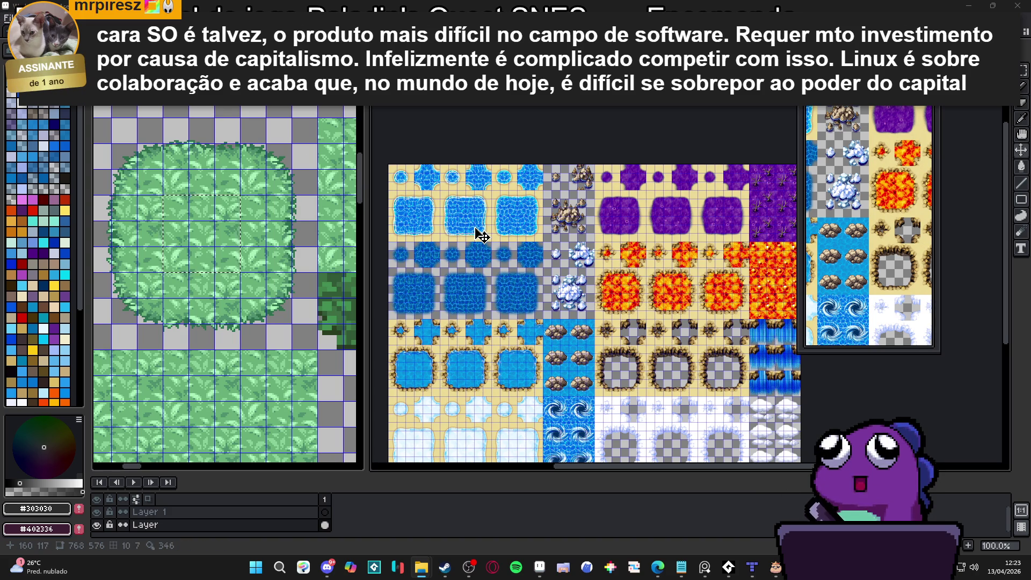
# Bring the autotiles folder window forward and go up to the finalized folder
pyautogui.scroll(1, 647, 311)
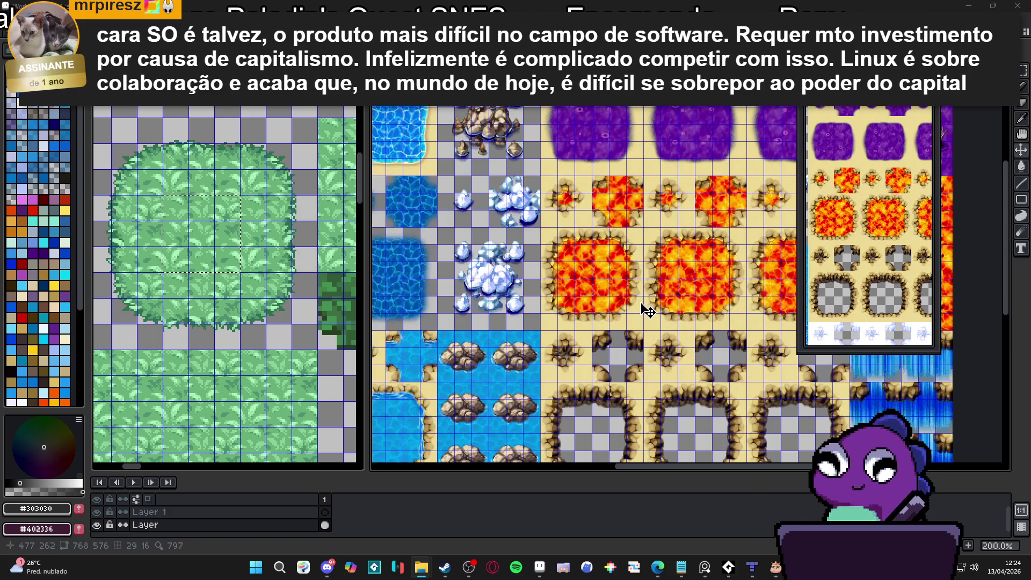
pyautogui.scroll(-1, 642, 308)
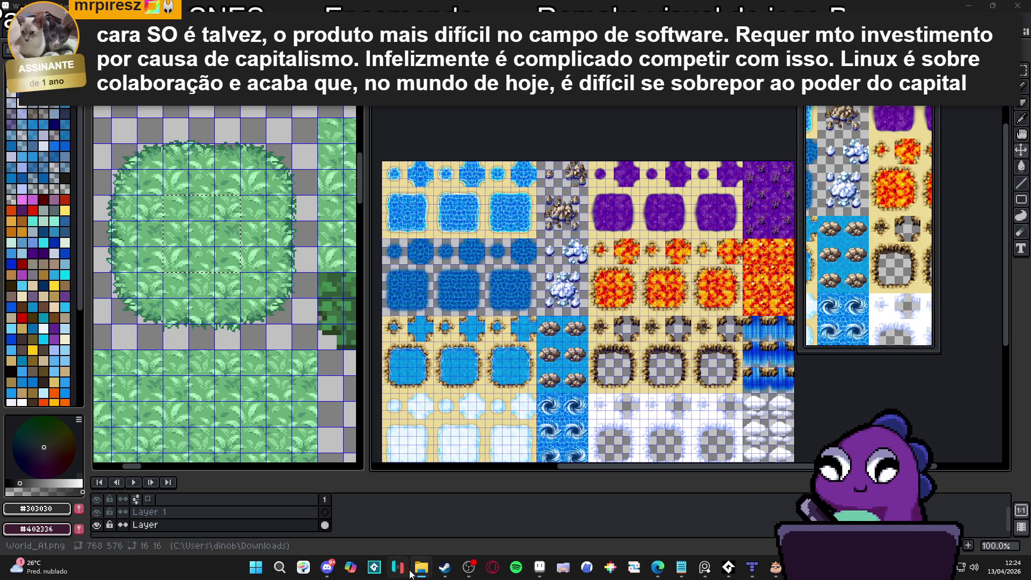
pyautogui.moveTo(421, 567)
pyautogui.moveTo(452, 524)
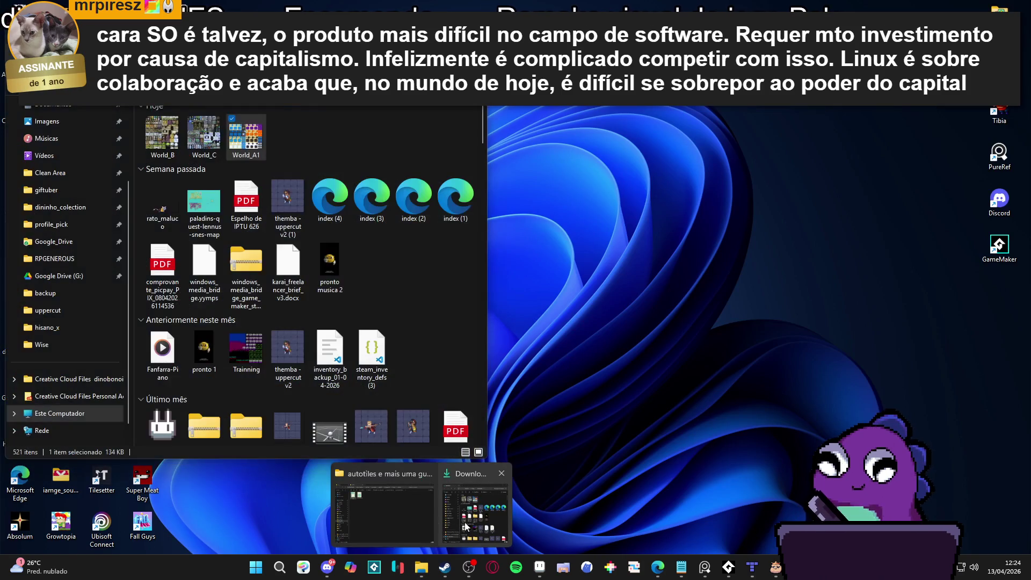
pyautogui.click(383, 505)
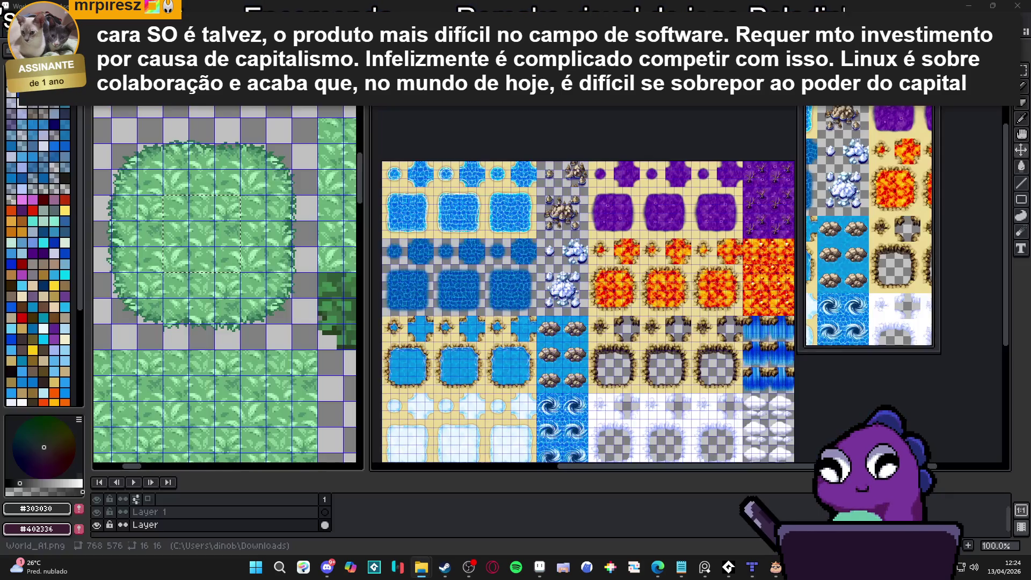
pyautogui.hotkey('alt', 'Up')
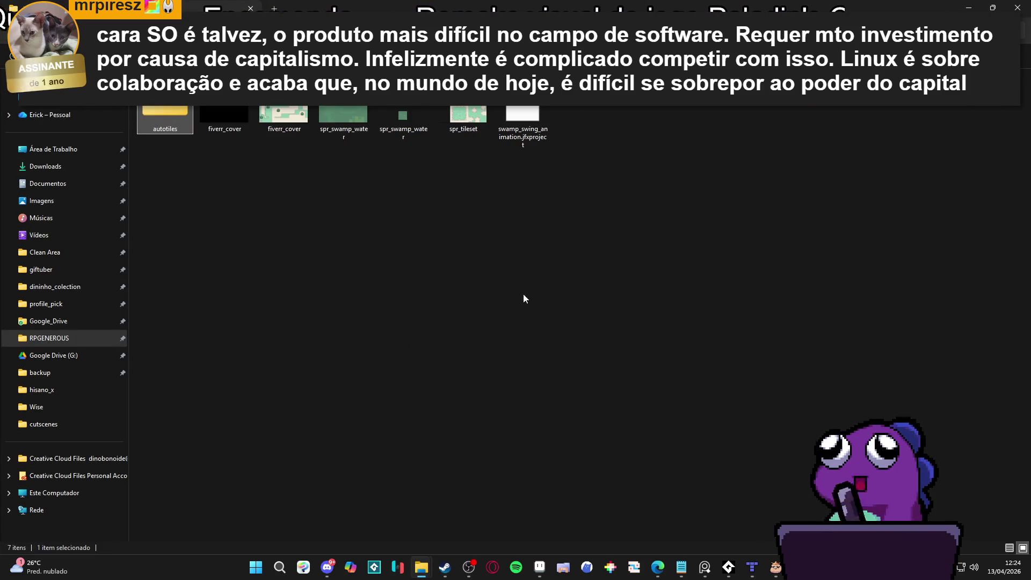
# Select swamp_swing_animation.jfxproject and switch to Tiled
pyautogui.click(404, 214)
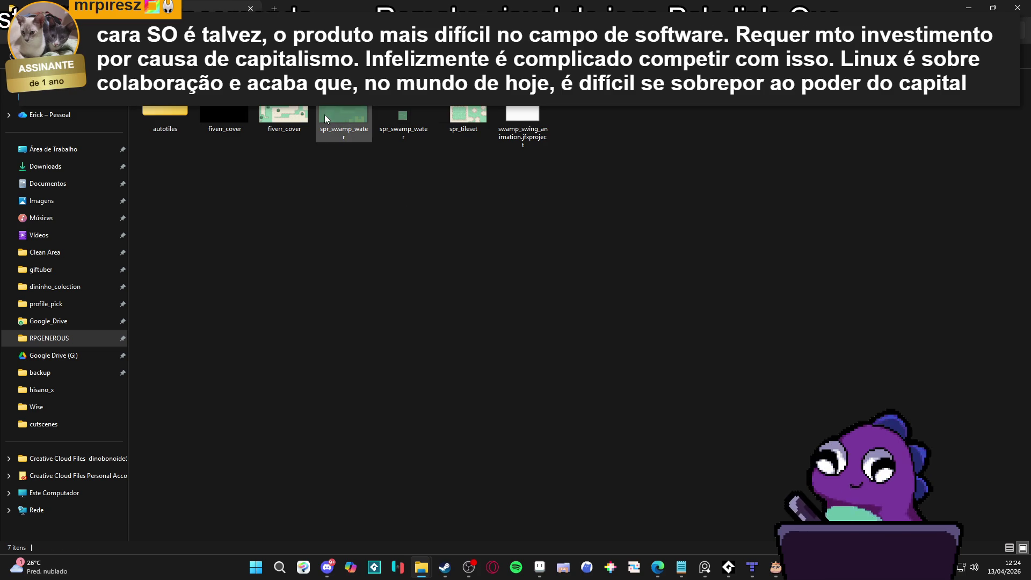
pyautogui.click(522, 125)
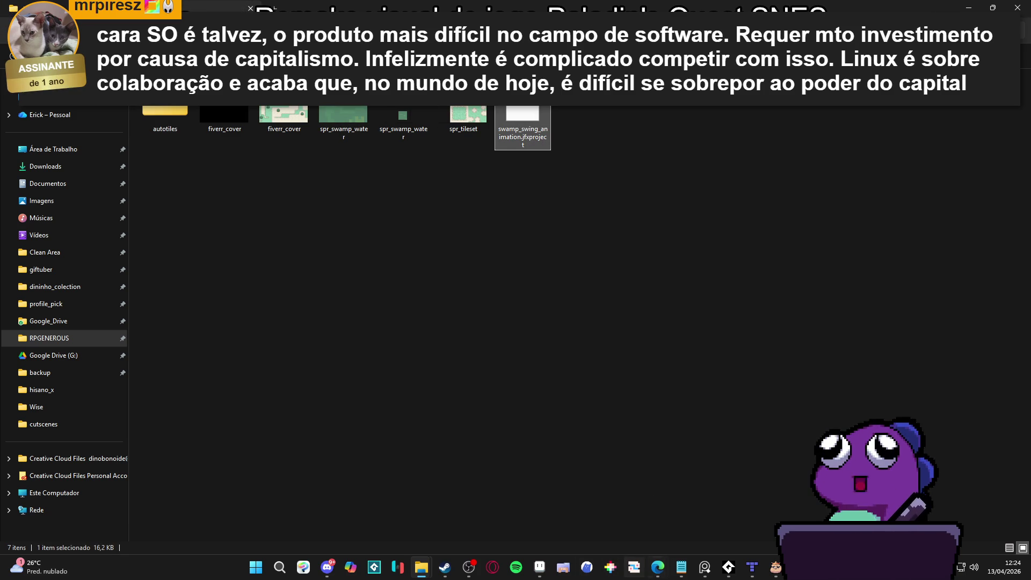
pyautogui.click(751, 569)
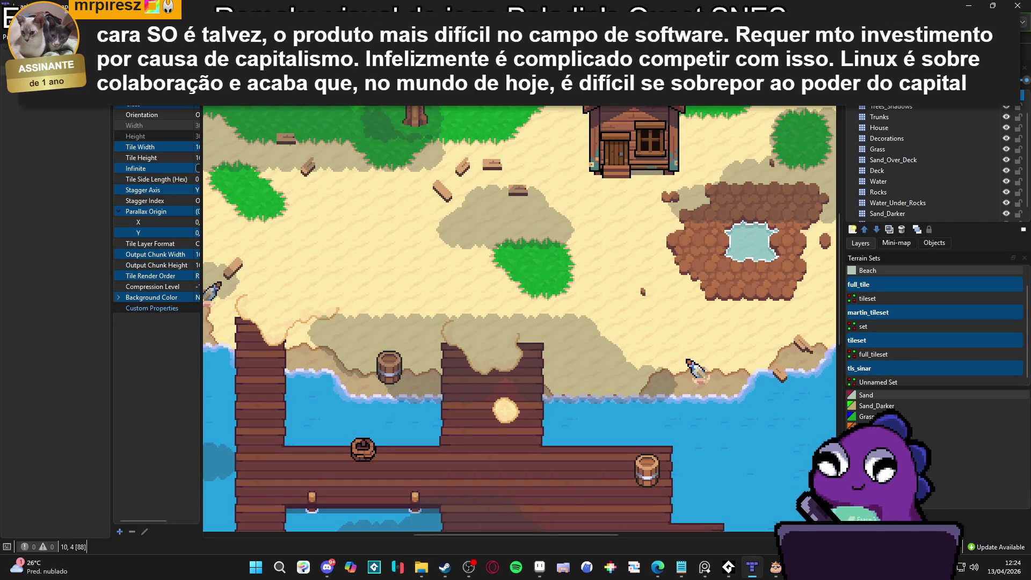
# Drag swamp_swing_animation.jfxproject onto Tiled and dismiss the unrecognized-format error
pyautogui.moveTo(421, 567)
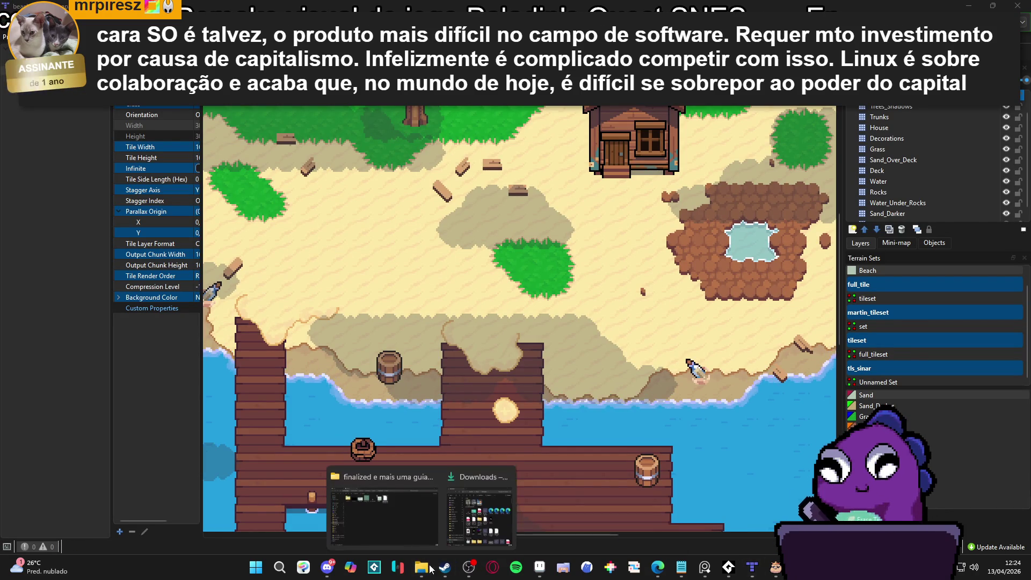
pyautogui.click(428, 511)
pyautogui.moveTo(512, 119)
pyautogui.mouseDown()
pyautogui.moveTo(752, 564)
pyautogui.moveTo(685, 132)
pyautogui.mouseUp()
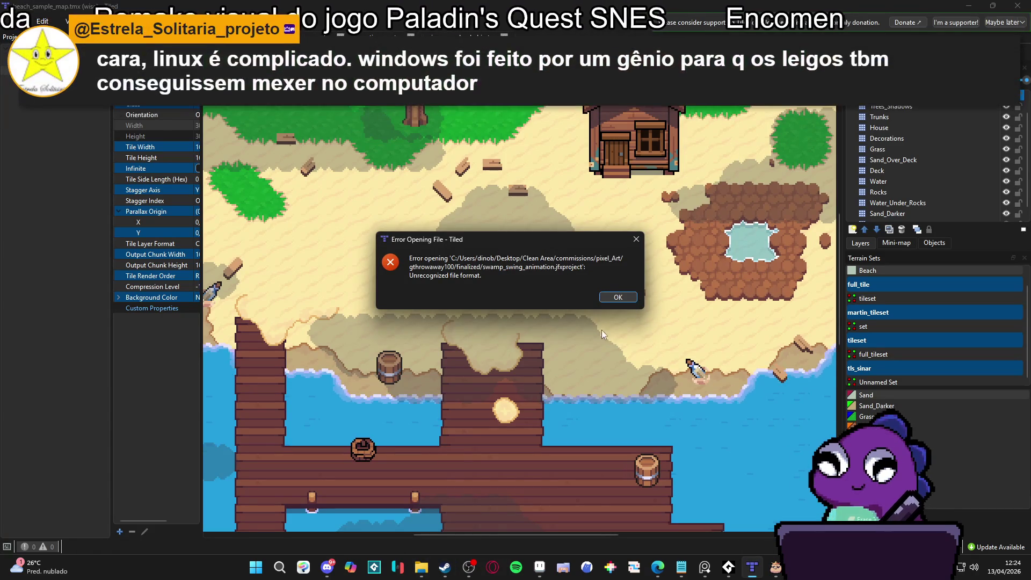
pyautogui.click(618, 297)
# Minimize Tiled and attempt a .project rename of the file, keeping the original extension
pyautogui.click(970, 5)
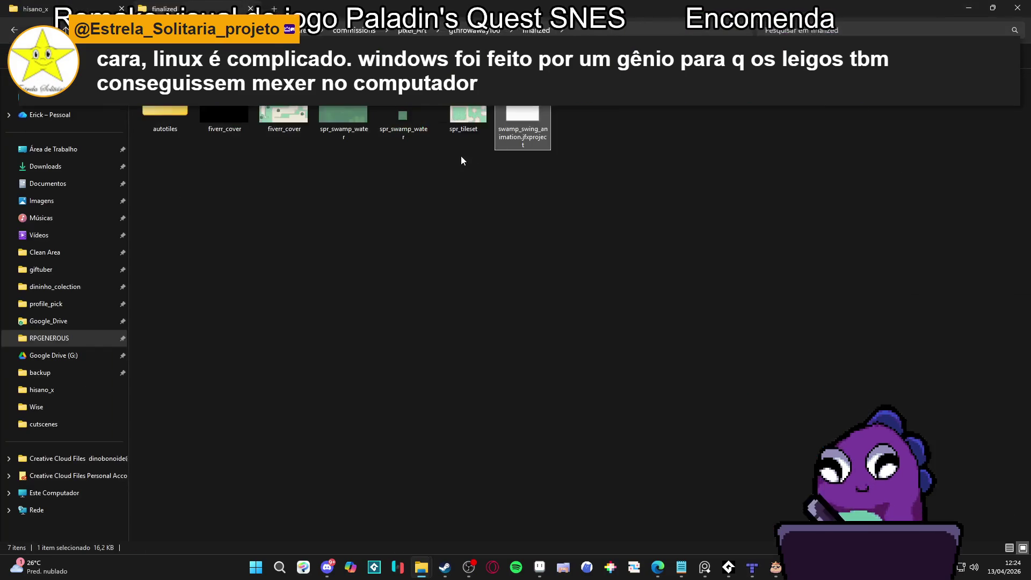
pyautogui.click(535, 143)
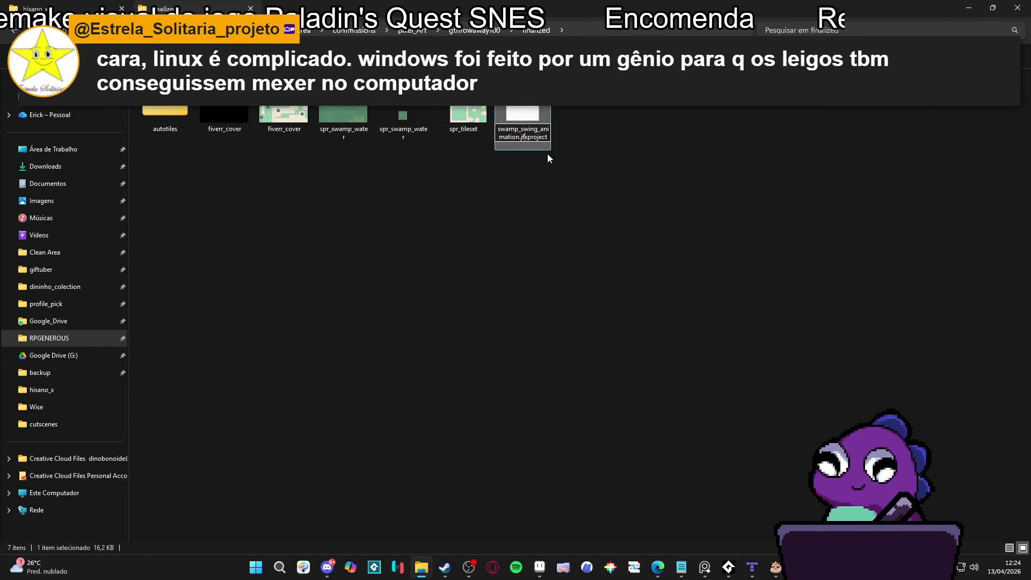
pyautogui.press('BackSpace')
pyautogui.press('BackSpace')
pyautogui.press('BackSpace')
pyautogui.press('Return')
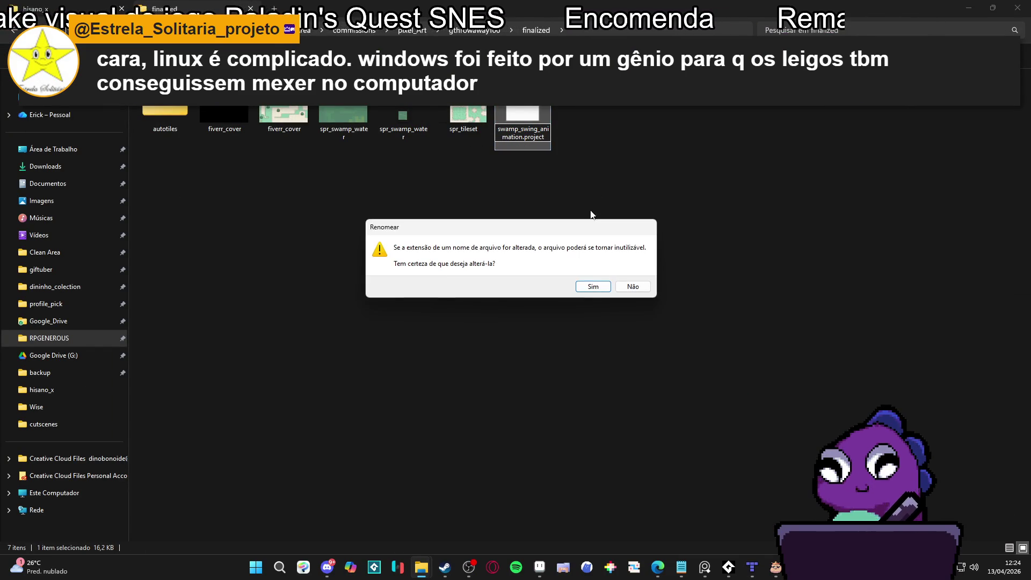
pyautogui.click(631, 289)
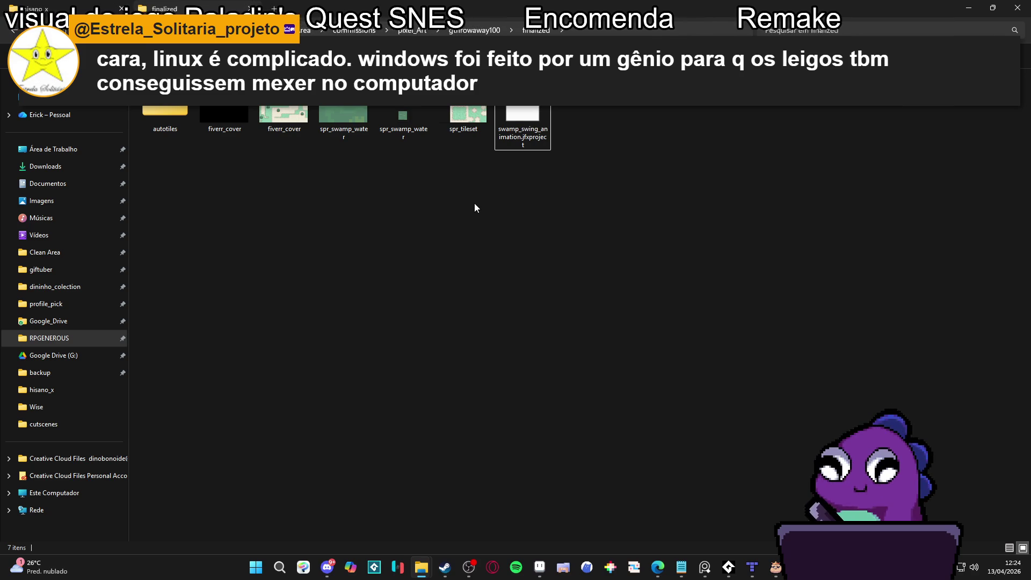
# Browse the autotiles, finalized and gthrowaway100 folders, ending in gthrowaway100
pyautogui.doubleClick(165, 116)
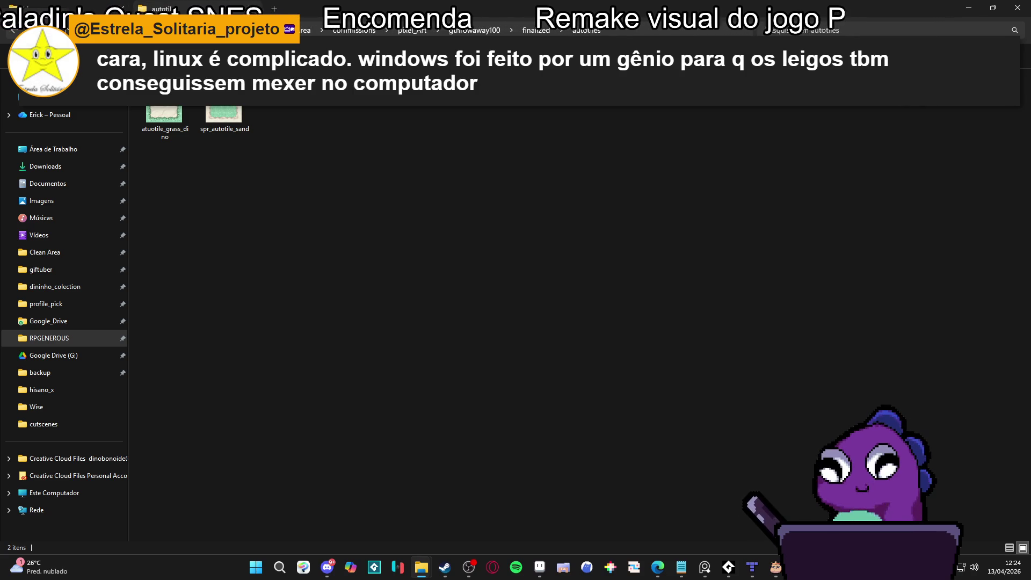
pyautogui.hotkey('alt', 'Left')
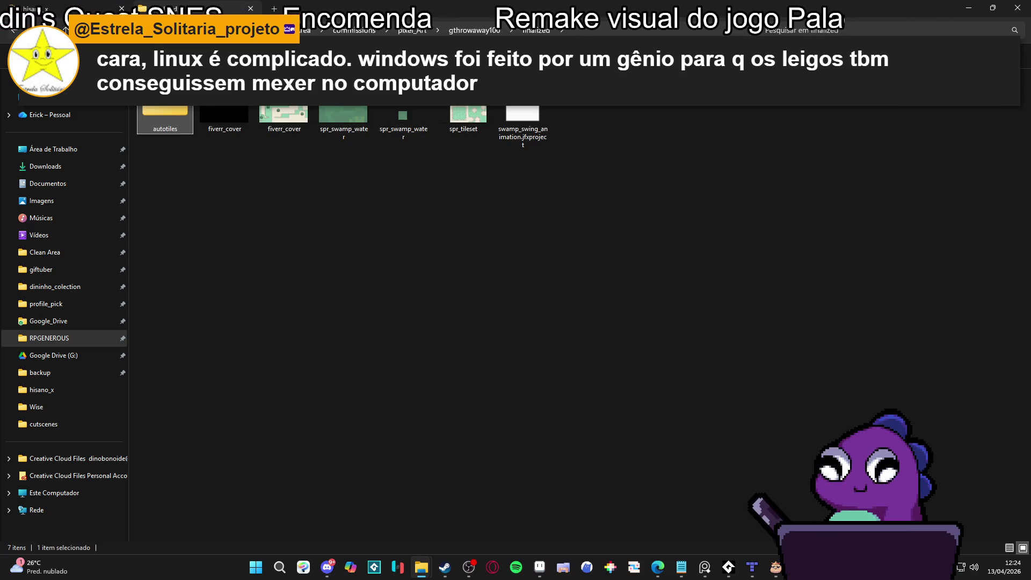
pyautogui.click(12, 36)
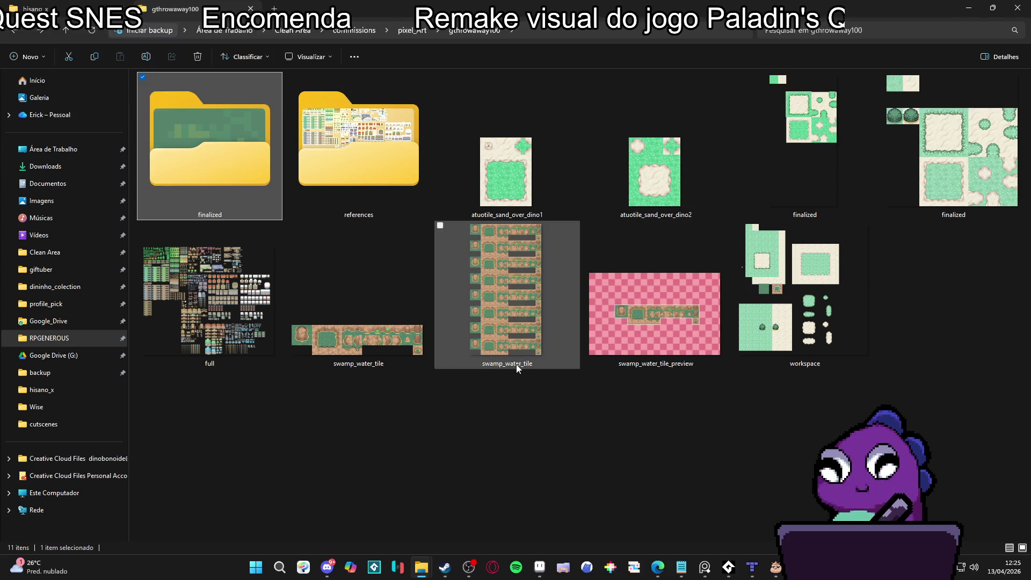
pyautogui.click(511, 350)
pyautogui.click(497, 402)
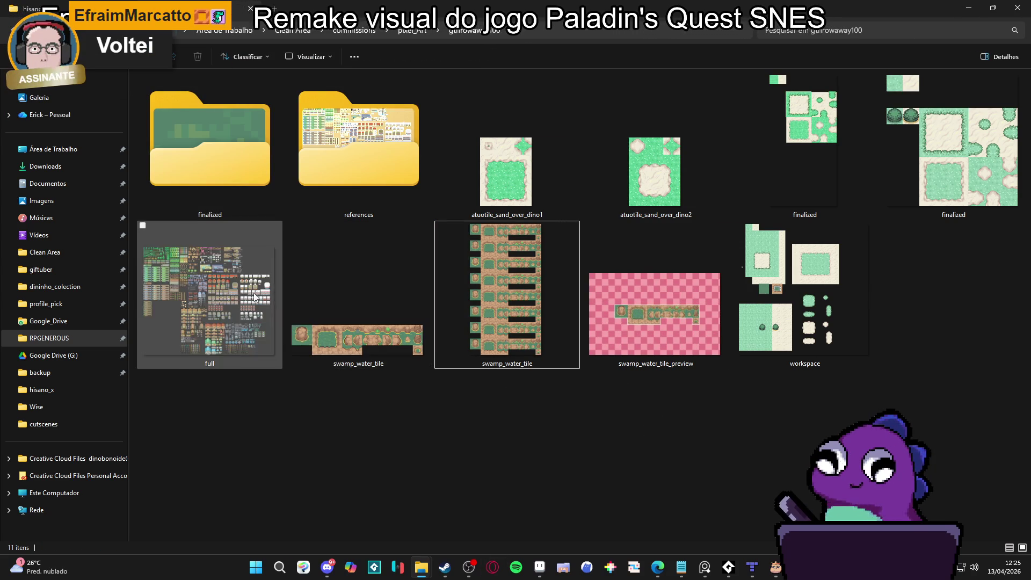
pyautogui.doubleClick(233, 202)
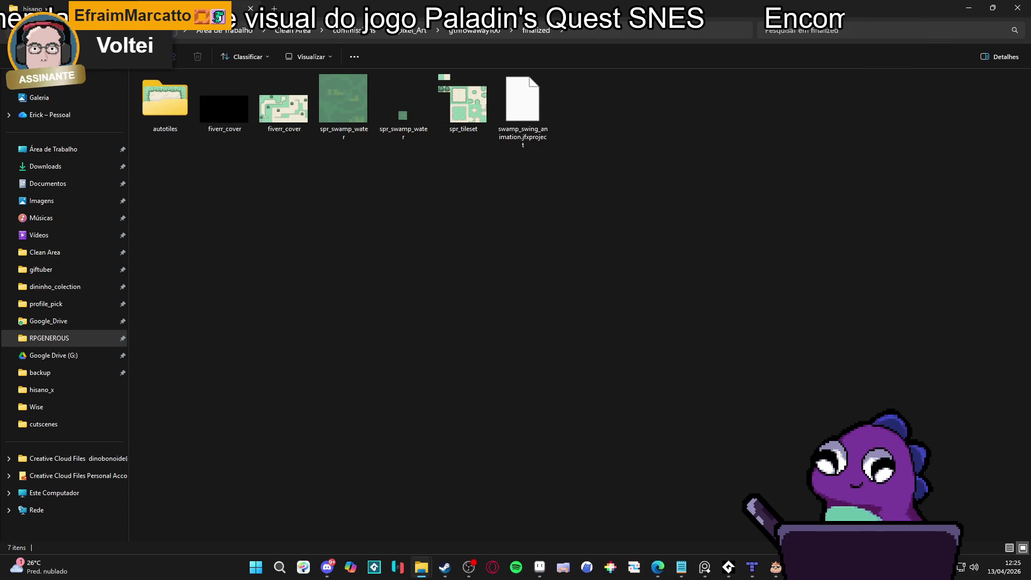
pyautogui.hotkey('alt', 'Left')
pyautogui.click(494, 397)
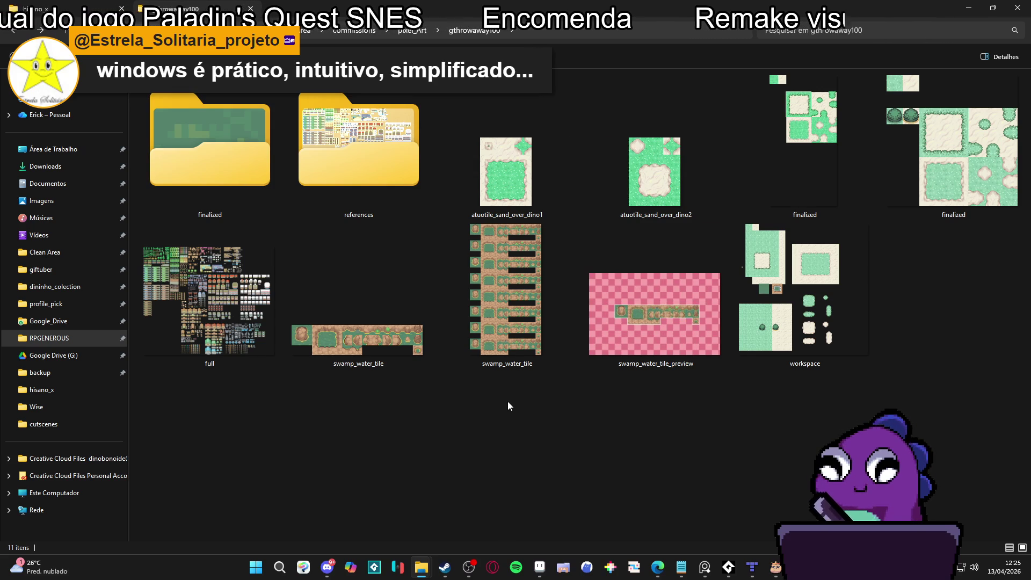
# Close map.tmx, beach_sample_map.tmx and the remaining tileset tab in Tiled
pyautogui.click(774, 568)
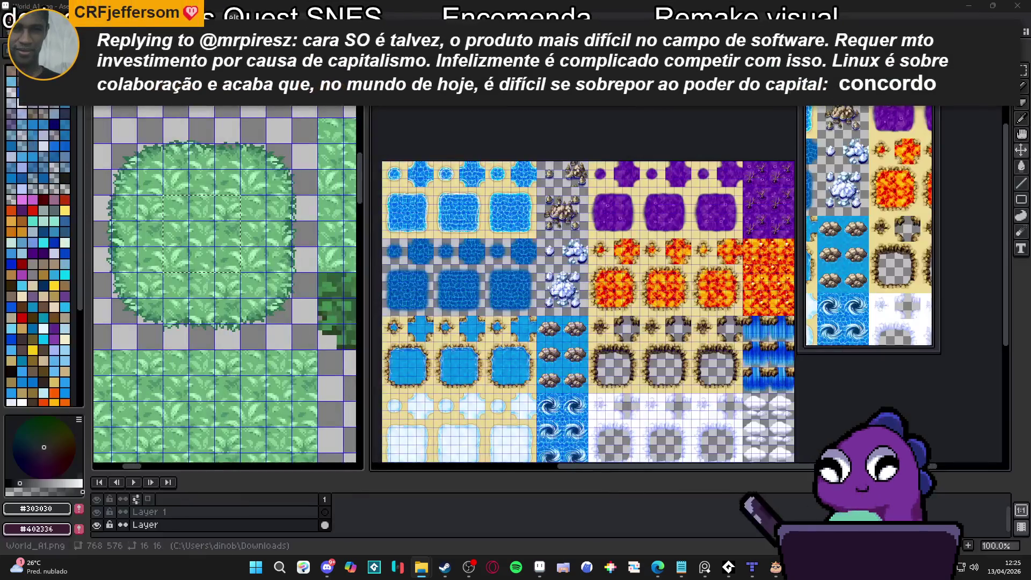
pyautogui.click(752, 567)
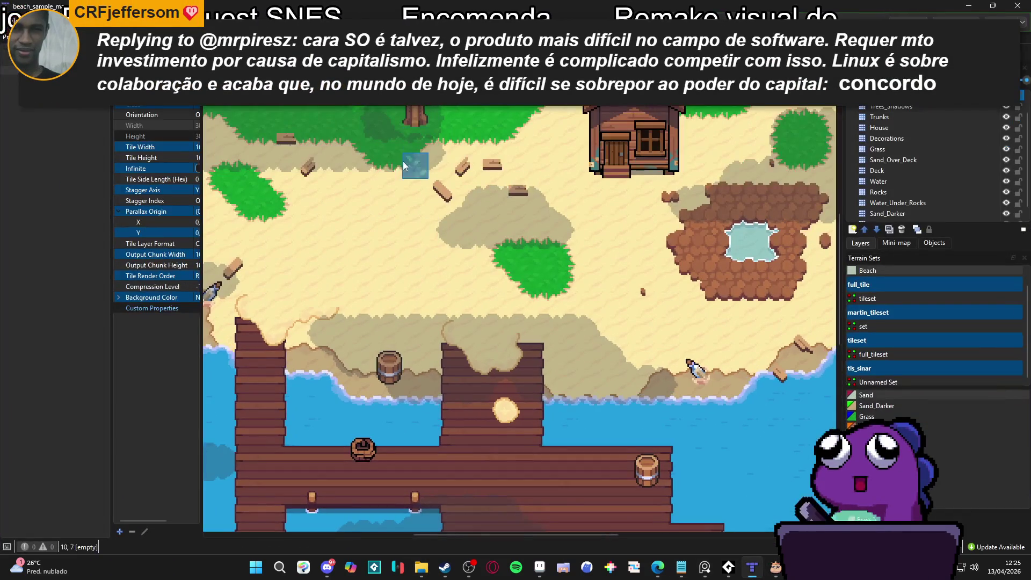
pyautogui.click(8, 11)
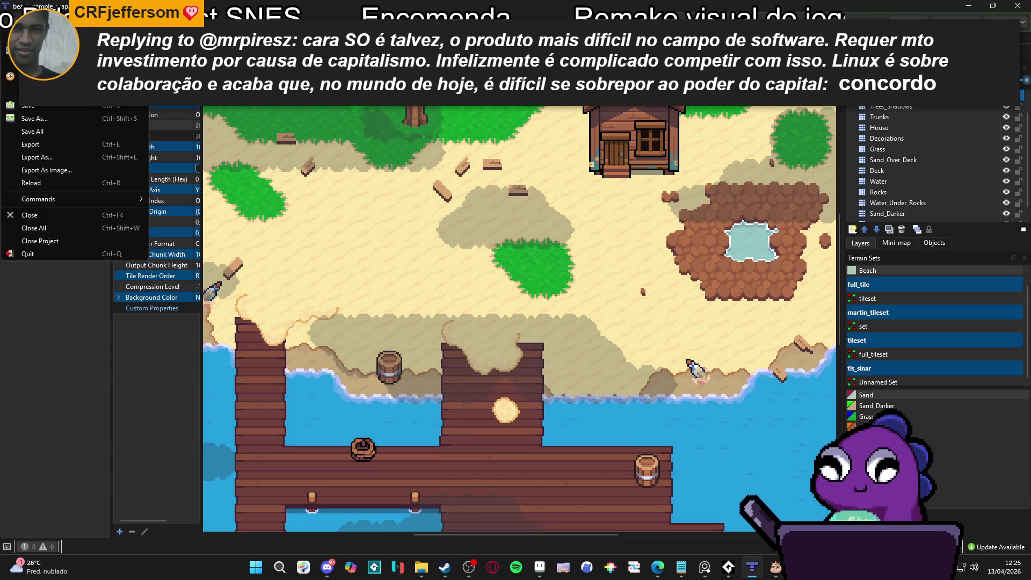
pyautogui.click(421, 567)
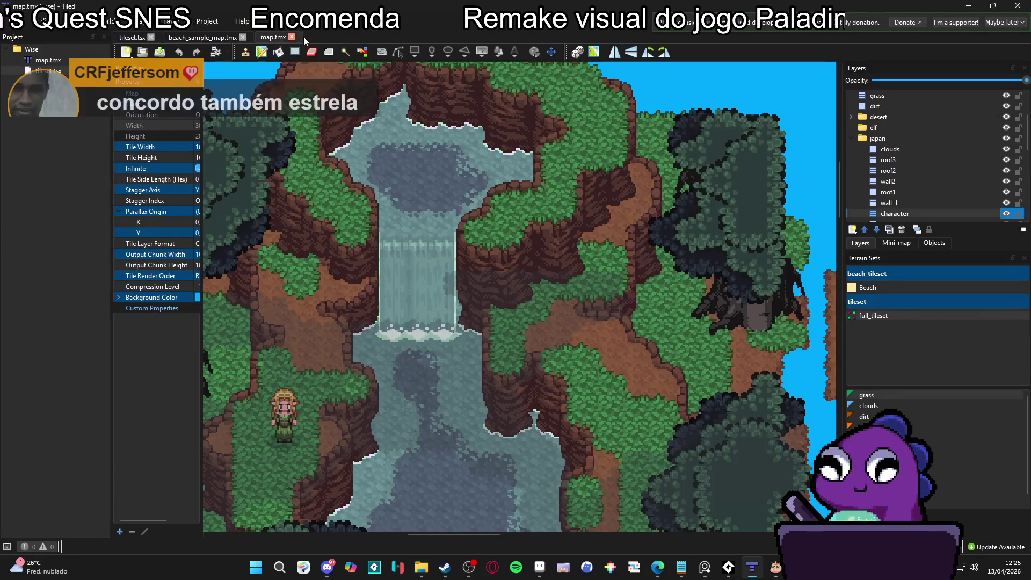
pyautogui.click(292, 37)
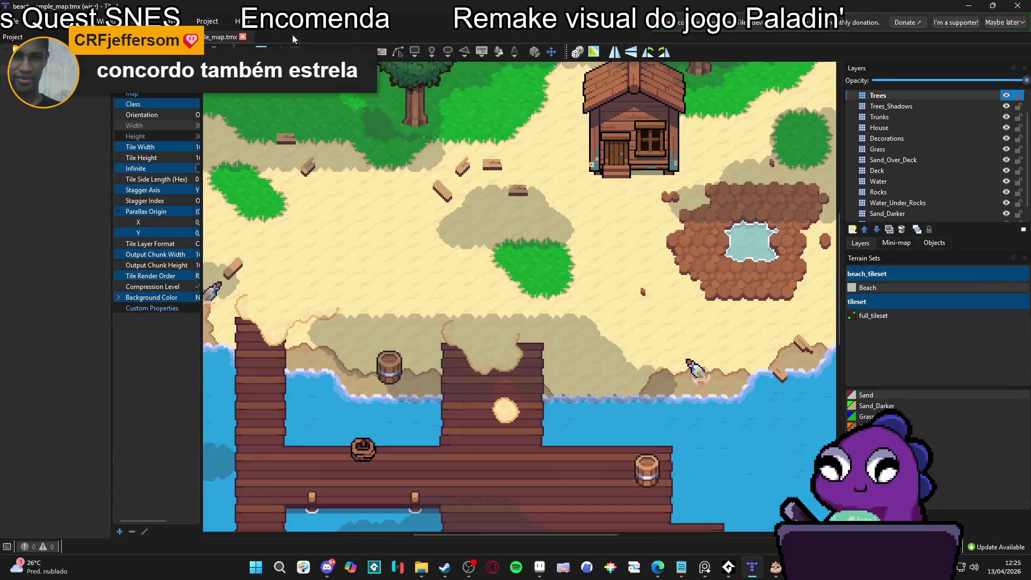
pyautogui.hotkey('ctrl', 'w')
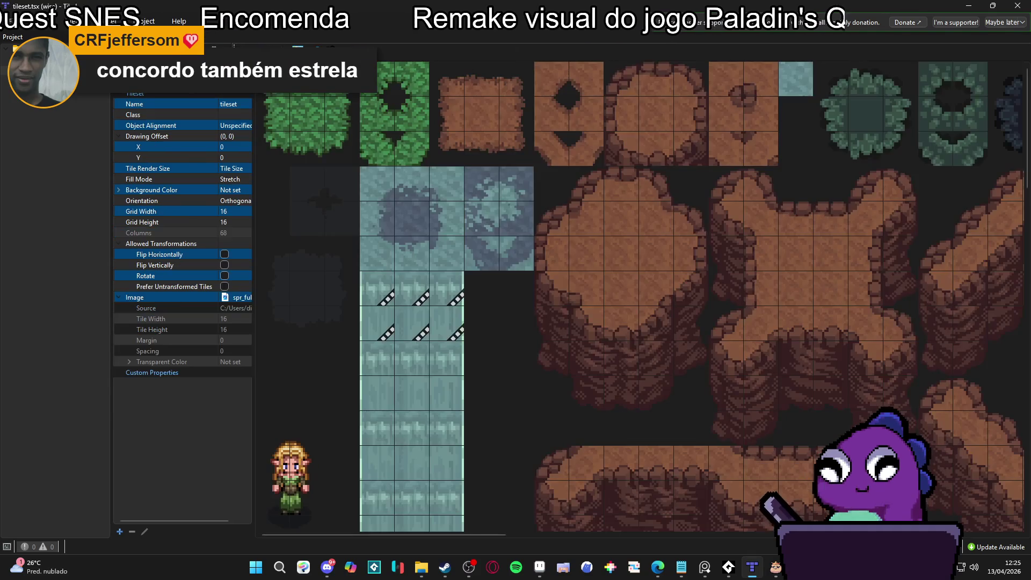
pyautogui.hotkey('ctrl', 'w')
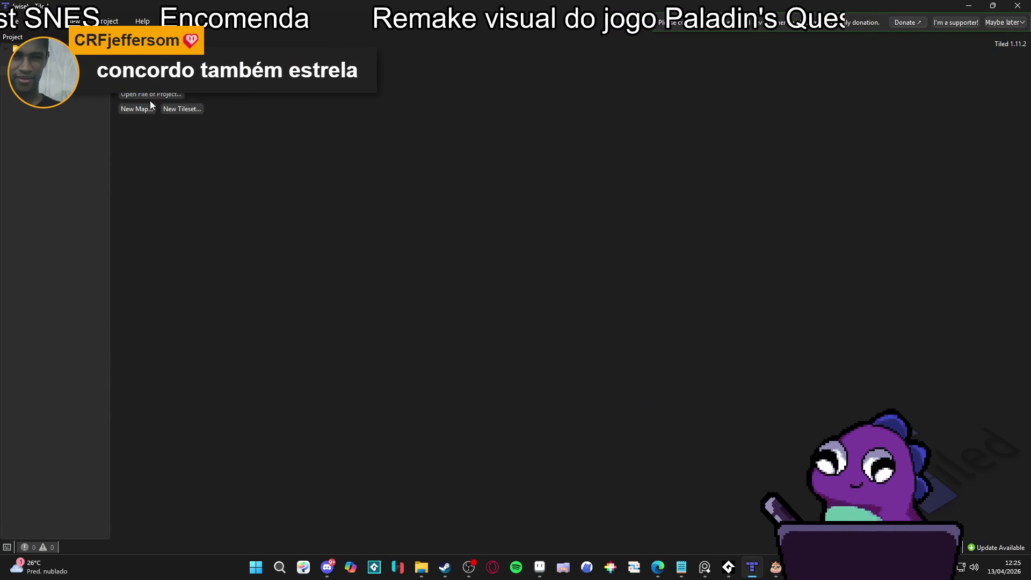
# Start a new project, create a tiled folder in hisano_x, and save it as hisano_tiled
pyautogui.click(180, 69)
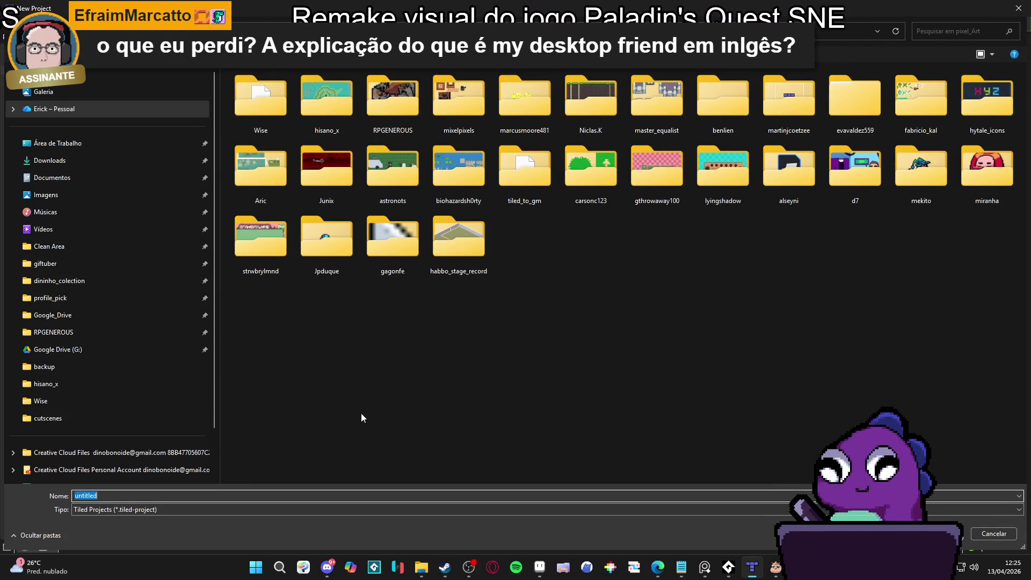
pyautogui.doubleClick(349, 101)
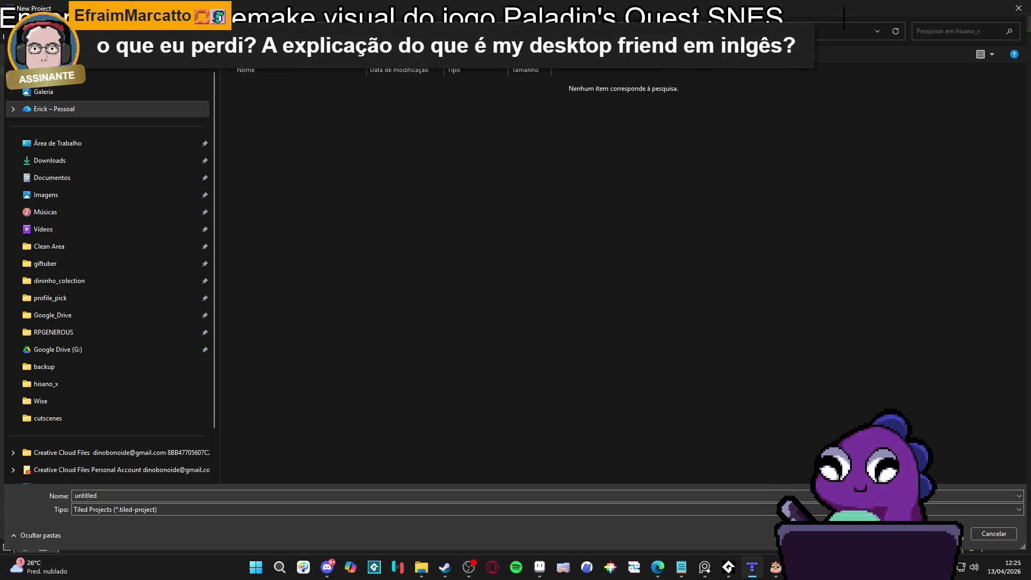
pyautogui.hotkey('ctrl', 'shift', 'n')
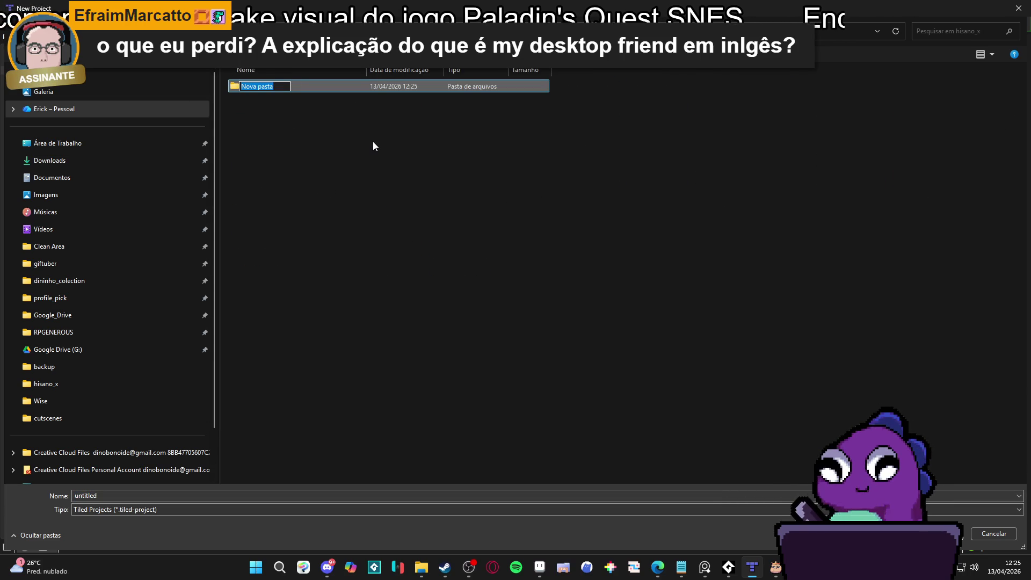
pyautogui.write('tiled')
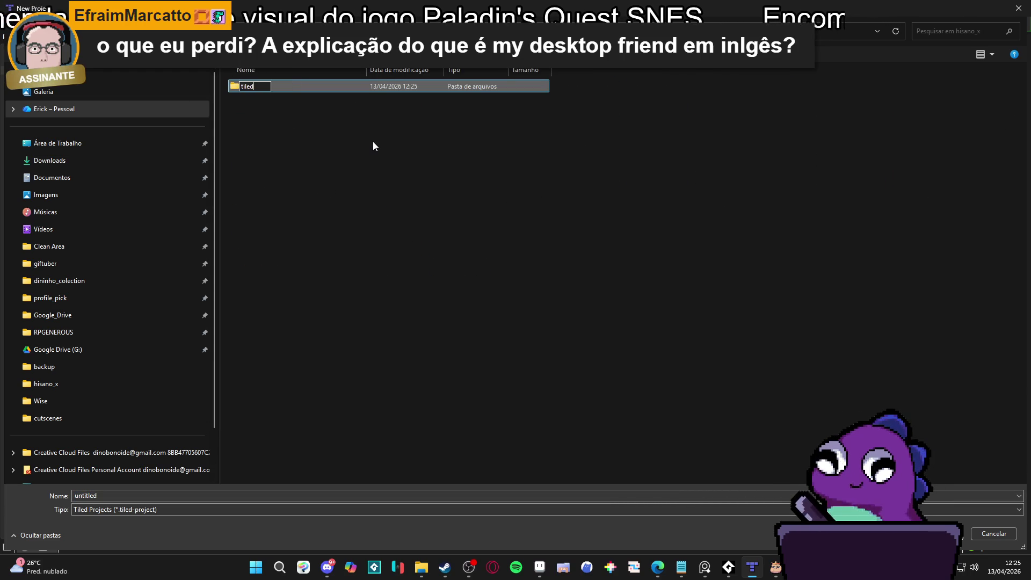
pyautogui.press('Return')
pyautogui.click(111, 496)
pyautogui.write('h')
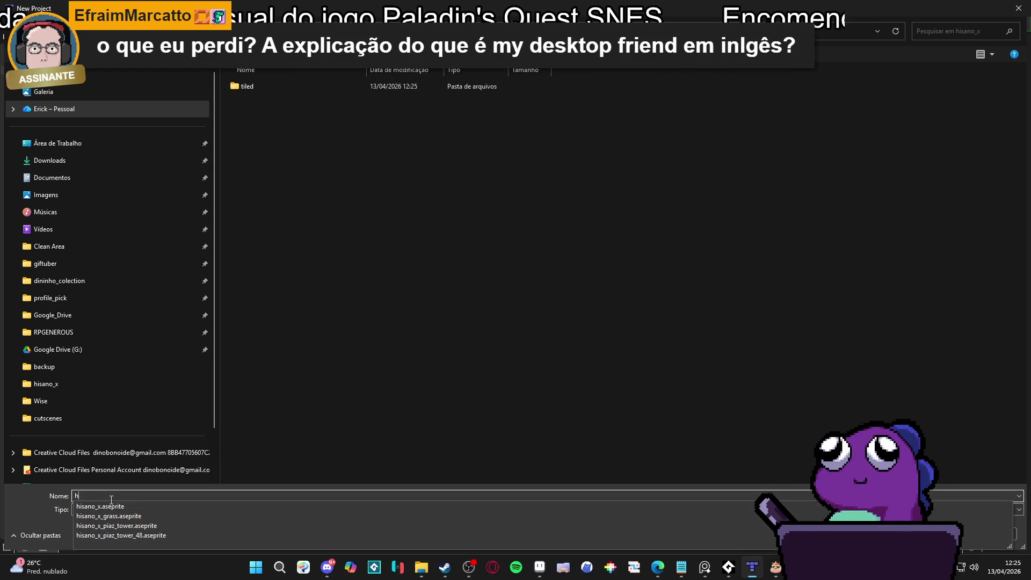
pyautogui.write('tiled')
pyautogui.press('Return')
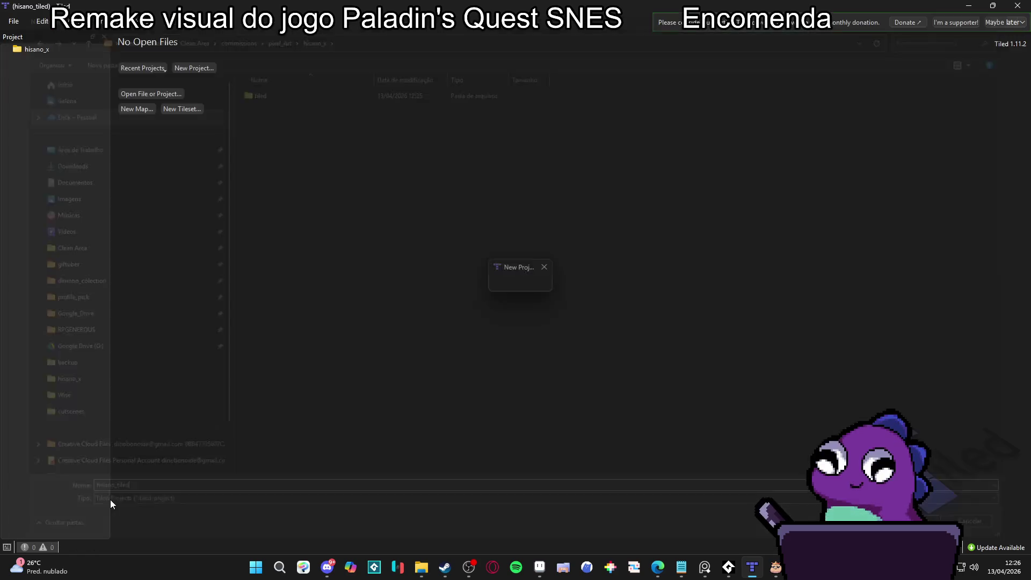
# Create an untitled orthogonal map of 30×20 tiles with 16 px tiles
pyautogui.click(152, 110)
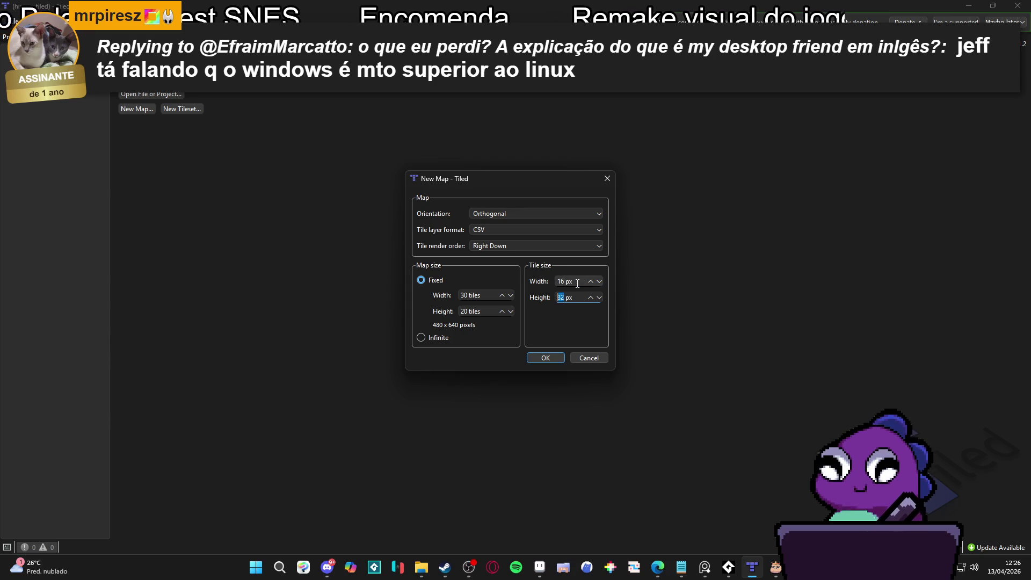
pyautogui.press('Return')
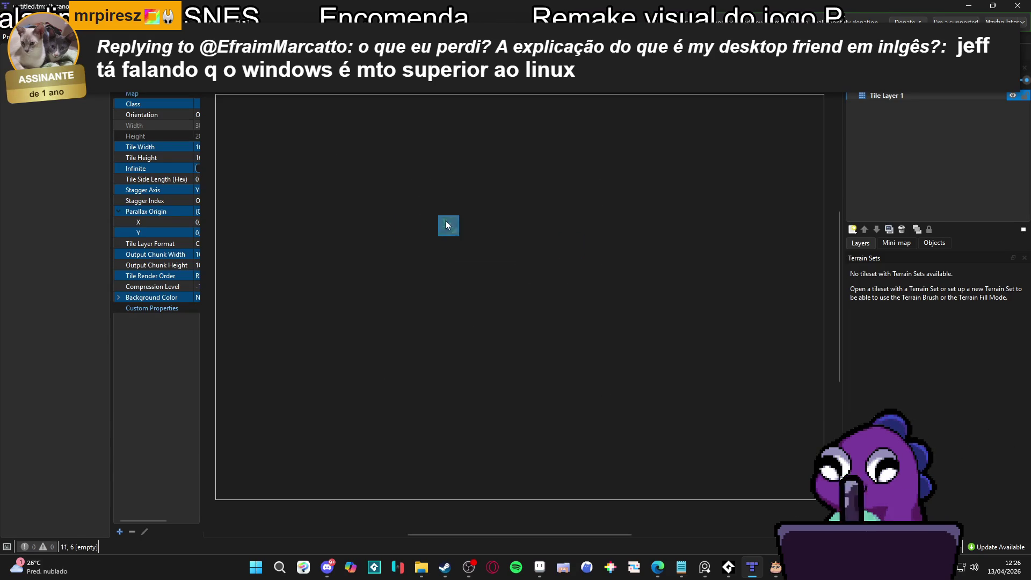
pyautogui.moveTo(505, 216); pyautogui.dragTo(481, 257)
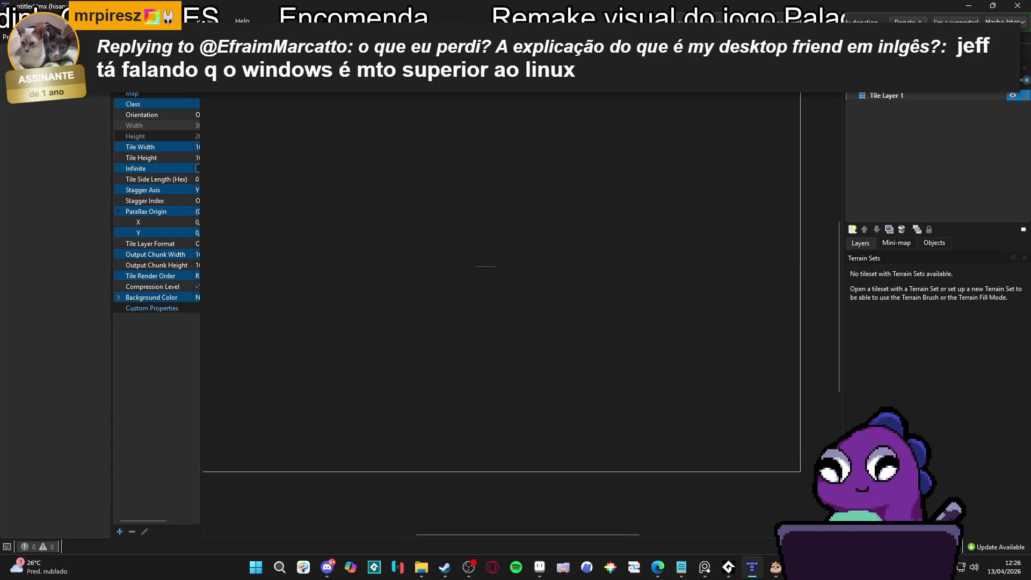
pyautogui.click(938, 387)
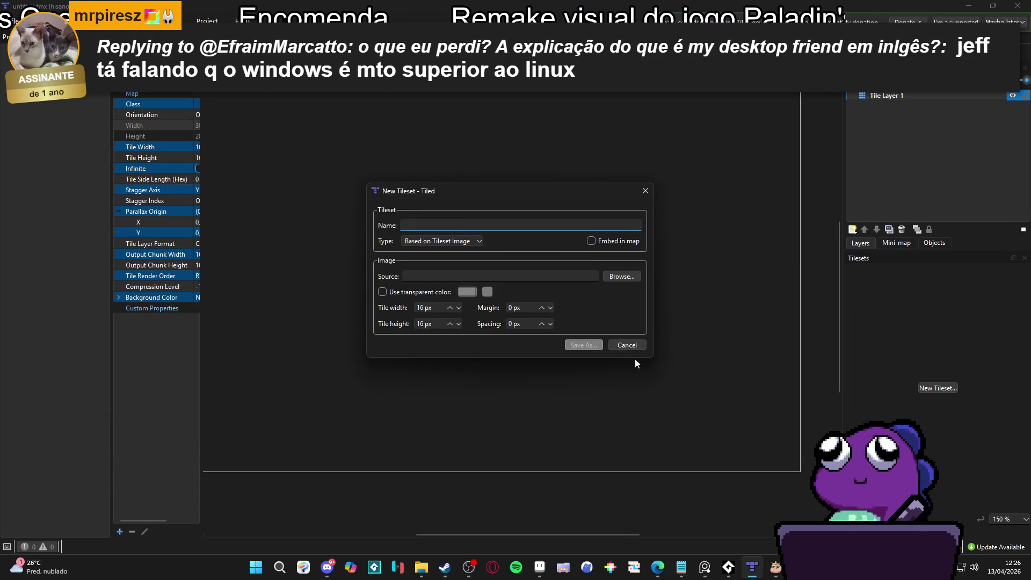
# Restart the hisano_tileset setup and browse for its source image
pyautogui.click(634, 339)
pyautogui.moveTo(421, 565)
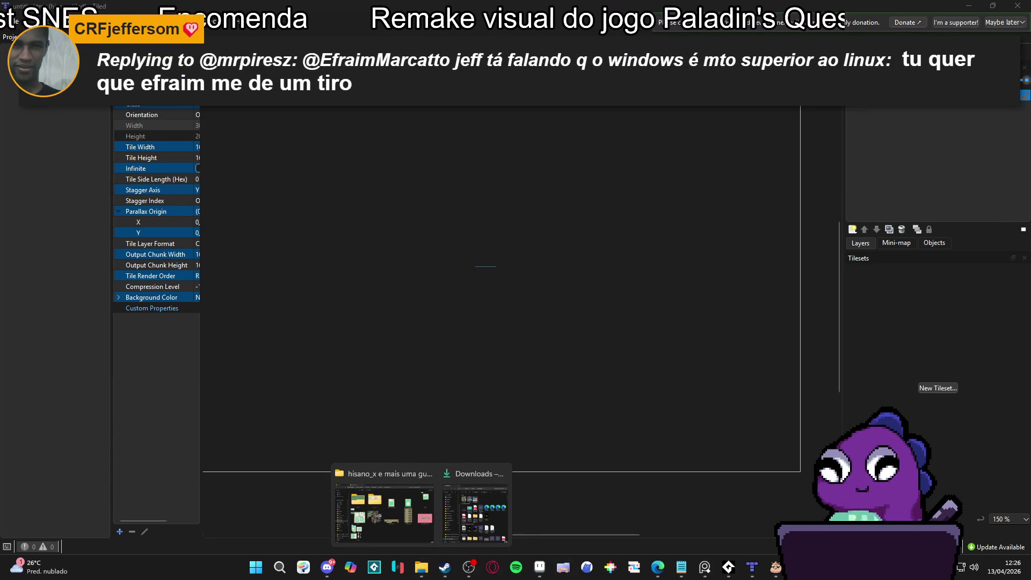
pyautogui.click(938, 387)
pyautogui.write('hisano_tileset')
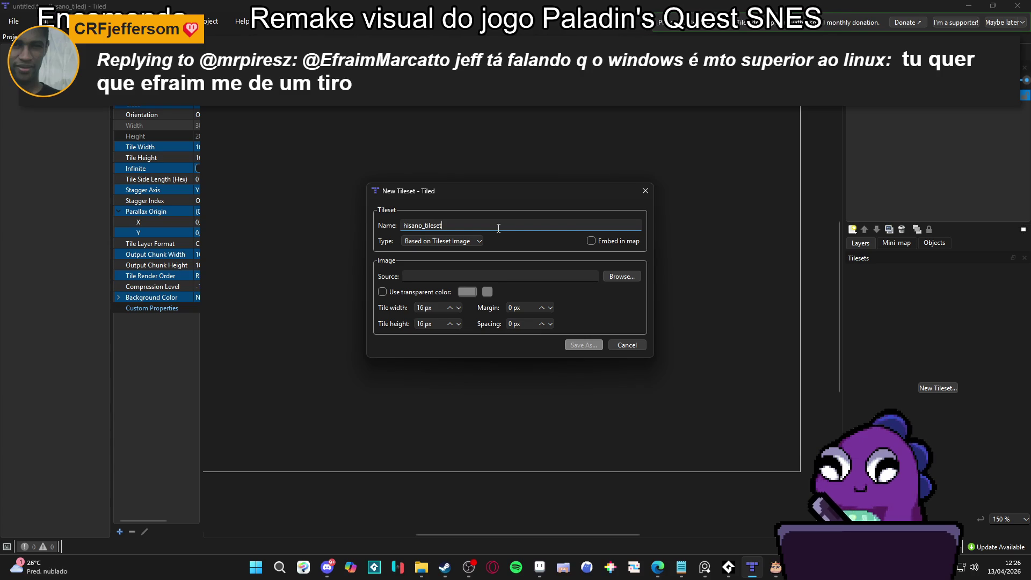
pyautogui.click(638, 280)
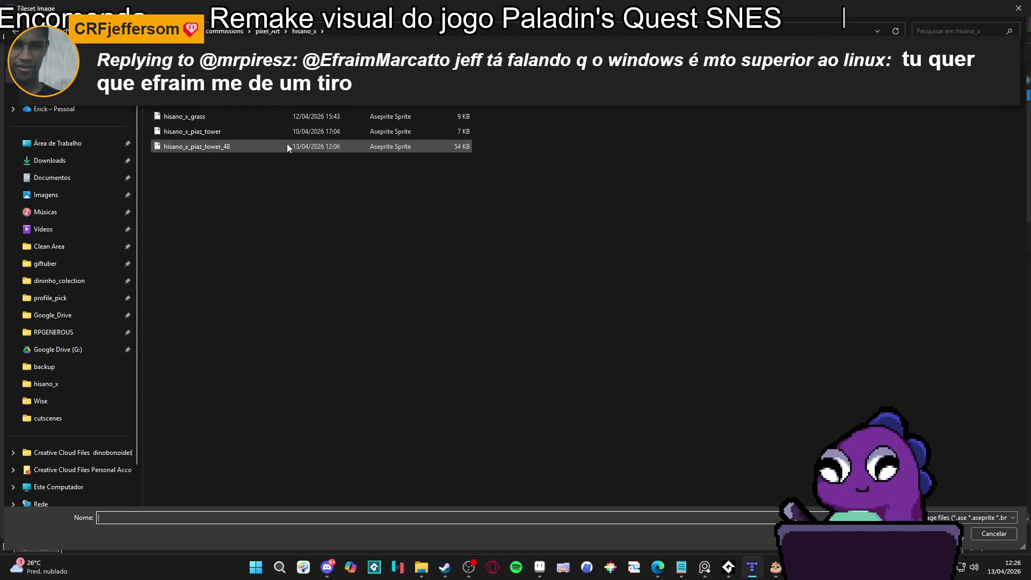
# Export the Aseprite grass sprite as hisano_x_grass.png in PNG format into hisano_x
pyautogui.click(537, 569)
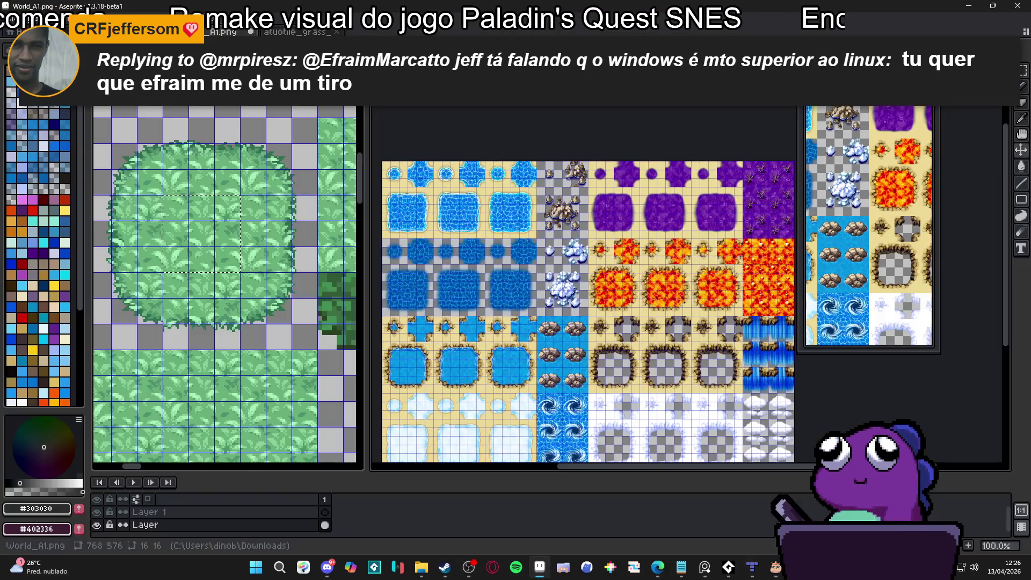
pyautogui.hotkey('alt', 'f')
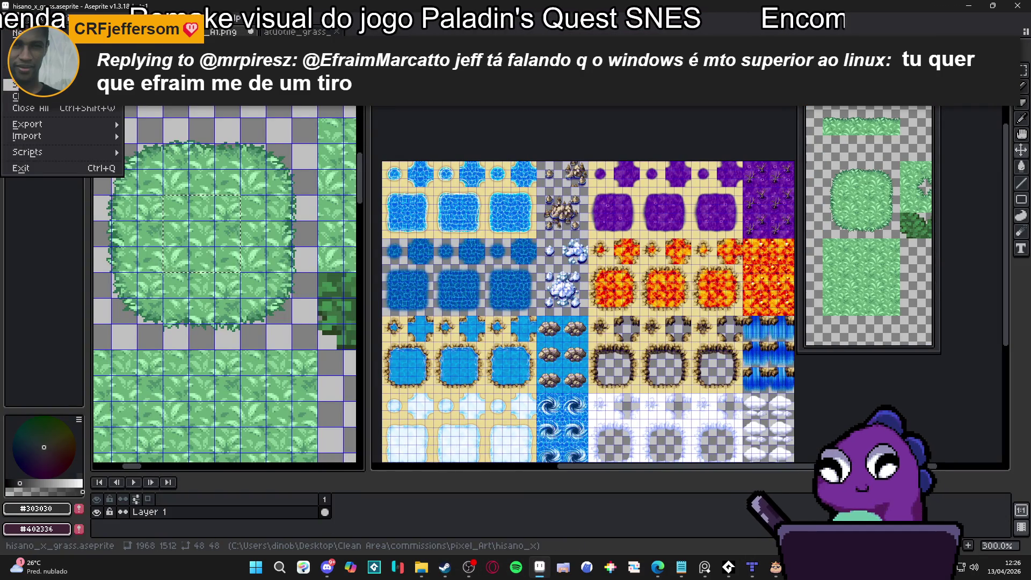
pyautogui.press('a')
pyautogui.click(632, 472)
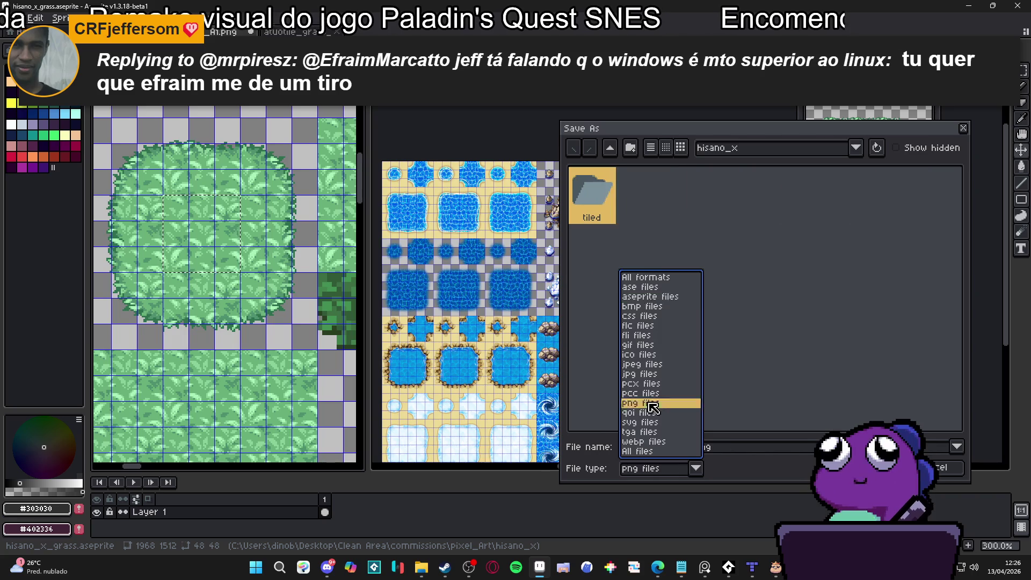
pyautogui.click(647, 400)
pyautogui.press('Return')
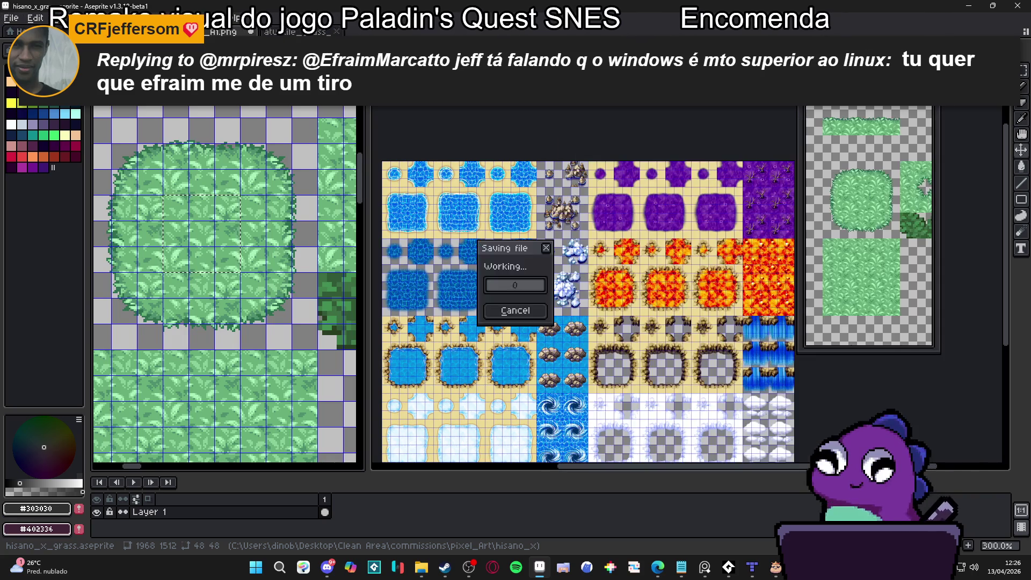
pyautogui.hotkey('alt', 'Tab')
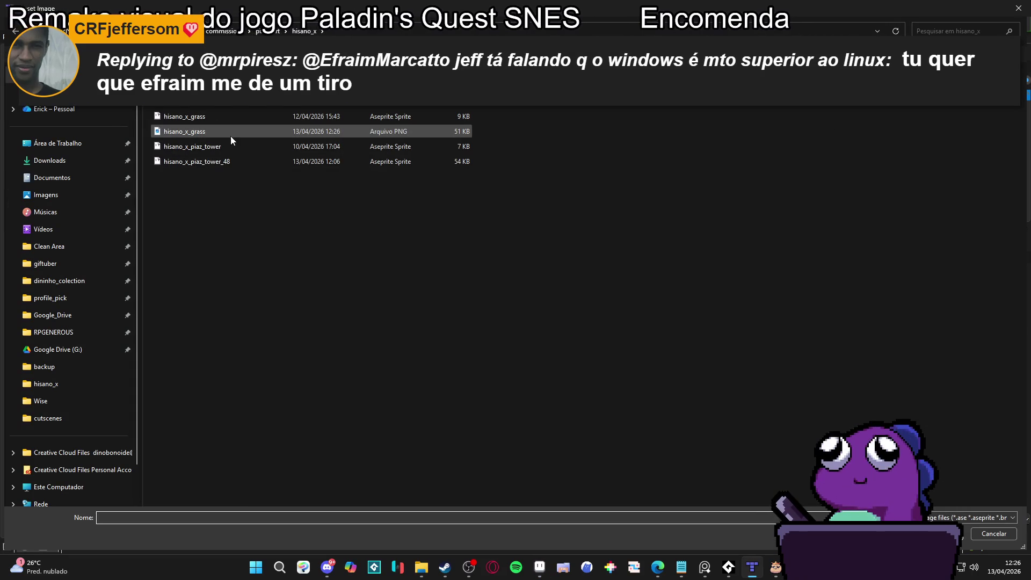
# Pick hisano_x_grass.png as the tileset image, then cancel the first save attempt
pyautogui.doubleClick(229, 135)
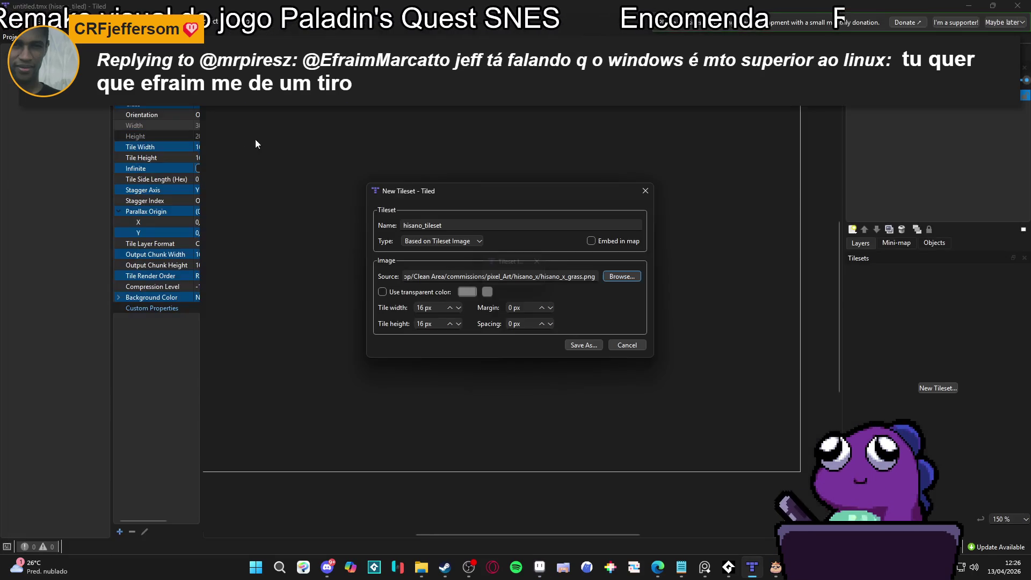
pyautogui.click(583, 344)
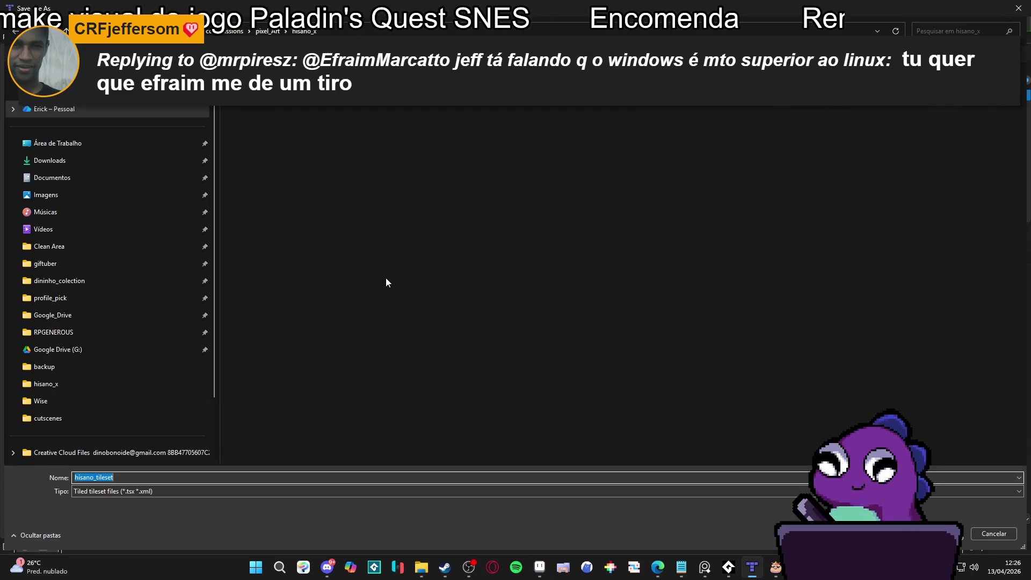
pyautogui.click(992, 532)
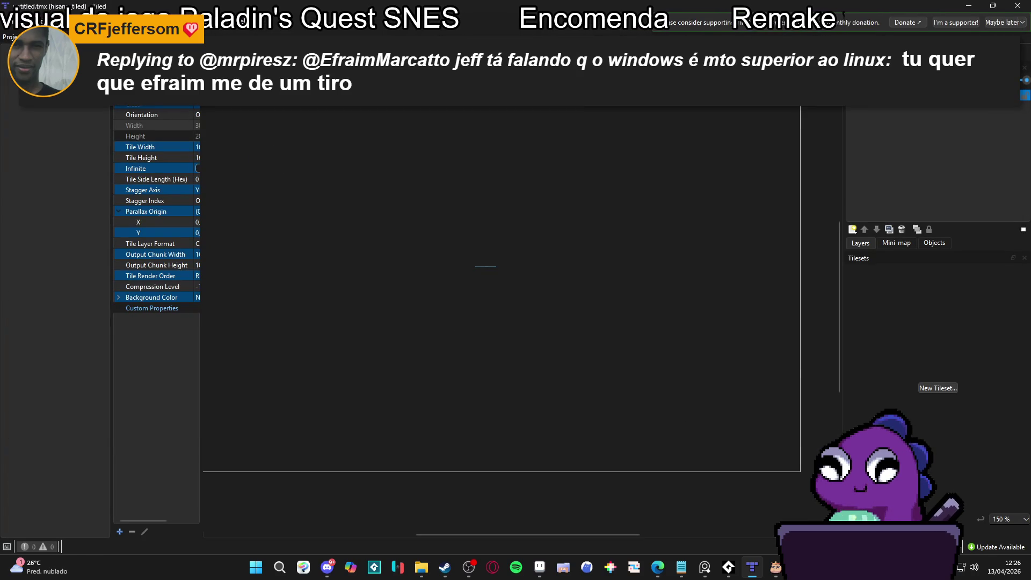
# Create tileset tls_hisano from hisano_x_grass.png and save it as tls_hisano.tsx
pyautogui.click(935, 388)
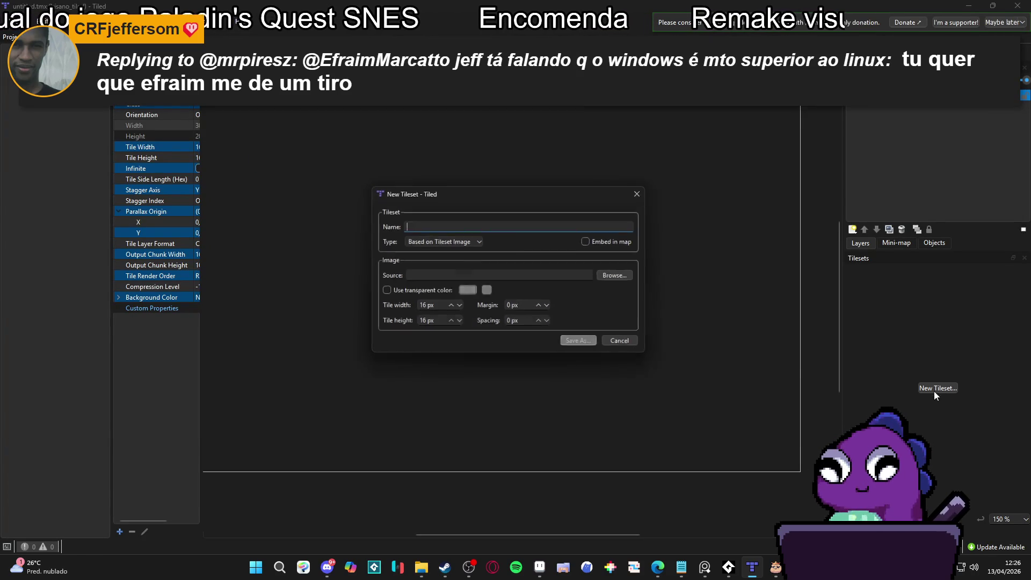
pyautogui.write('tls_hisano')
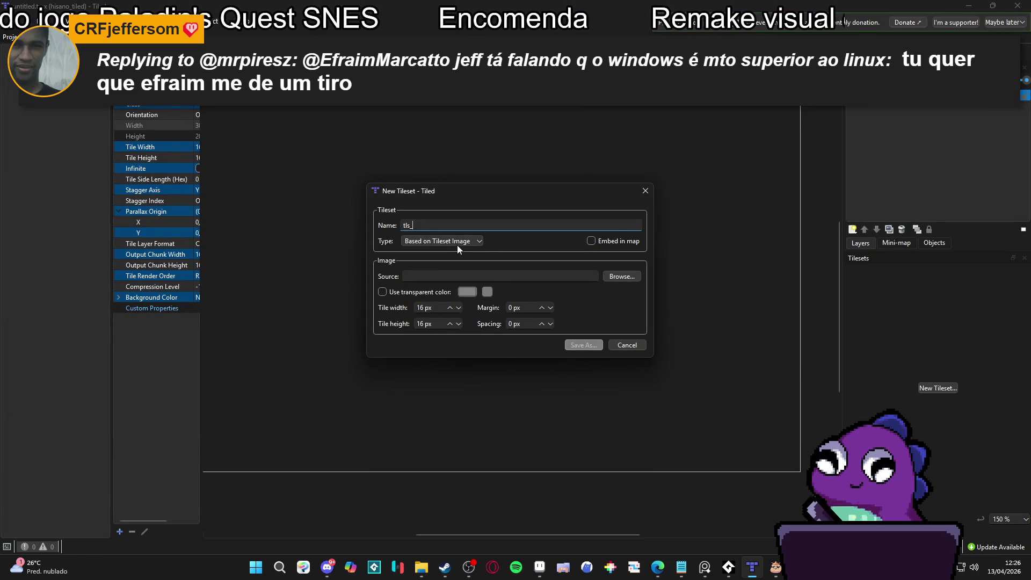
pyautogui.hotkey('ctrl', 'a')
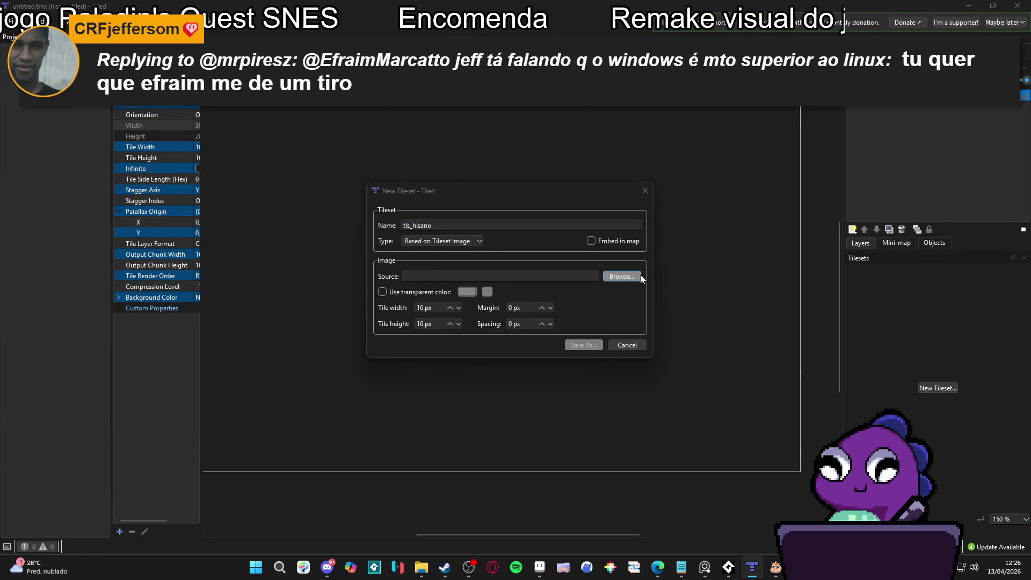
pyautogui.click(638, 276)
pyautogui.doubleClick(269, 129)
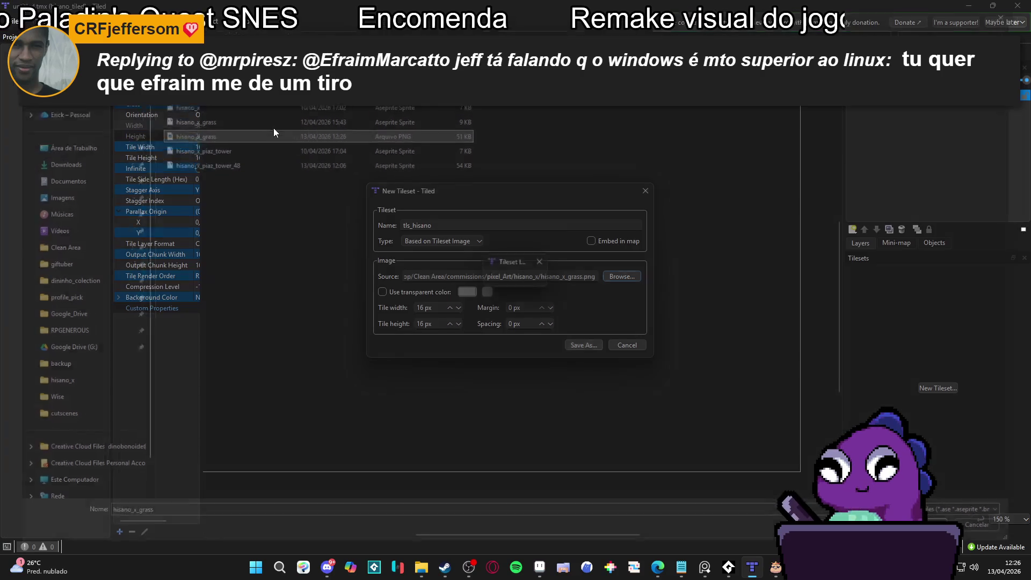
pyautogui.click(579, 347)
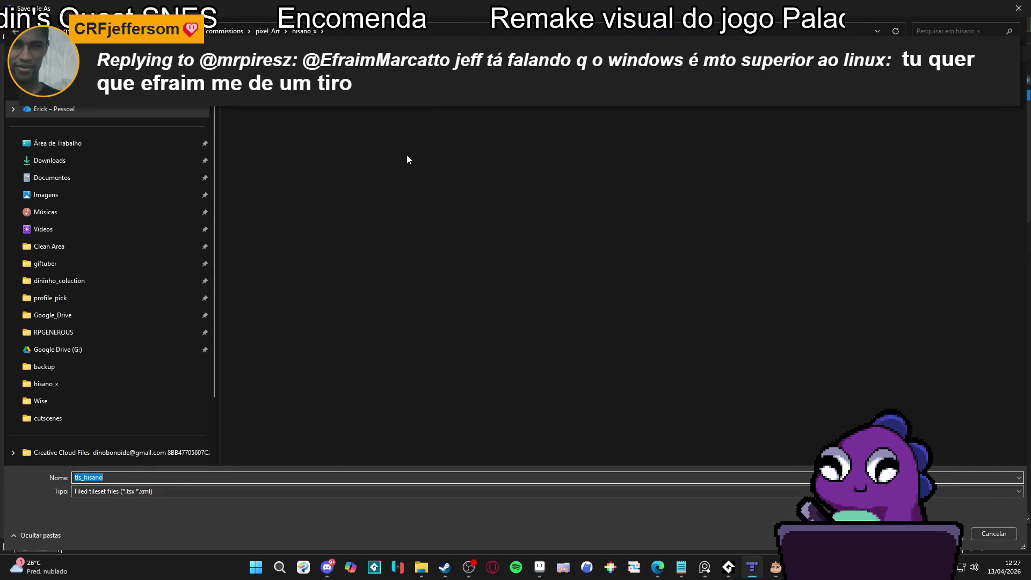
pyautogui.press('Return')
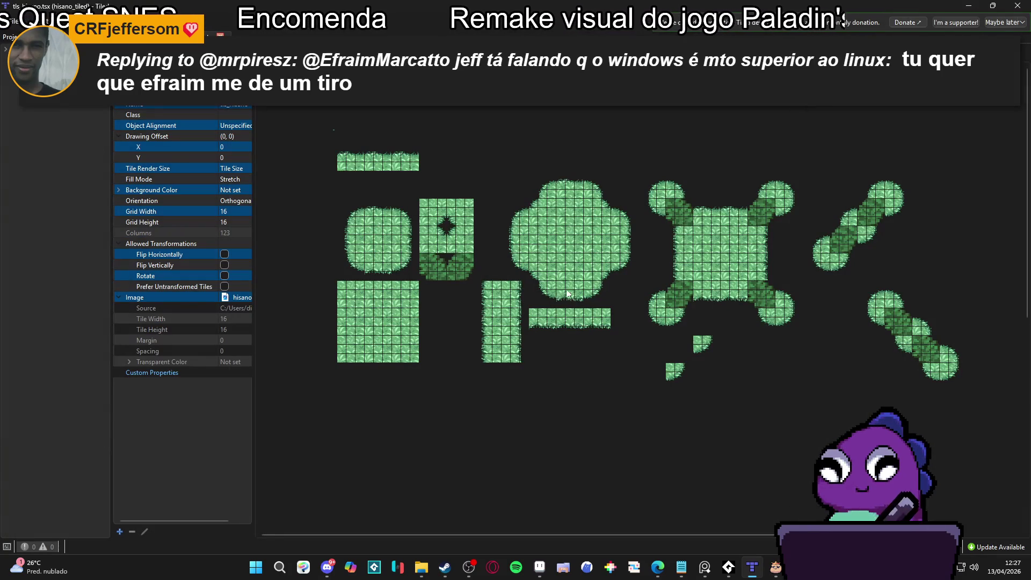
# Go back to the untitled map tab, glance at the Aseprite grass image, and return to Tiled
pyautogui.hotkey('ctrl', 'Tab')
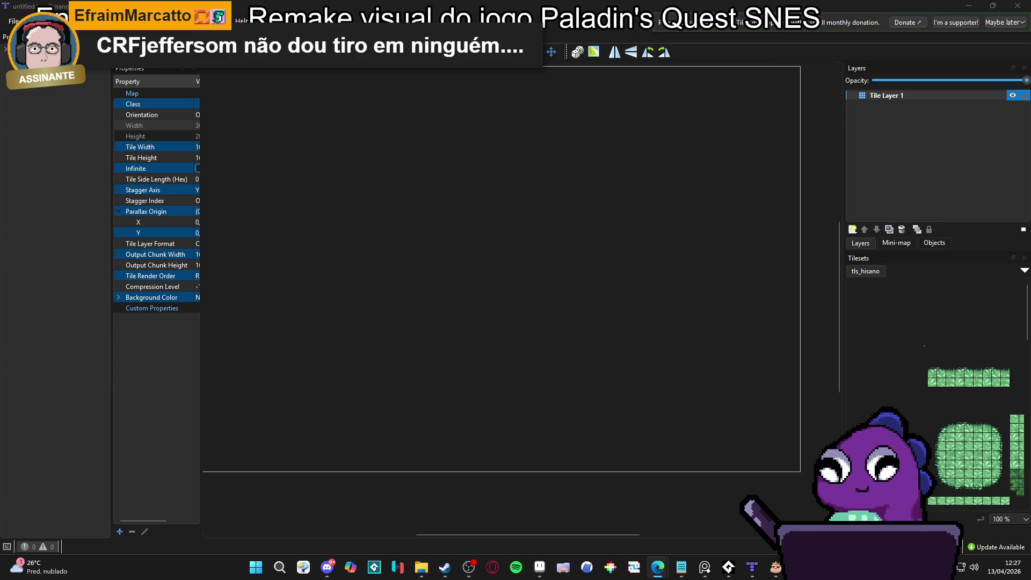
pyautogui.click(538, 573)
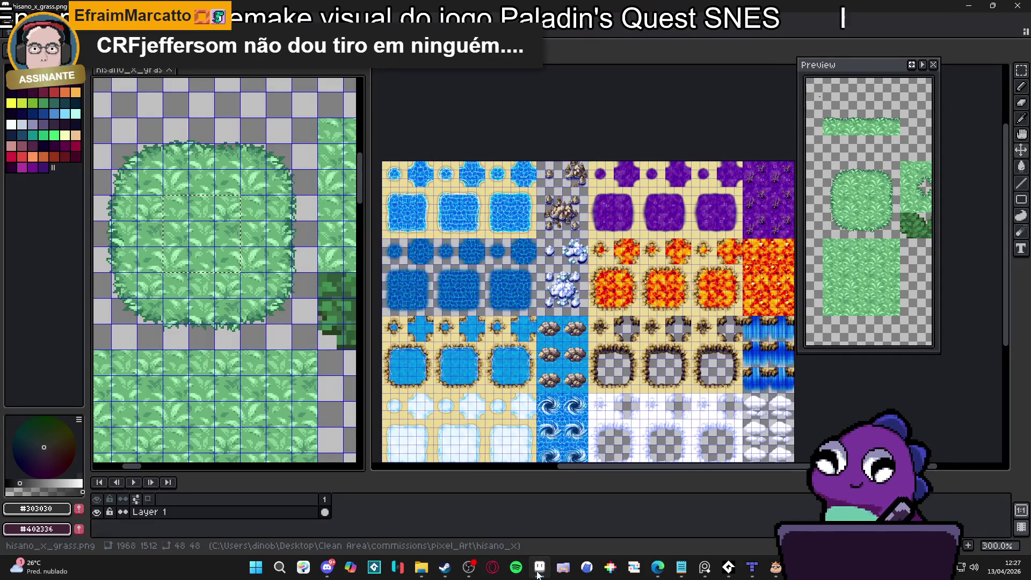
pyautogui.hotkey('alt', 'Tab')
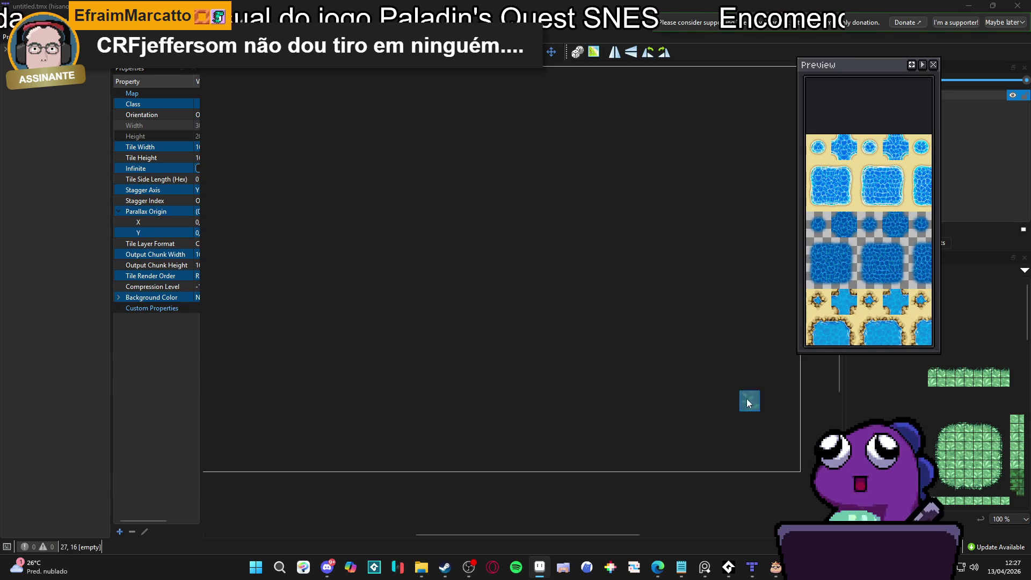
# Stamp two grass tile blocks onto Tile Layer 1, extending the grass block upward
pyautogui.click(961, 443)
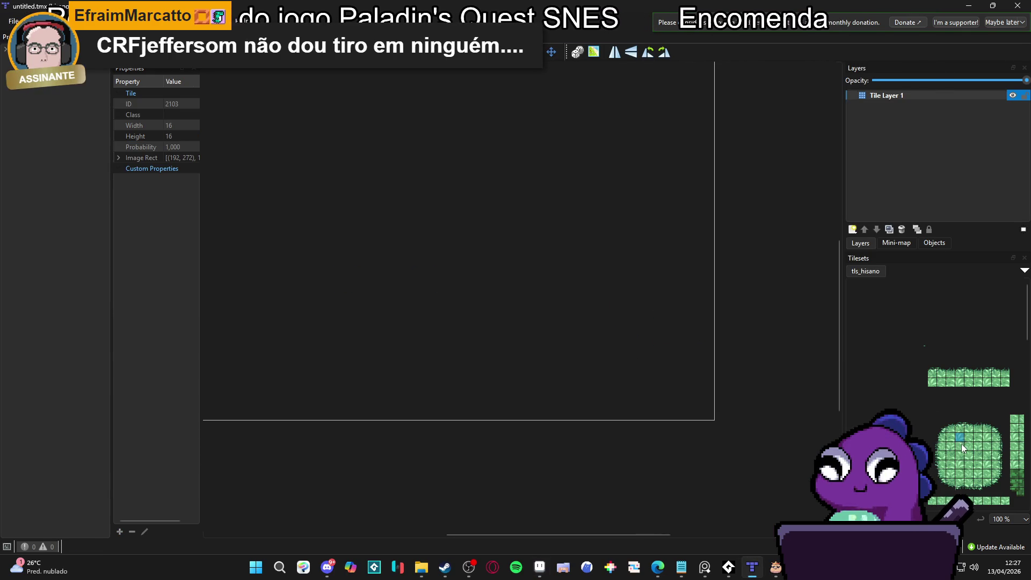
pyautogui.moveTo(961, 445); pyautogui.dragTo(978, 463)
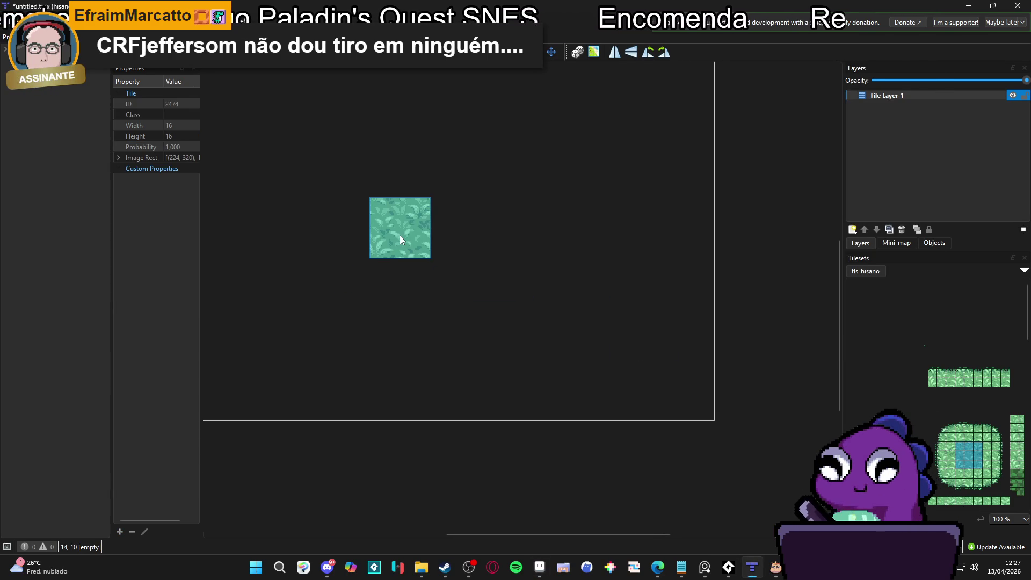
pyautogui.click(399, 240)
pyautogui.moveTo(960, 418); pyautogui.dragTo(977, 437)
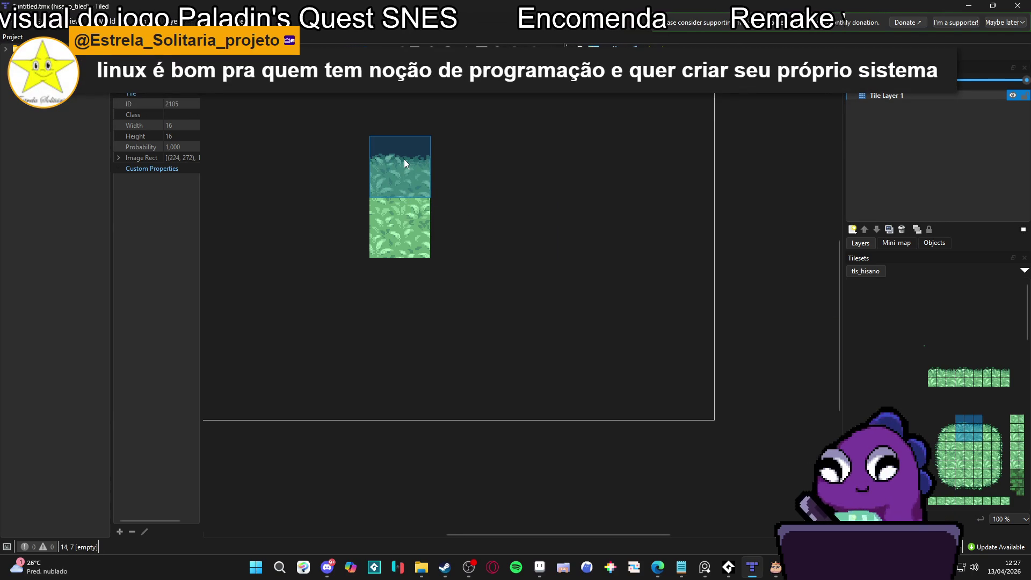
pyautogui.click(404, 159)
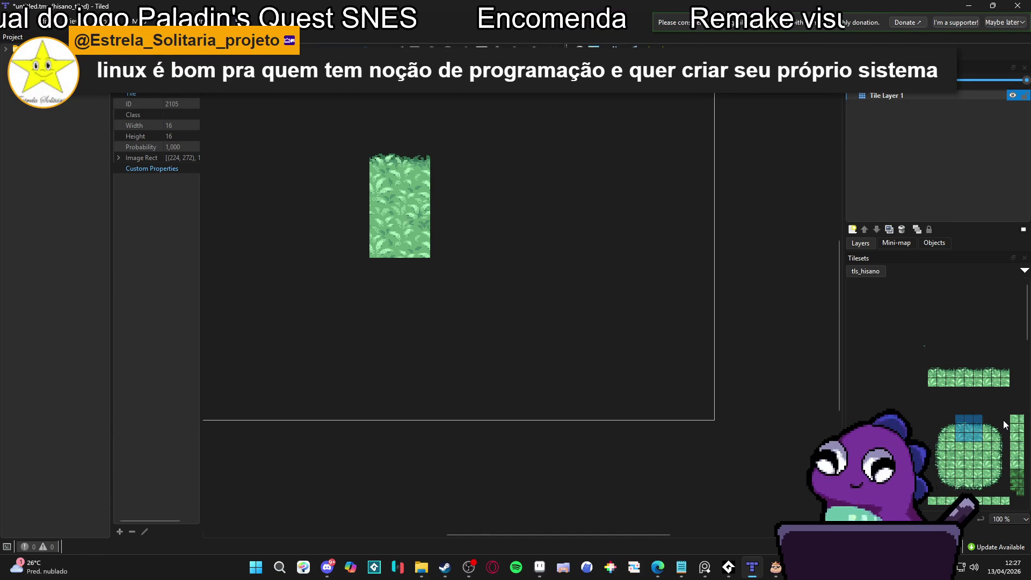
# Pick a bush corner tile from tls_hisano and place the rounded top-right corner
pyautogui.moveTo(985, 417); pyautogui.dragTo(1005, 448)
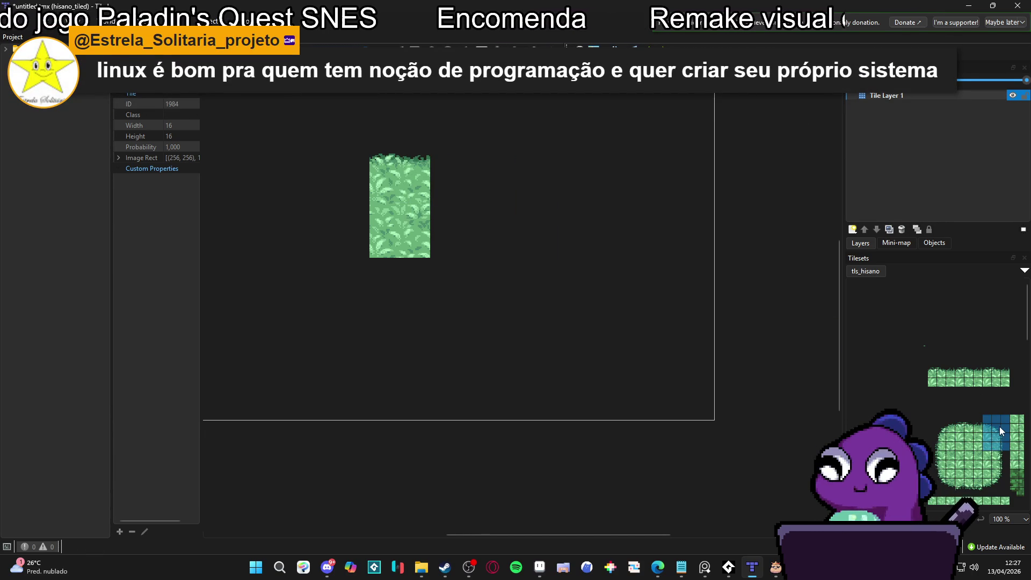
pyautogui.scroll(2, 998, 426)
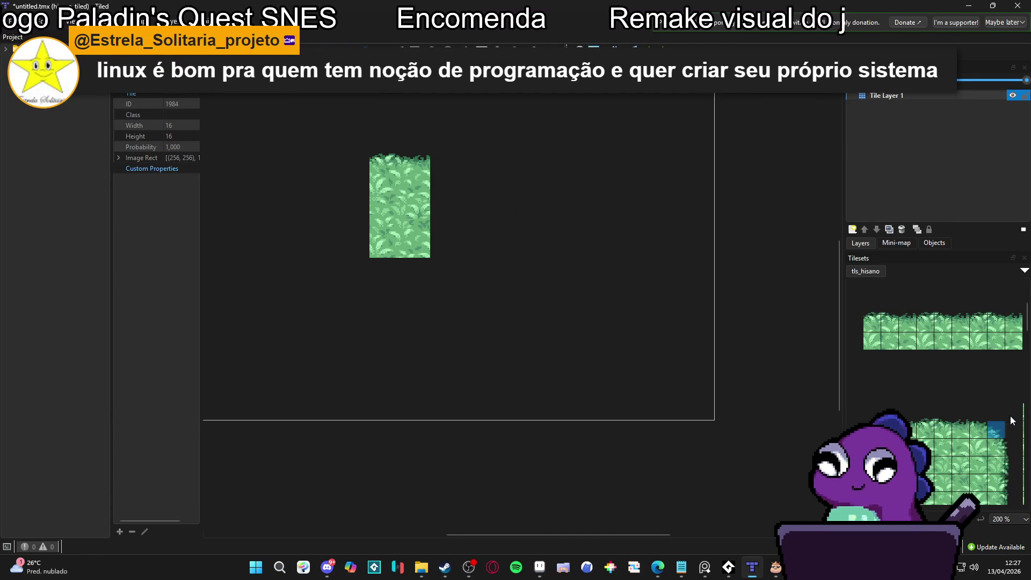
pyautogui.click(995, 412)
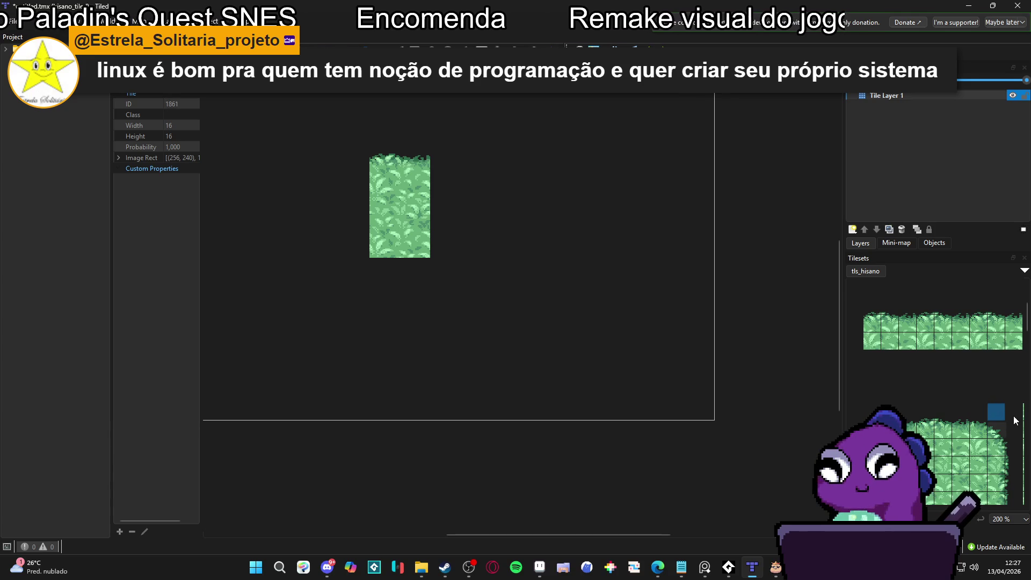
pyautogui.moveTo(1016, 420); pyautogui.dragTo(985, 449)
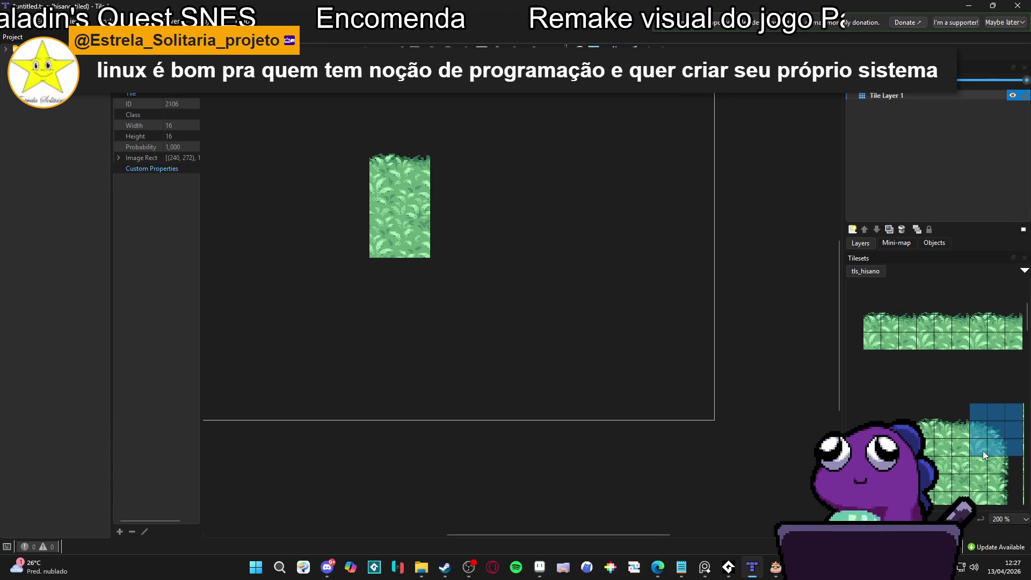
pyautogui.scroll(-2, 977, 450)
pyautogui.moveTo(892, 411)
pyautogui.mouseDown()
pyautogui.moveTo(910, 411)
pyautogui.moveTo(975, 352)
pyautogui.mouseUp()
pyautogui.click(947, 391)
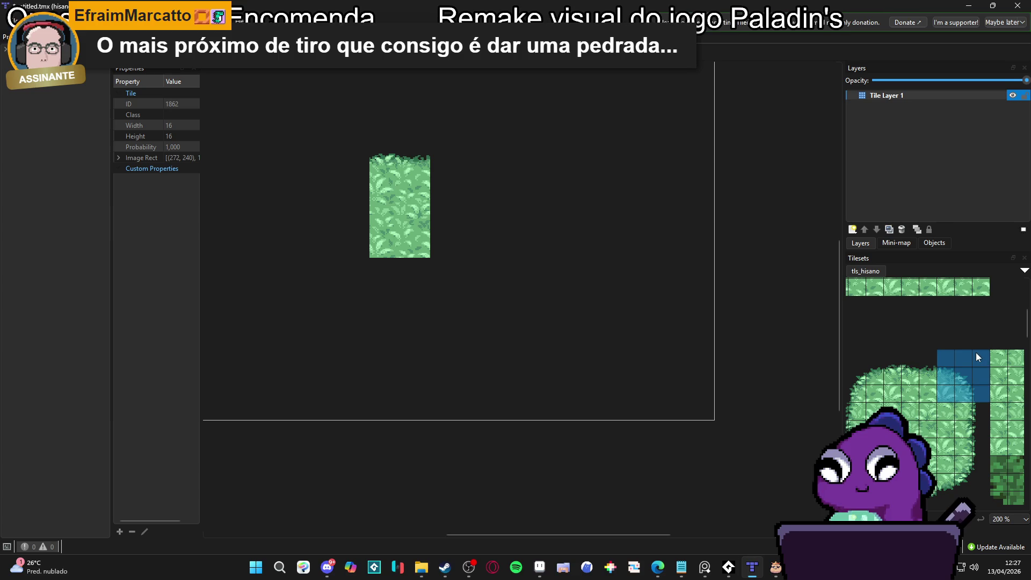
pyautogui.click(465, 163)
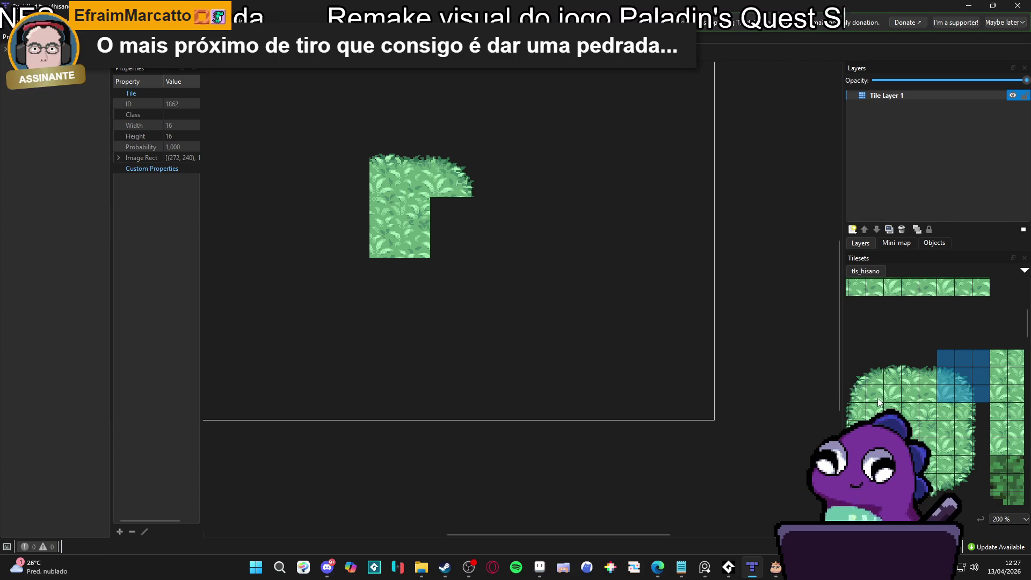
# Add the bush's rounded top-left corner, its left edge and its missing right side
pyautogui.moveTo(877, 398)
pyautogui.mouseDown()
pyautogui.moveTo(846, 355)
pyautogui.moveTo(855, 353)
pyautogui.mouseUp()
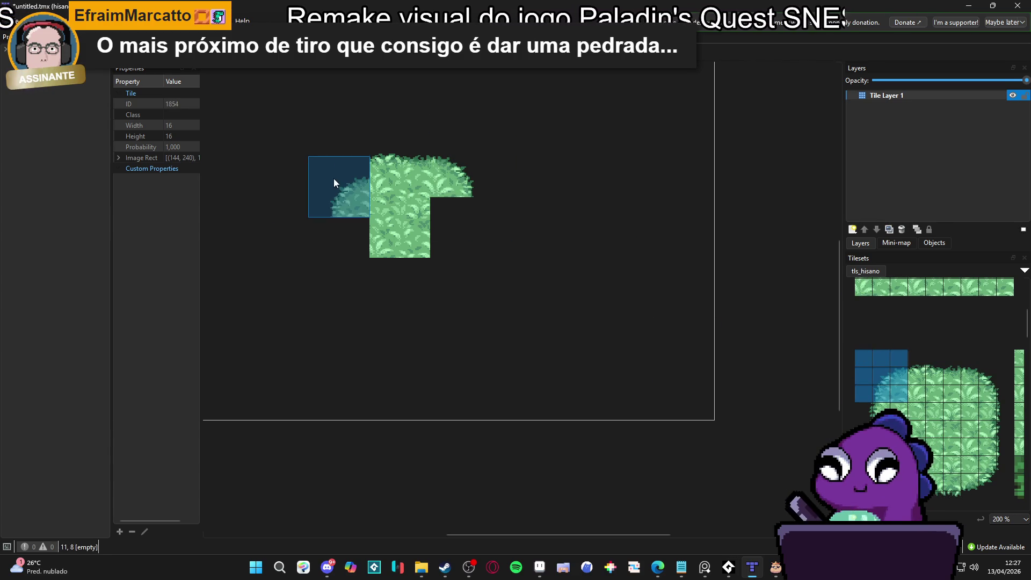
pyautogui.click(345, 184)
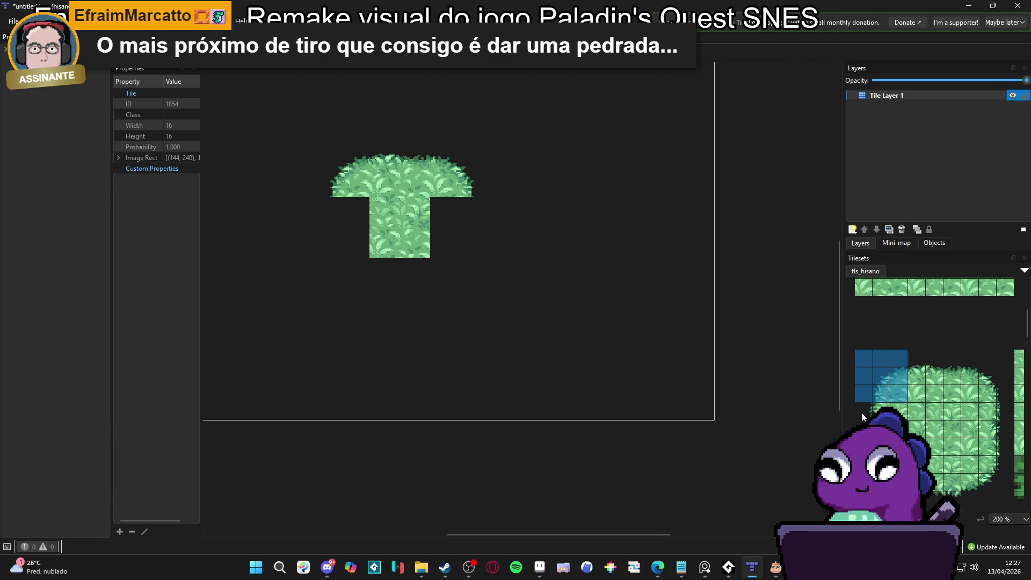
pyautogui.moveTo(861, 412); pyautogui.dragTo(899, 449)
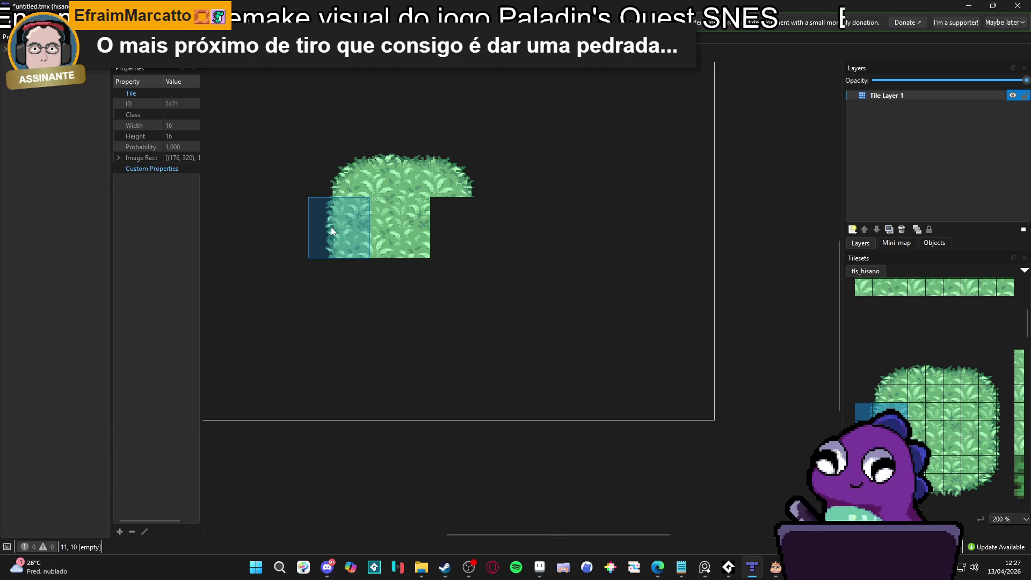
pyautogui.click(331, 230)
pyautogui.moveTo(1005, 446); pyautogui.dragTo(977, 411)
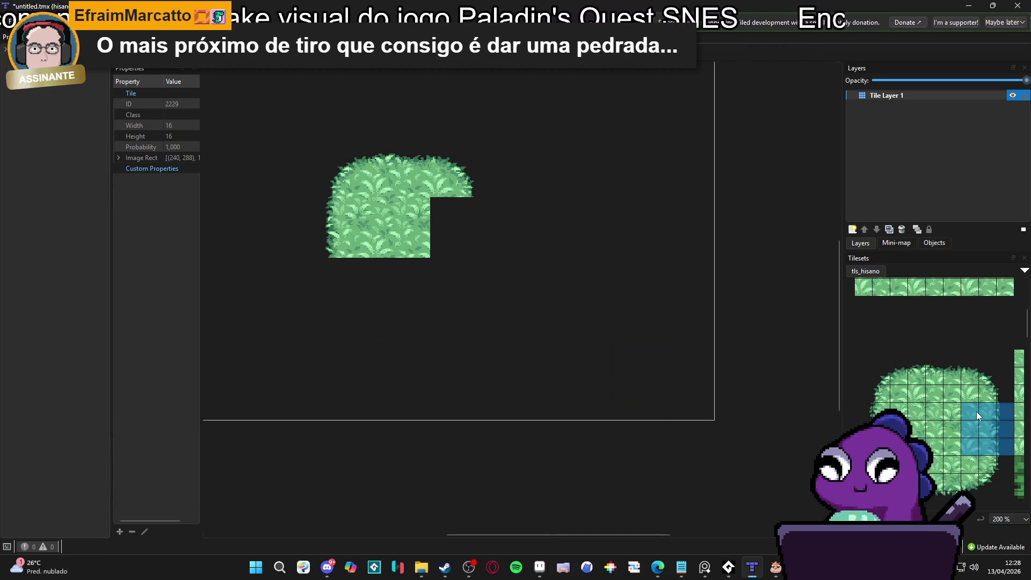
pyautogui.click(470, 233)
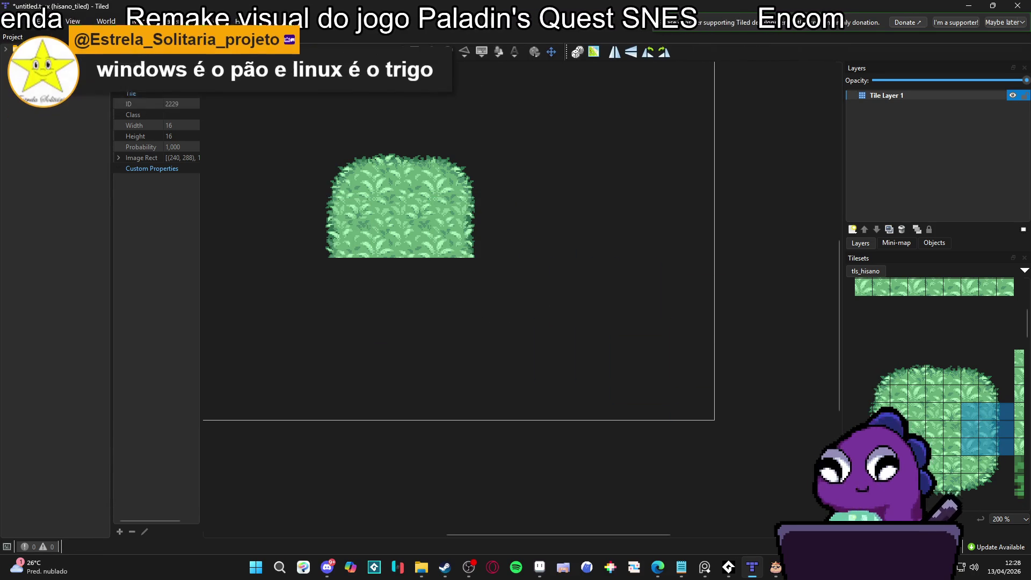
# Extend the left edge downward, place the bottom-right part, and pick the bottom-middle edge tiles
pyautogui.moveTo(861, 412); pyautogui.dragTo(900, 449)
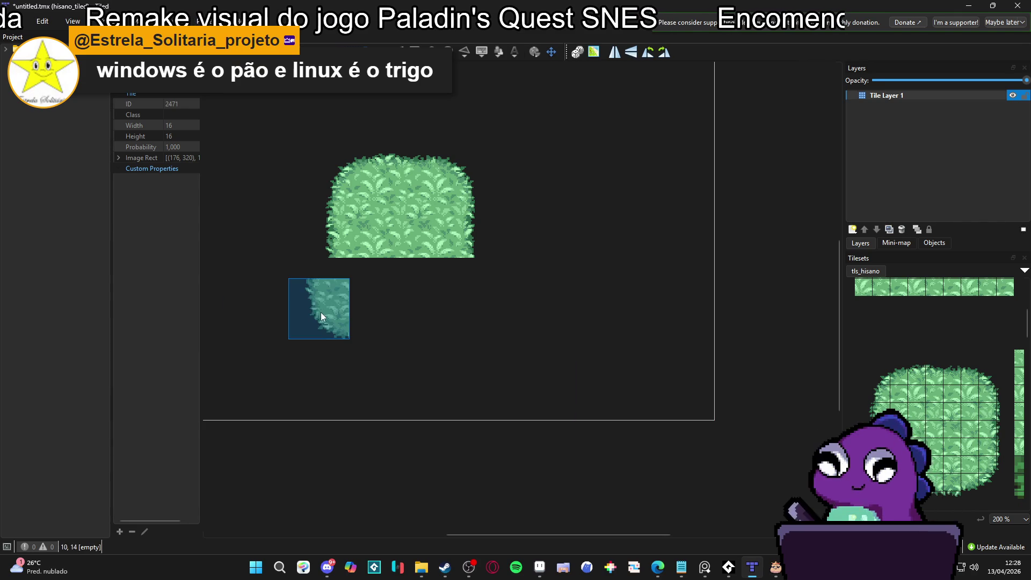
pyautogui.click(333, 295)
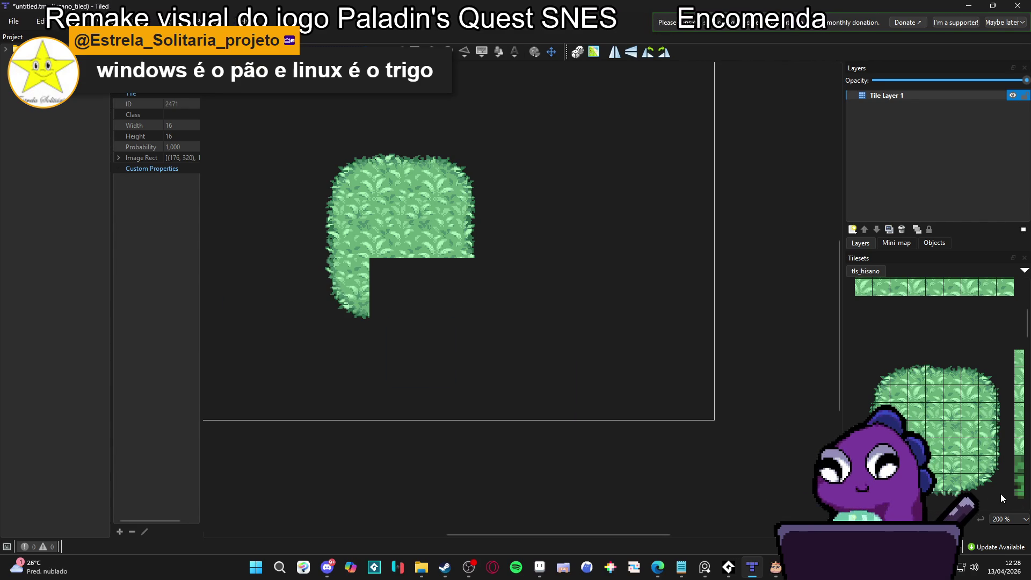
pyautogui.moveTo(1000, 498); pyautogui.dragTo(966, 455)
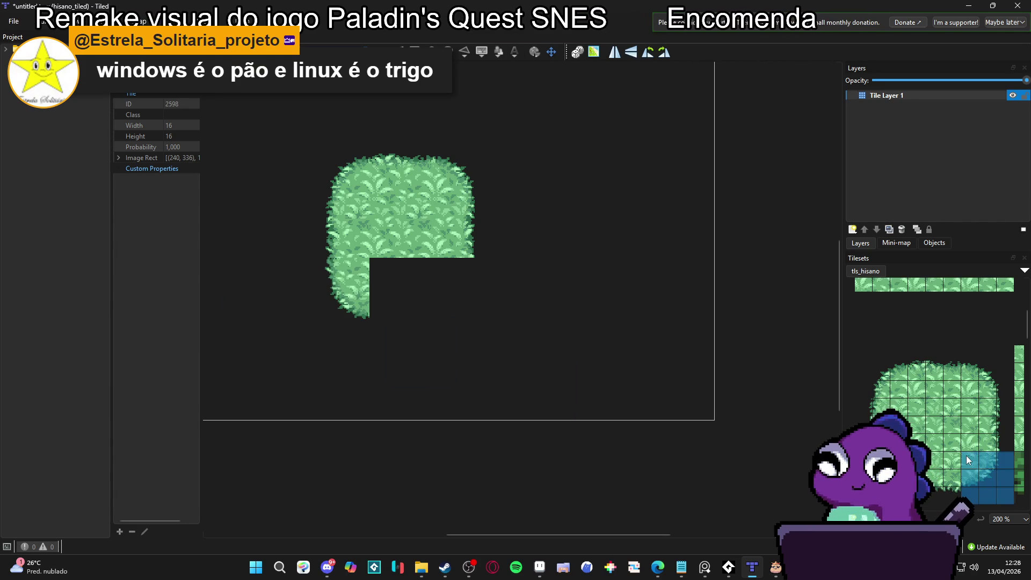
pyautogui.click(469, 291)
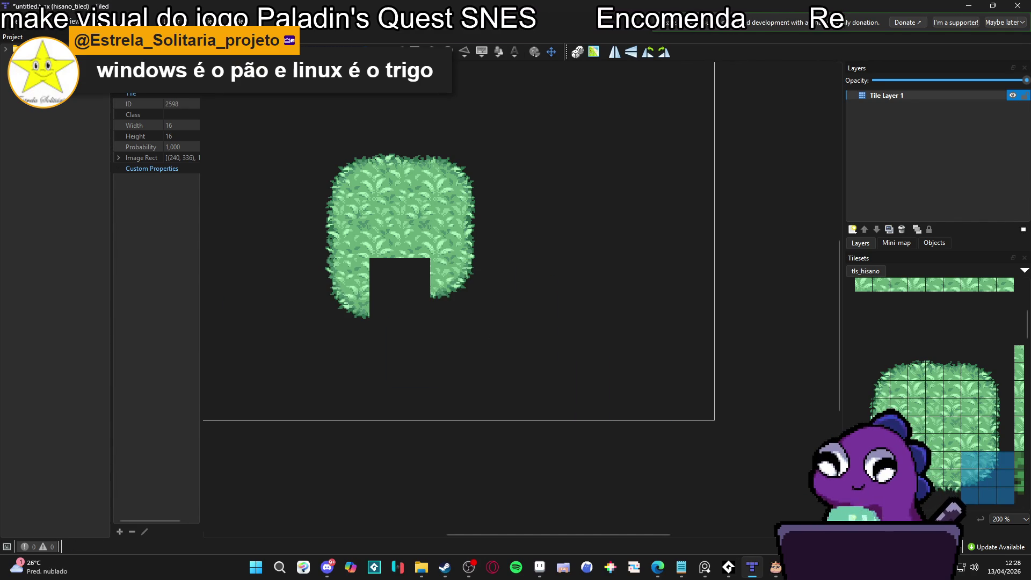
pyautogui.click(881, 473)
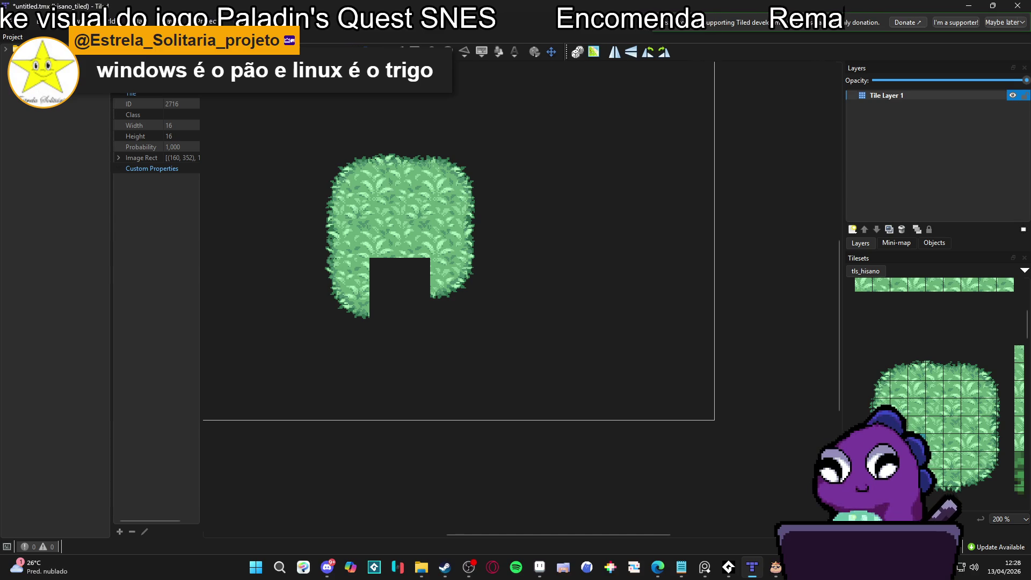
pyautogui.click(898, 455)
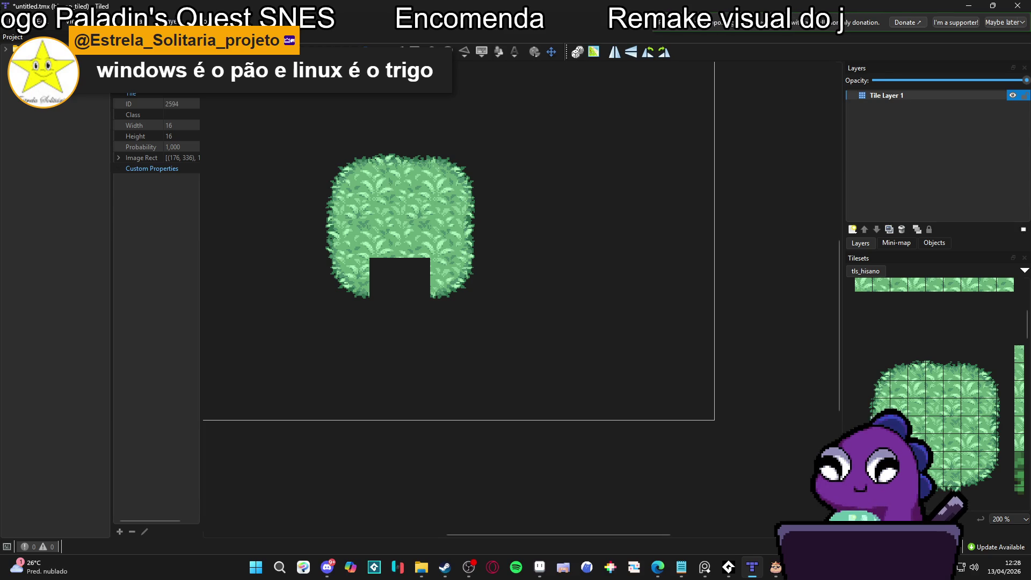
pyautogui.moveTo(946, 456); pyautogui.dragTo(935, 500)
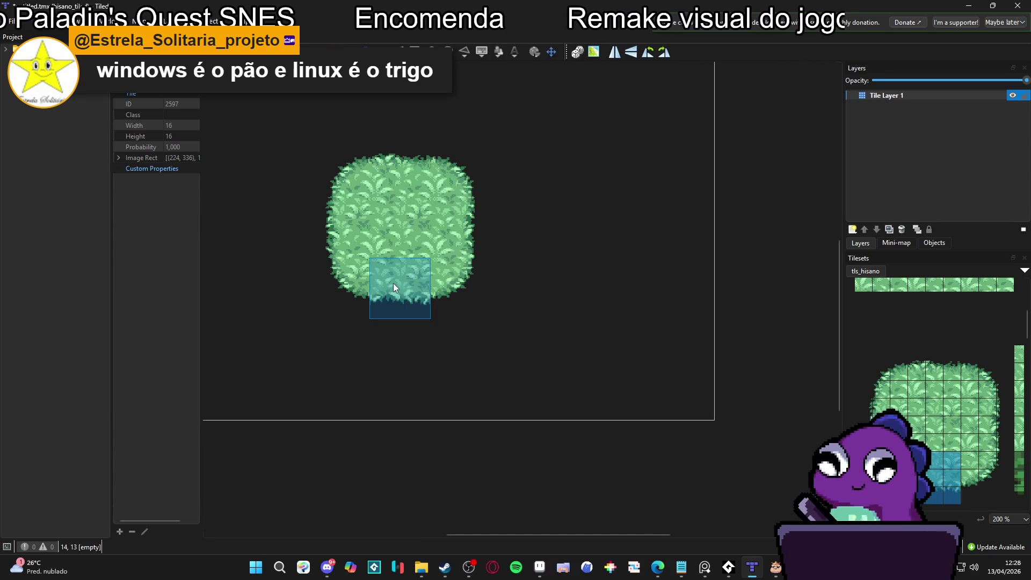
# Place inner-corner grass tiles beside the first block and in the row below
pyautogui.scroll(3, 603, 329)
pyautogui.hscroll(2, 603, 330)
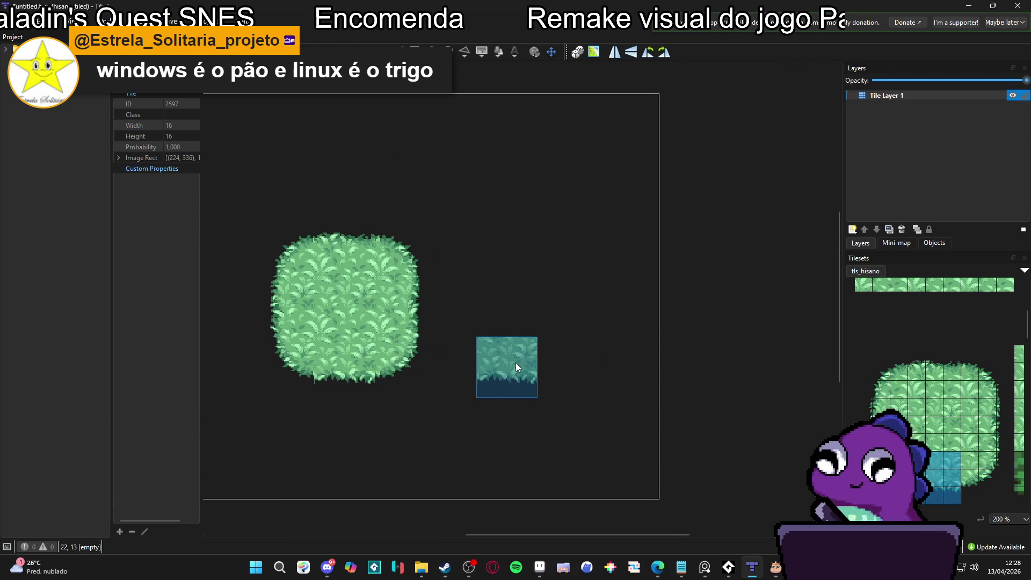
pyautogui.scroll(2, 516, 367)
pyautogui.hscroll(-2, 515, 367)
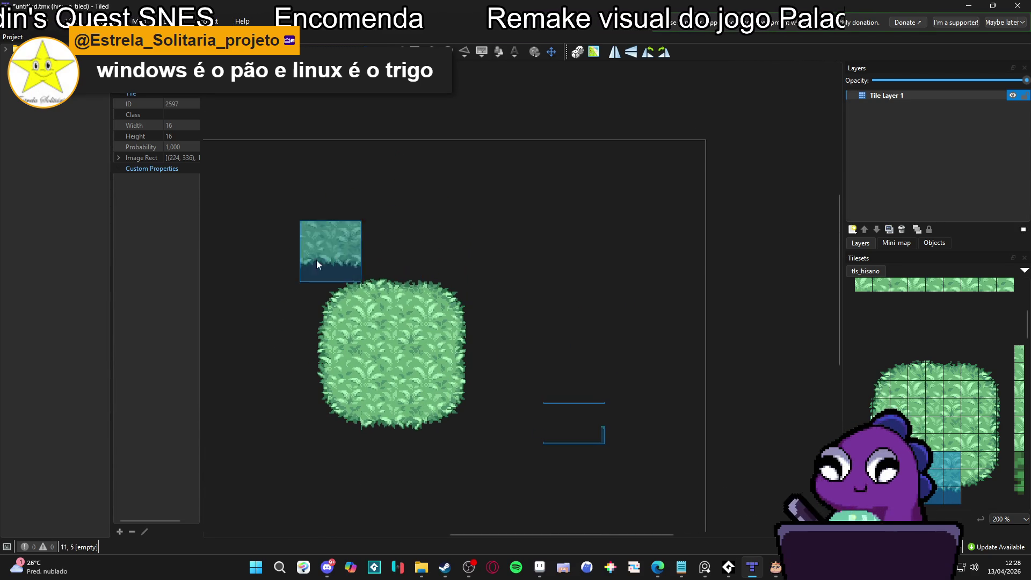
pyautogui.hscroll(3, 903, 392)
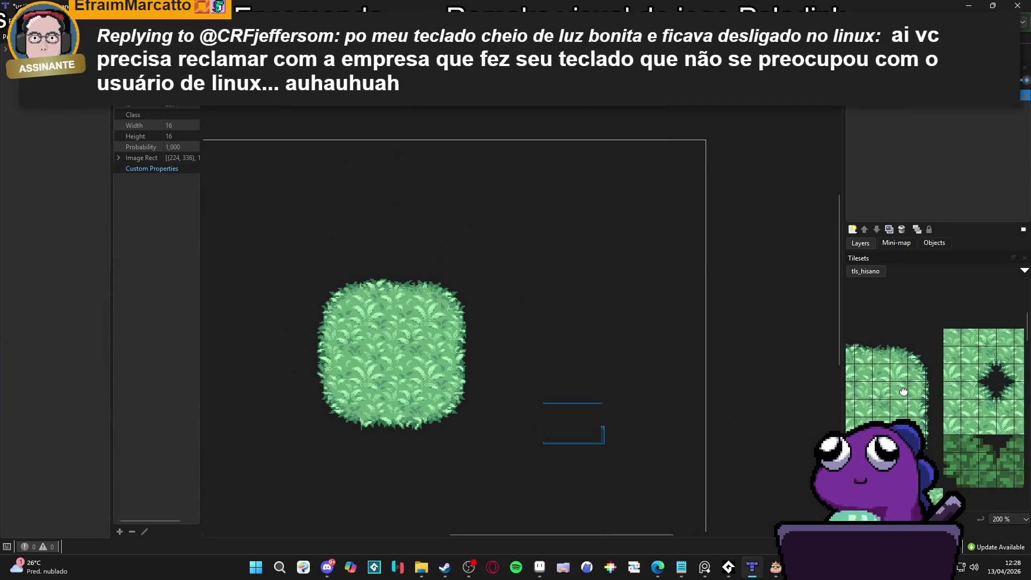
pyautogui.hscroll(2, 903, 391)
pyautogui.click(952, 378)
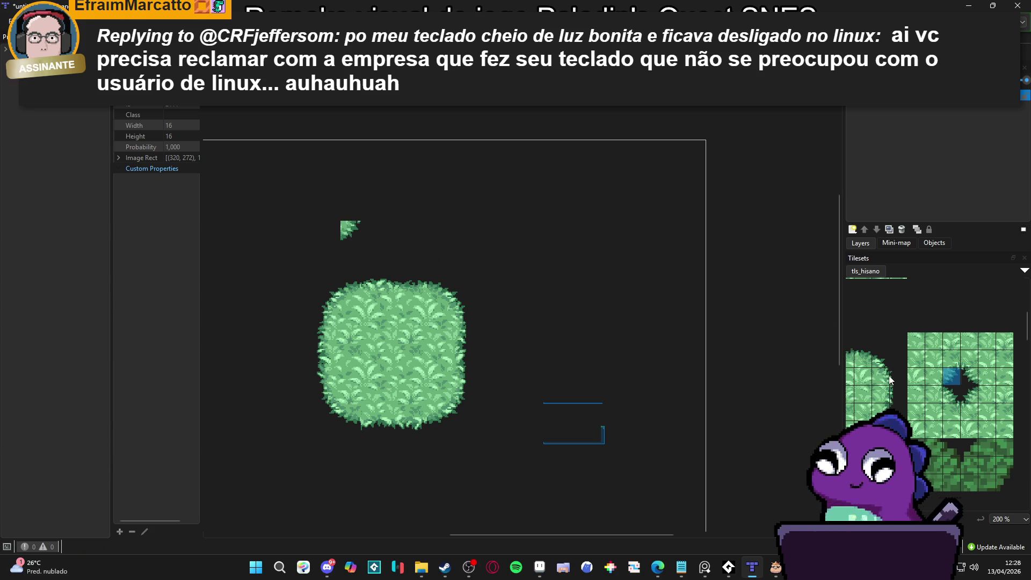
pyautogui.click(974, 378)
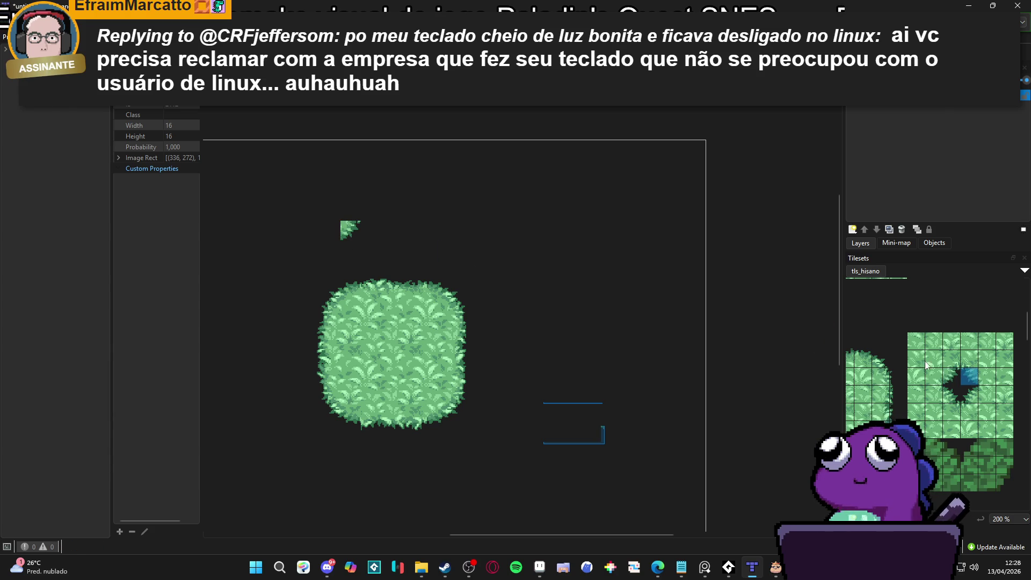
pyautogui.click(376, 230)
pyautogui.click(971, 394)
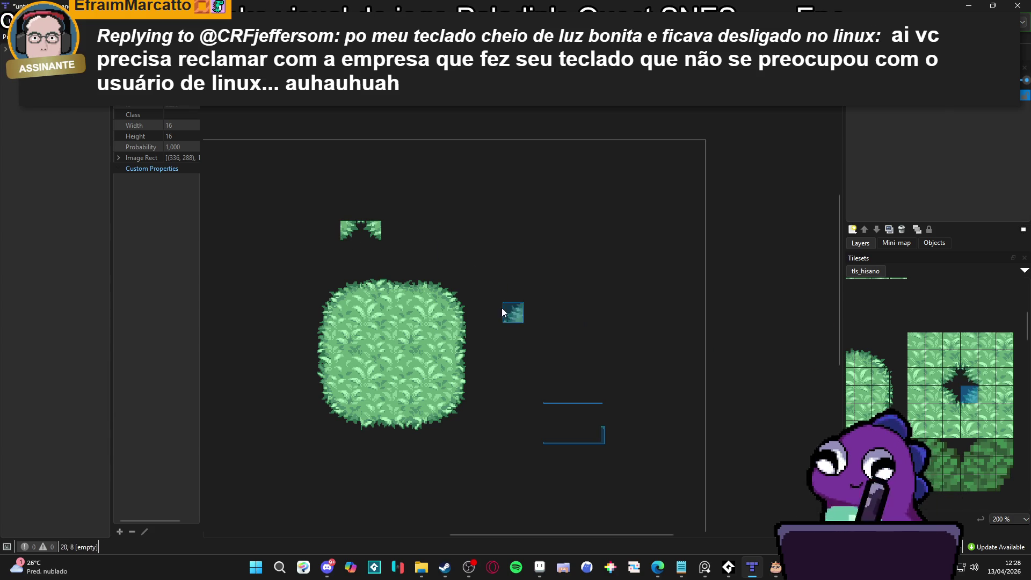
pyautogui.click(374, 262)
# Stamp the 4x4 holed grass block above the bush, then a 2x2 inner-corner block
pyautogui.click(944, 402)
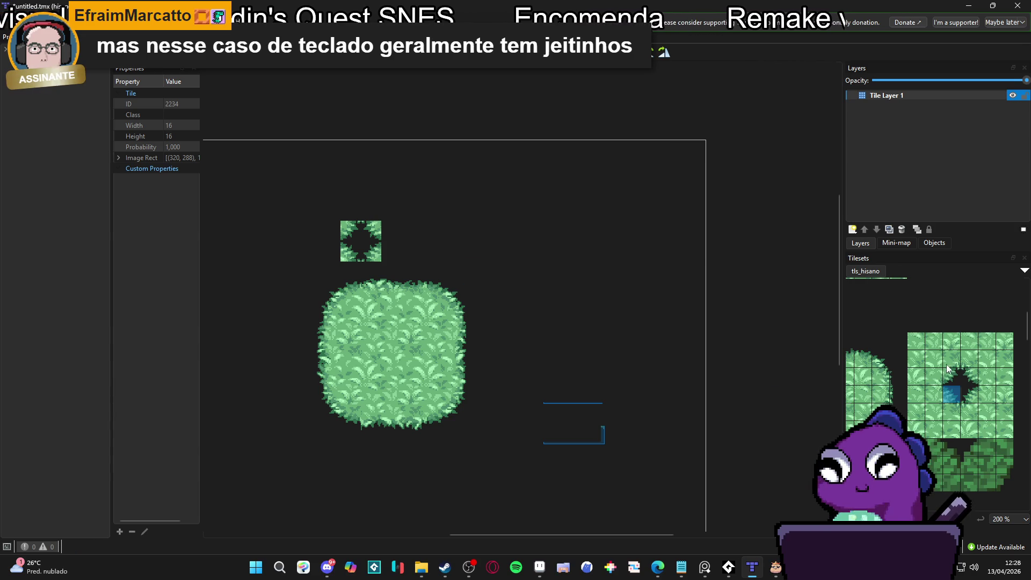
pyautogui.moveTo(939, 361); pyautogui.dragTo(984, 406)
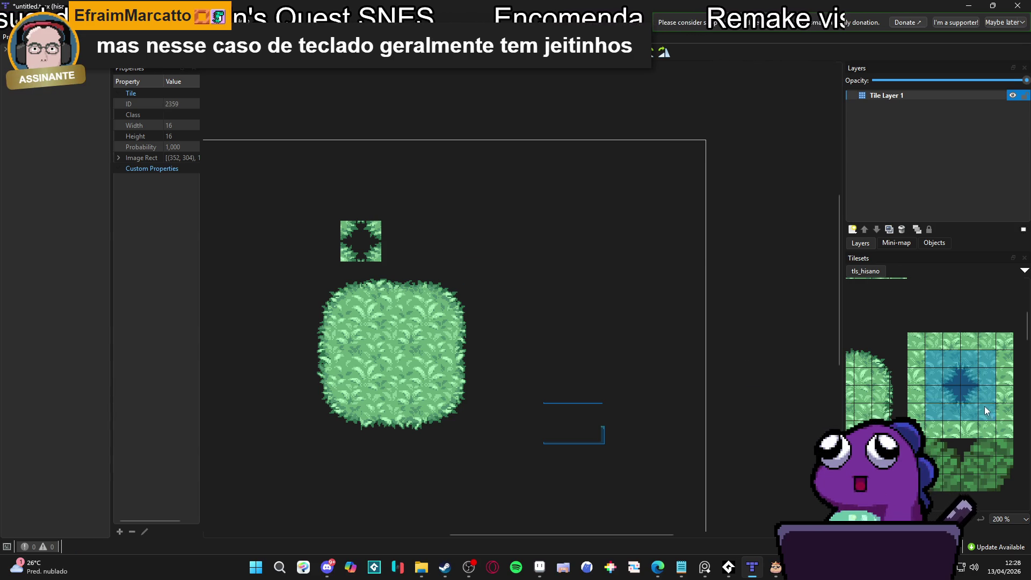
pyautogui.click(368, 242)
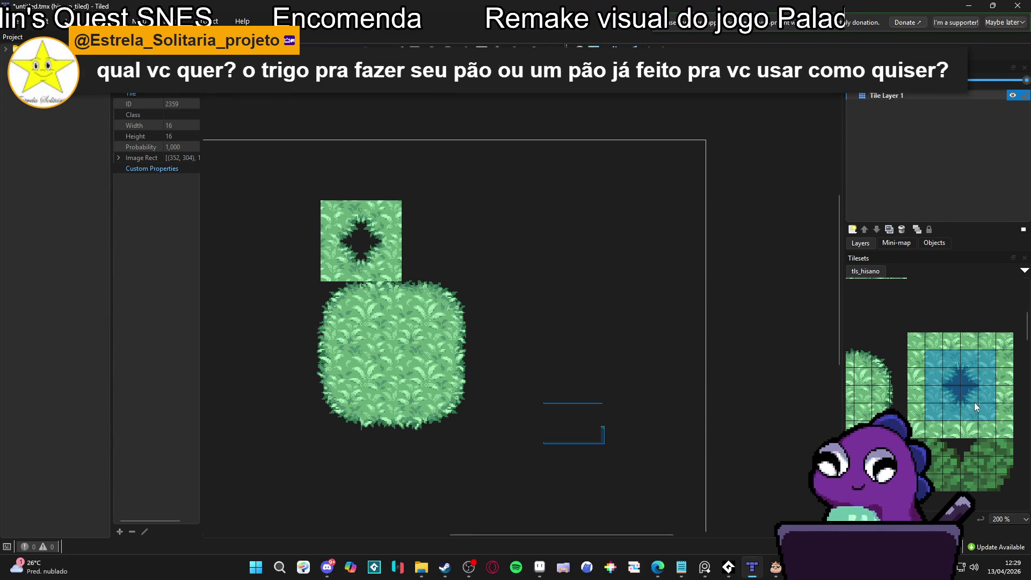
pyautogui.moveTo(954, 356); pyautogui.dragTo(926, 376)
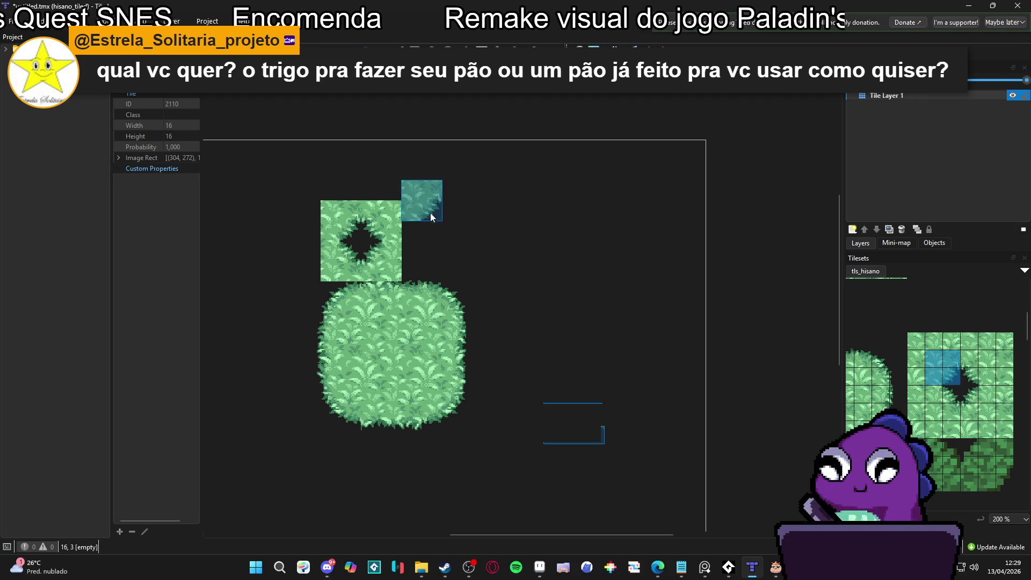
pyautogui.click(435, 228)
# Paint neighbouring 2x2 hole tiles into the upper strip to complete the second hole
pyautogui.moveTo(986, 360); pyautogui.dragTo(966, 376)
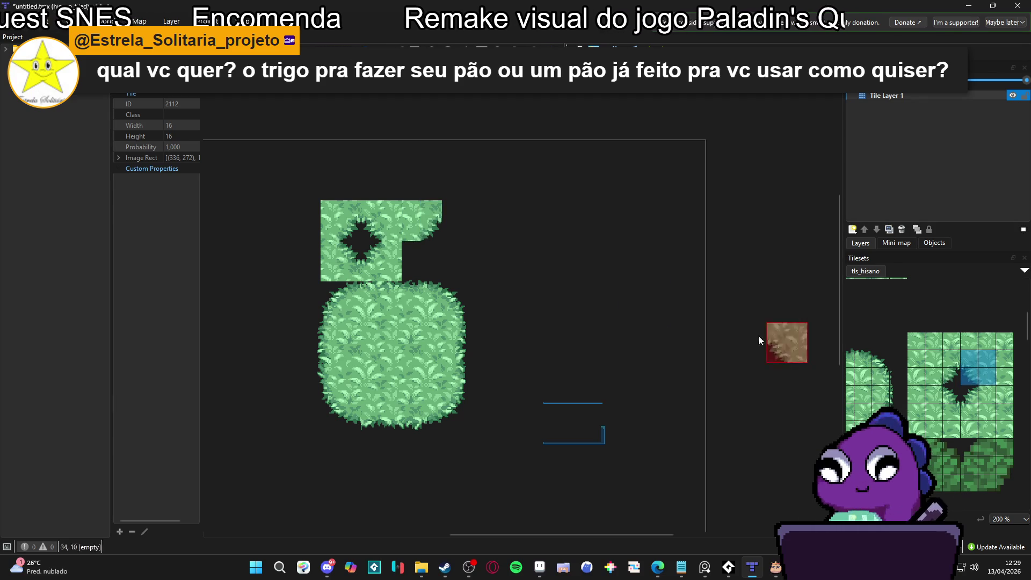
pyautogui.click(478, 233)
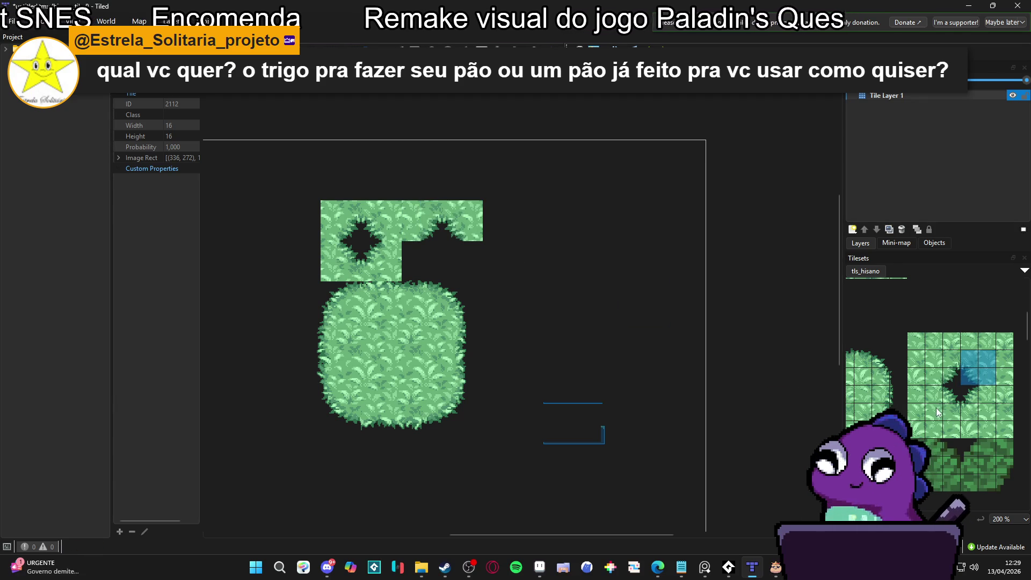
pyautogui.moveTo(935, 407); pyautogui.dragTo(966, 392)
pyautogui.click(430, 265)
pyautogui.click(482, 270)
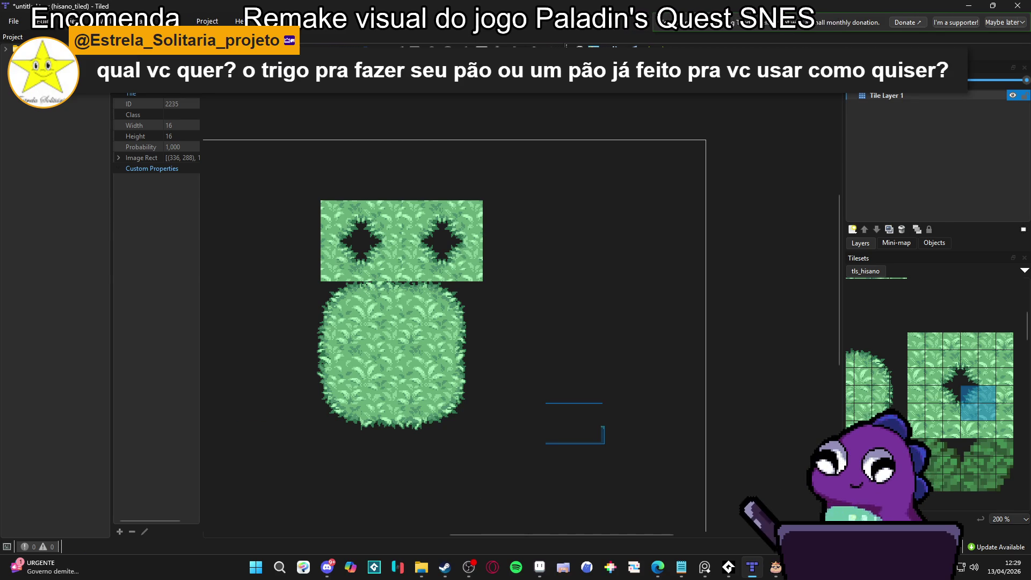
pyautogui.click(539, 566)
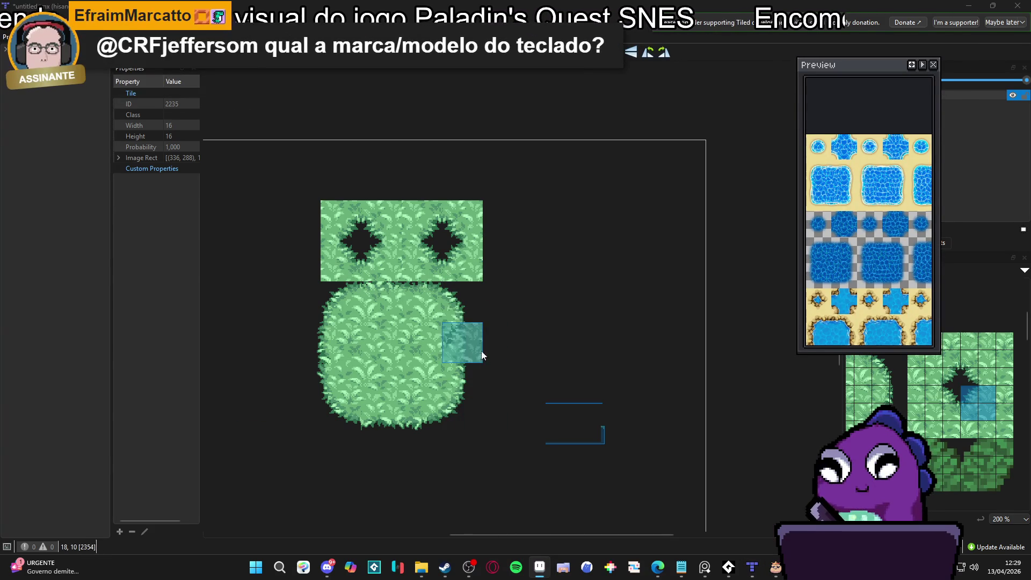
# Set the Interface grid colour to #d3d3d3 in Preferences and turn on Show Grid
pyautogui.press('Escape')
pyautogui.scroll(3, 488, 291)
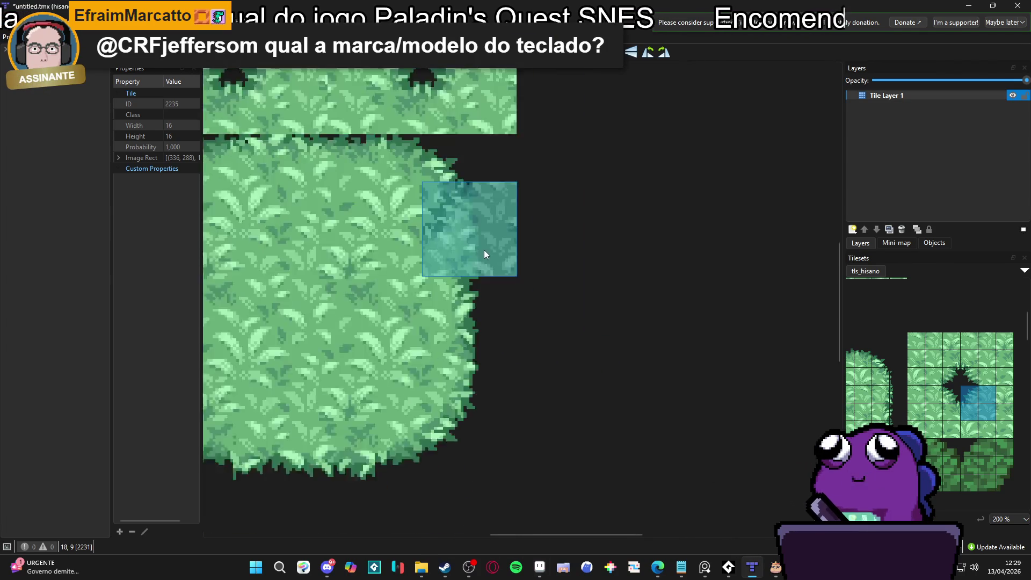
pyautogui.scroll(-5, 485, 250)
pyautogui.scroll(3, 473, 298)
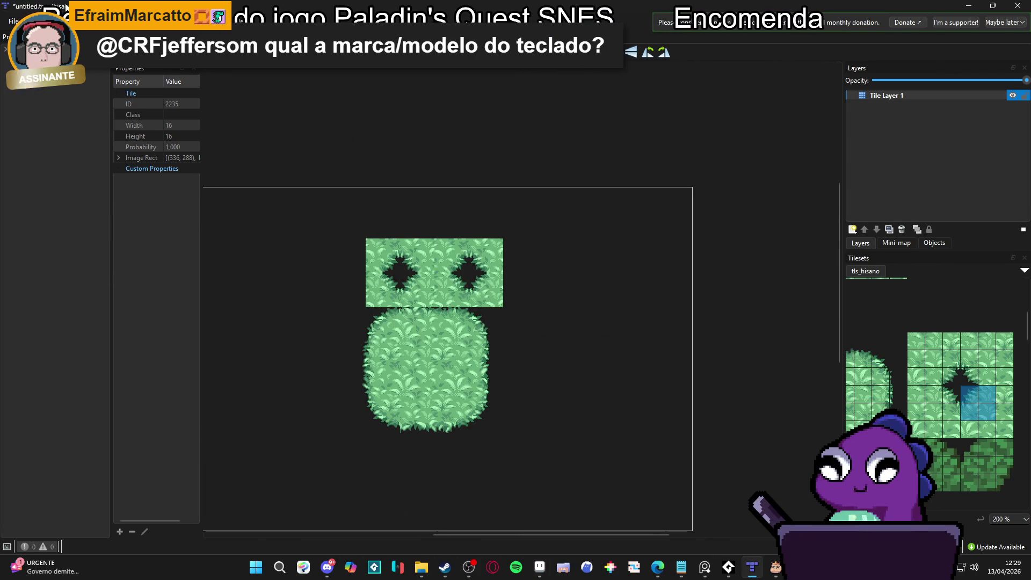
pyautogui.click(37, 21)
pyautogui.click(84, 178)
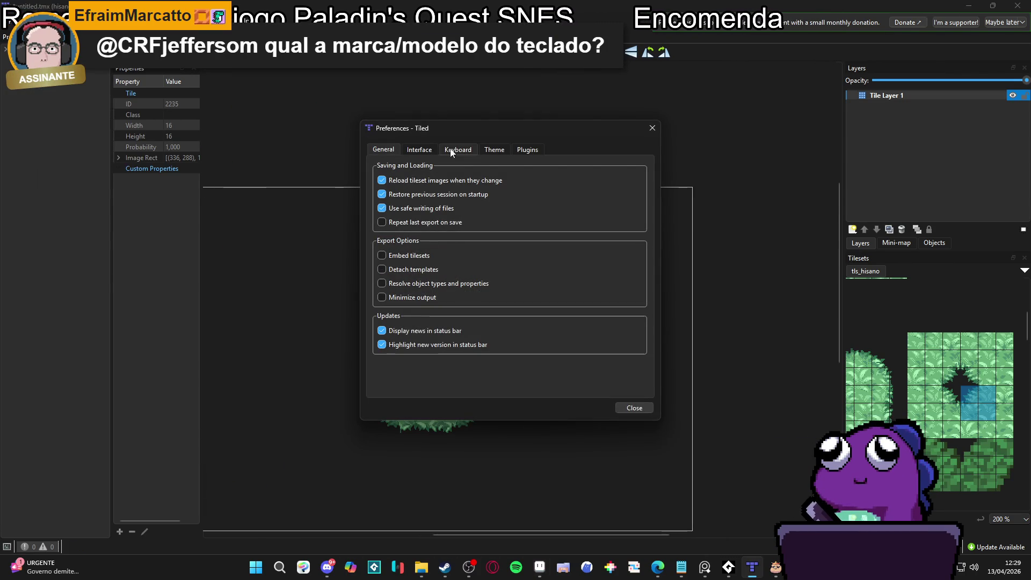
pyautogui.click(419, 151)
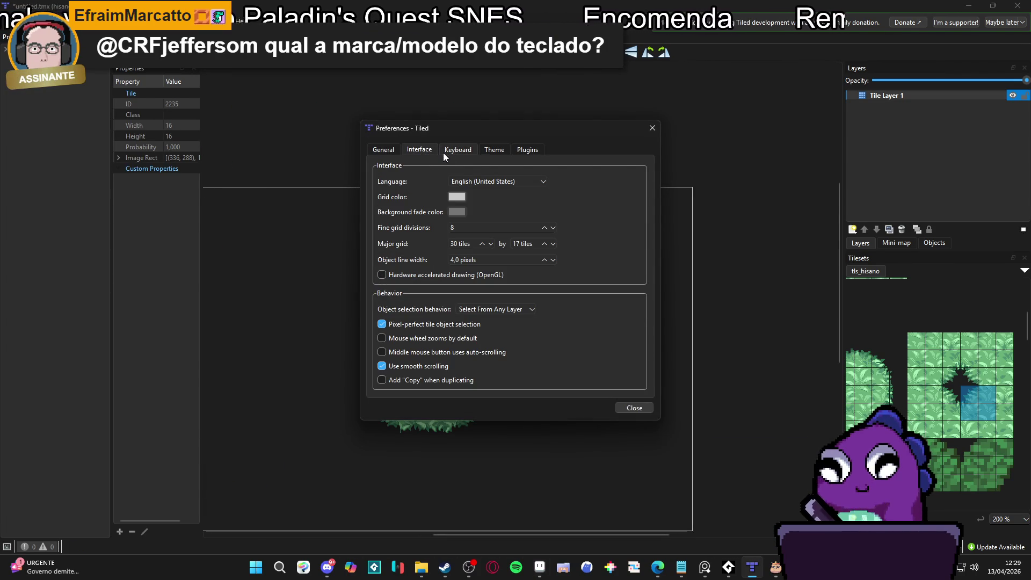
pyautogui.click(462, 198)
pyautogui.moveTo(621, 199); pyautogui.dragTo(622, 193)
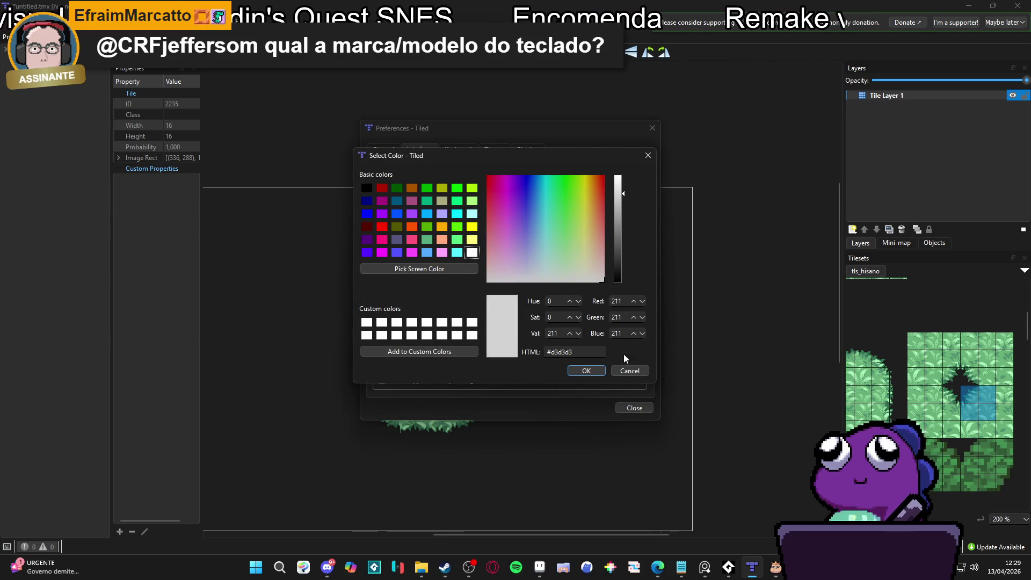
pyautogui.click(588, 371)
pyautogui.click(633, 407)
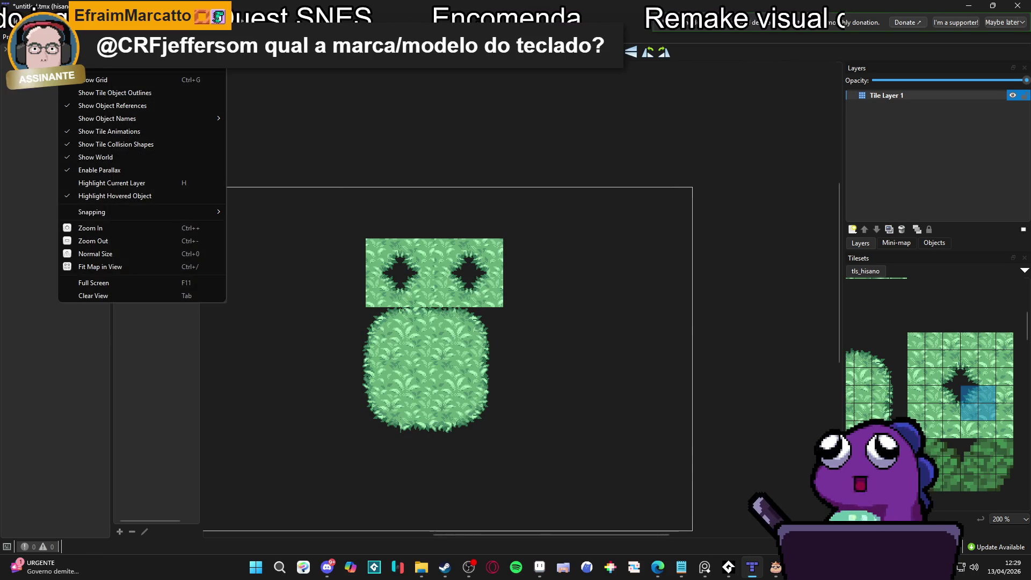
pyautogui.click(108, 80)
pyautogui.scroll(1, 448, 408)
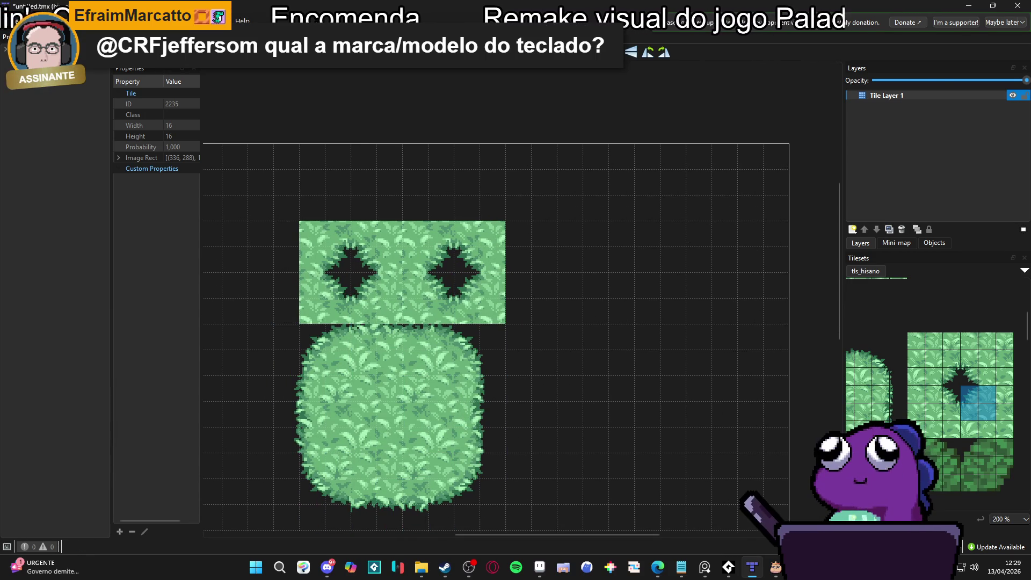
# Paint a tile into the right hole block and round the upper strip's top-right corner
pyautogui.hotkey('alt', 'Tab')
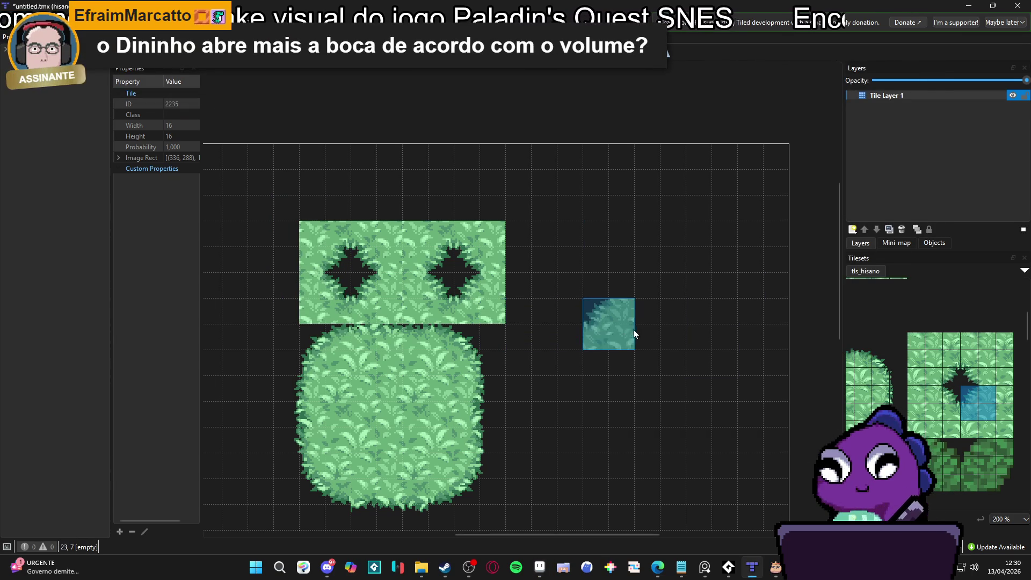
pyautogui.moveTo(954, 378); pyautogui.dragTo(926, 350)
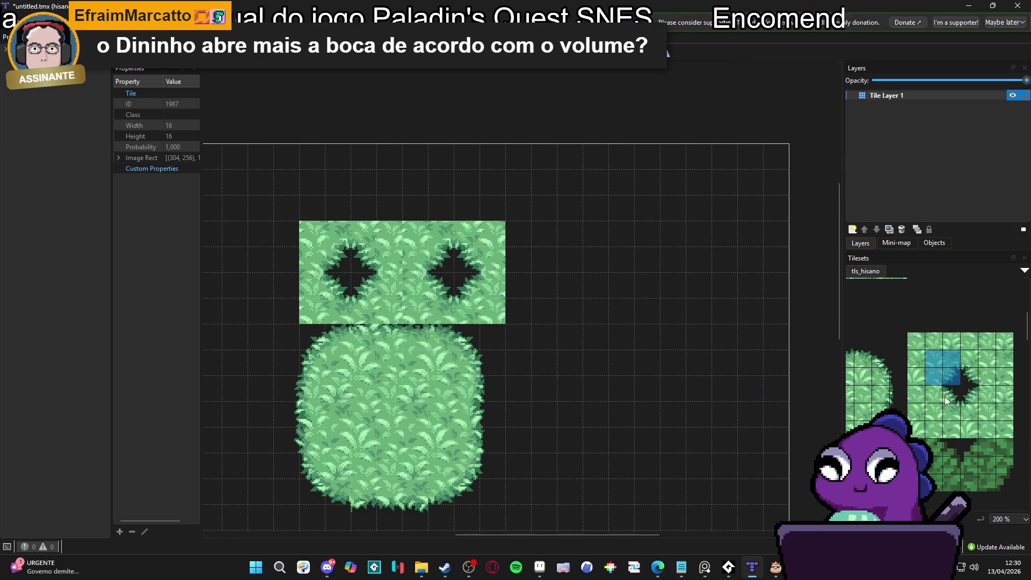
pyautogui.click(983, 405)
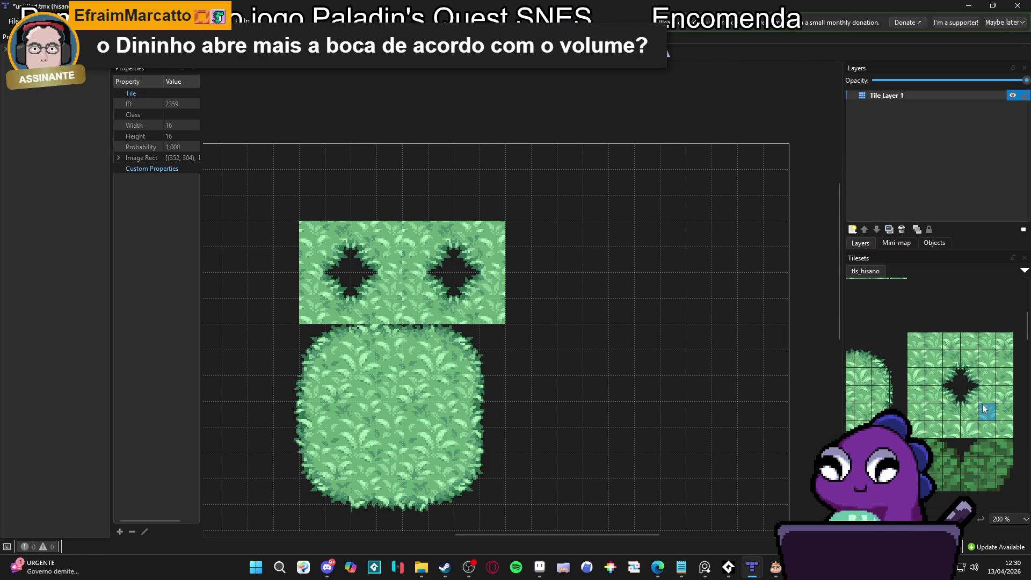
pyautogui.click(440, 253)
pyautogui.moveTo(969, 393); pyautogui.dragTo(987, 412)
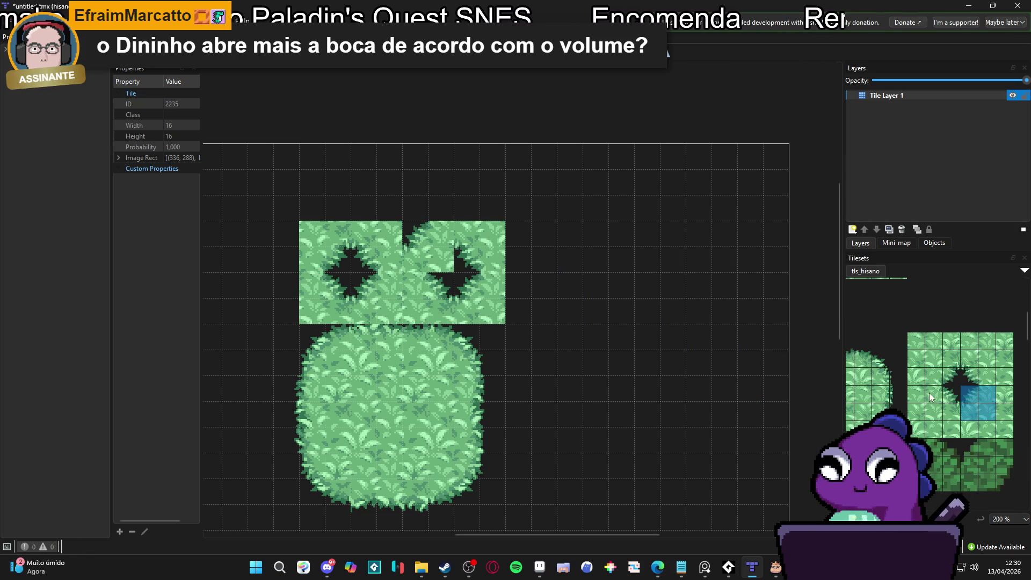
pyautogui.moveTo(929, 392); pyautogui.dragTo(952, 411)
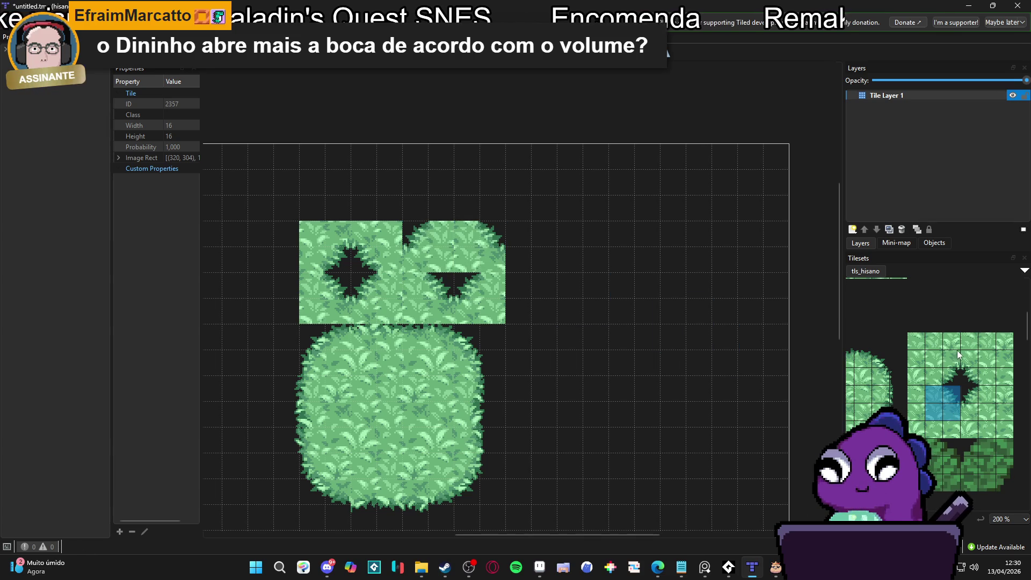
pyautogui.moveTo(969, 370); pyautogui.dragTo(978, 358)
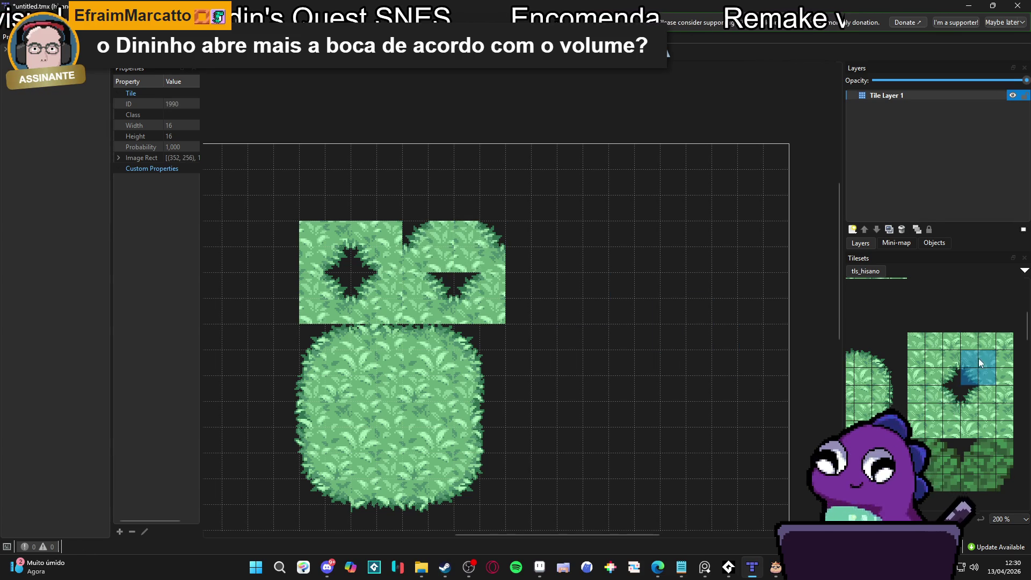
pyautogui.click(488, 259)
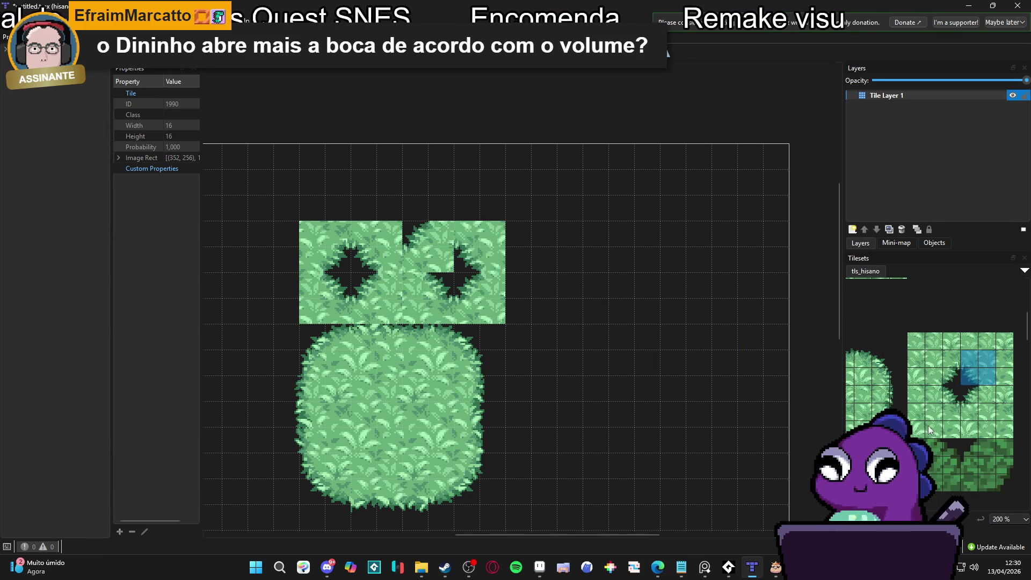
# Repaint the right block's hole and lower-right corner with edge blocks, filling the dark notches
pyautogui.click(442, 313)
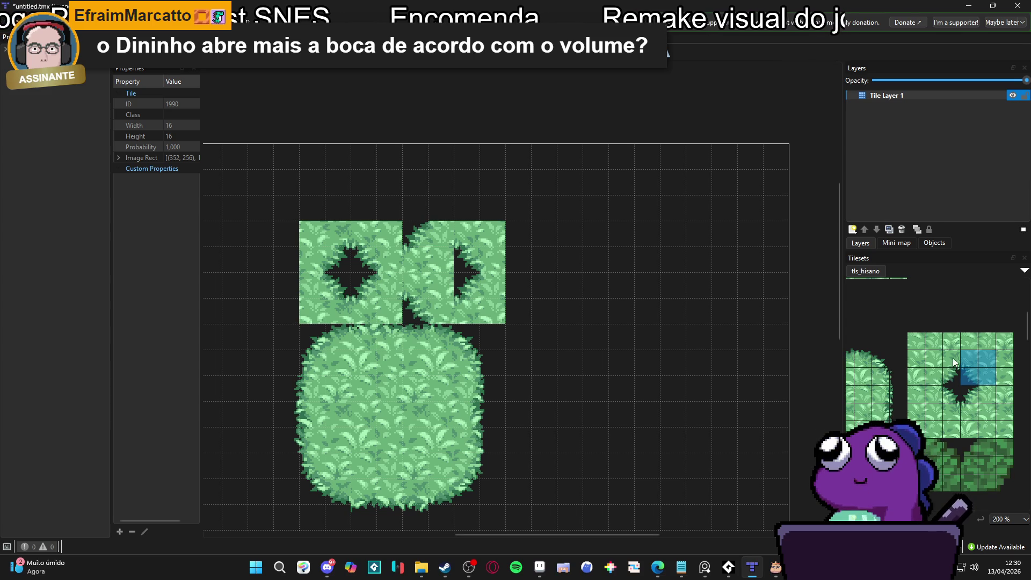
pyautogui.moveTo(952, 358); pyautogui.dragTo(936, 372)
pyautogui.click(483, 322)
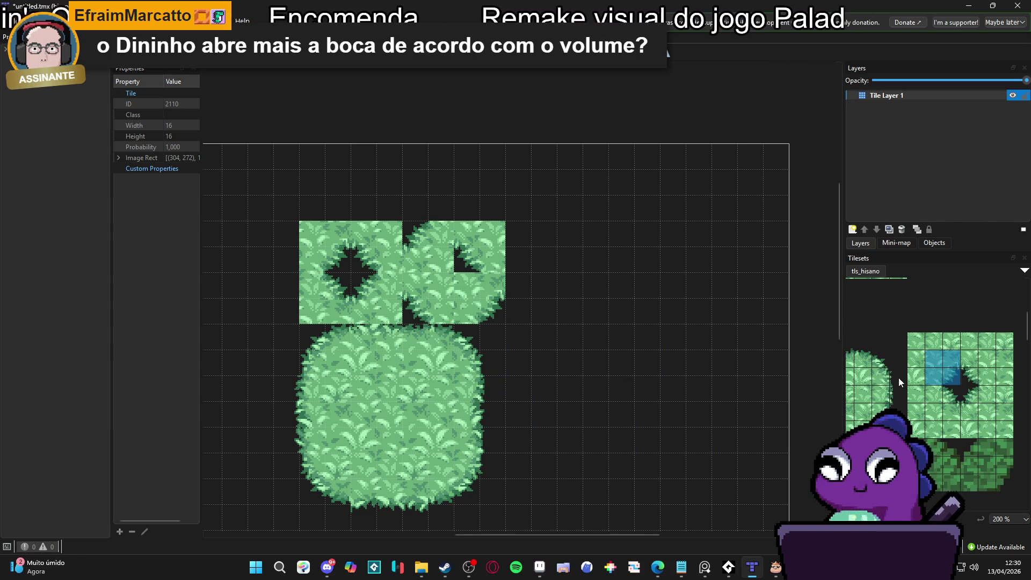
pyautogui.moveTo(975, 374); pyautogui.dragTo(982, 357)
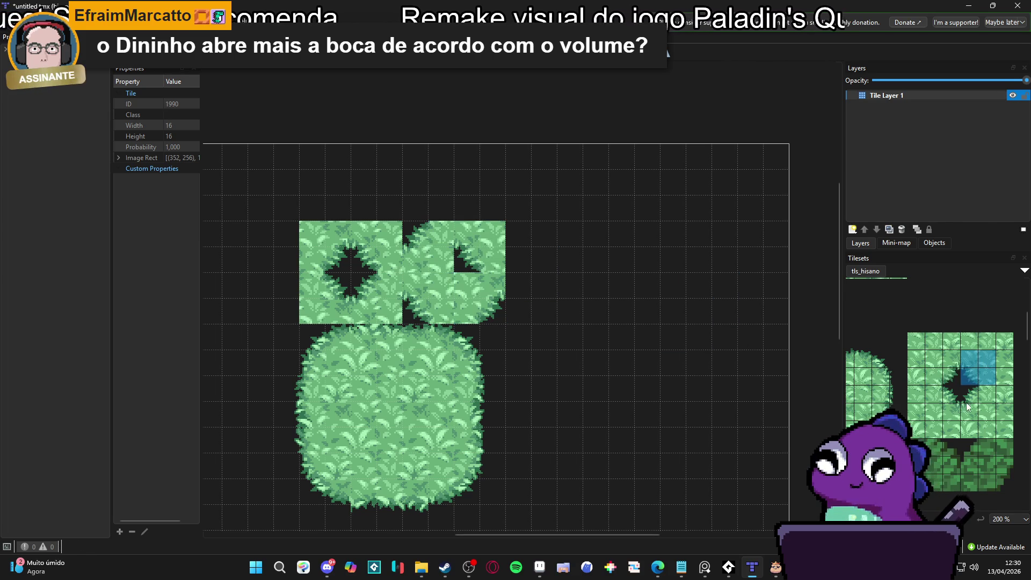
pyautogui.moveTo(969, 394)
pyautogui.mouseDown()
pyautogui.moveTo(987, 411)
pyautogui.moveTo(942, 408)
pyautogui.mouseUp()
pyautogui.click(457, 263)
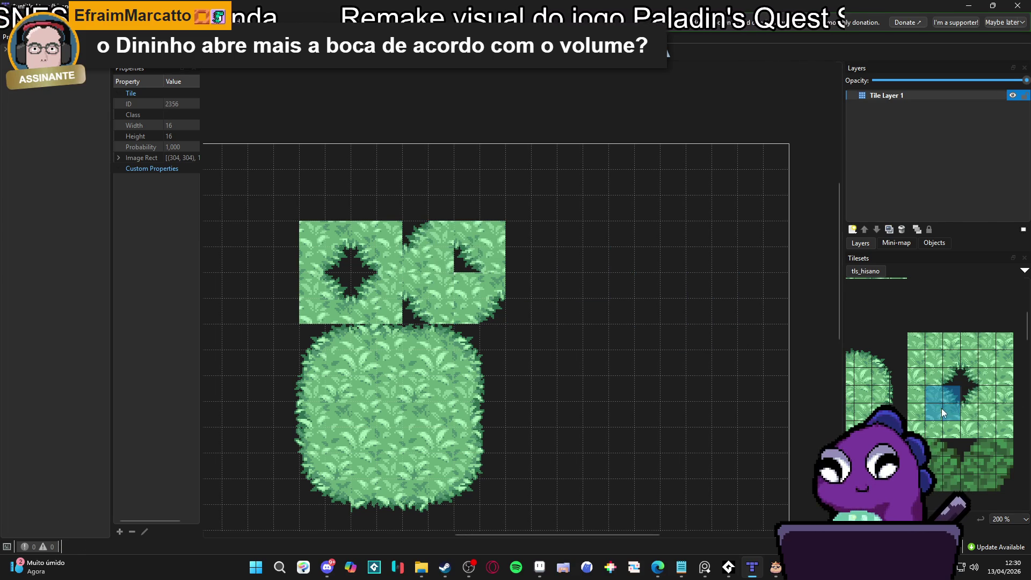
pyautogui.click(485, 257)
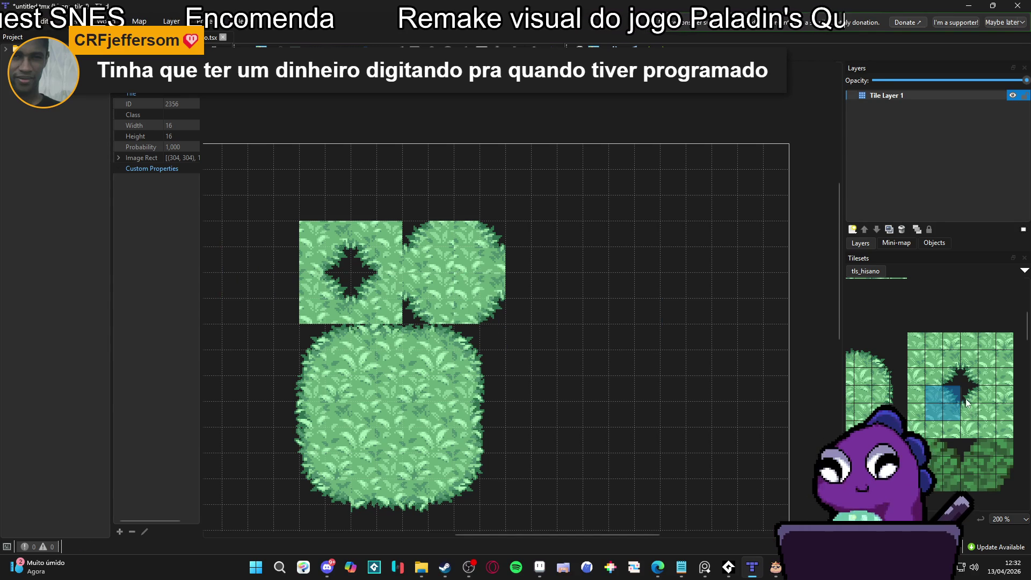
# Erase the right-hand grass block, then cut the square holed block and paste it one tile left
pyautogui.moveTo(404, 236)
pyautogui.mouseDown()
pyautogui.moveTo(482, 264)
pyautogui.moveTo(485, 247)
pyautogui.mouseUp()
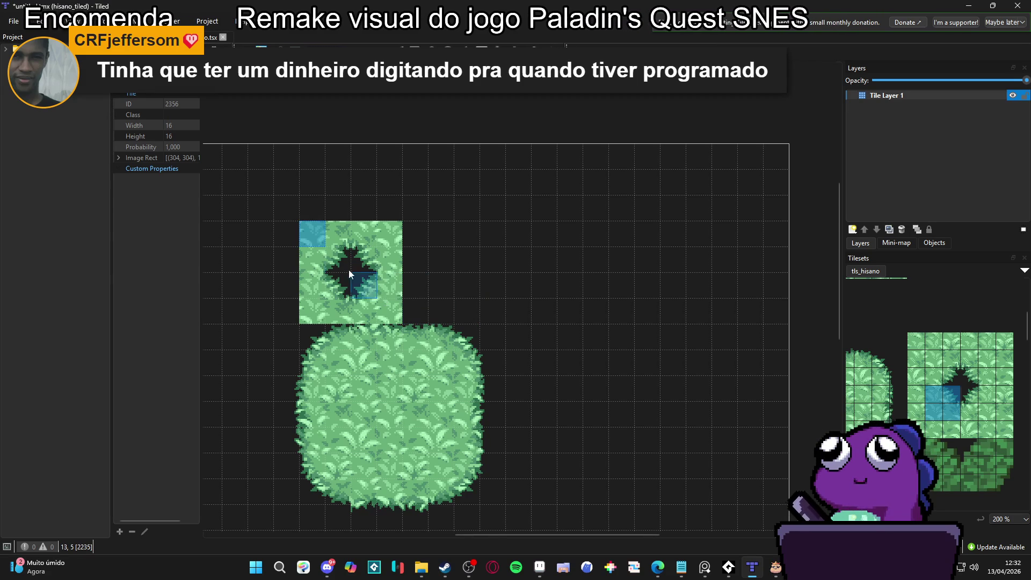
pyautogui.moveTo(313, 228); pyautogui.dragTo(392, 318)
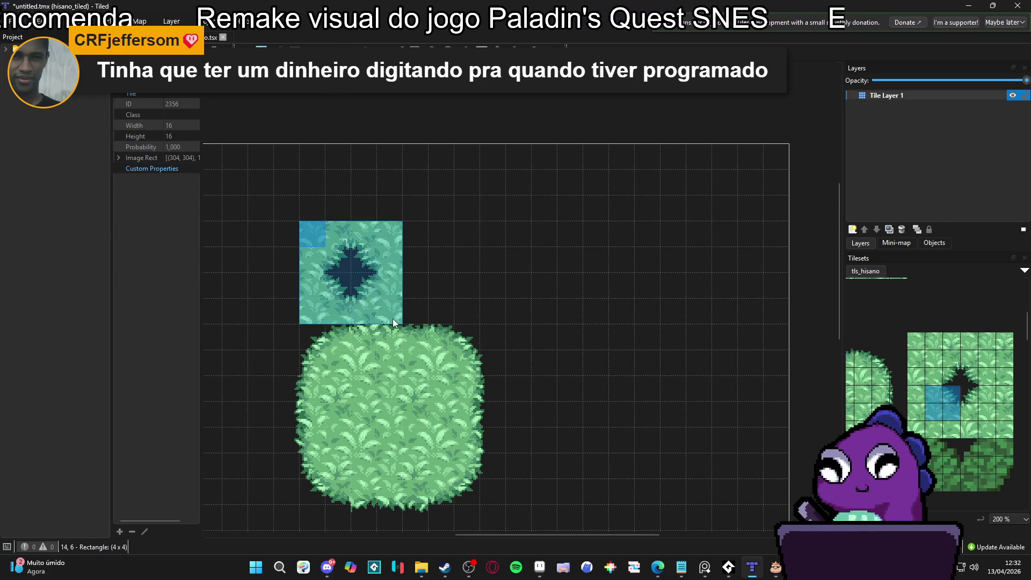
pyautogui.hotkey('ctrl', 'x')
pyautogui.hotkey('ctrl', 'v')
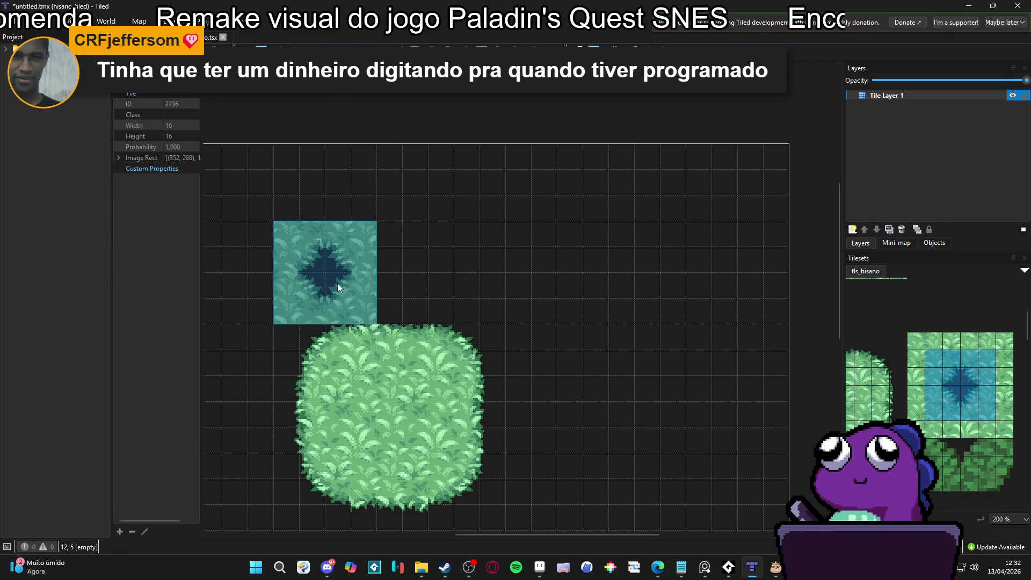
pyautogui.click(337, 282)
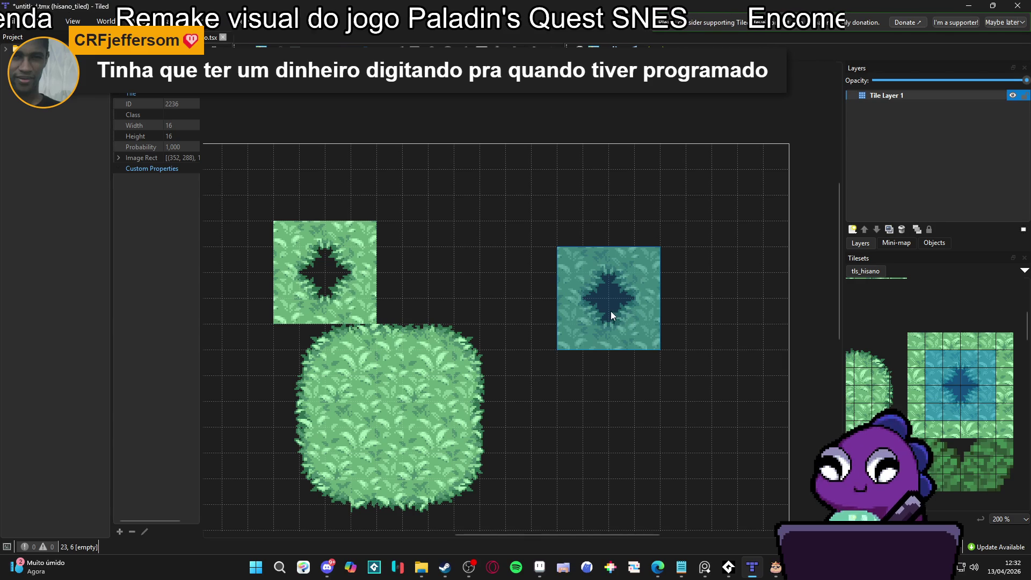
pyautogui.press('Escape')
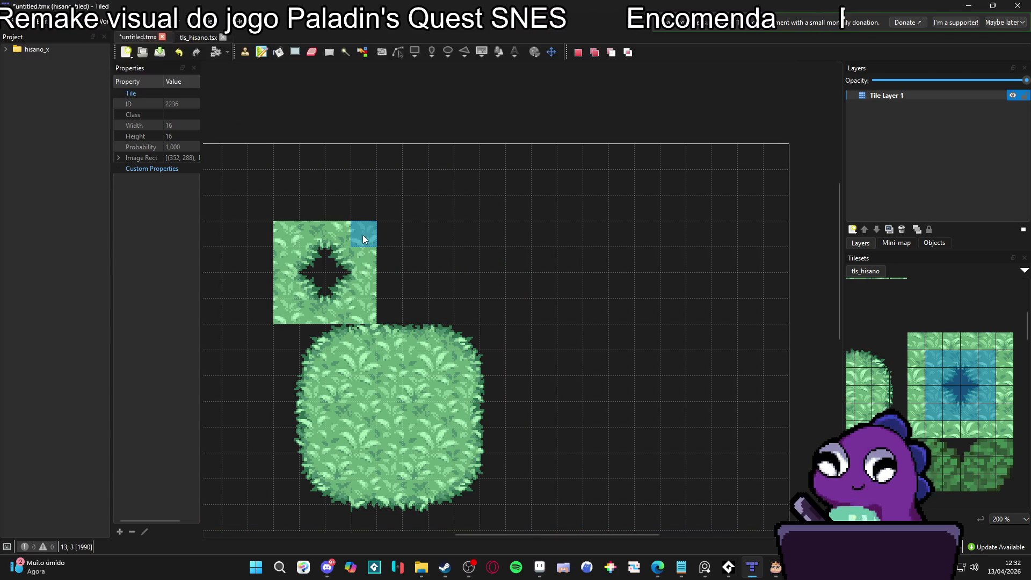
# Try pond-hole tiles on the small grass square, undo the stamp, and pick the 4x4 pond block
pyautogui.moveTo(362, 234)
pyautogui.mouseDown()
pyautogui.moveTo(344, 263)
pyautogui.moveTo(398, 282)
pyautogui.mouseUp()
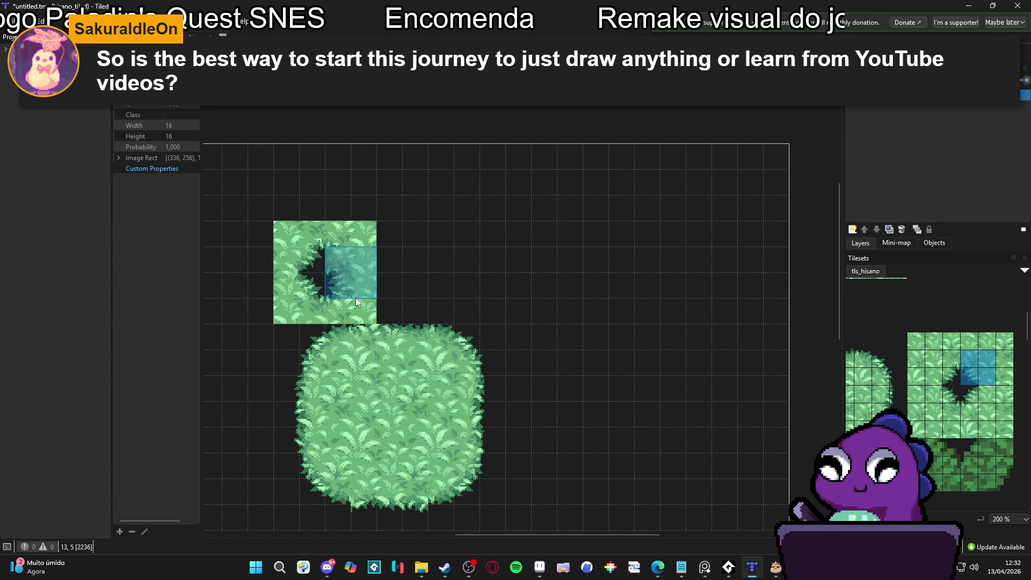
pyautogui.click(346, 282)
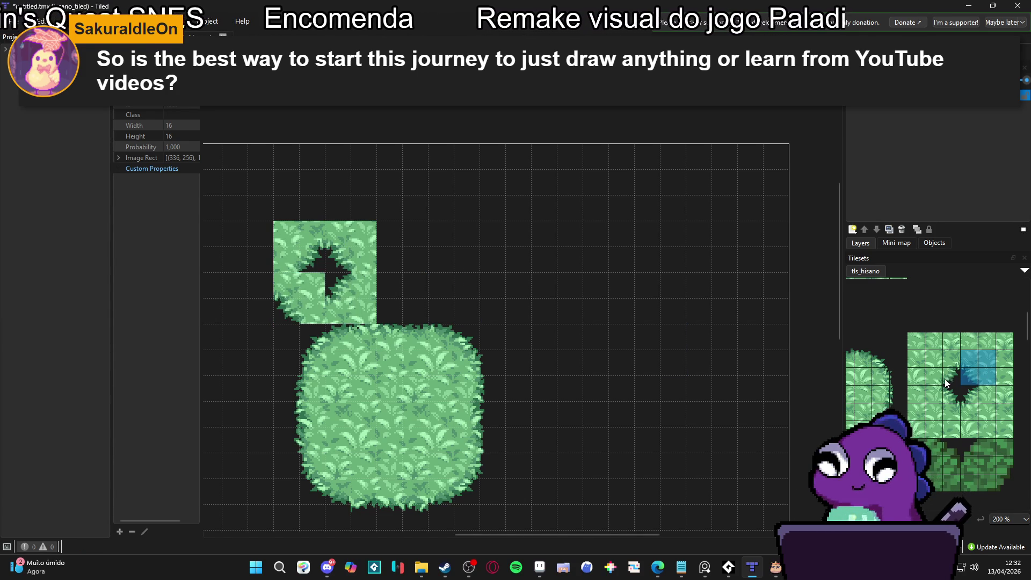
pyautogui.moveTo(987, 395); pyautogui.dragTo(967, 411)
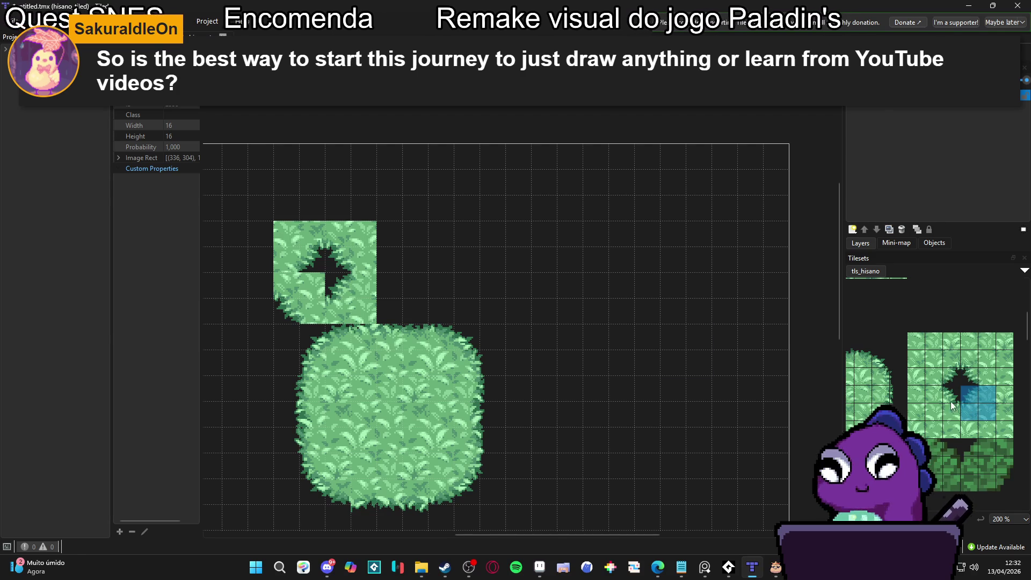
pyautogui.click(311, 259)
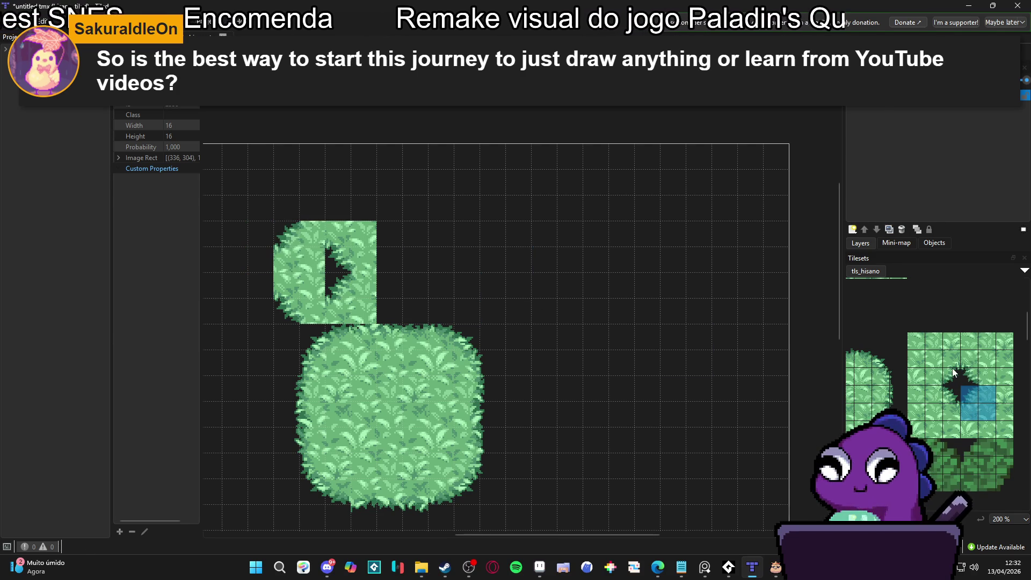
pyautogui.moveTo(939, 397); pyautogui.dragTo(949, 405)
pyautogui.click(364, 262)
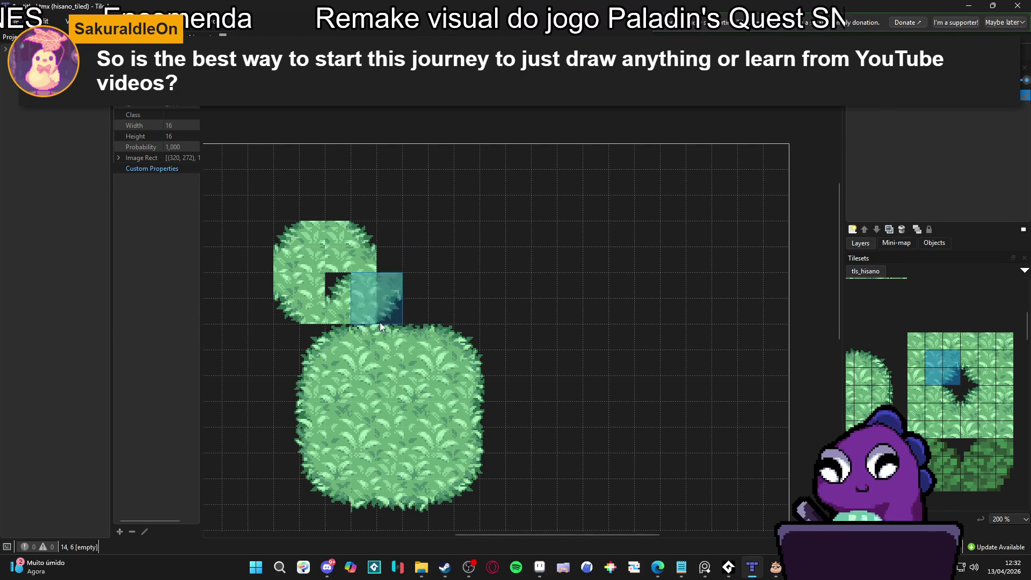
pyautogui.hotkey('ctrl', 'z')
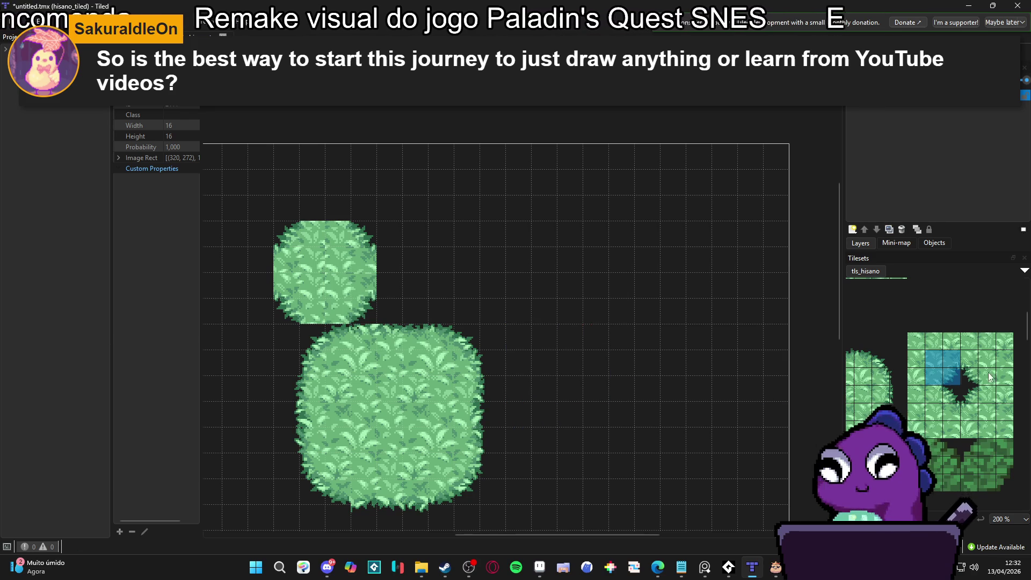
pyautogui.moveTo(965, 396); pyautogui.dragTo(987, 412)
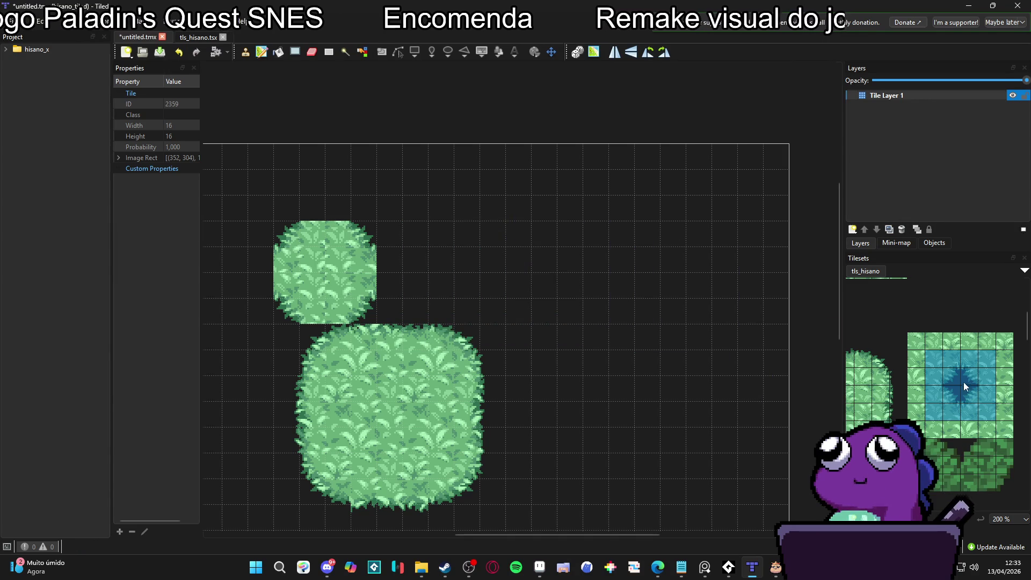
# Select the bush's 3x3 left-edge tiles, then erase the large bush's right edge with the Eraser
pyautogui.moveTo(1007, 348); pyautogui.dragTo(975, 376)
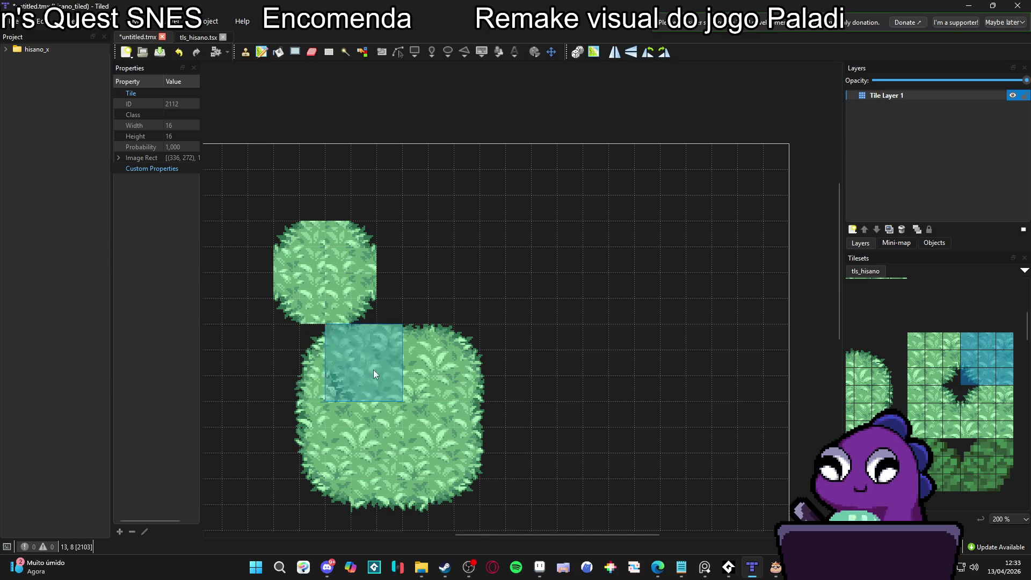
pyautogui.scroll(-3, 995, 380)
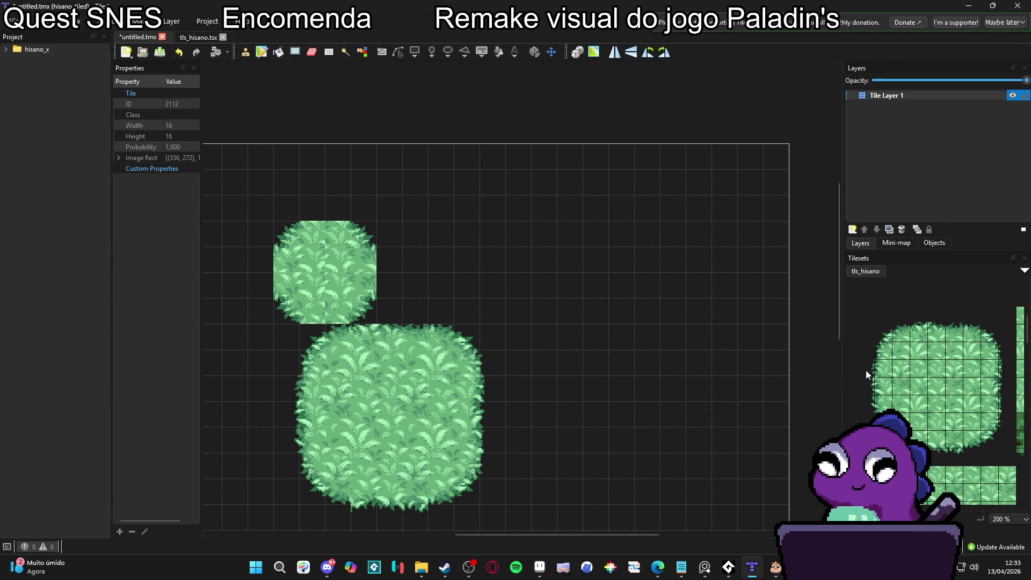
pyautogui.moveTo(868, 370); pyautogui.dragTo(906, 403)
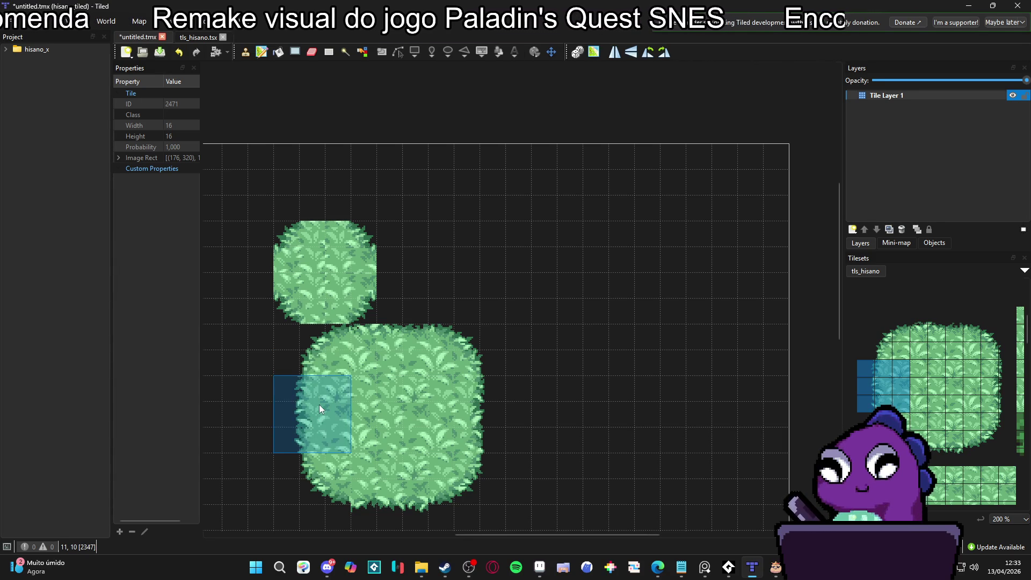
pyautogui.press('e')
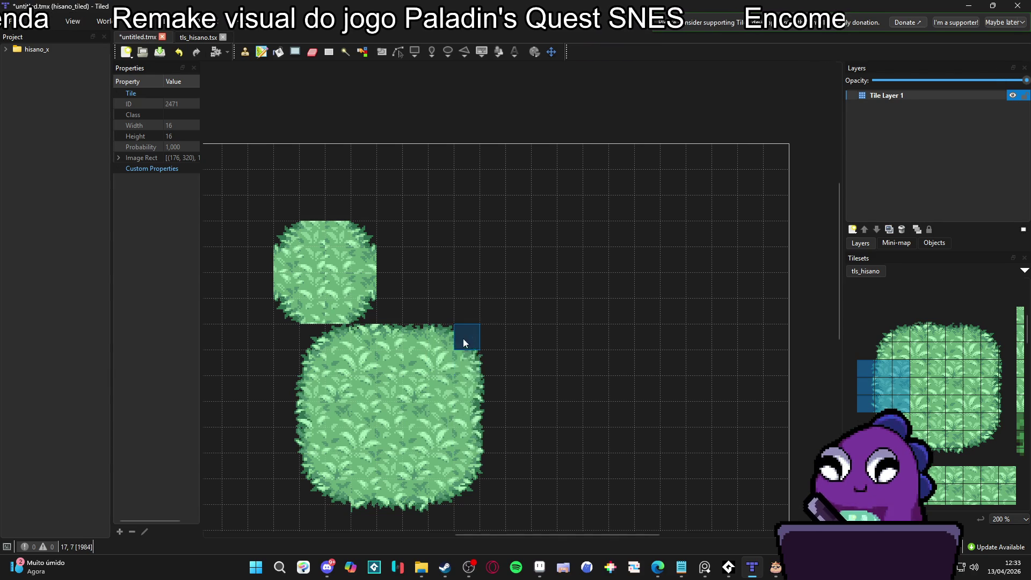
pyautogui.moveTo(464, 342)
pyautogui.mouseDown()
pyautogui.moveTo(469, 411)
pyautogui.moveTo(524, 486)
pyautogui.moveTo(399, 507)
pyautogui.moveTo(250, 482)
pyautogui.moveTo(526, 356)
pyautogui.mouseUp()
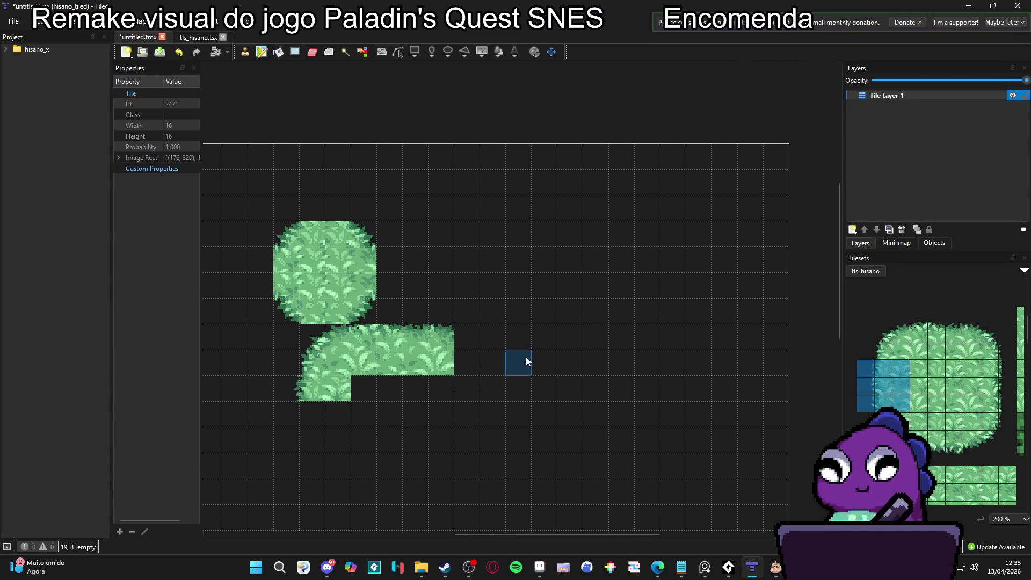
# Erase the rest of the large bush, reselect the 3x3 left-edge tiles, and pan the map down
pyautogui.moveTo(420, 344); pyautogui.dragTo(353, 368)
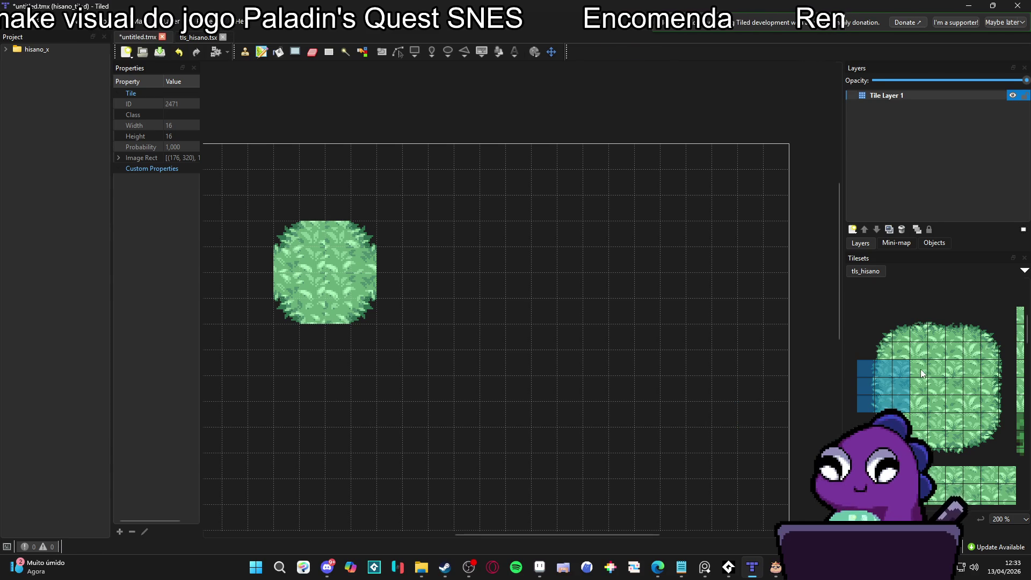
pyautogui.moveTo(920, 368); pyautogui.dragTo(955, 406)
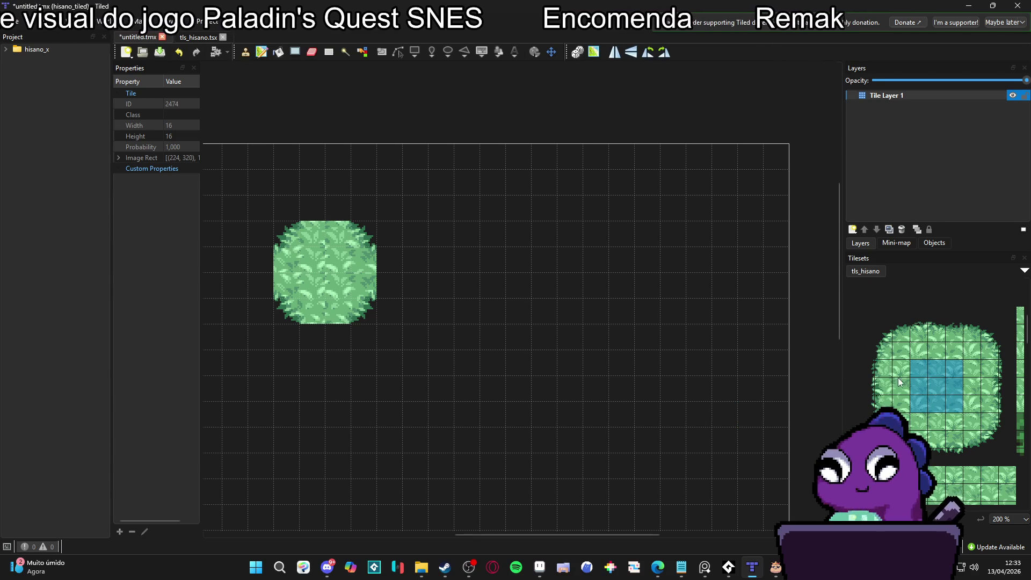
pyautogui.moveTo(867, 369); pyautogui.dragTo(902, 401)
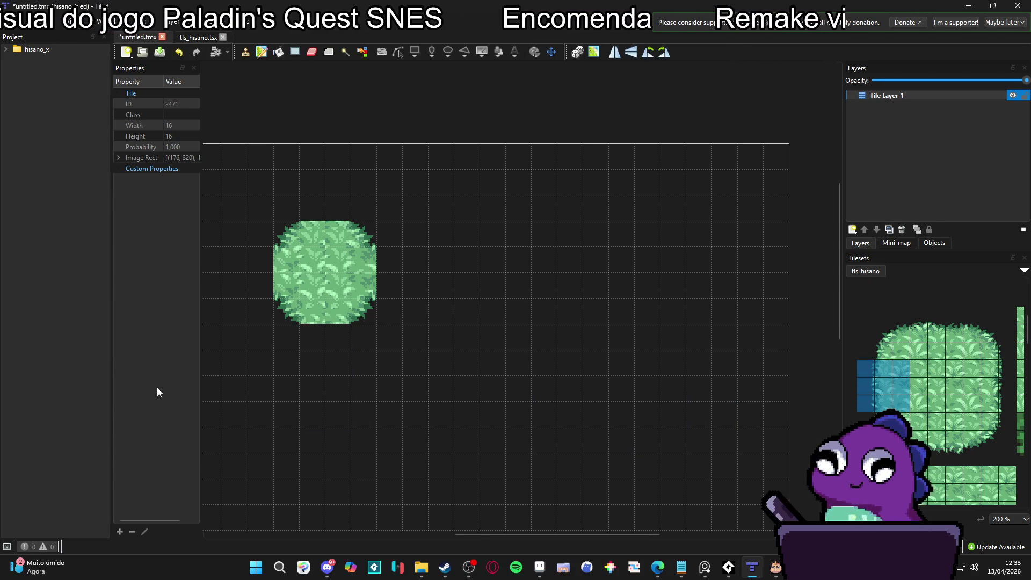
pyautogui.moveTo(301, 385); pyautogui.dragTo(339, 370)
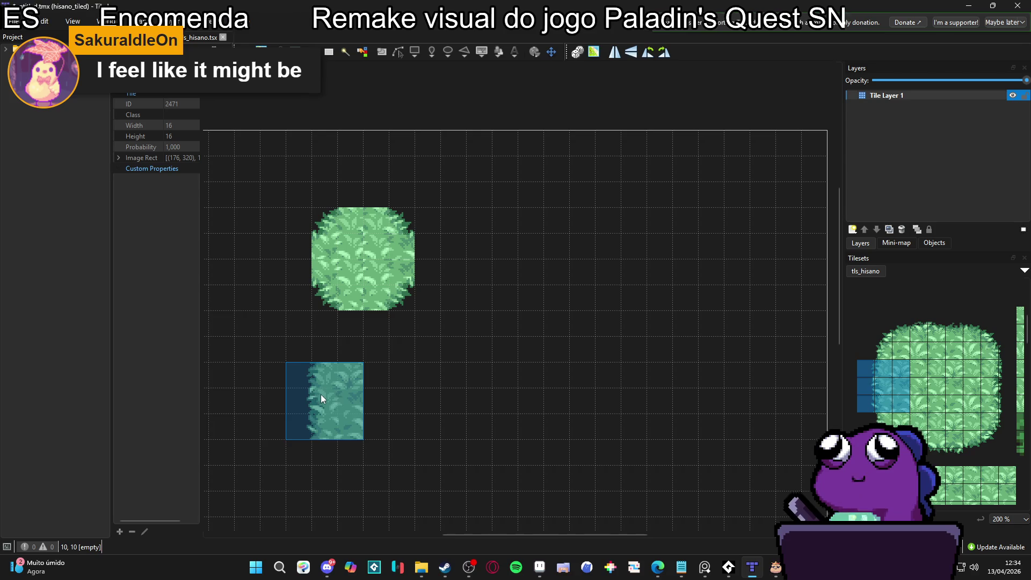
# Place the new bush's left, top, right and bottom edge blocks from the tileset
pyautogui.click(305, 422)
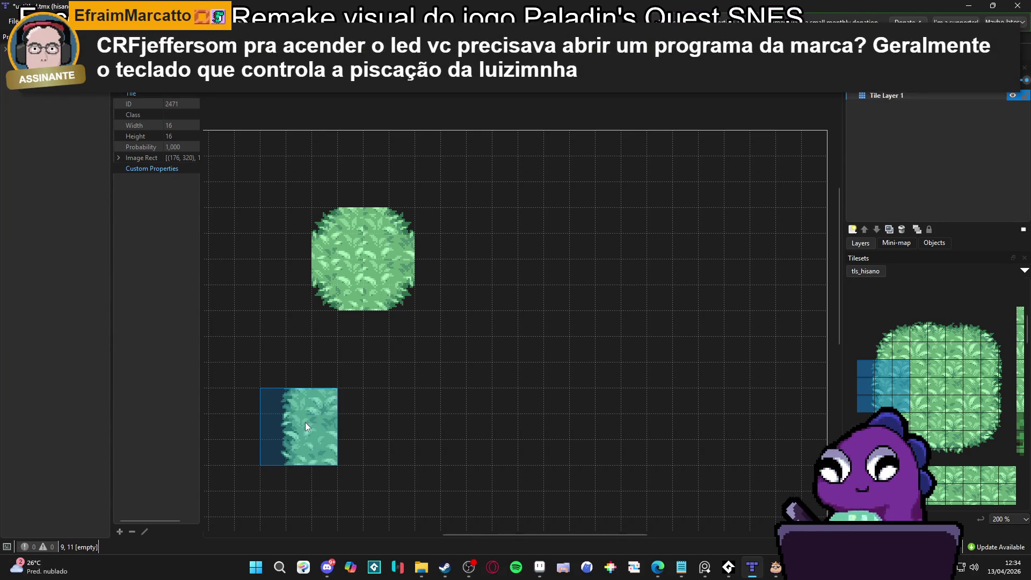
pyautogui.moveTo(918, 316); pyautogui.dragTo(958, 352)
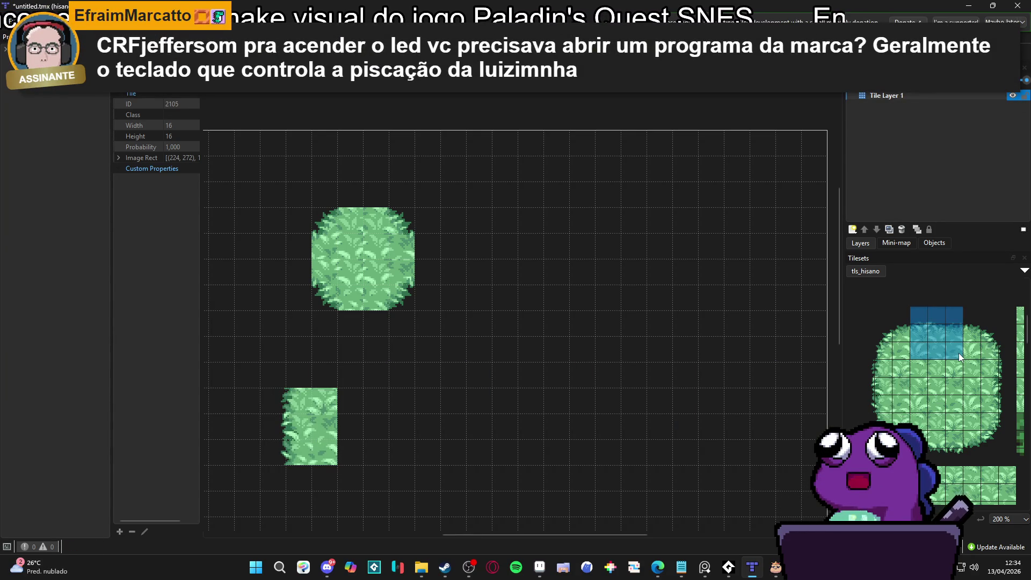
pyautogui.click(374, 357)
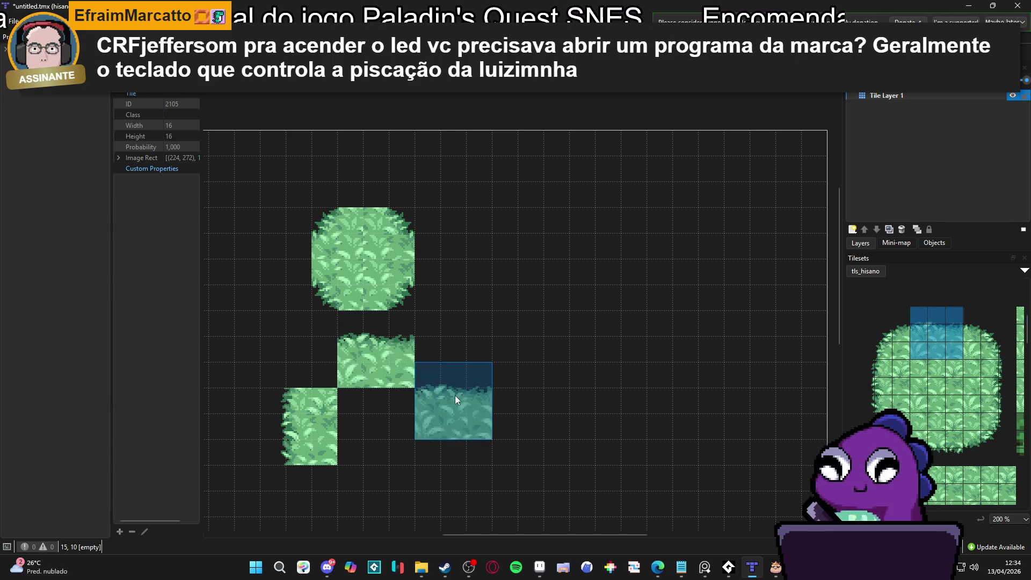
pyautogui.moveTo(1007, 369); pyautogui.dragTo(975, 401)
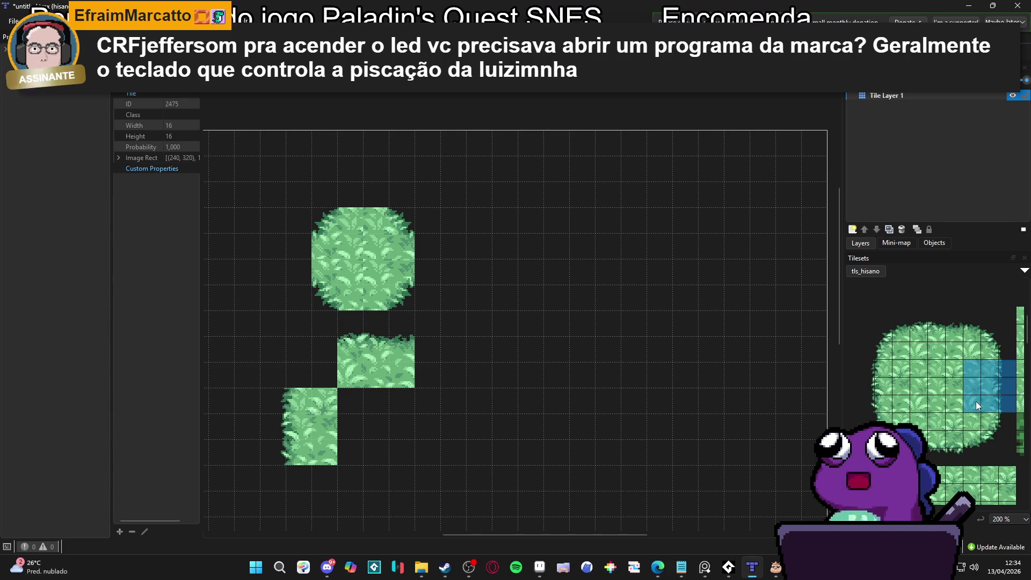
pyautogui.click(449, 428)
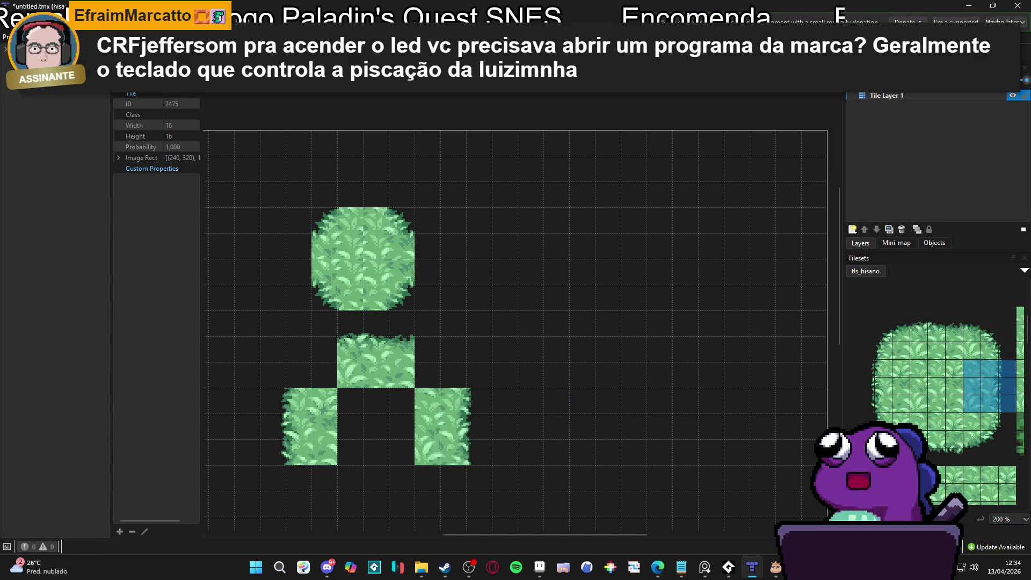
pyautogui.moveTo(955, 422); pyautogui.dragTo(919, 456)
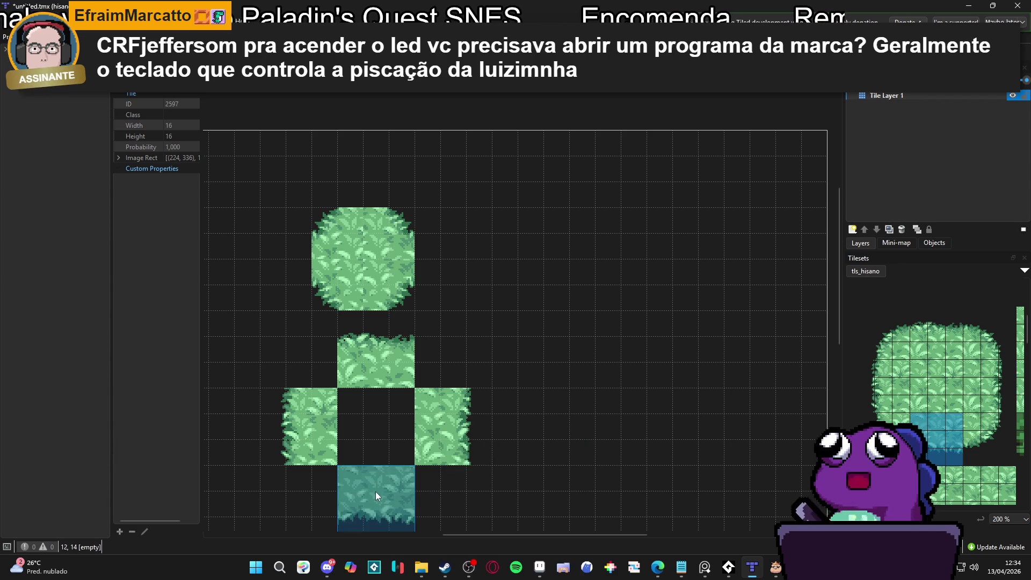
pyautogui.click(377, 492)
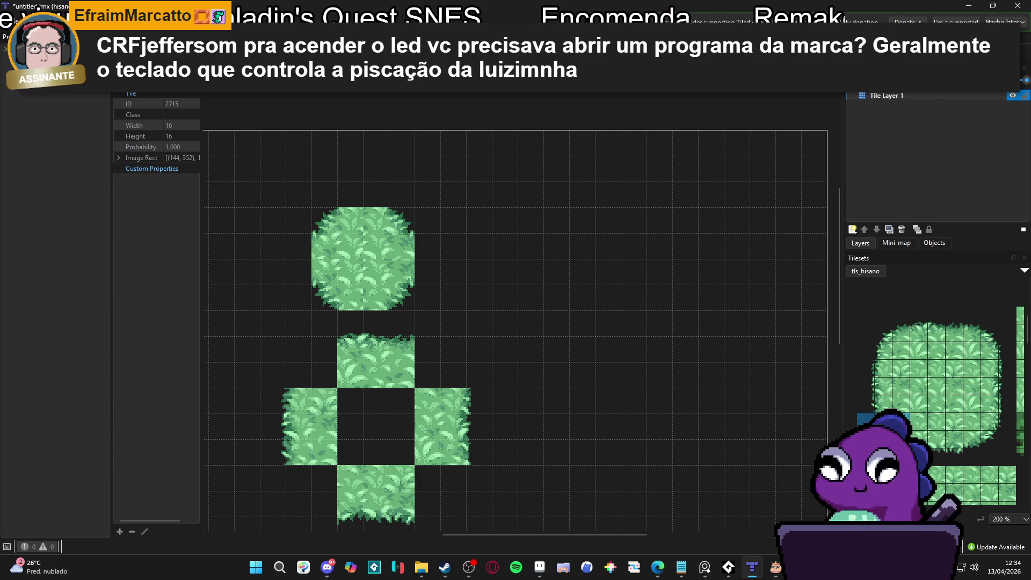
# Round all four corners of the new bush and stamp the middle fill into its centre hole
pyautogui.click(310, 499)
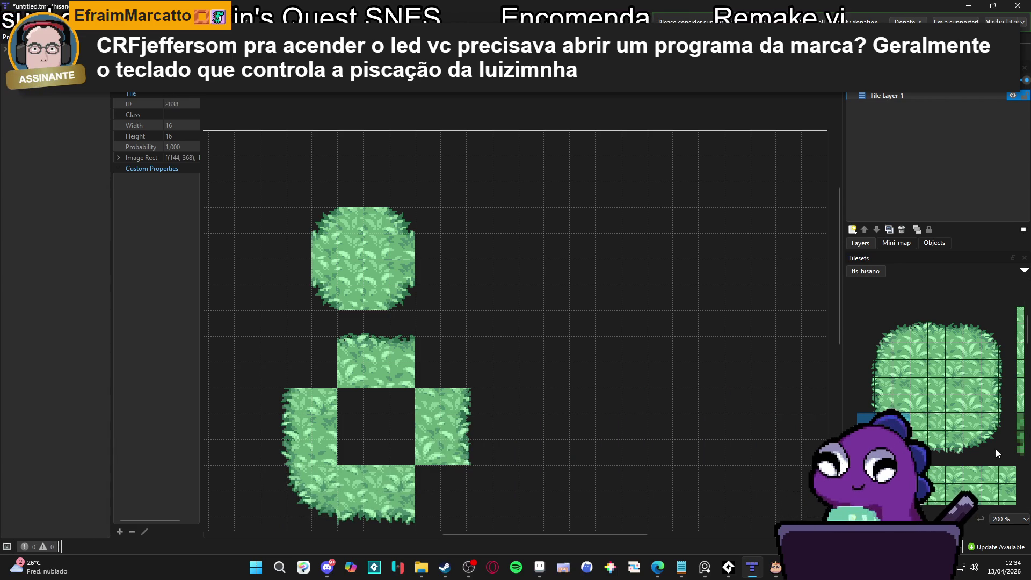
pyautogui.moveTo(1007, 453); pyautogui.dragTo(979, 423)
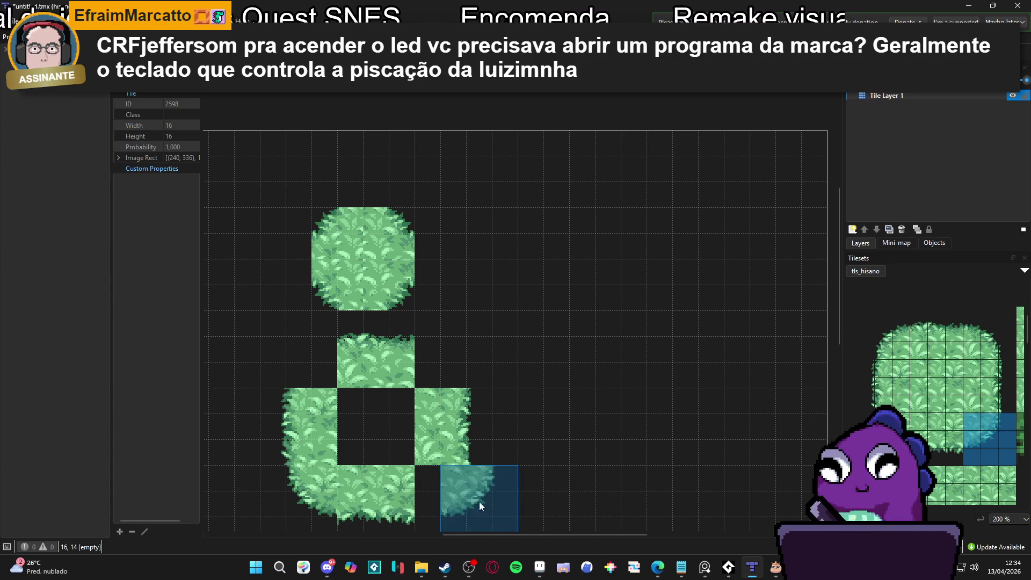
pyautogui.click(462, 499)
pyautogui.moveTo(972, 367); pyautogui.dragTo(1006, 330)
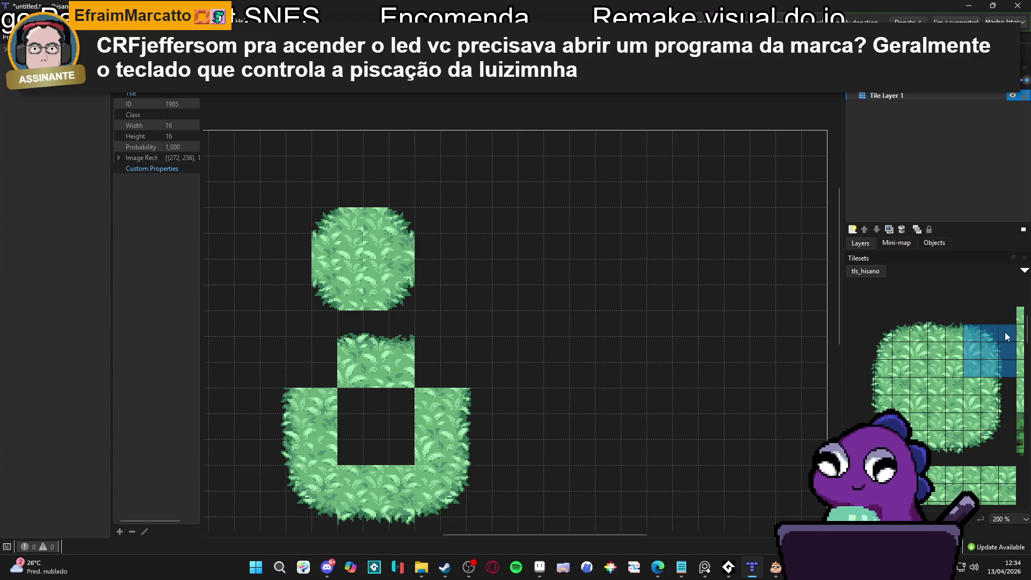
pyautogui.moveTo(1006, 315); pyautogui.dragTo(971, 350)
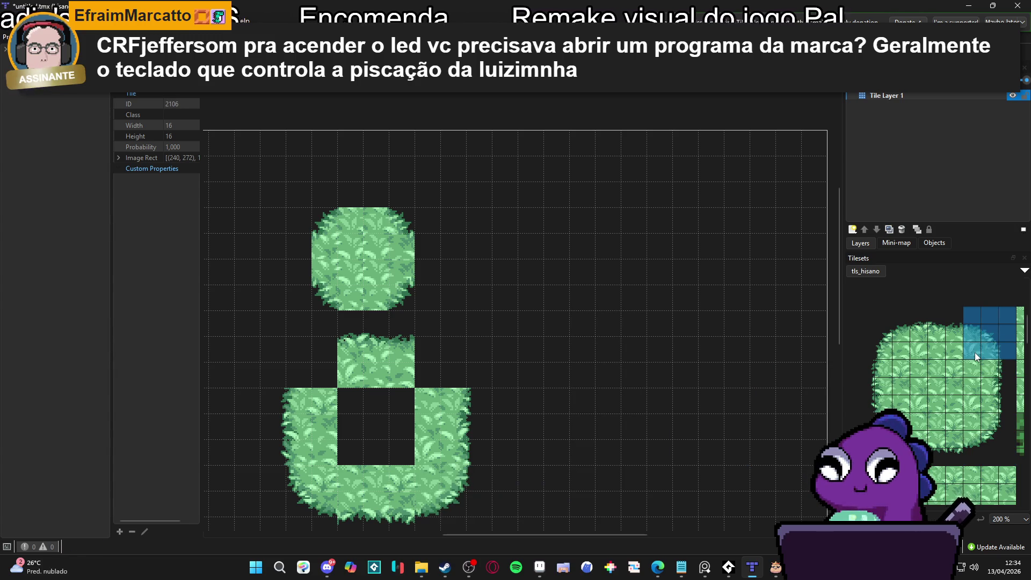
pyautogui.click(452, 356)
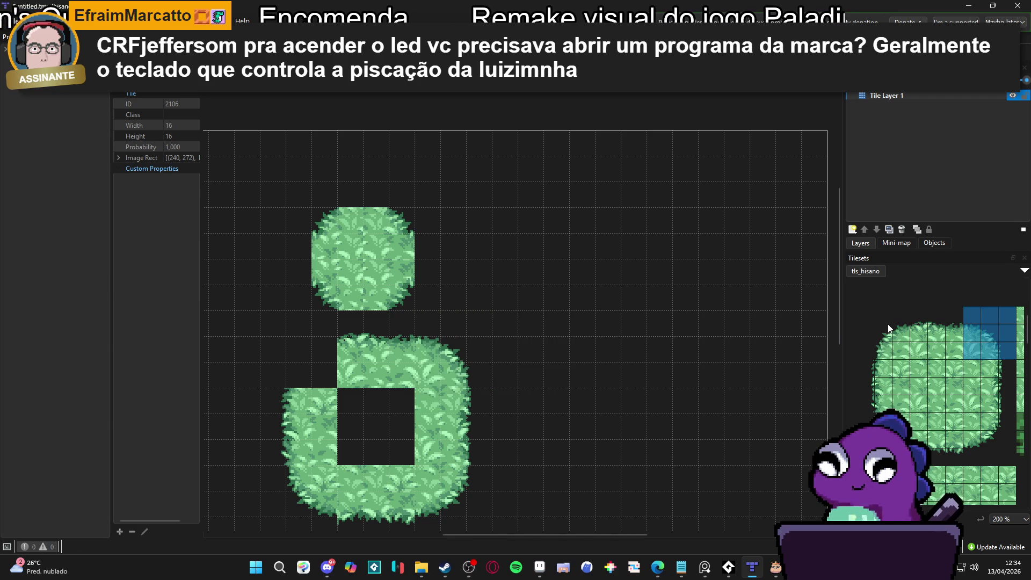
pyautogui.moveTo(903, 349); pyautogui.dragTo(867, 315)
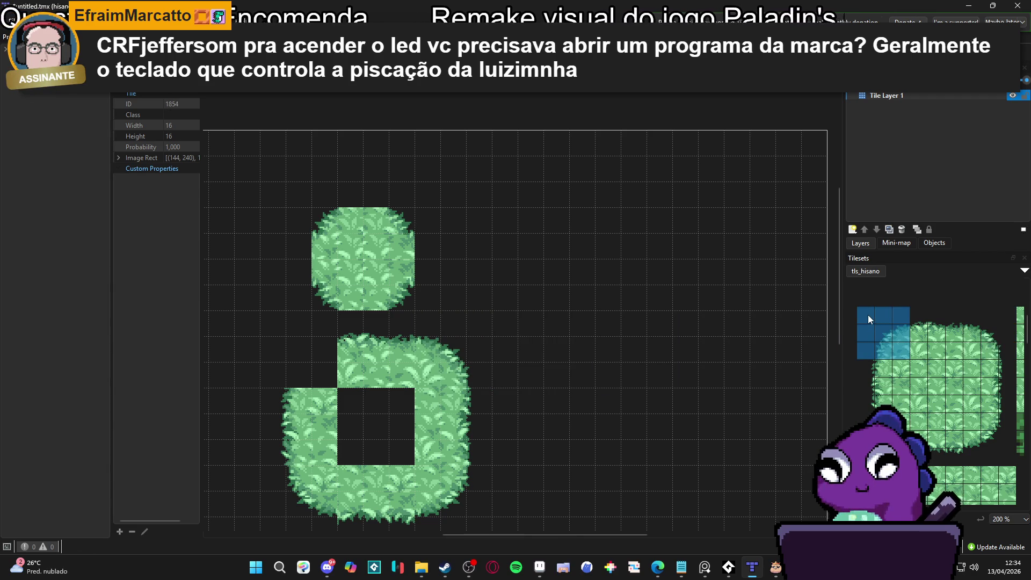
pyautogui.click(295, 353)
pyautogui.moveTo(920, 369); pyautogui.dragTo(954, 404)
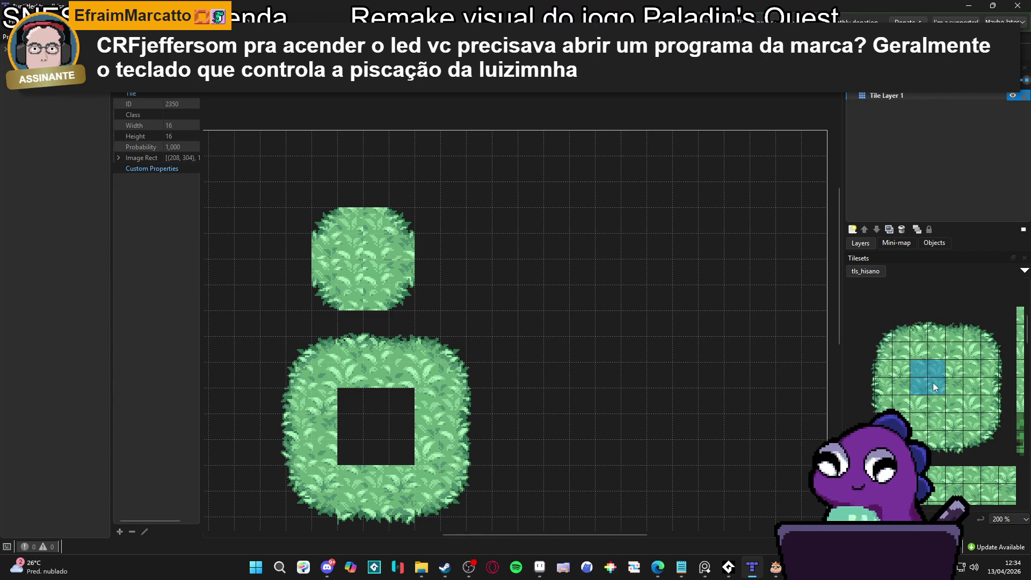
pyautogui.click(376, 422)
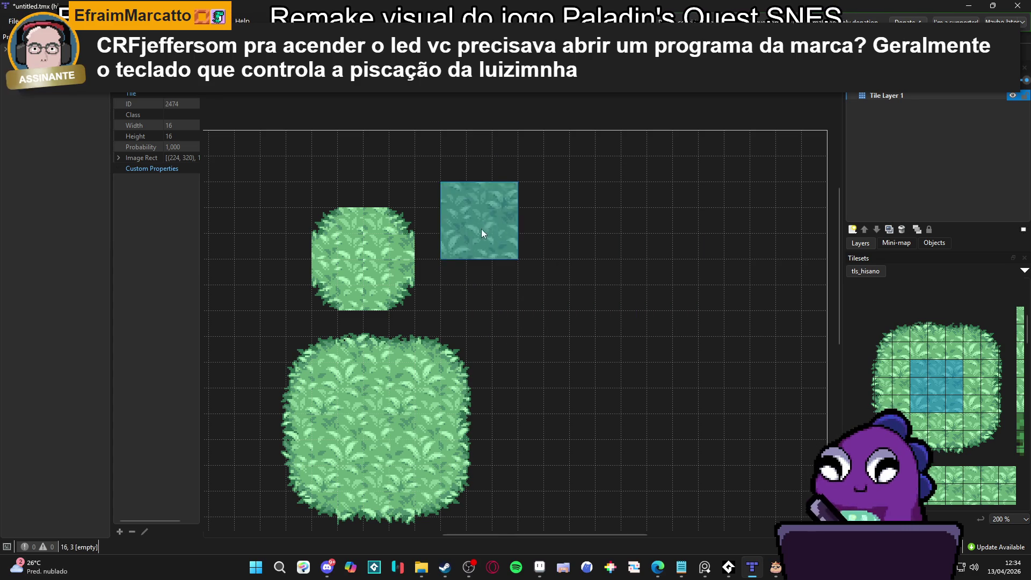
# Rectangle-select the small bush's 4x4 tiles and cut them off the map with Ctrl+X
pyautogui.press('r')
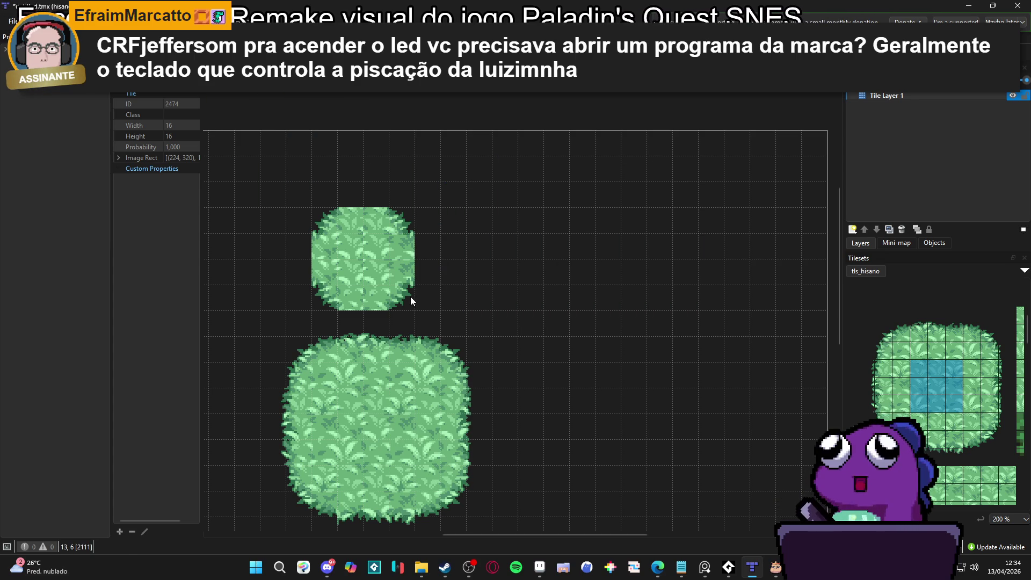
pyautogui.moveTo(410, 296); pyautogui.dragTo(324, 228)
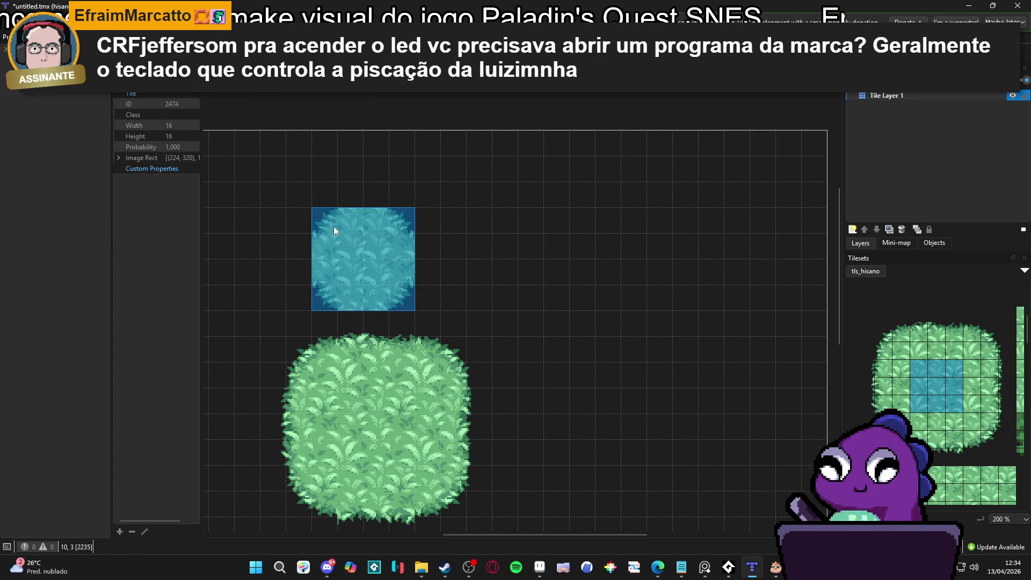
pyautogui.hotkey('ctrl', 'x')
pyautogui.hotkey('ctrl', 'v')
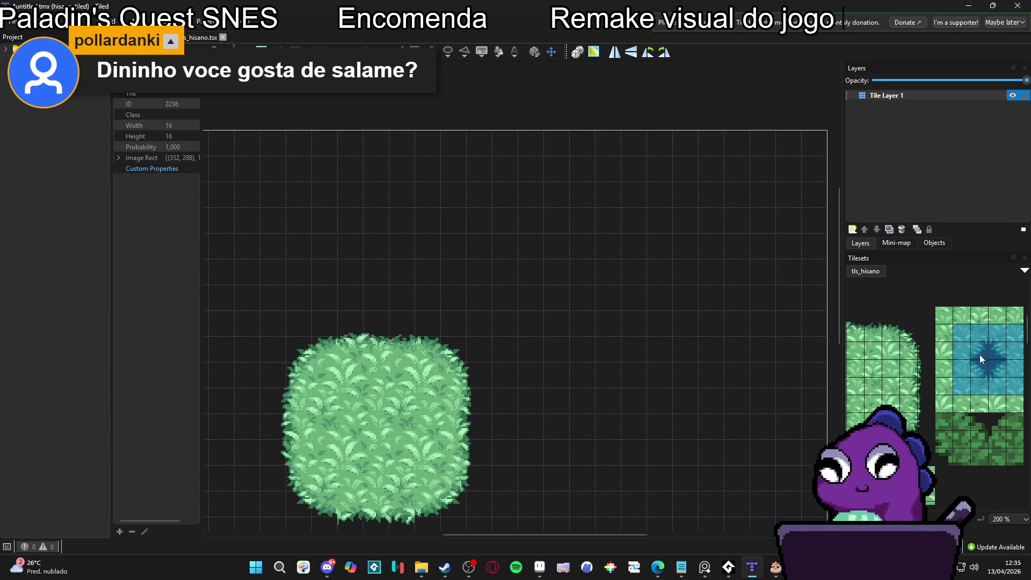
# Recentre the map on the bush and try several tile selections, ending on two inner-corner tiles
pyautogui.click(962, 331)
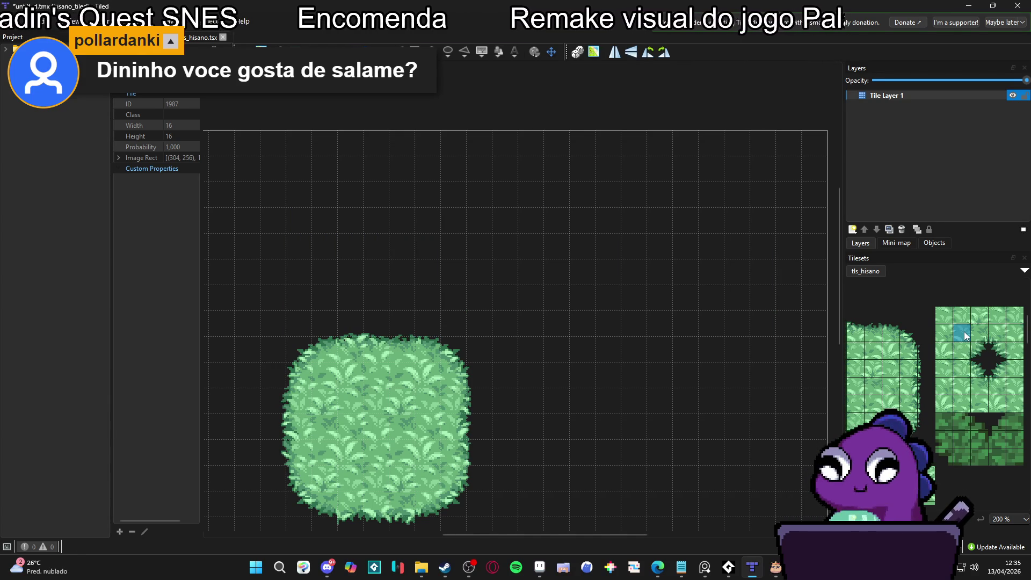
pyautogui.moveTo(457, 357); pyautogui.dragTo(510, 272)
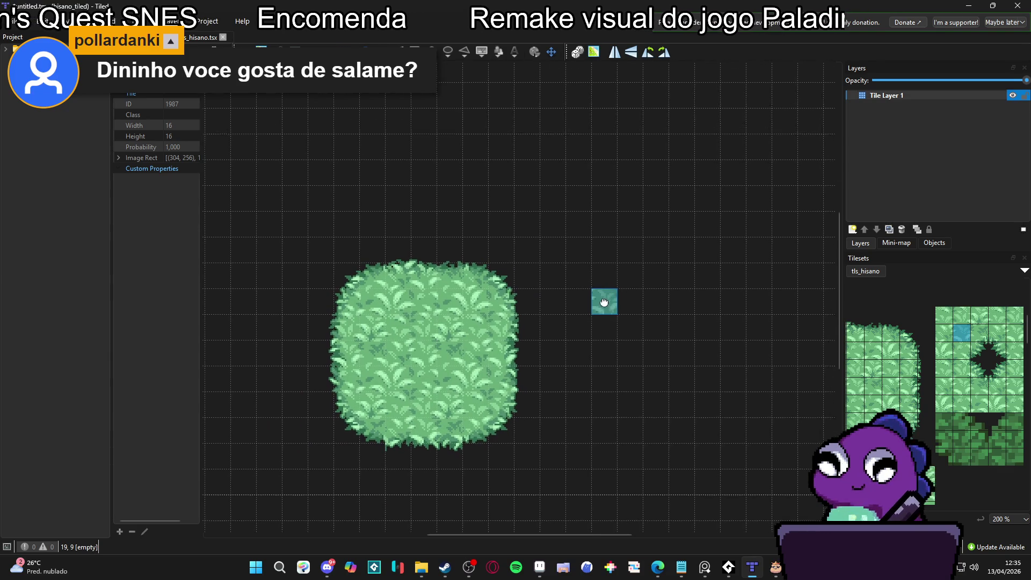
pyautogui.moveTo(924, 361)
pyautogui.mouseDown()
pyautogui.moveTo(978, 272)
pyautogui.moveTo(863, 412)
pyautogui.moveTo(797, 458)
pyautogui.moveTo(797, 469)
pyautogui.mouseUp()
pyautogui.moveTo(920, 389); pyautogui.dragTo(880, 426)
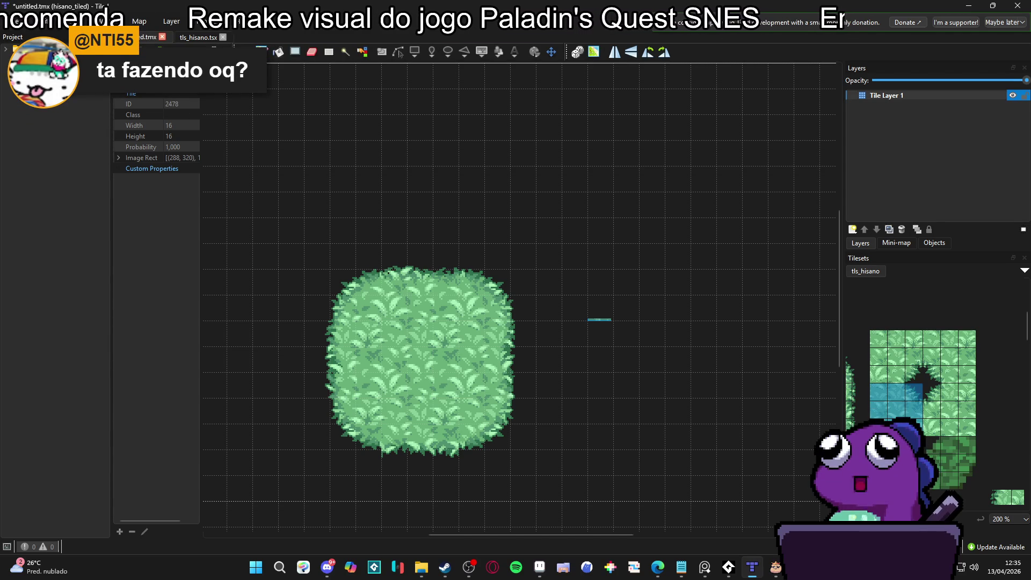
pyautogui.moveTo(895, 393); pyautogui.dragTo(913, 427)
pyautogui.moveTo(878, 392); pyautogui.dragTo(914, 427)
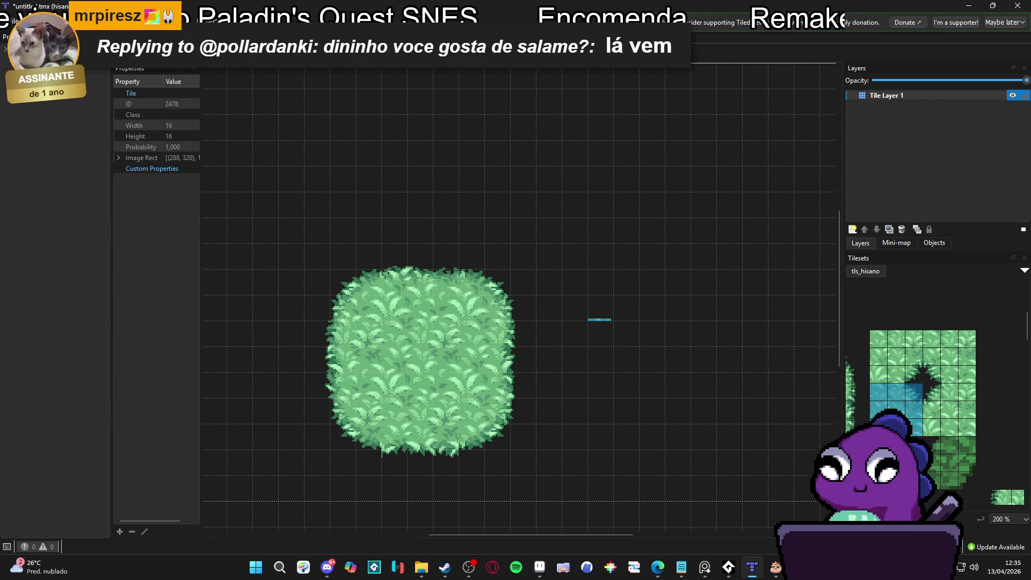
pyautogui.click(895, 354)
pyautogui.click(911, 377)
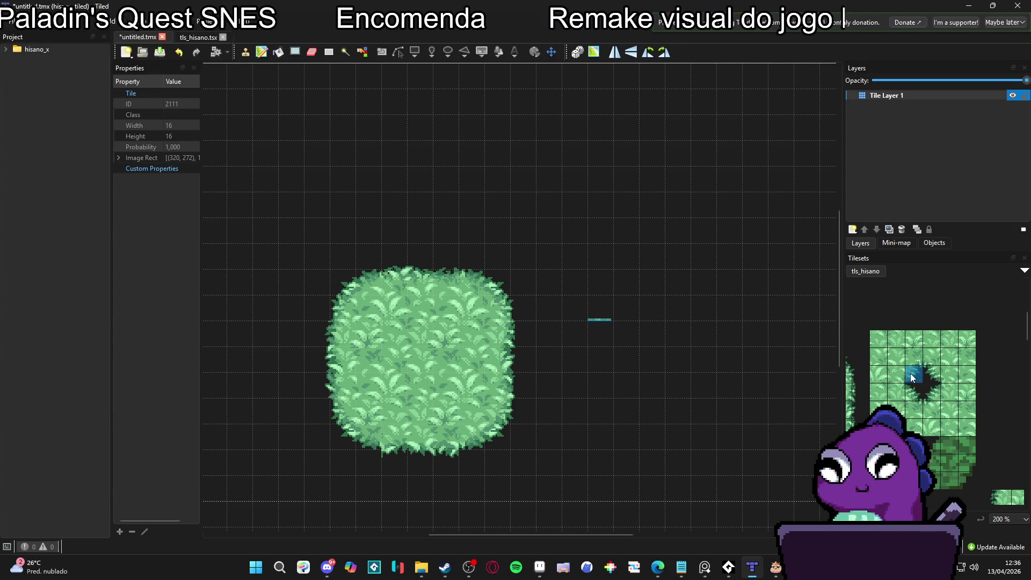
pyautogui.moveTo(911, 378); pyautogui.dragTo(895, 356)
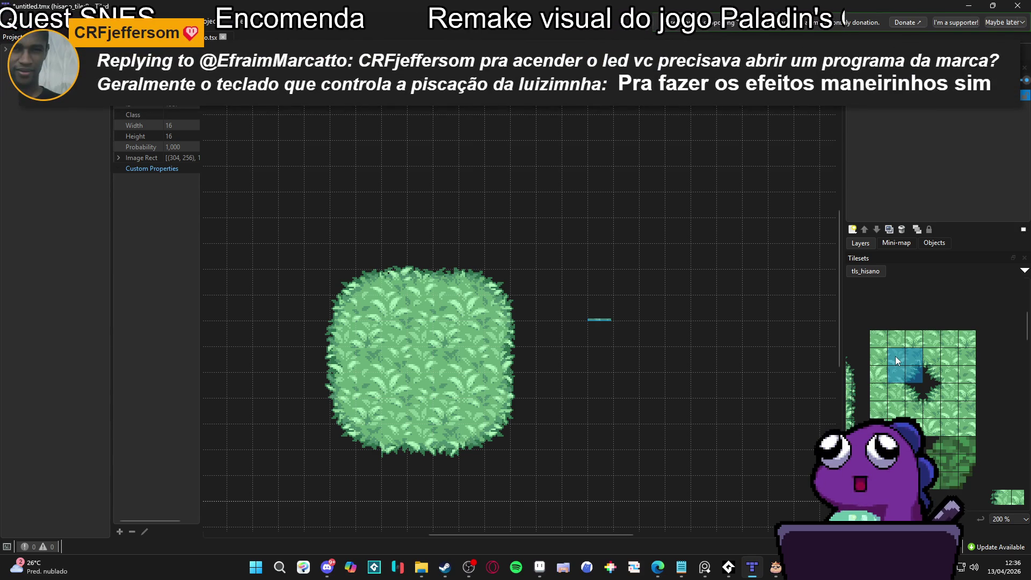
pyautogui.click(894, 369)
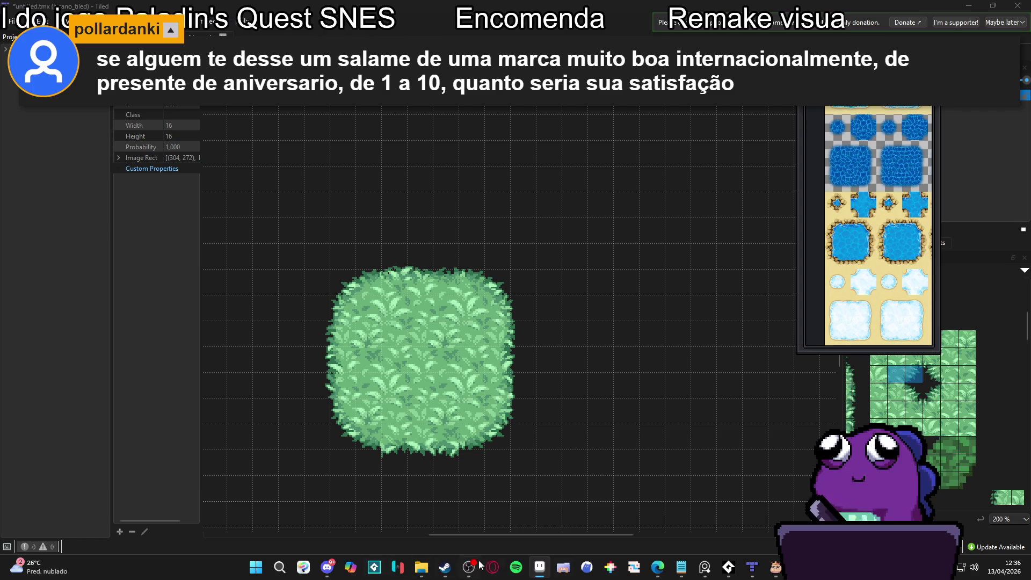
pyautogui.click(752, 566)
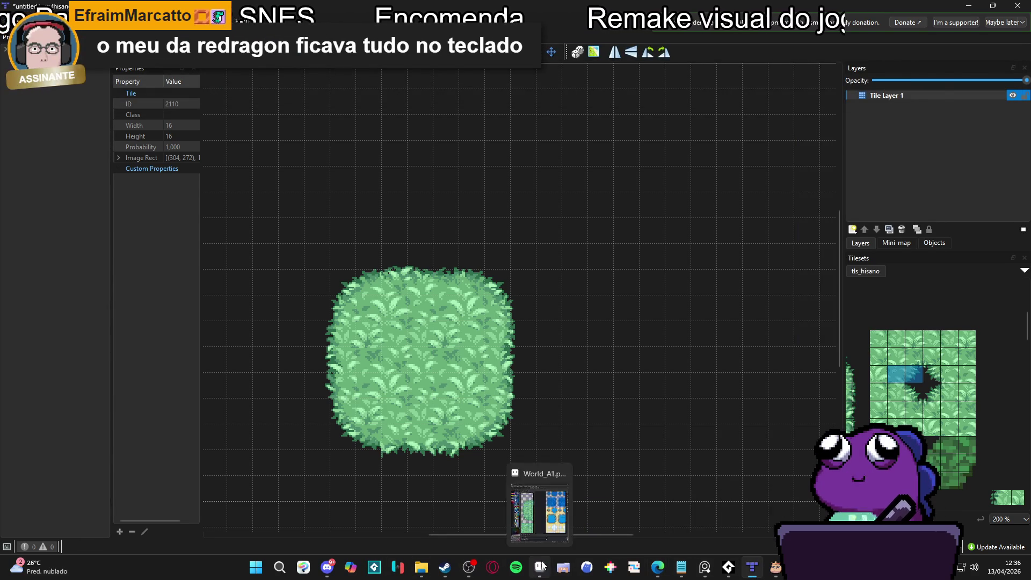
pyautogui.click(539, 566)
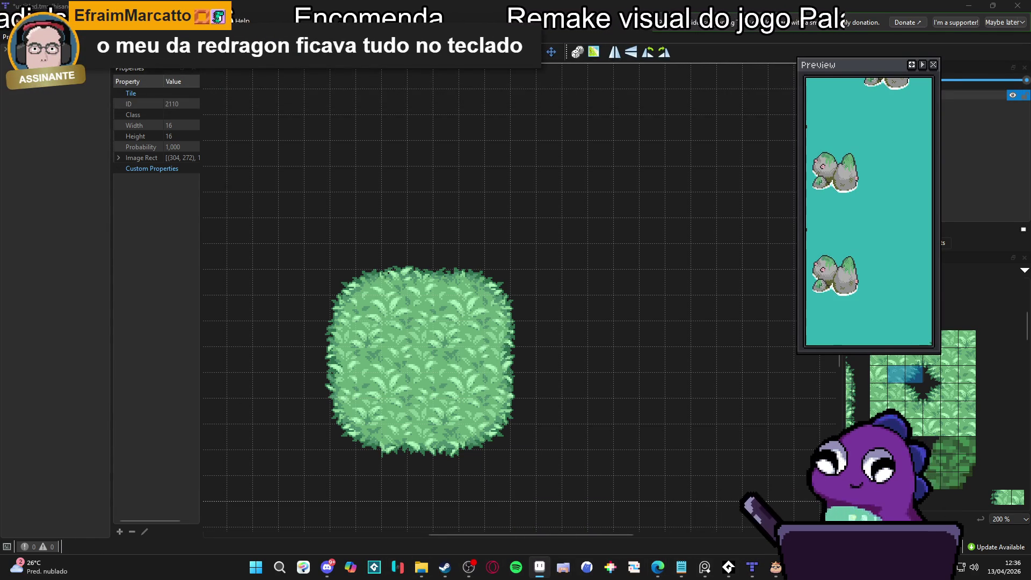
pyautogui.hotkey('alt', 'Tab')
pyautogui.scroll(-1, 578, 209)
pyautogui.scroll(3, 617, 242)
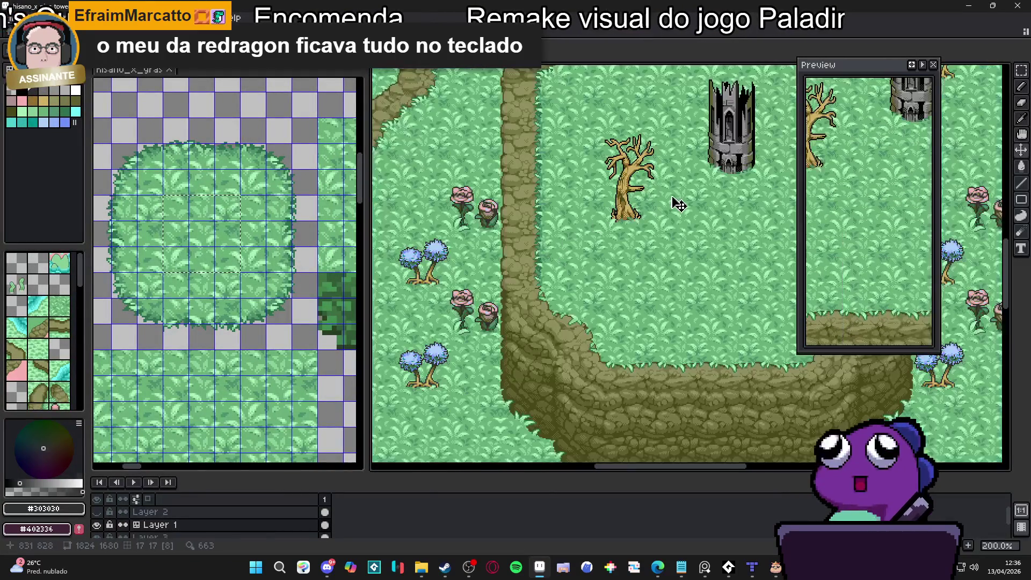
pyautogui.scroll(-2, 532, 306)
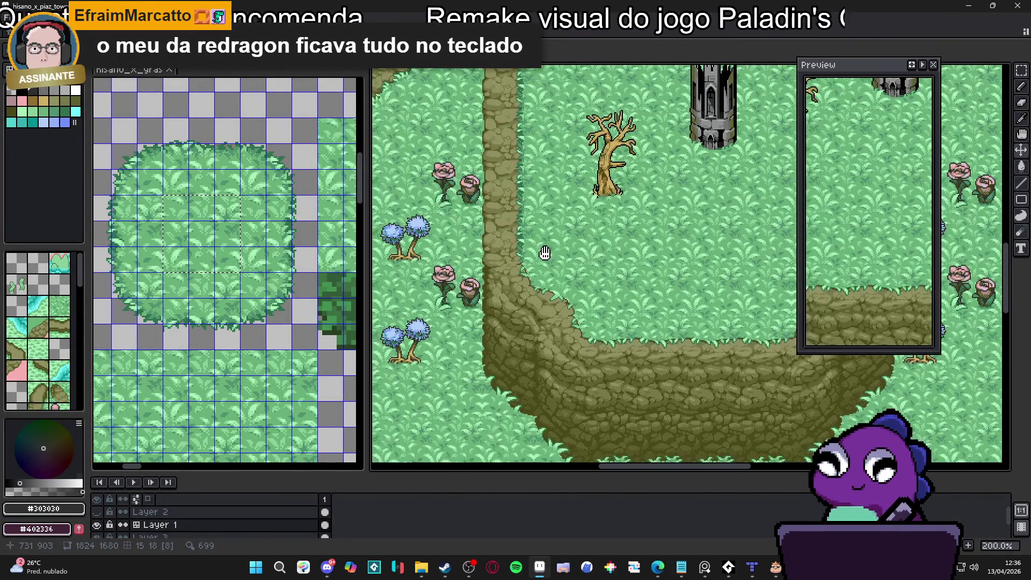
pyautogui.scroll(-2, 505, 298)
pyautogui.hscroll(-3, 582, 295)
pyautogui.scroll(4, 527, 269)
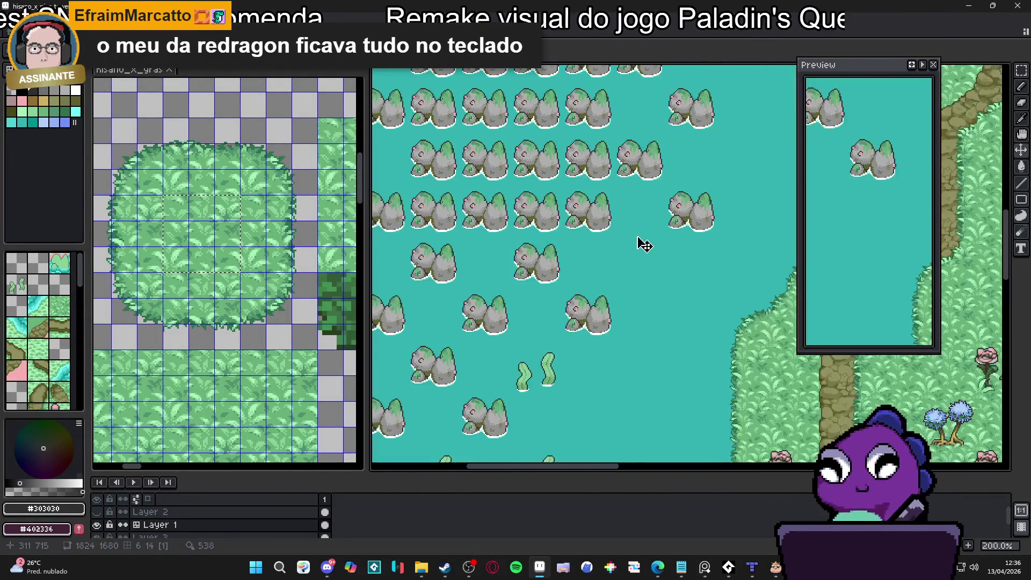
pyautogui.hscroll(1, 591, 253)
pyautogui.hscroll(5, 500, 276)
pyautogui.scroll(-2, 541, 260)
pyautogui.scroll(1, 511, 249)
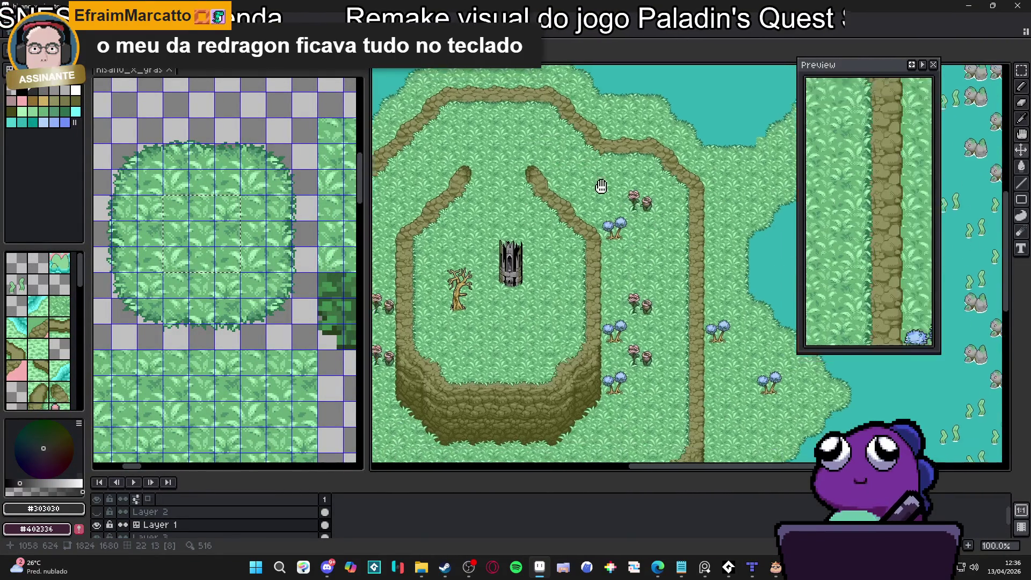
pyautogui.click(993, 5)
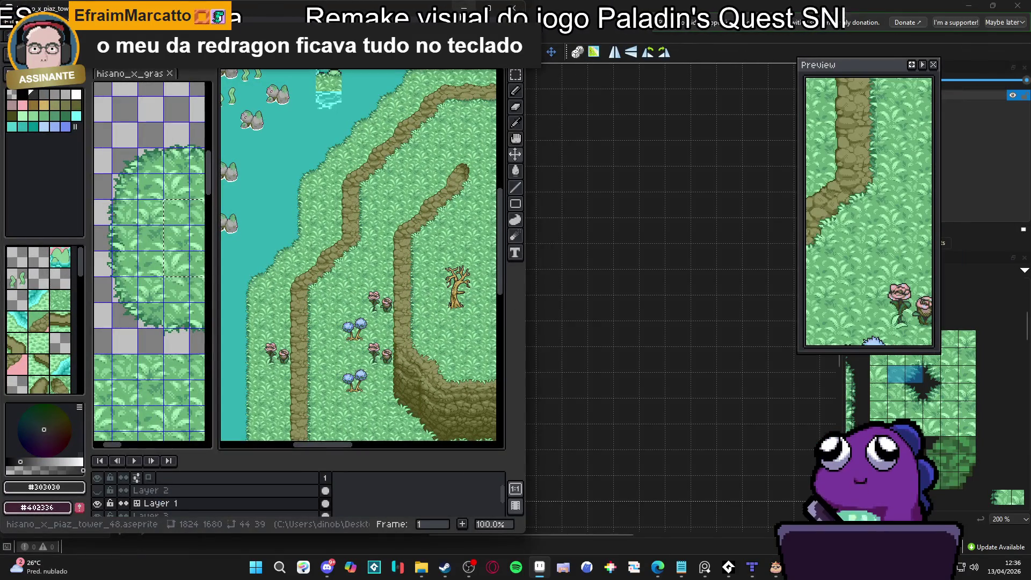
pyautogui.hotkey('alt', 'Tab')
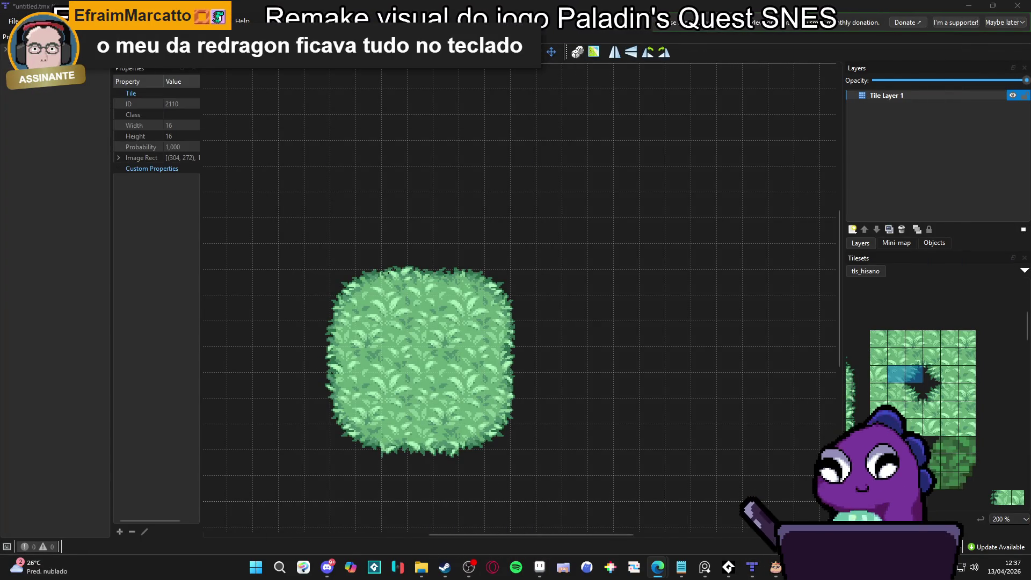
# Search the web for the RPG Maker MZ tileset size in a new tab
pyautogui.hotkey('alt', 'Tab')
pyautogui.write('rpg m')
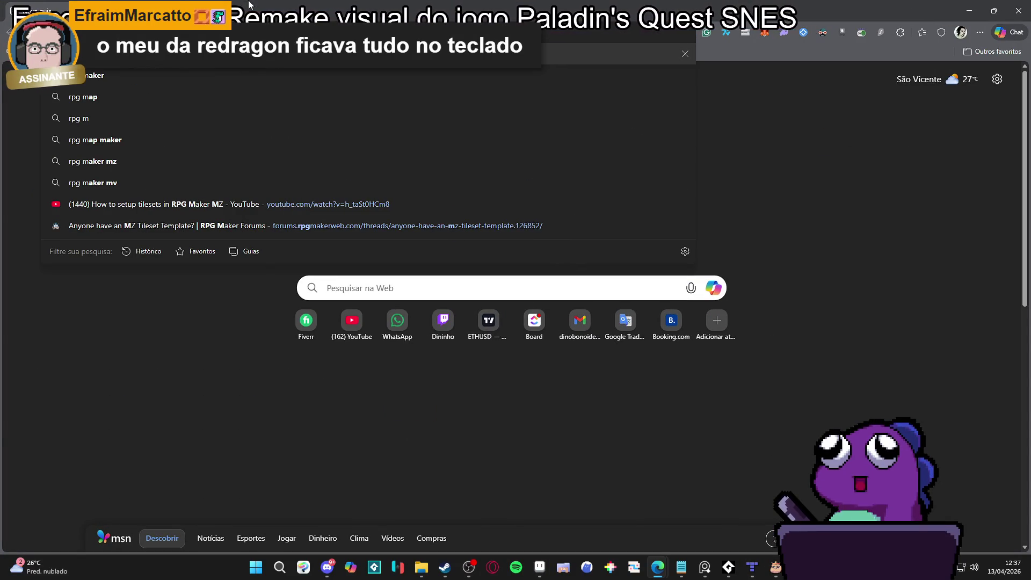
pyautogui.write('aker mz tileset f')
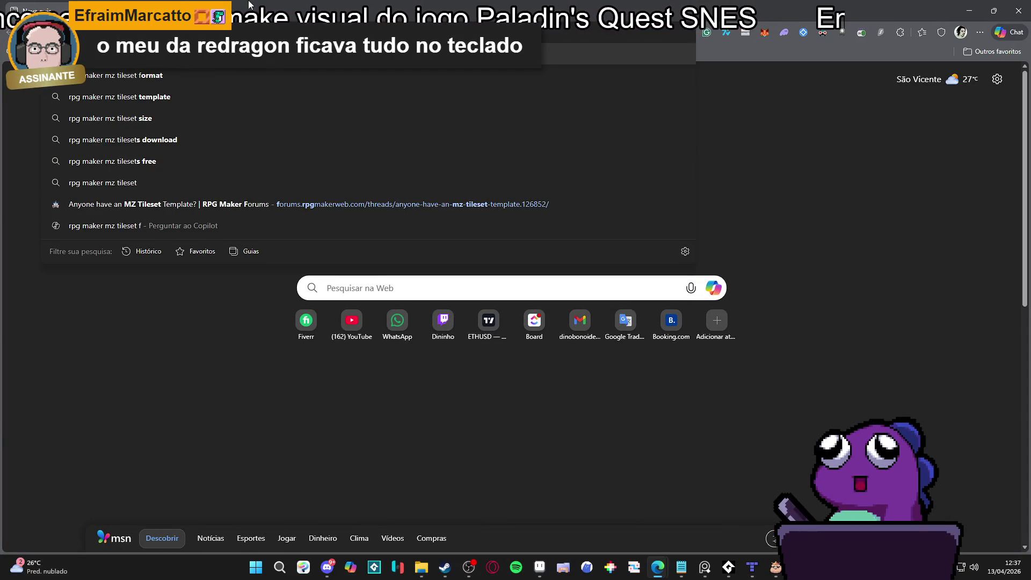
pyautogui.press('Return')
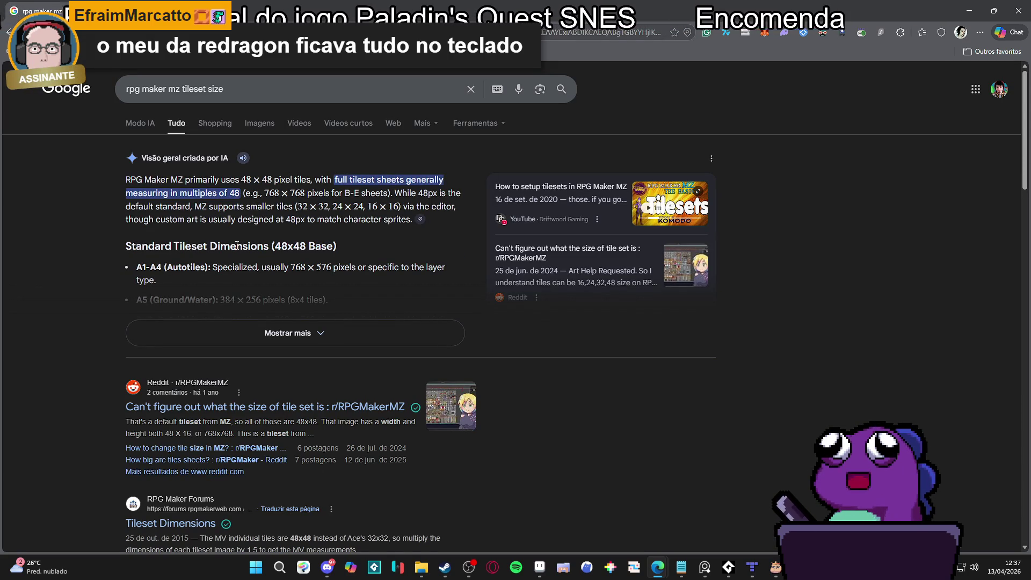
# Go to the grass autotile article and read down to its Gimp shadow-layer step
pyautogui.hotkey('ctrl', 'Tab')
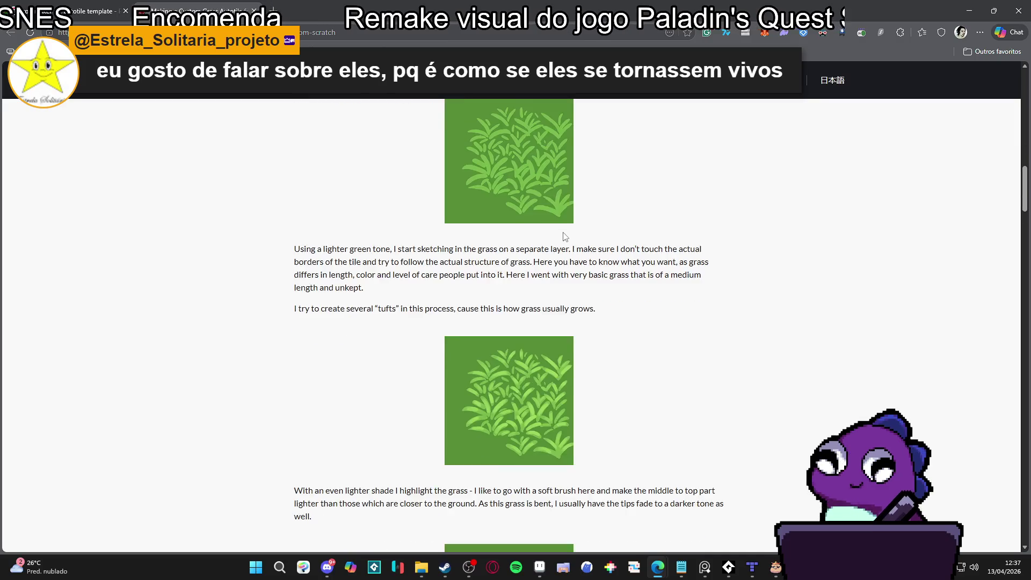
pyautogui.scroll(-1, 564, 232)
pyautogui.scroll(-20, 564, 232)
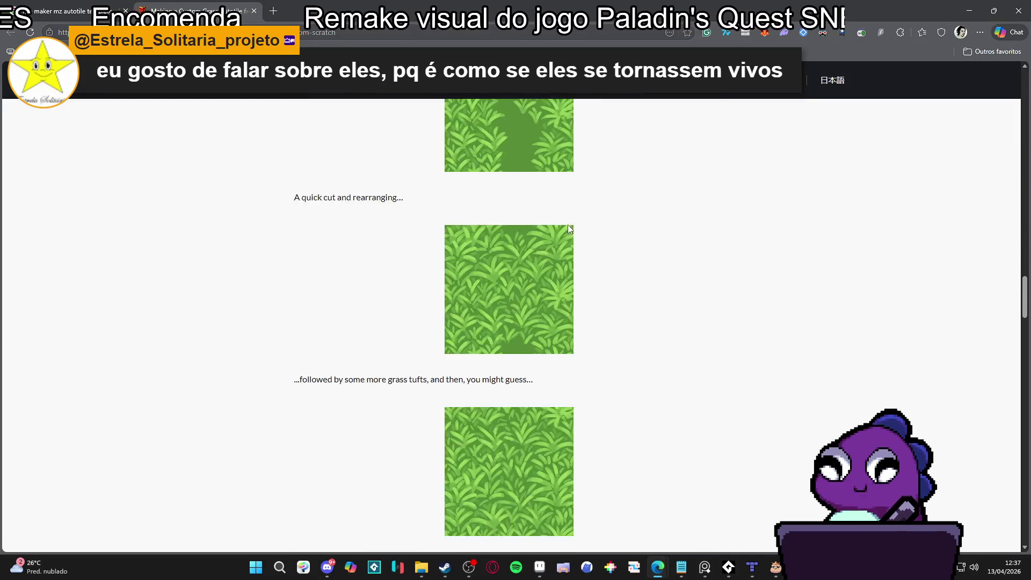
pyautogui.scroll(-20, 606, 200)
pyautogui.scroll(7, 607, 201)
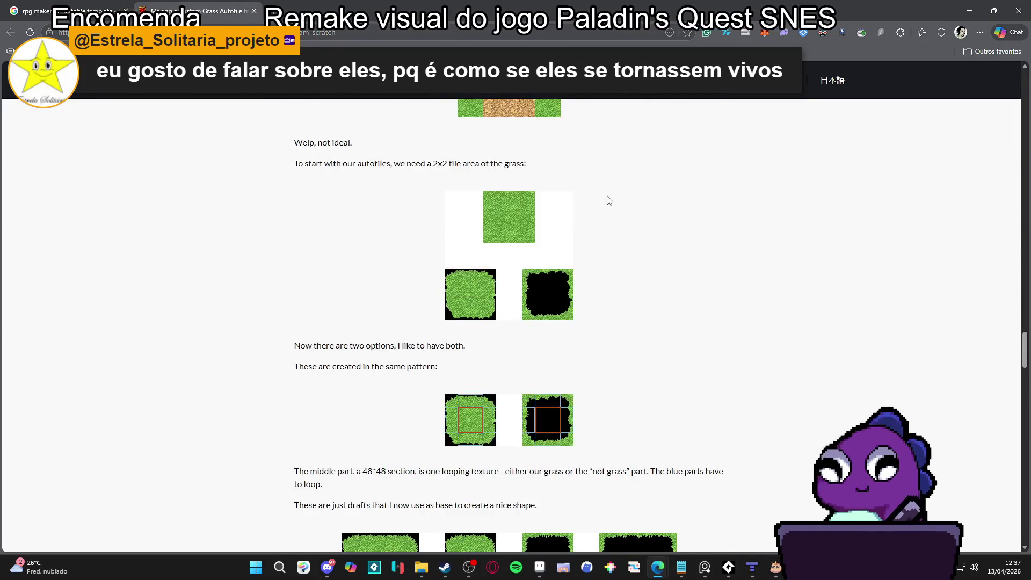
pyautogui.scroll(-5, 610, 203)
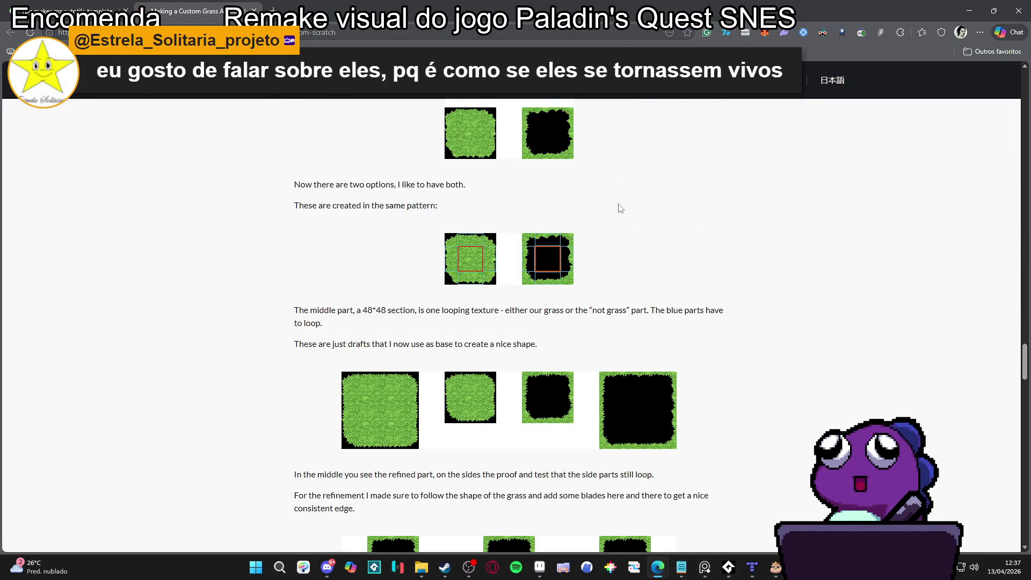
pyautogui.scroll(-10, 620, 208)
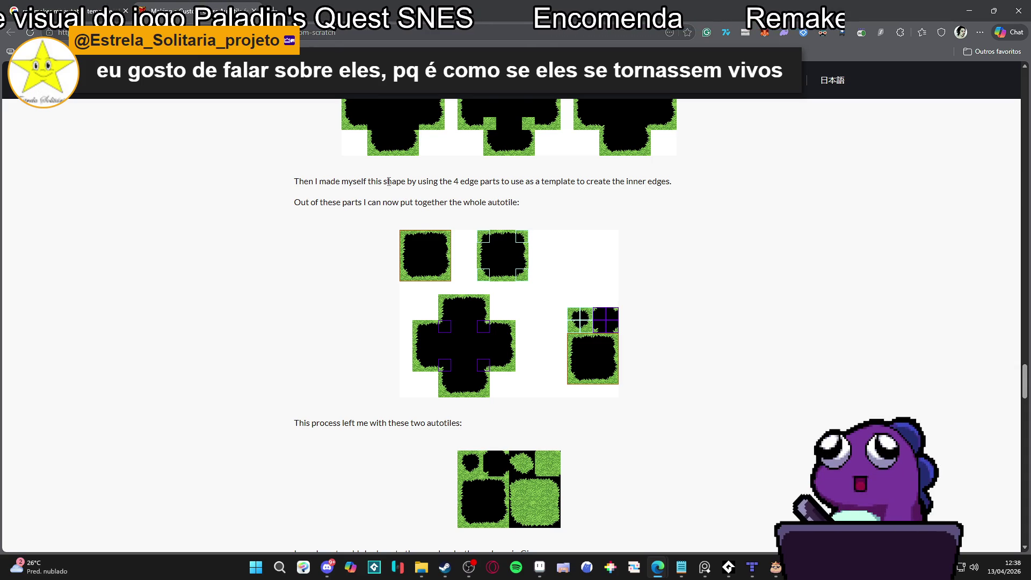
pyautogui.scroll(1, 596, 328)
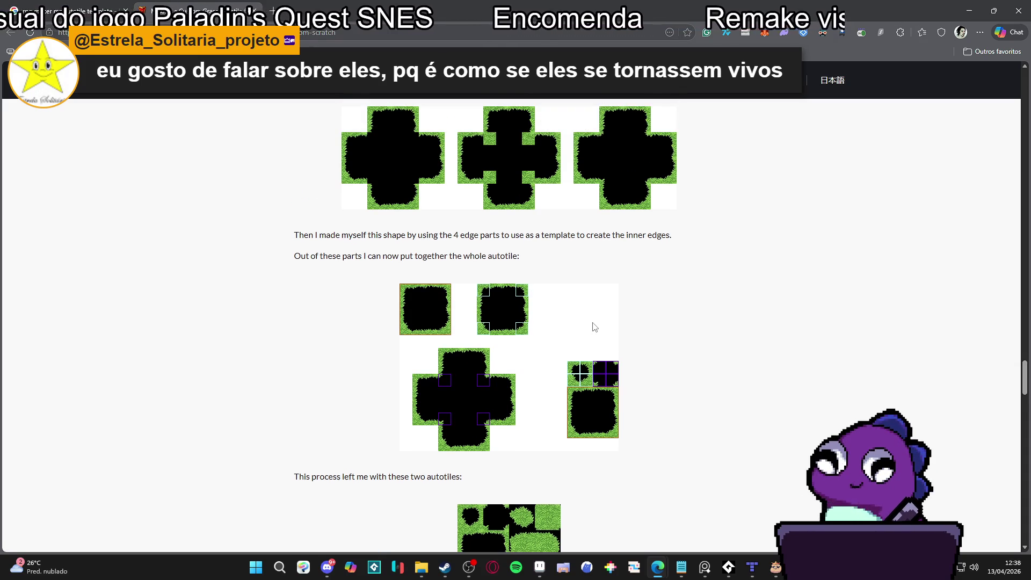
pyautogui.scroll(-1, 595, 327)
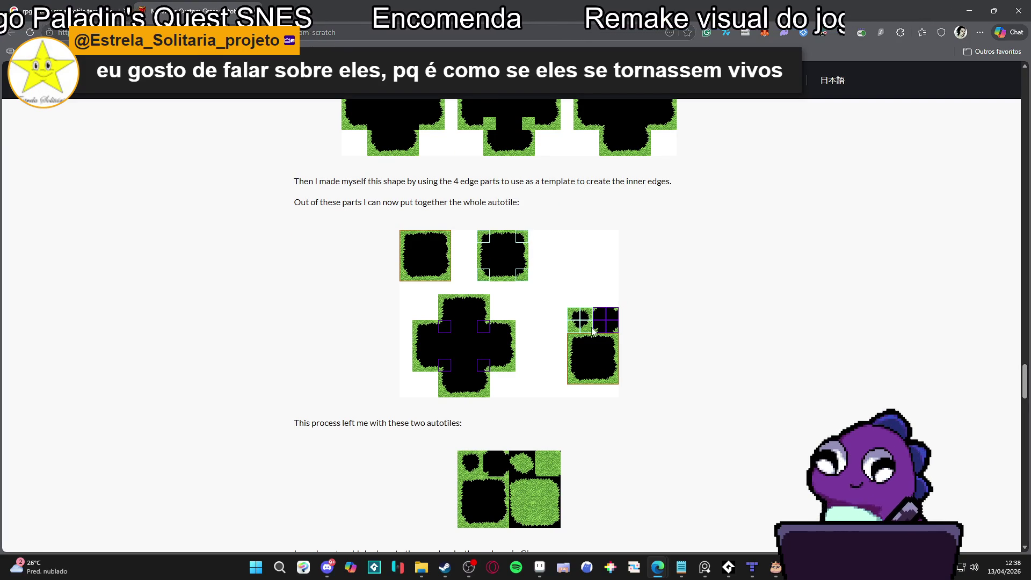
pyautogui.scroll(-3, 593, 330)
pyautogui.scroll(-2, 591, 335)
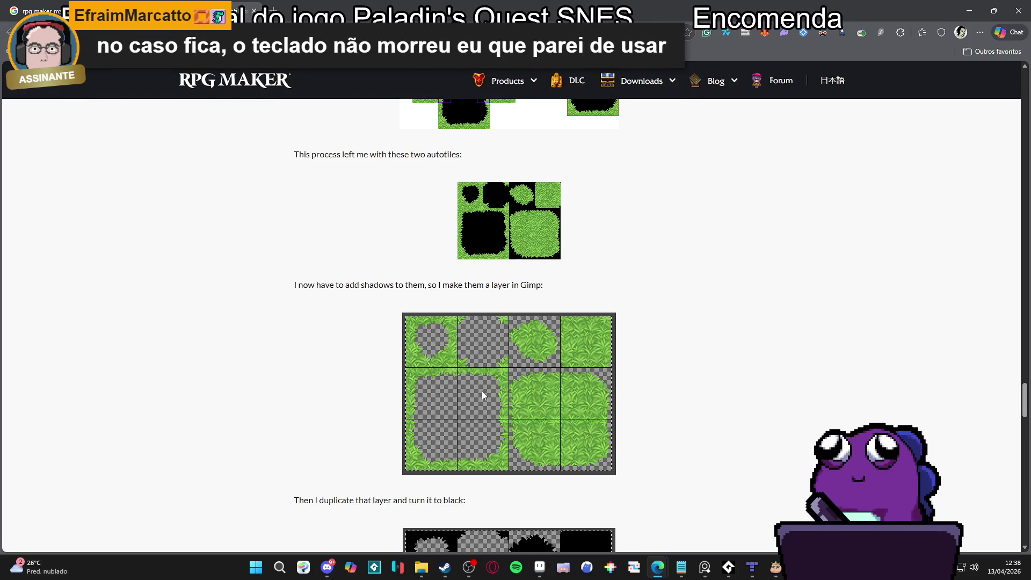
# Scroll back through the RPG Maker grass autotile article's steps, then return to the Tiled map
pyautogui.hotkey('alt', 'Tab')
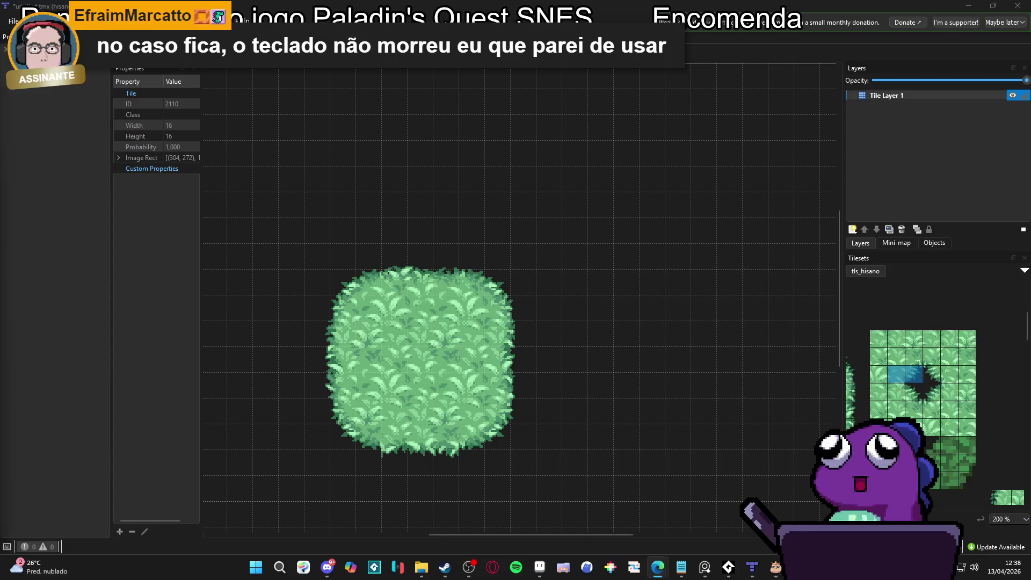
pyautogui.hotkey('alt', 'Tab')
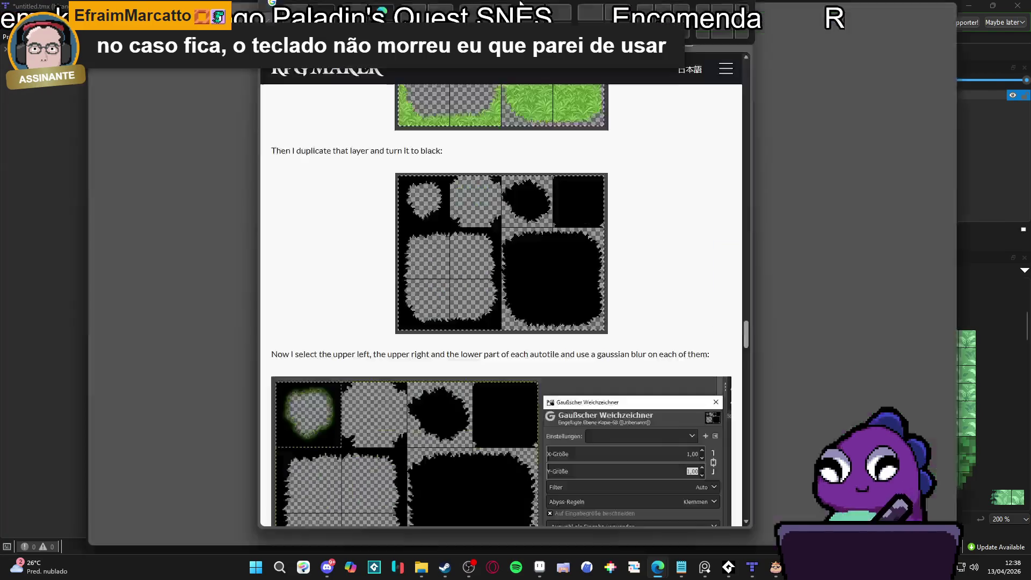
pyautogui.scroll(5, 507, 383)
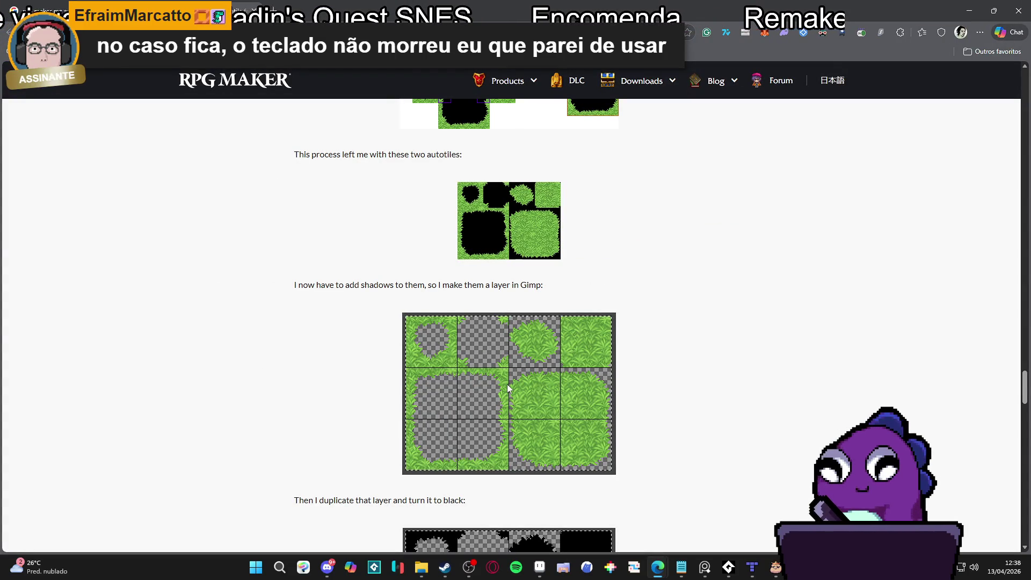
pyautogui.scroll(-3, 508, 387)
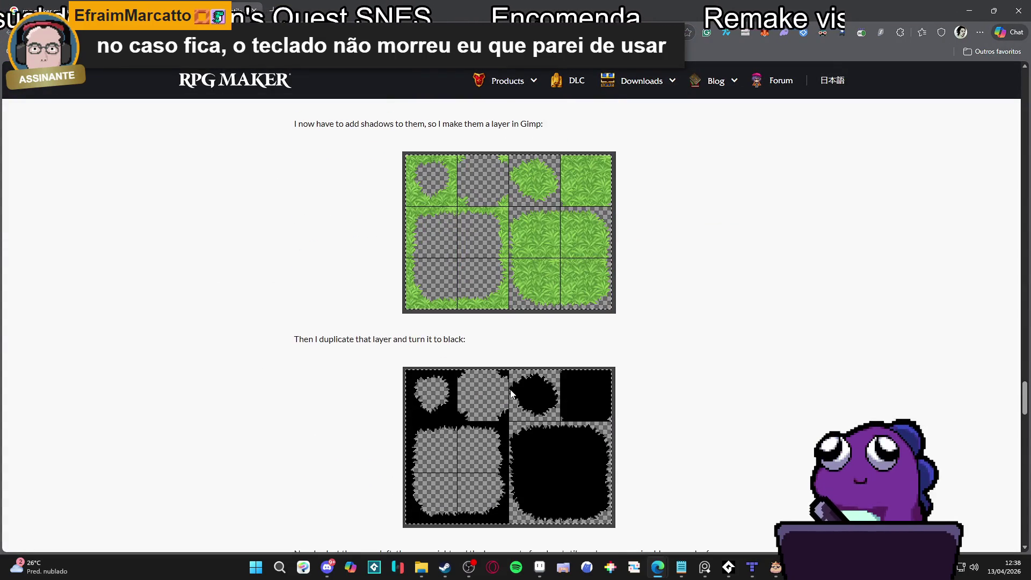
pyautogui.scroll(9, 511, 391)
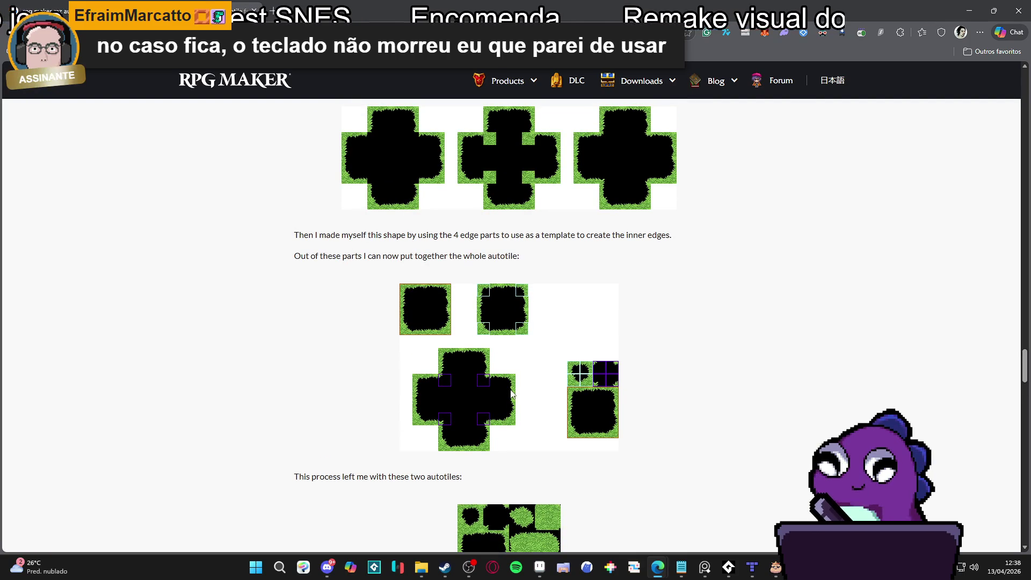
pyautogui.scroll(2, 510, 393)
pyautogui.scroll(4, 511, 393)
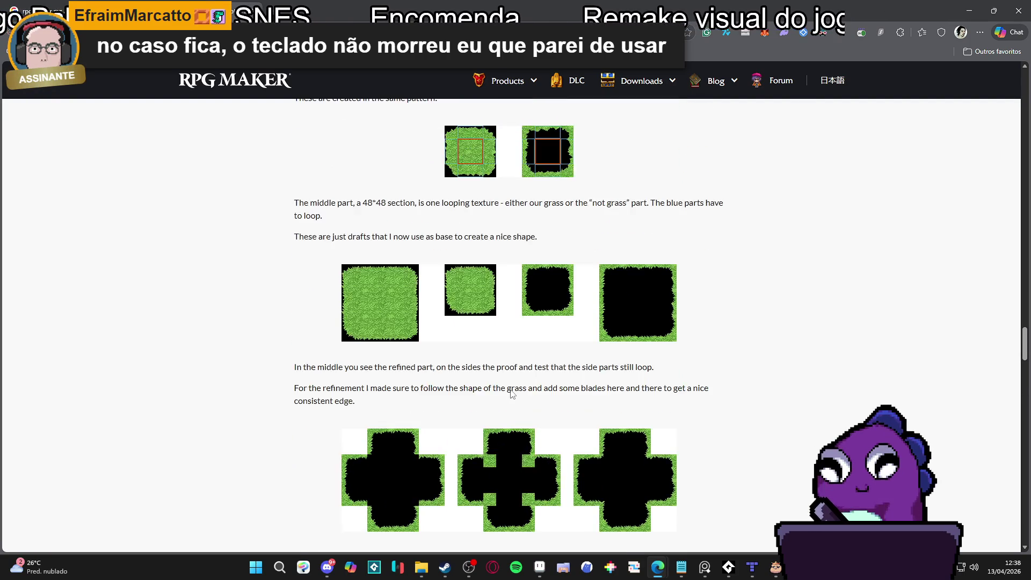
pyautogui.scroll(5, 511, 390)
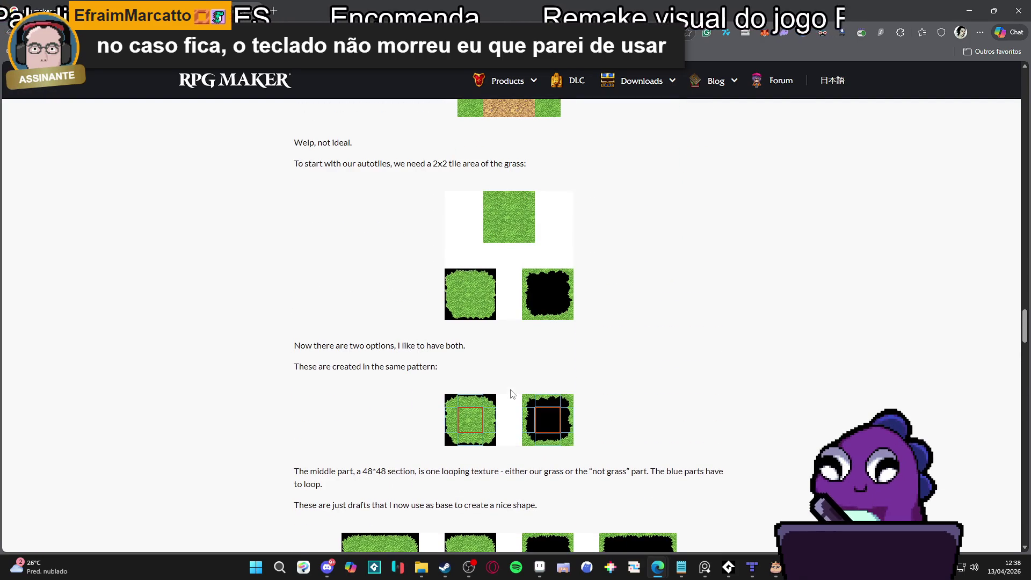
pyautogui.scroll(-4, 511, 393)
pyautogui.scroll(2, 511, 394)
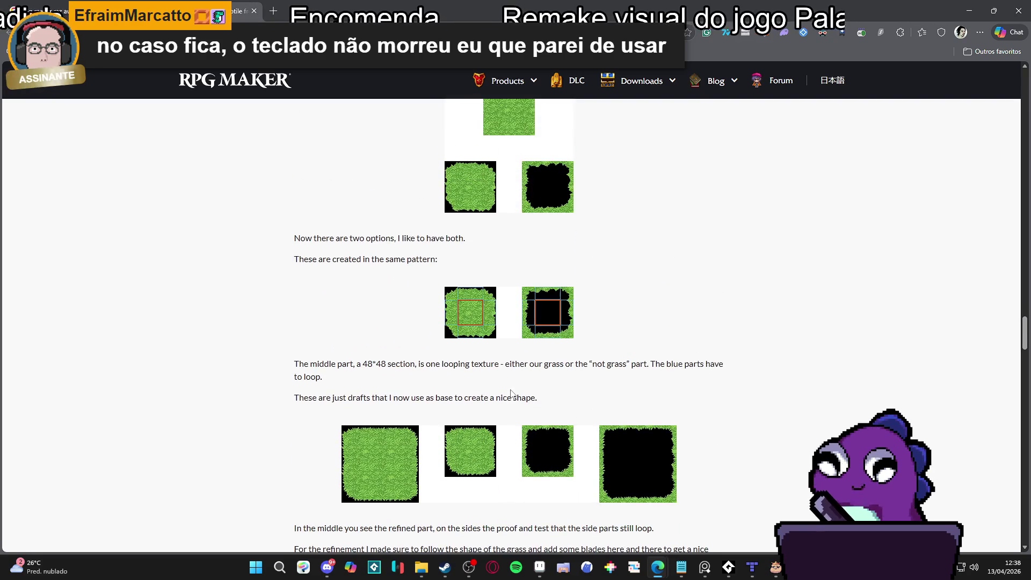
pyautogui.scroll(1, 510, 394)
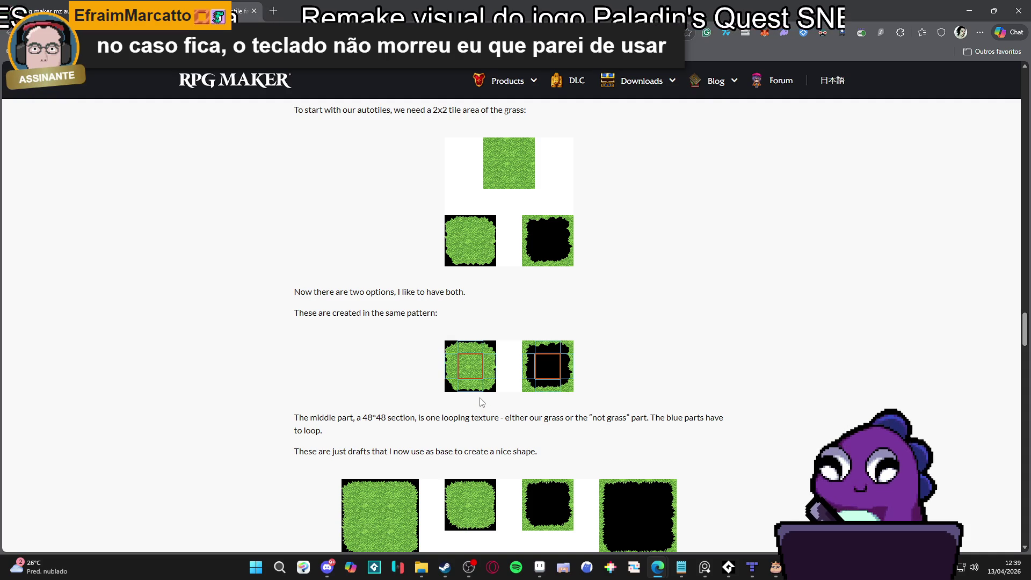
pyautogui.scroll(-1, 482, 402)
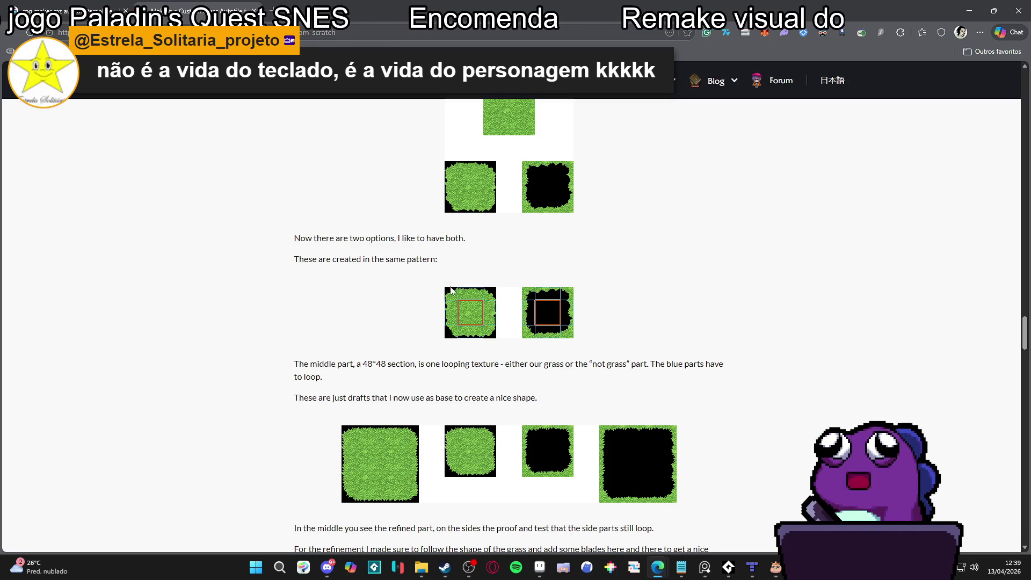
pyautogui.hotkey('alt', 'Tab')
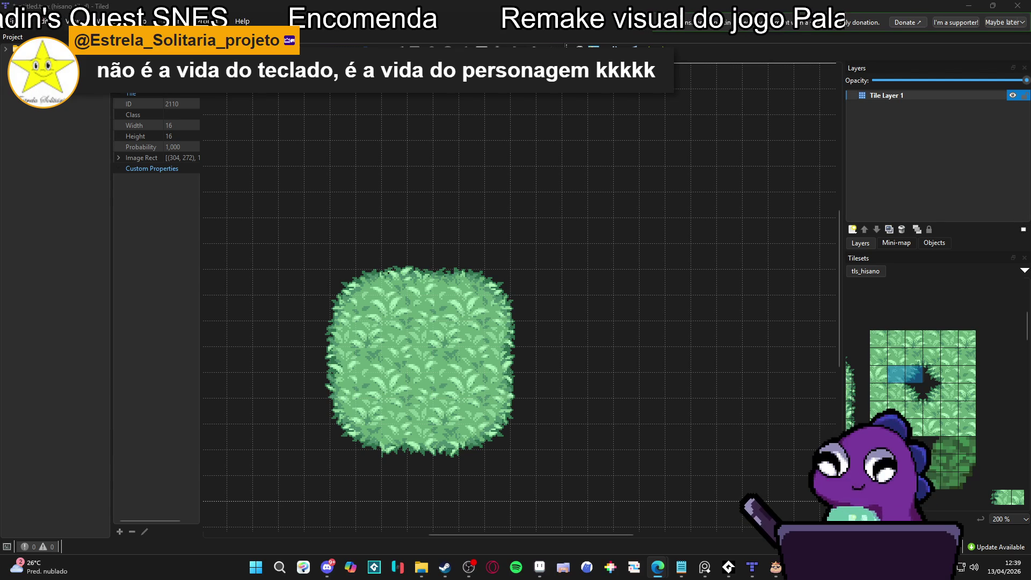
# Erase the old rounded grass bush from the map with the Eraser
pyautogui.press('e')
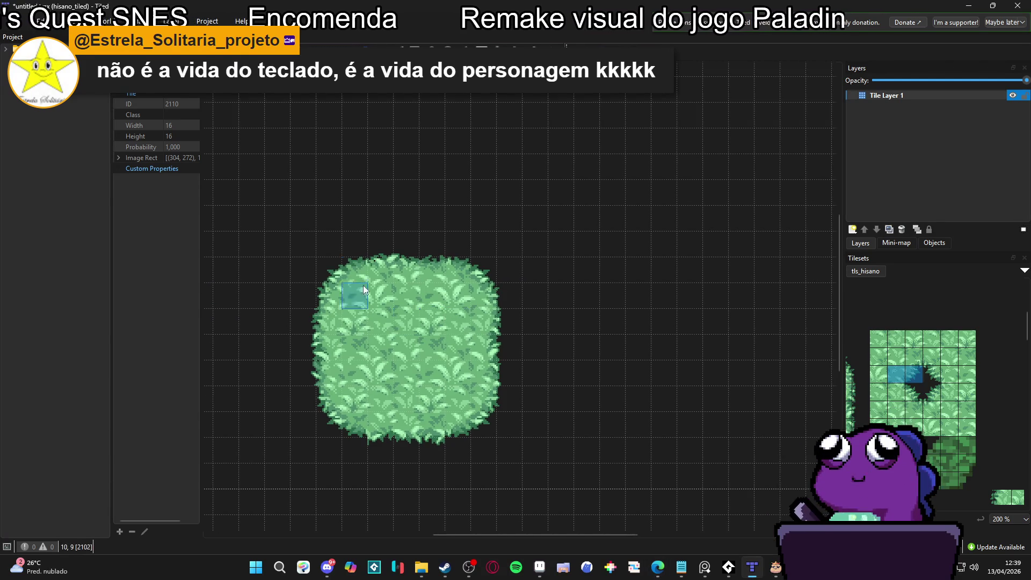
pyautogui.moveTo(362, 285)
pyautogui.mouseDown()
pyautogui.moveTo(302, 273)
pyautogui.moveTo(423, 266)
pyautogui.moveTo(519, 321)
pyautogui.moveTo(237, 345)
pyautogui.moveTo(385, 369)
pyautogui.moveTo(300, 379)
pyautogui.moveTo(355, 411)
pyautogui.moveTo(347, 432)
pyautogui.moveTo(668, 444)
pyautogui.mouseUp()
pyautogui.moveTo(885, 389)
pyautogui.mouseDown()
pyautogui.moveTo(962, 392)
pyautogui.moveTo(1014, 374)
pyautogui.mouseUp()
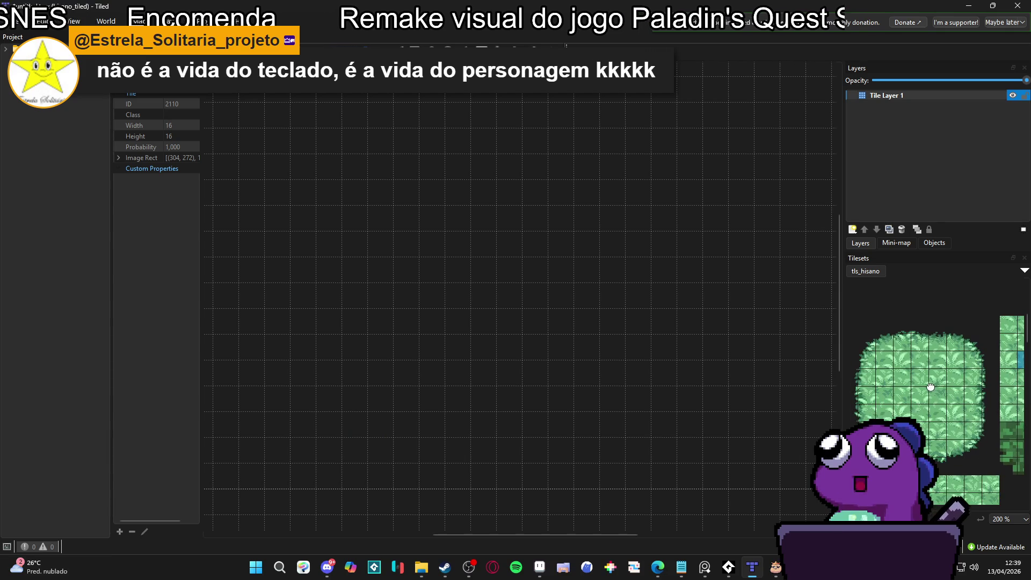
# Stamp a 3x3 grass centre block, then add top, right, bottom and left edge tiles around it
pyautogui.moveTo(902, 376); pyautogui.dragTo(936, 417)
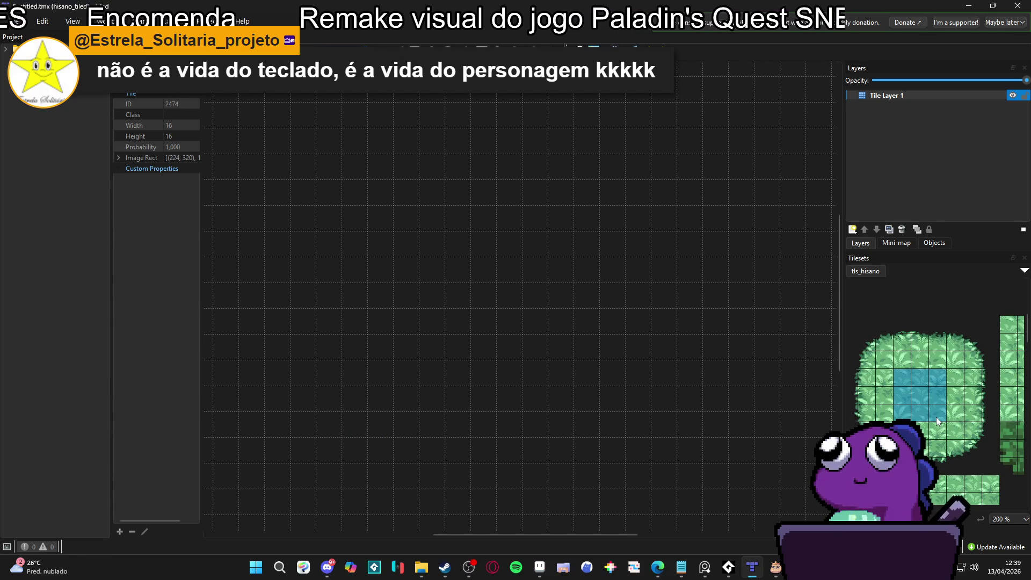
pyautogui.click(457, 297)
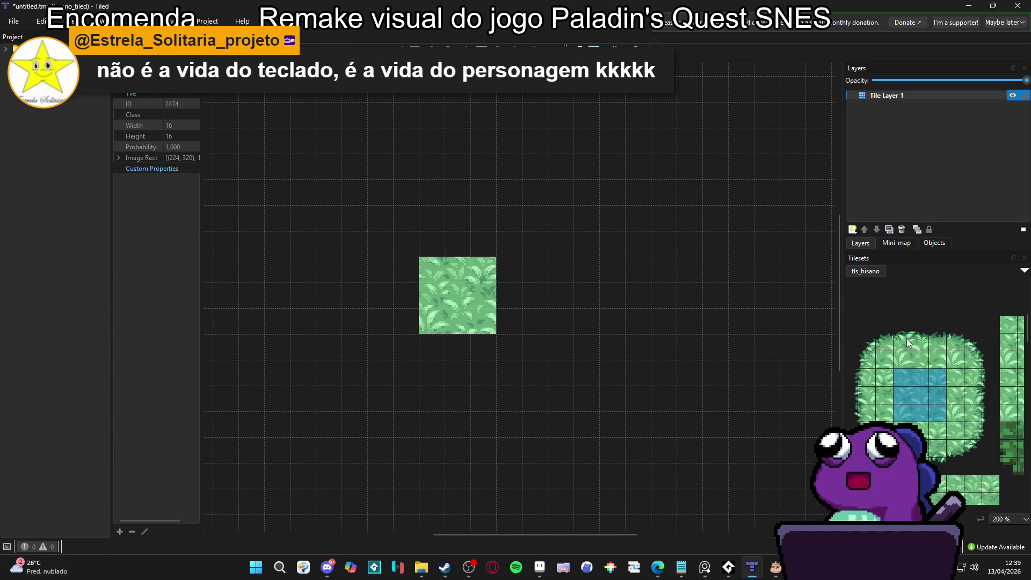
pyautogui.moveTo(899, 322); pyautogui.dragTo(939, 334)
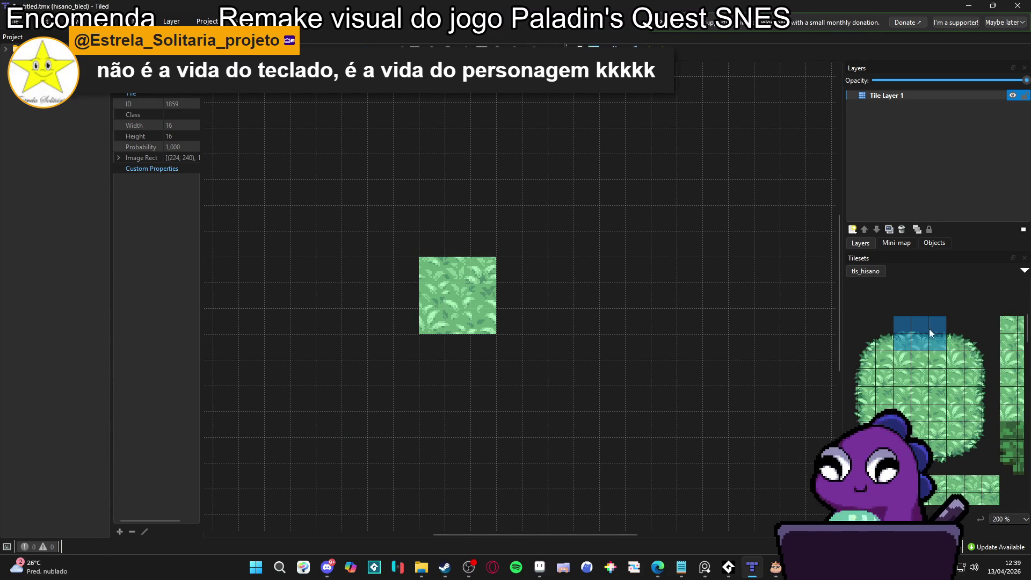
pyautogui.click(453, 236)
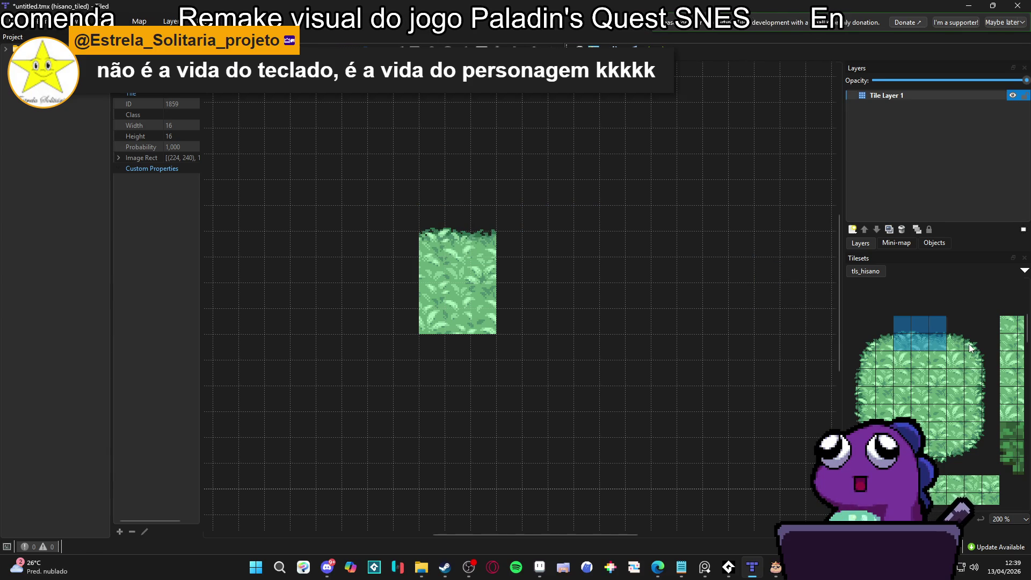
pyautogui.moveTo(990, 362); pyautogui.dragTo(970, 399)
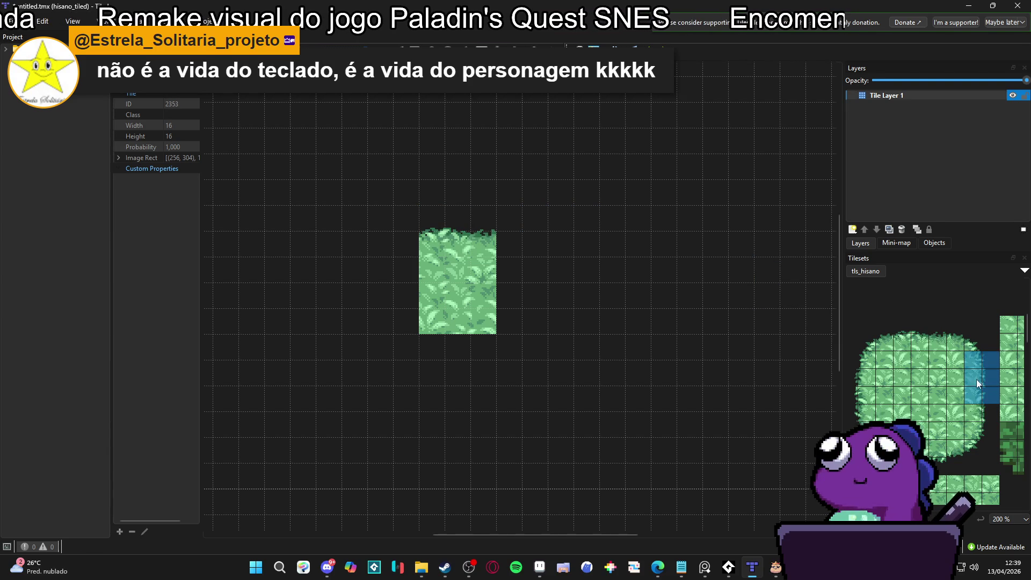
pyautogui.moveTo(985, 381); pyautogui.dragTo(972, 409)
pyautogui.click(538, 307)
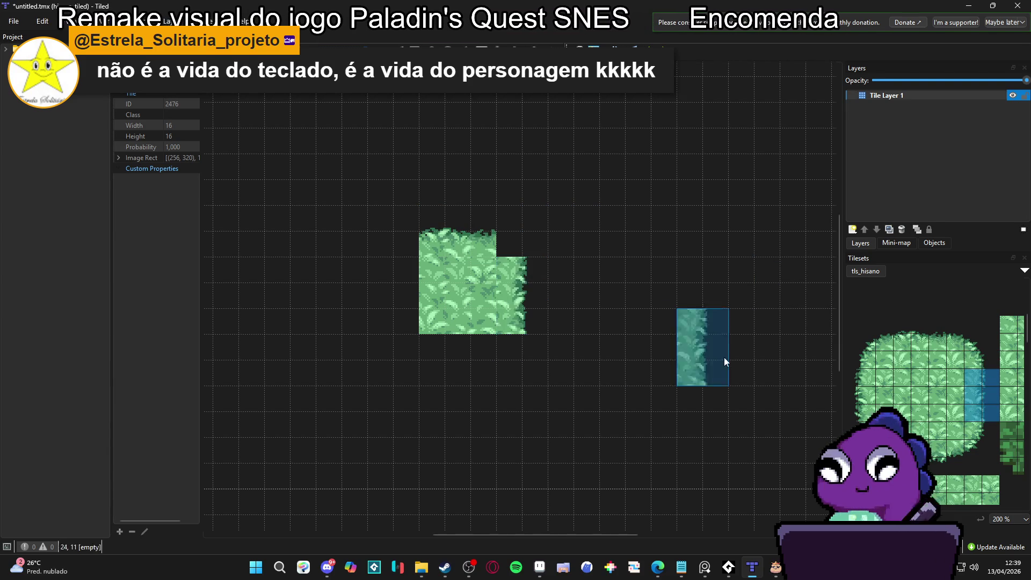
pyautogui.moveTo(944, 469)
pyautogui.mouseDown()
pyautogui.moveTo(932, 451)
pyautogui.moveTo(898, 467)
pyautogui.mouseUp()
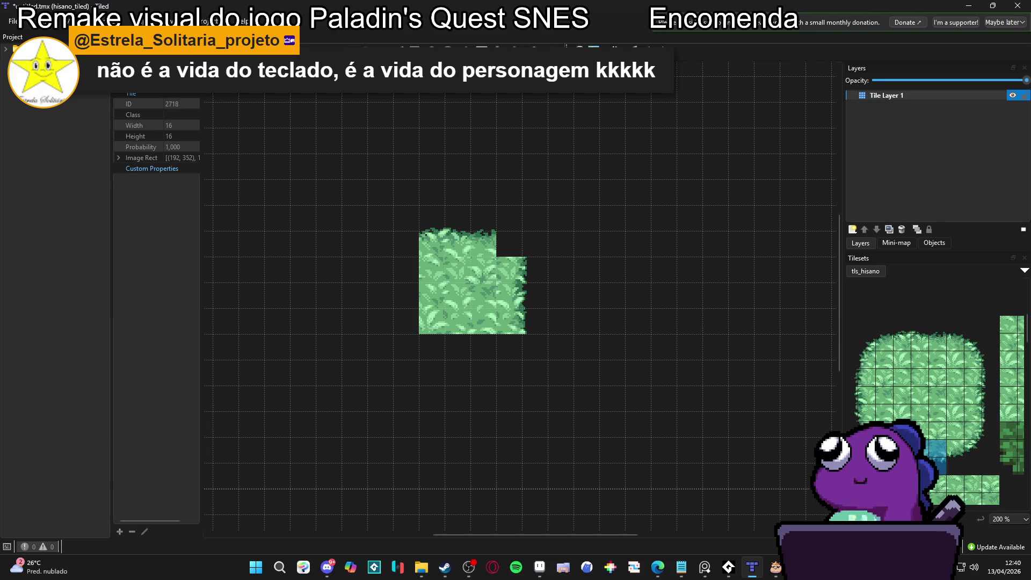
pyautogui.click(466, 362)
pyautogui.click(853, 414)
pyautogui.moveTo(853, 413); pyautogui.dragTo(869, 381)
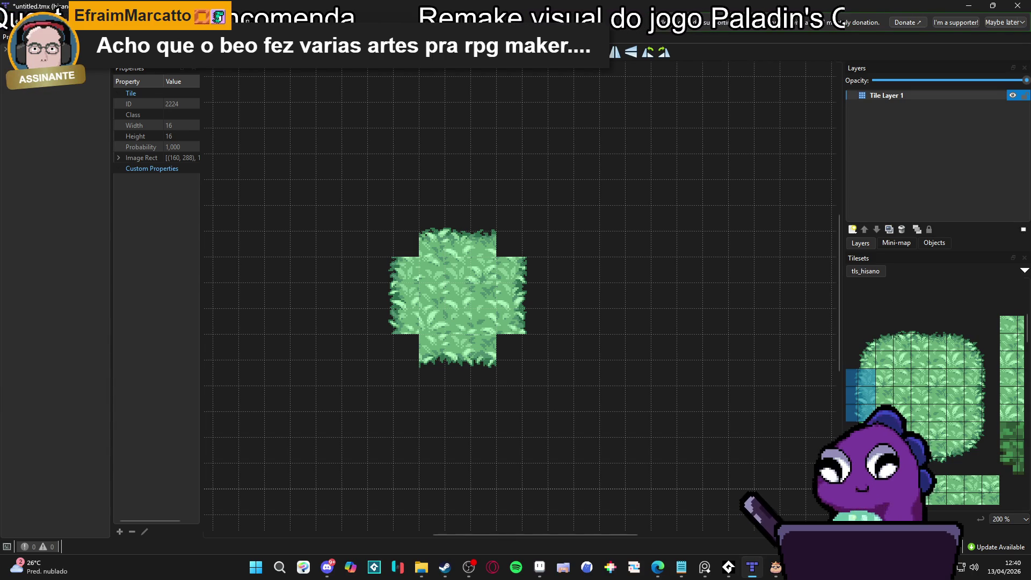
# Try a few grass tiles from tls_hisano, then erase the whole grass patch from the map
pyautogui.click(855, 447)
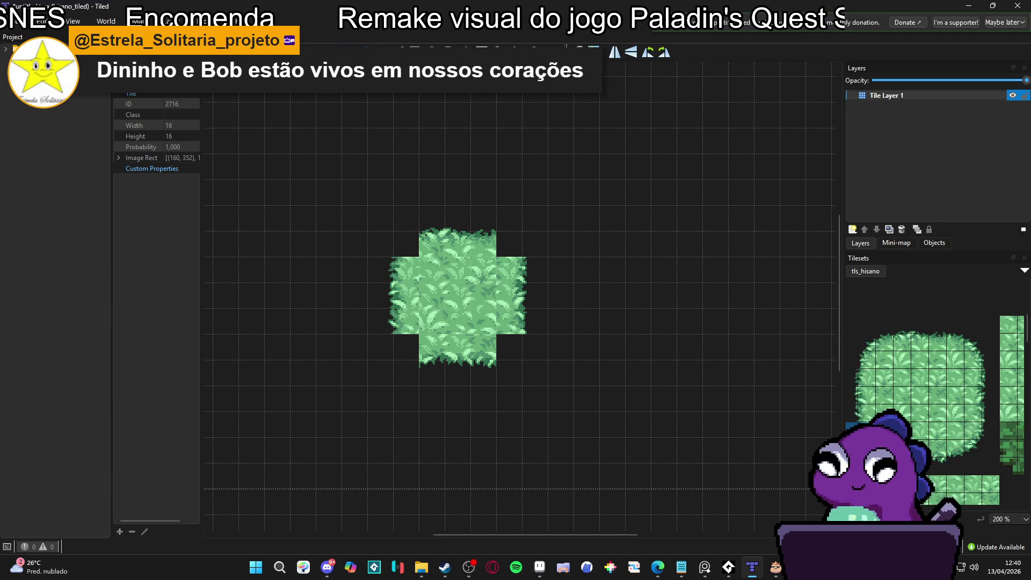
pyautogui.scroll(1, 933, 381)
pyautogui.scroll(-1, 933, 380)
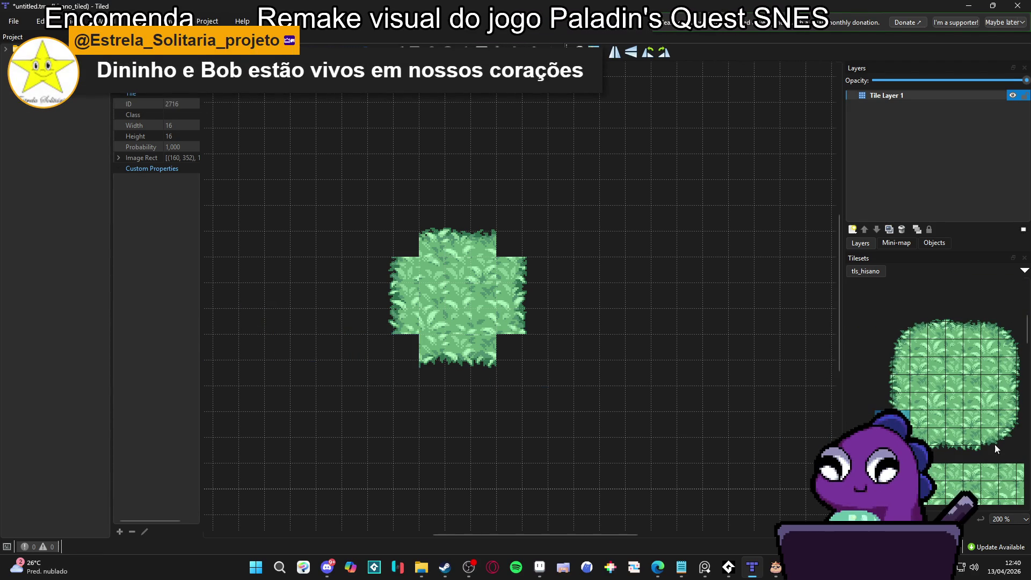
pyautogui.click(913, 438)
pyautogui.moveTo(900, 420); pyautogui.dragTo(918, 437)
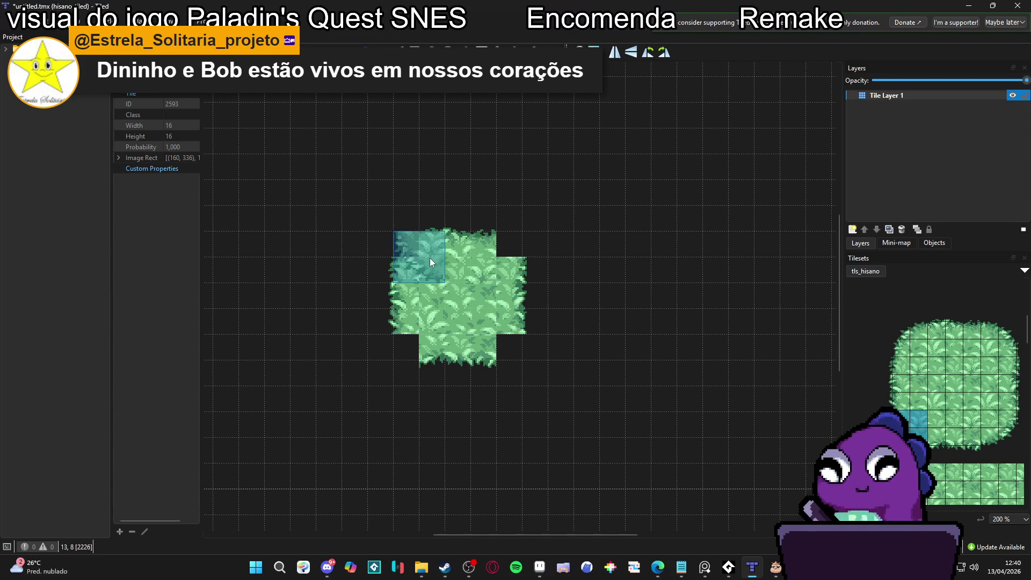
pyautogui.press('e')
pyautogui.moveTo(519, 242)
pyautogui.mouseDown()
pyautogui.moveTo(607, 264)
pyautogui.moveTo(465, 350)
pyautogui.moveTo(463, 377)
pyautogui.mouseUp()
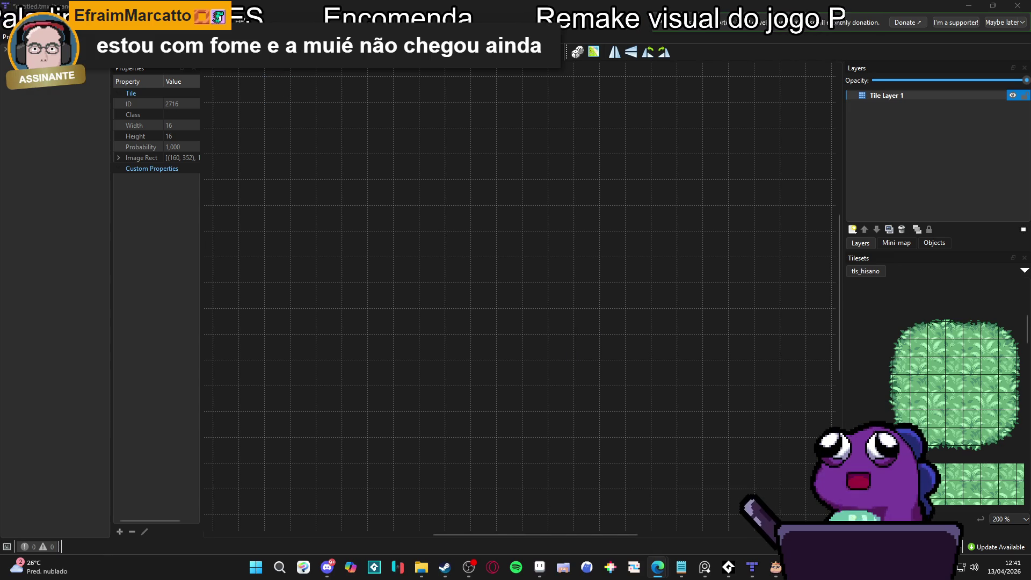
# Search YouTube for 'setup rpg maker mz autotile' and watch the autotile tutorial, pausing at 0:22
pyautogui.hotkey('alt', 'Tab')
pyautogui.scroll(5, 515, 322)
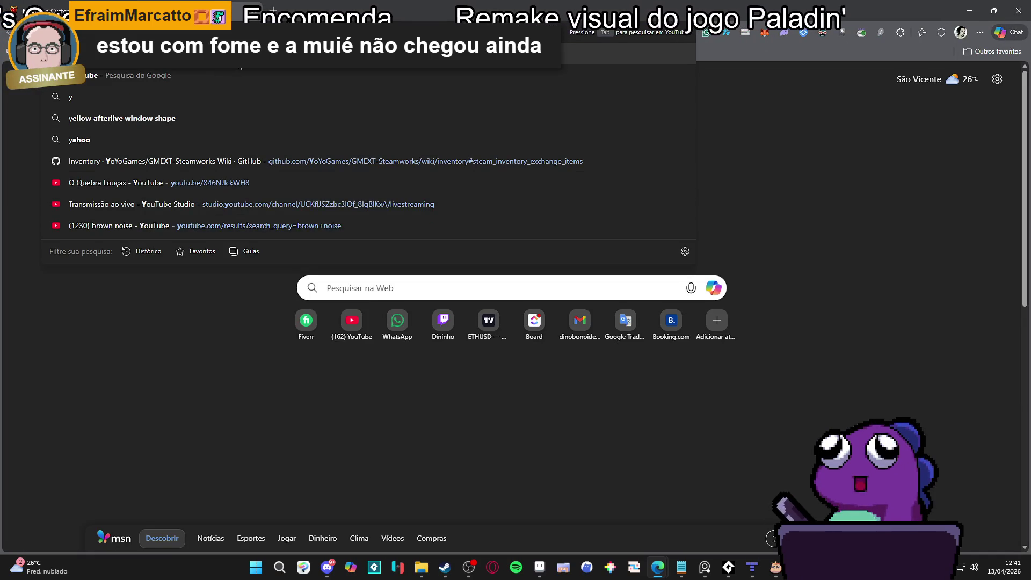
pyautogui.click(340, 81)
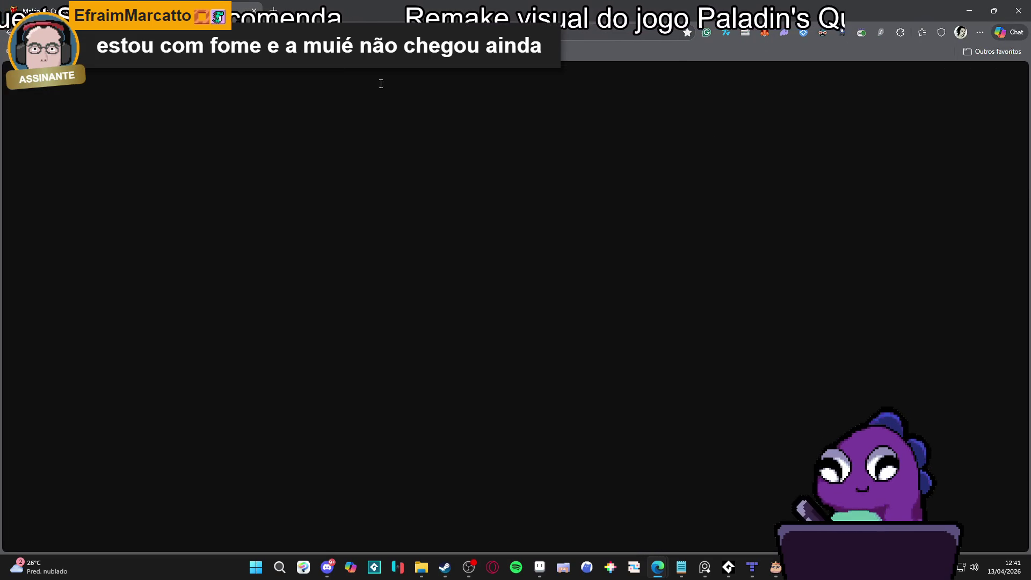
pyautogui.click(375, 83)
pyautogui.write('setup r')
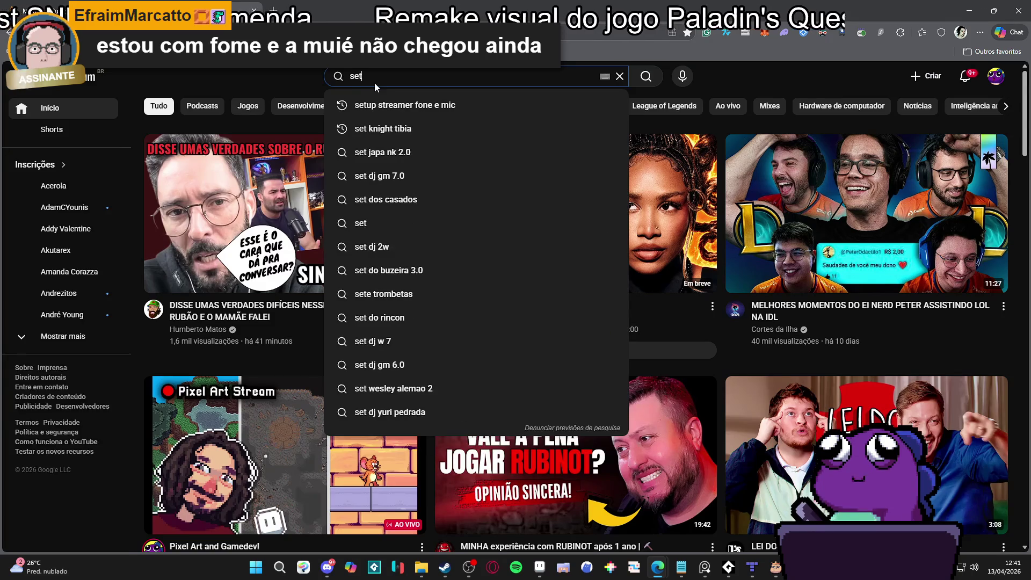
pyautogui.write('pg ')
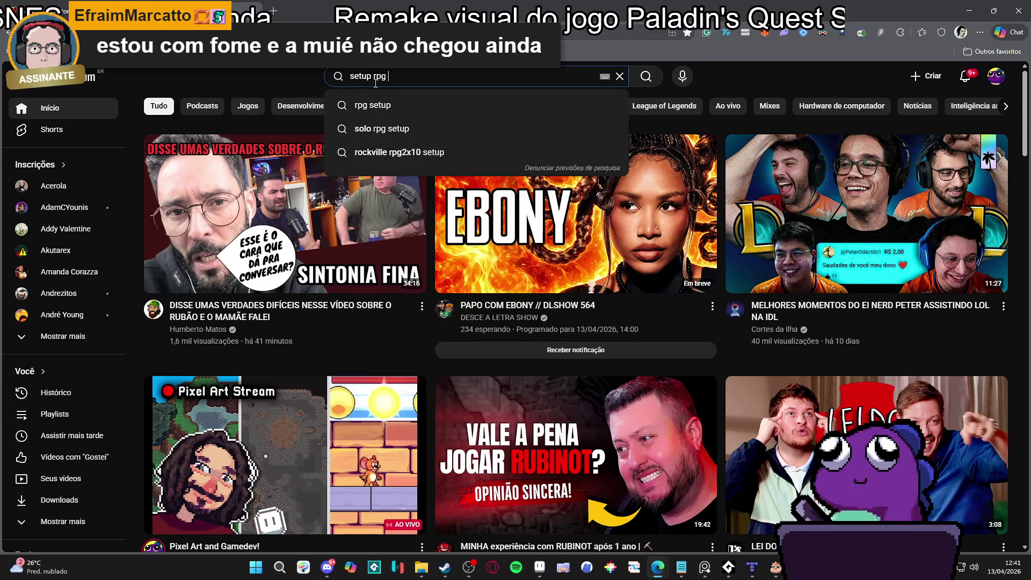
pyautogui.write('maker mz autotile')
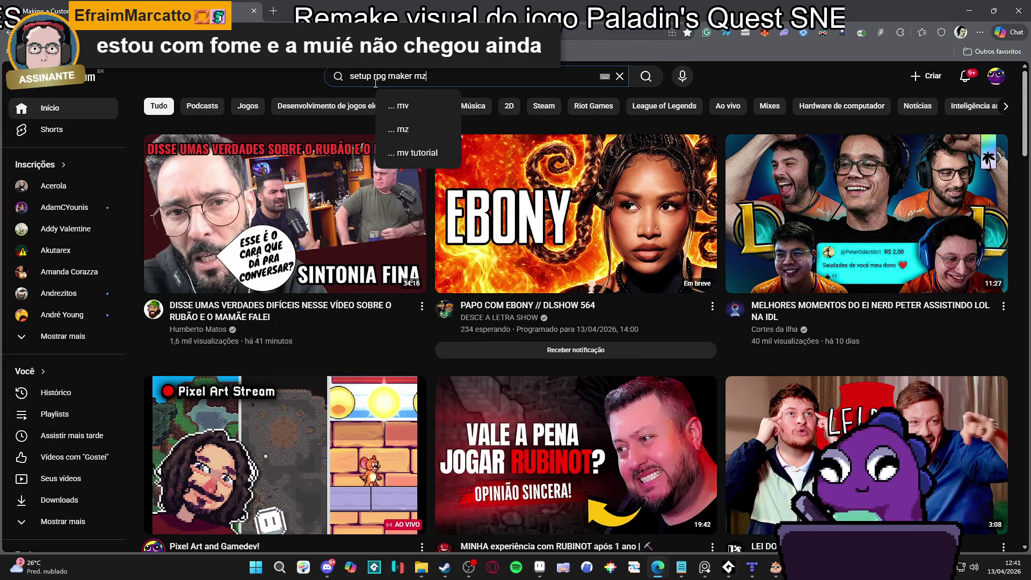
pyautogui.press('Return')
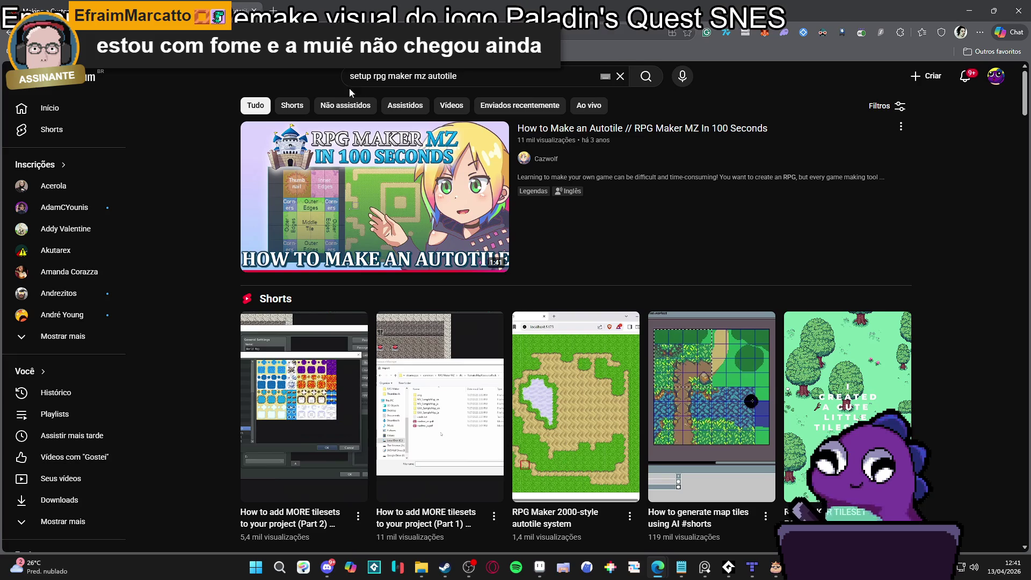
pyautogui.click(518, 273)
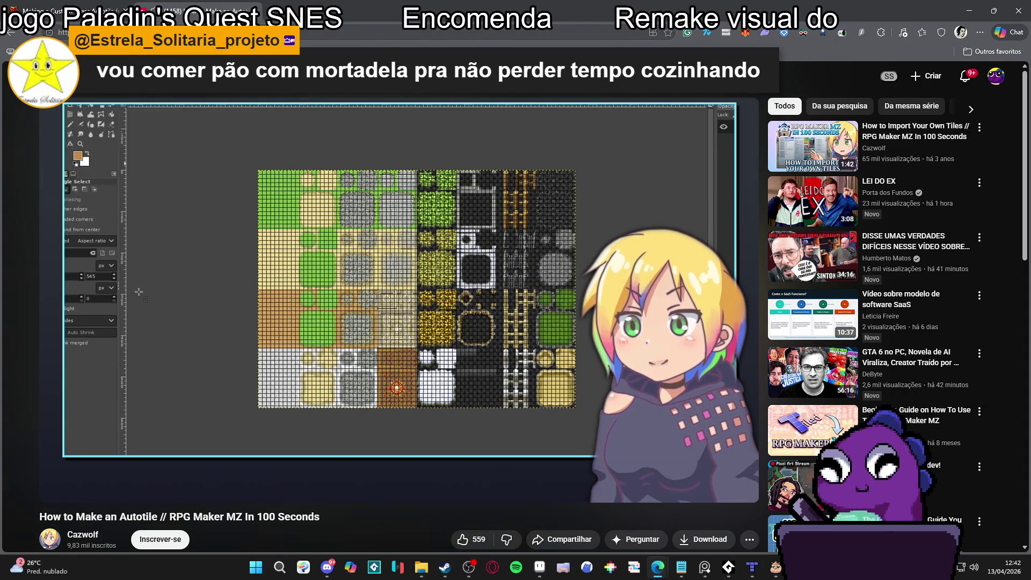
pyautogui.click(503, 339)
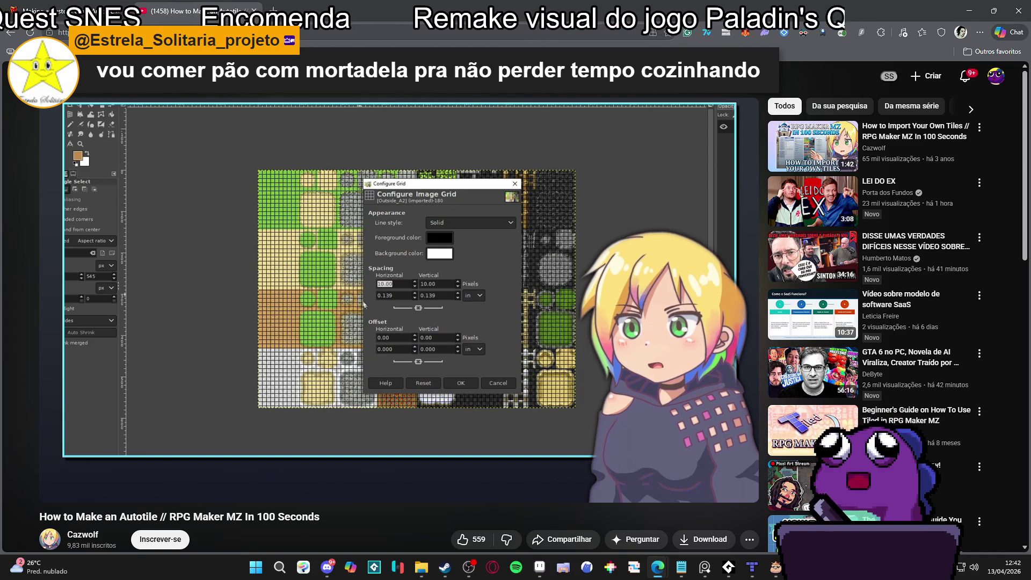
# Set the tls_hisano tileset's grid width and height to 48, then return to the untitled map
pyautogui.hotkey('alt', 'Tab')
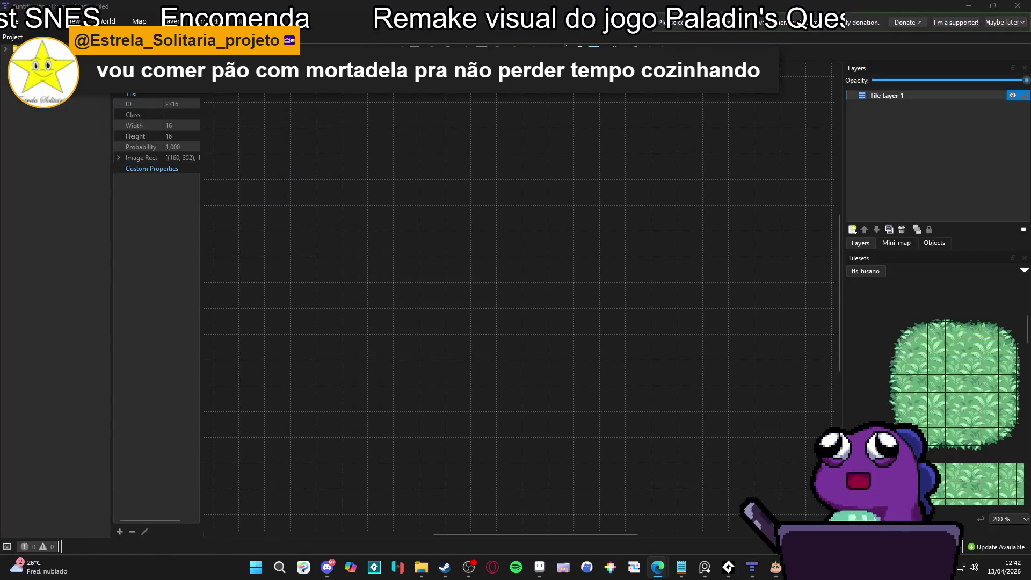
pyautogui.click(971, 514)
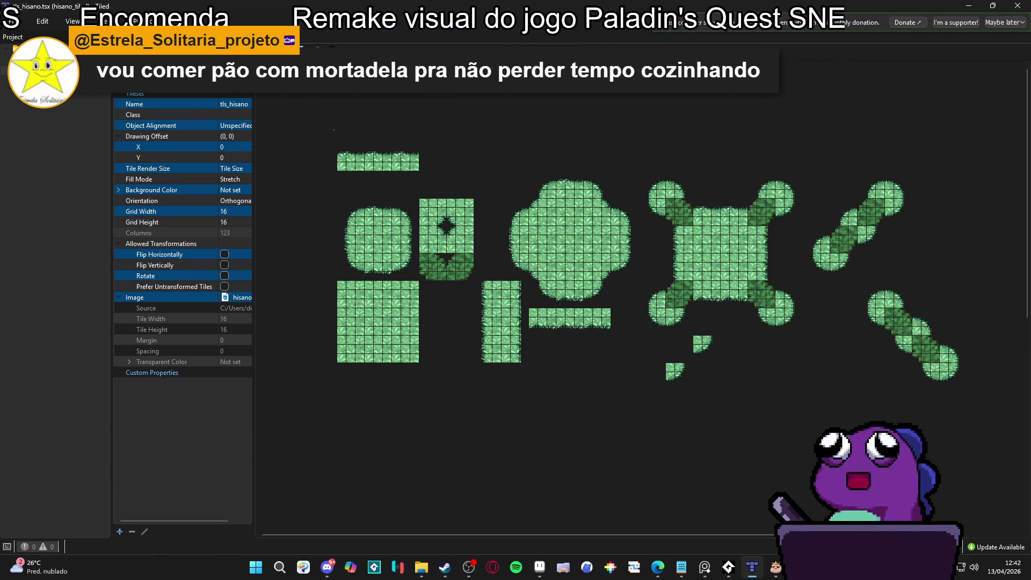
pyautogui.press('F5')
pyautogui.click(489, 291)
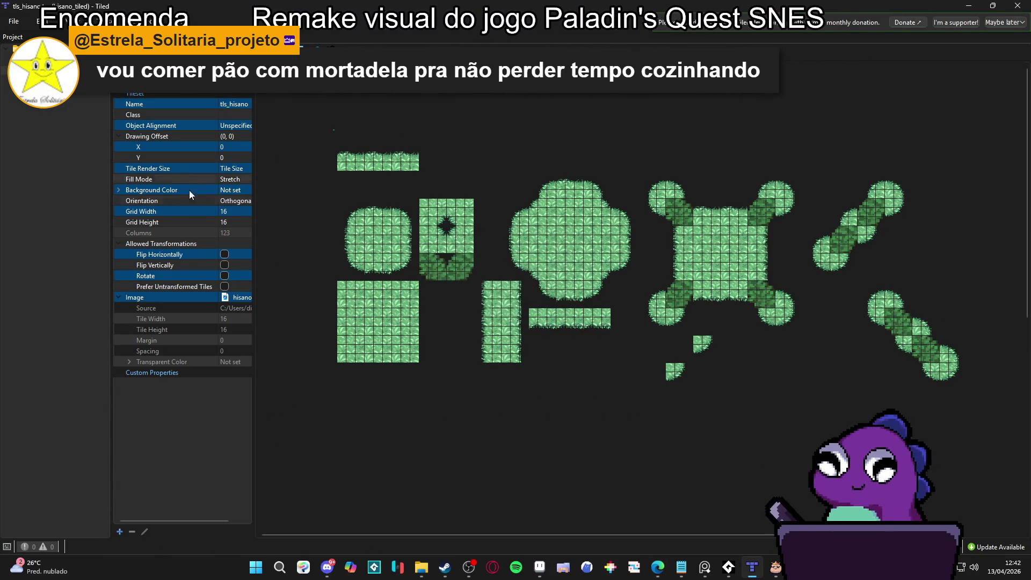
pyautogui.click(225, 211)
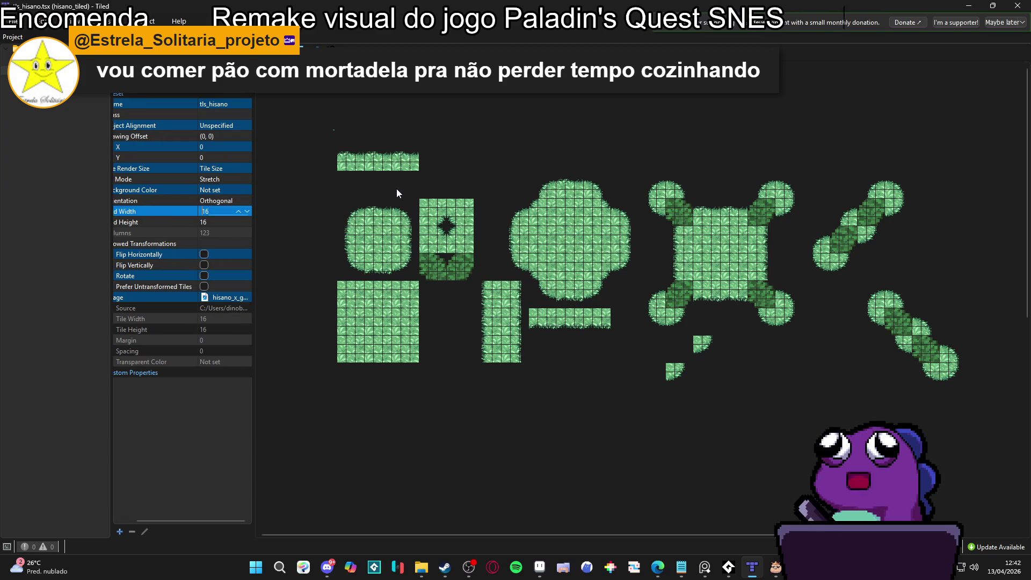
pyautogui.write('48')
pyautogui.press('Tab')
pyautogui.write('48')
pyautogui.press('Return')
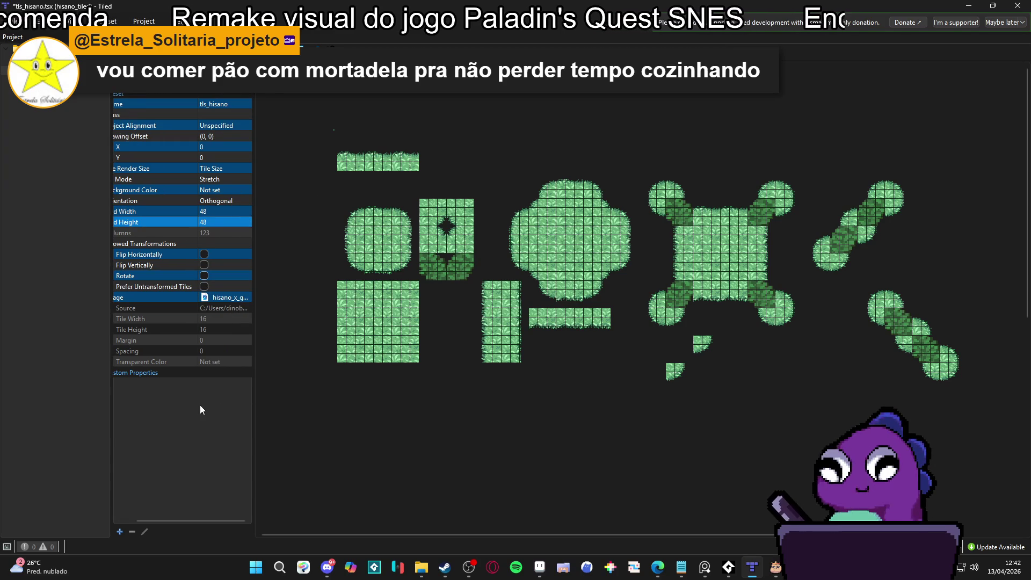
pyautogui.click(211, 220)
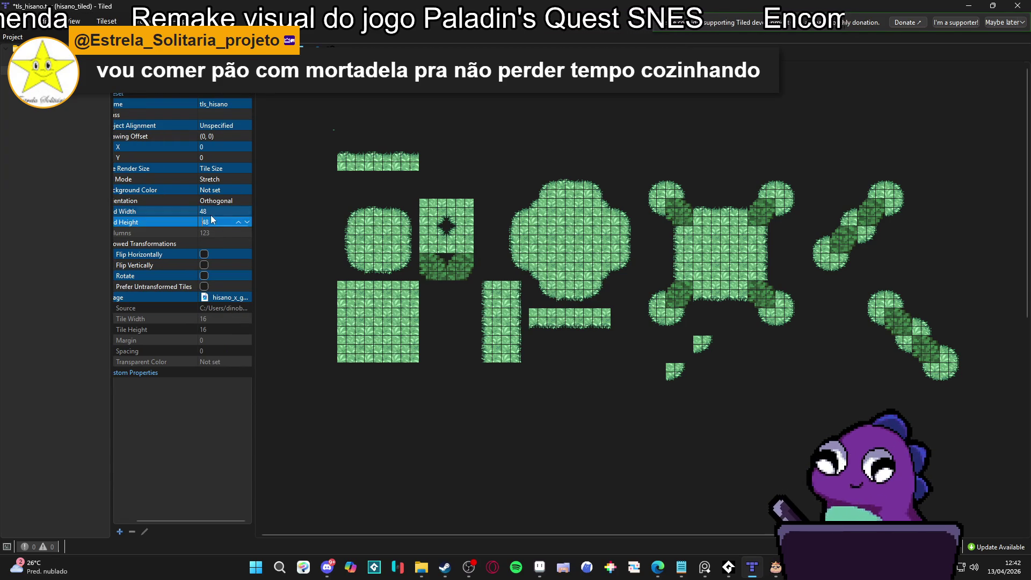
pyautogui.press('Return')
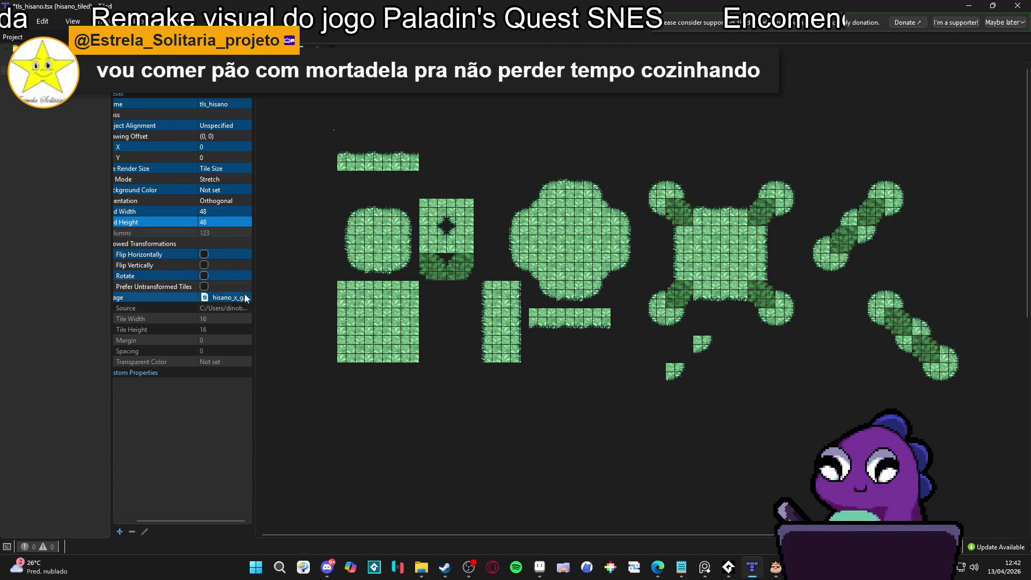
pyautogui.click(246, 299)
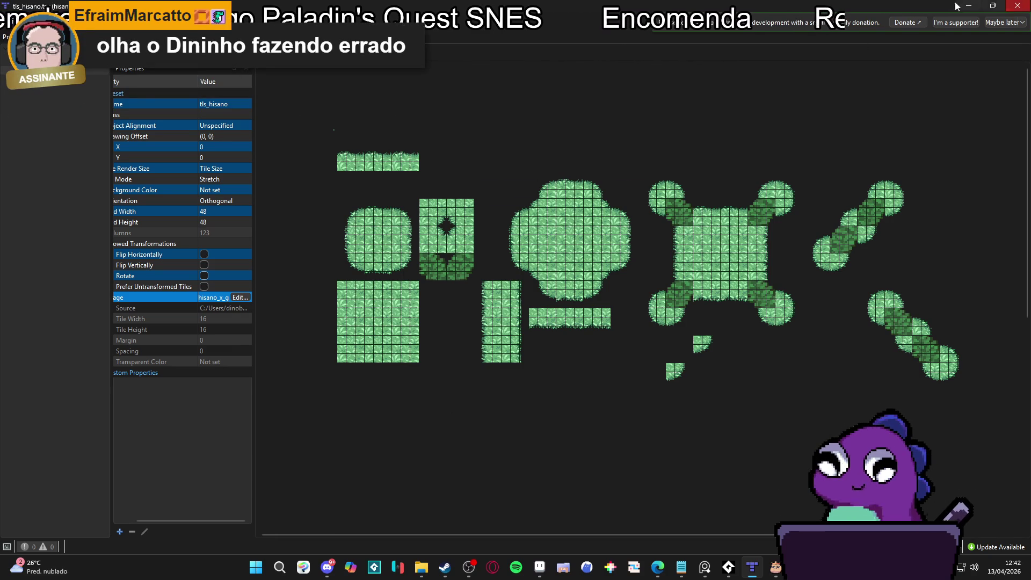
pyautogui.hotkey('ctrl', 'Tab')
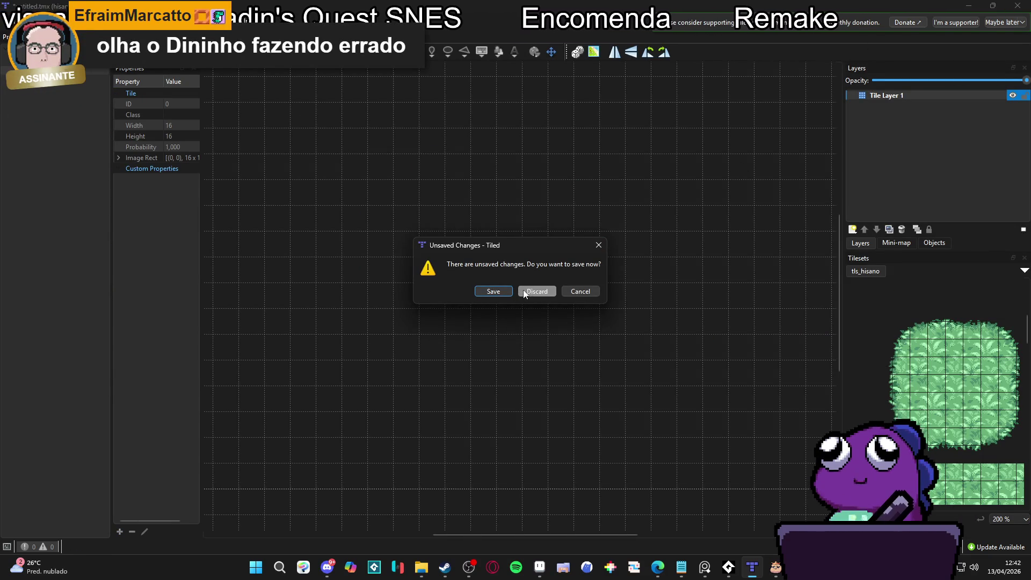
# Discard Tiled's unsaved changes, then browse to Clean Area > hisano_x and select hisano_x_grass
pyautogui.click(525, 292)
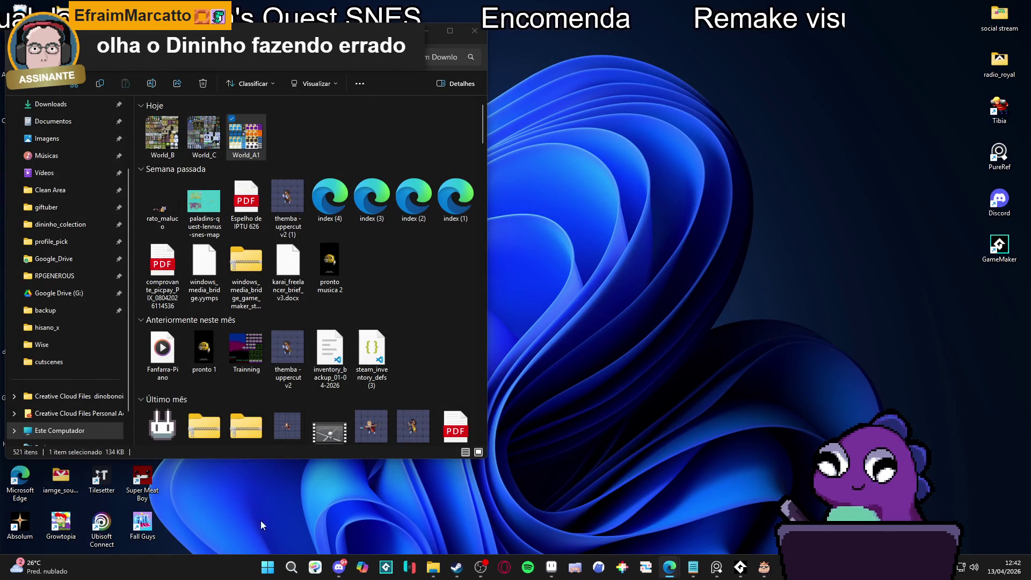
pyautogui.click(149, 37)
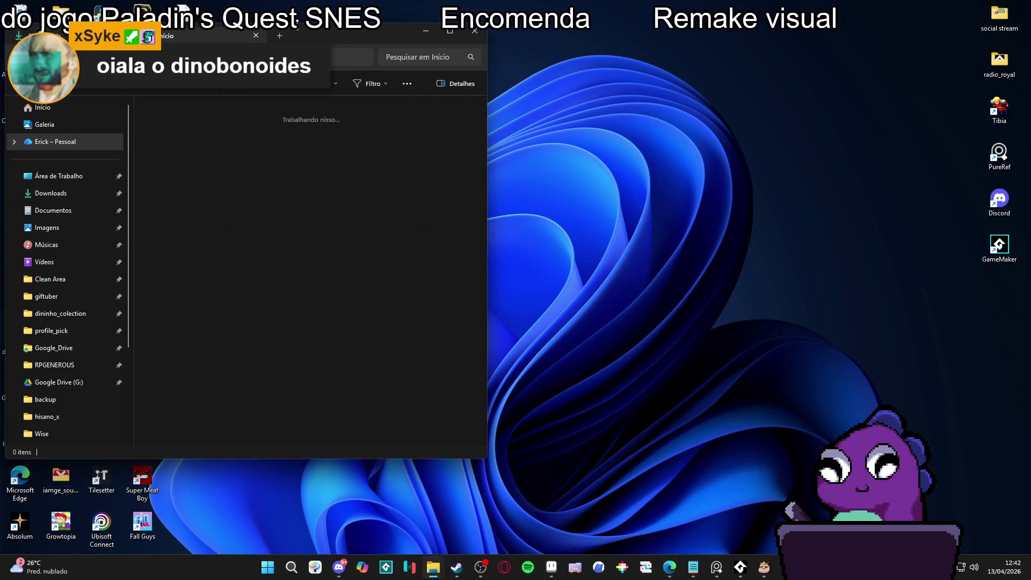
pyautogui.press('super+Up')
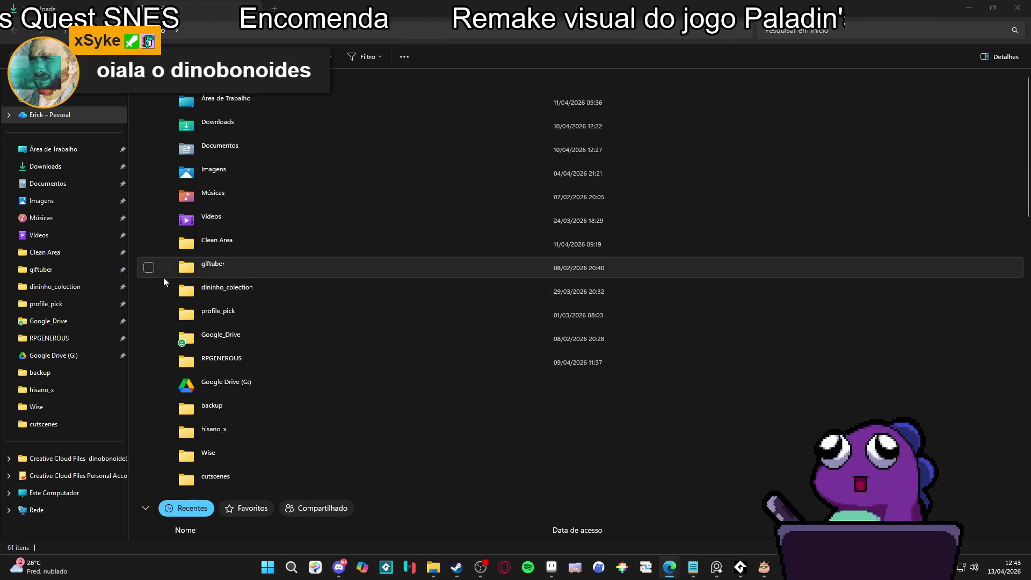
pyautogui.doubleClick(292, 240)
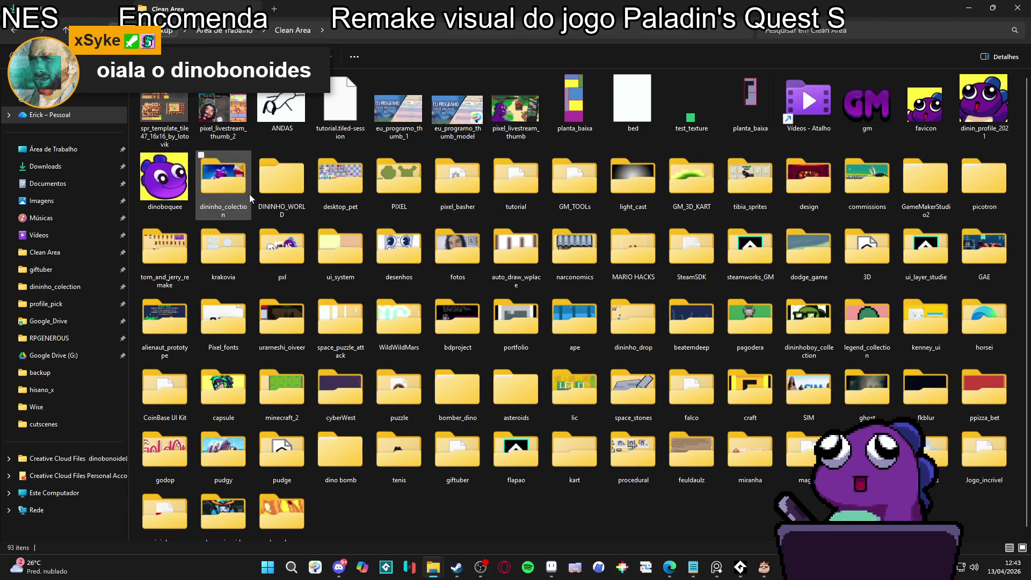
pyautogui.click(78, 390)
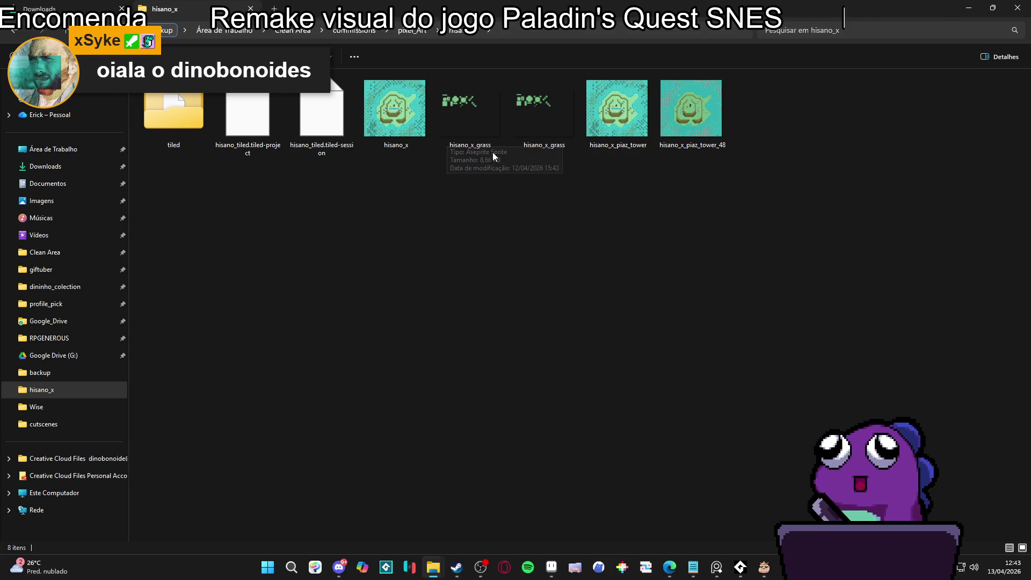
pyautogui.click(461, 106)
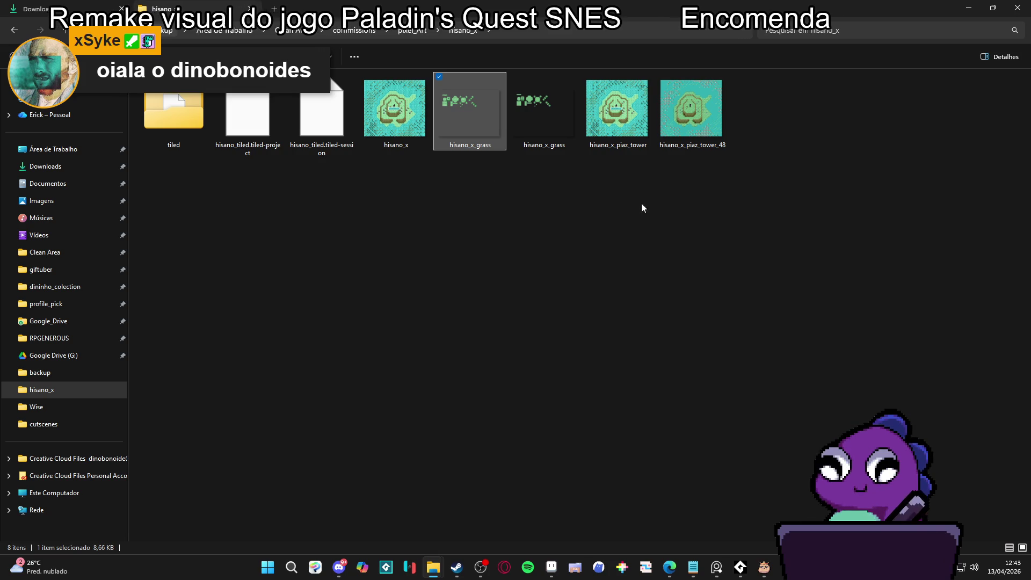
# Show the hisano_x_grass document maximized in Aseprite, panned toward the grass tiles
pyautogui.click(553, 567)
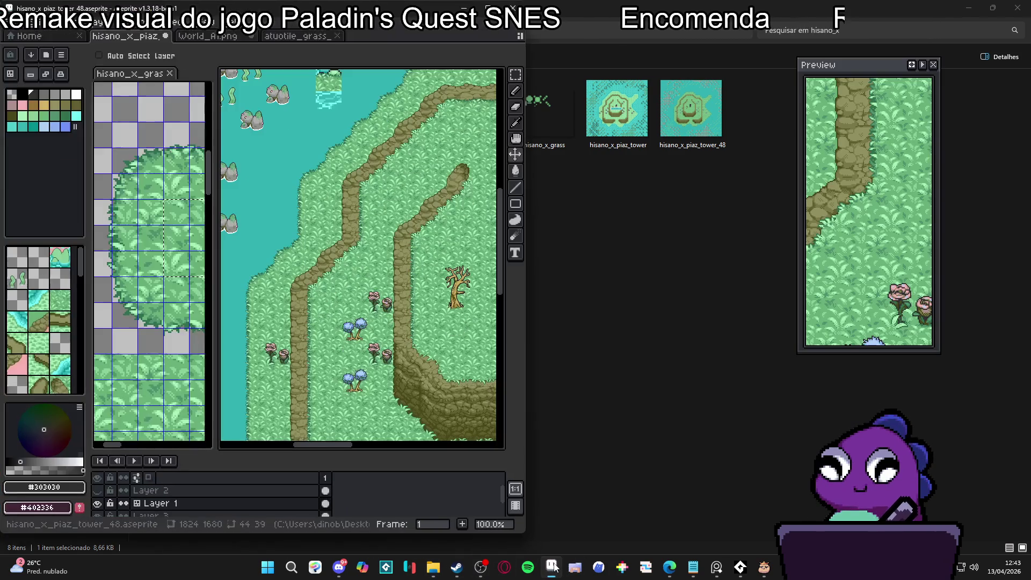
pyautogui.click(462, 29)
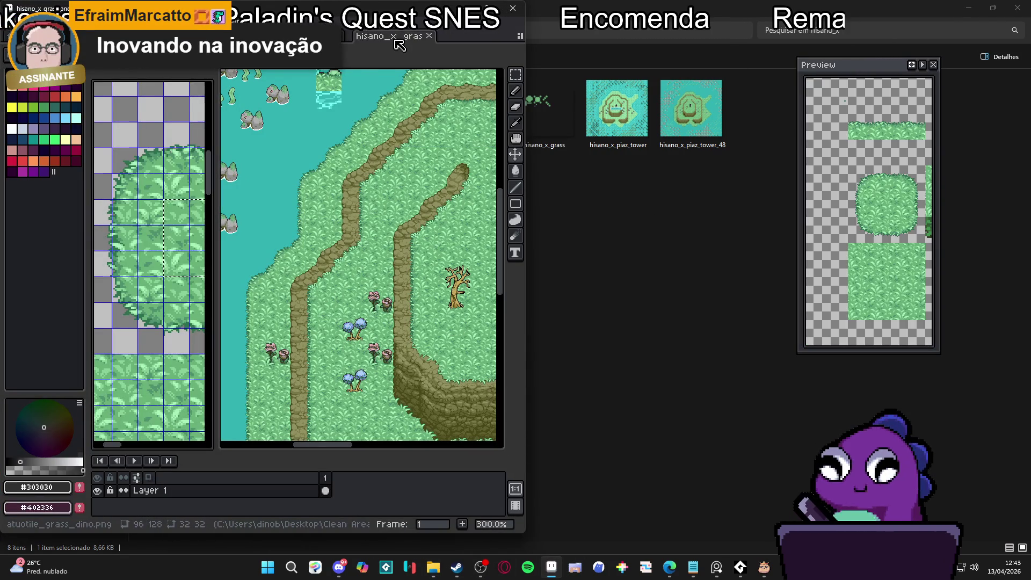
pyautogui.press('super+Up')
pyautogui.moveTo(492, 283); pyautogui.dragTo(385, 230)
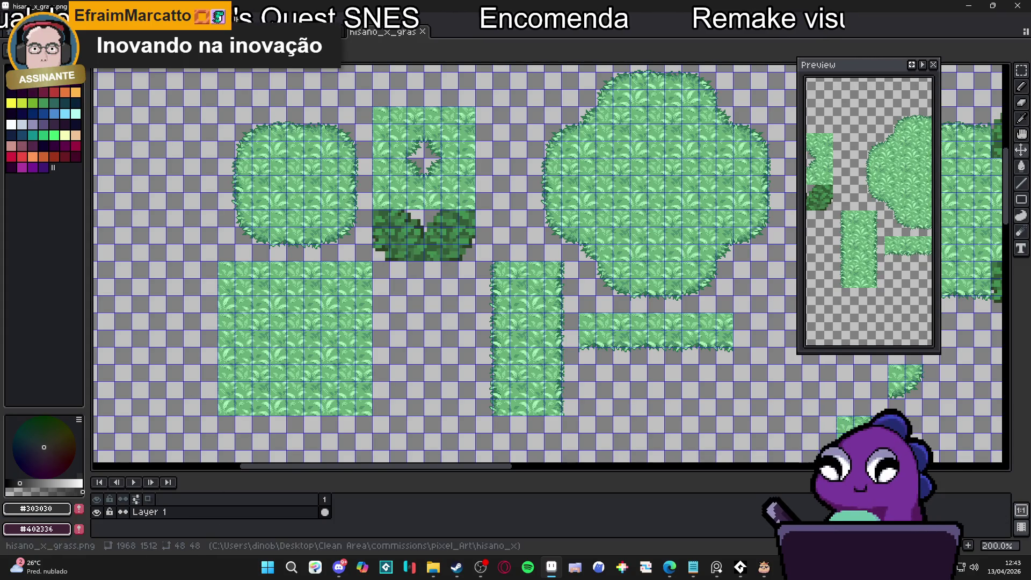
# Convert Layer 1 to a tilemap with a 24×24 grid width and height
pyautogui.rightClick(185, 521)
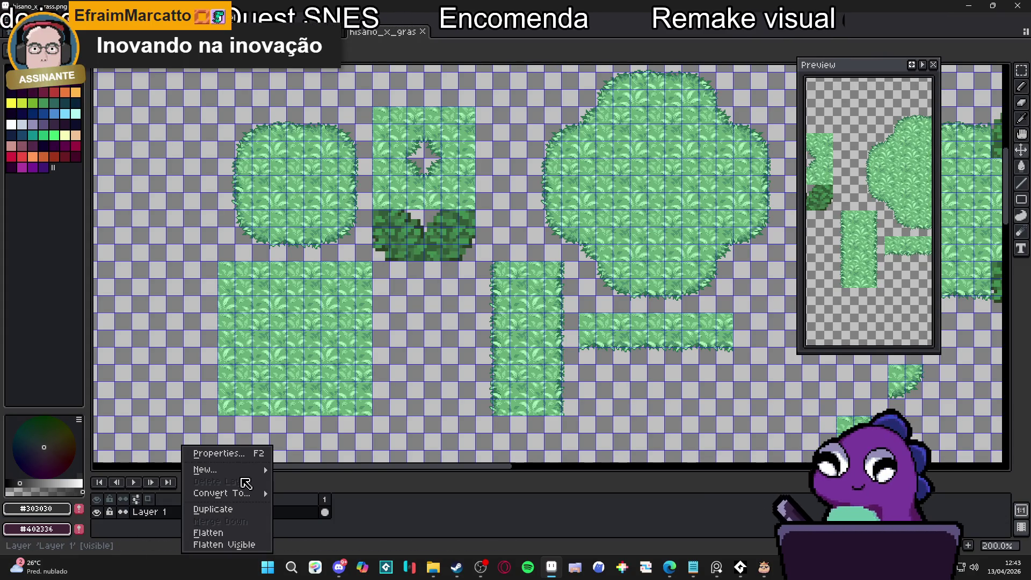
pyautogui.moveTo(252, 471)
pyautogui.moveTo(241, 493)
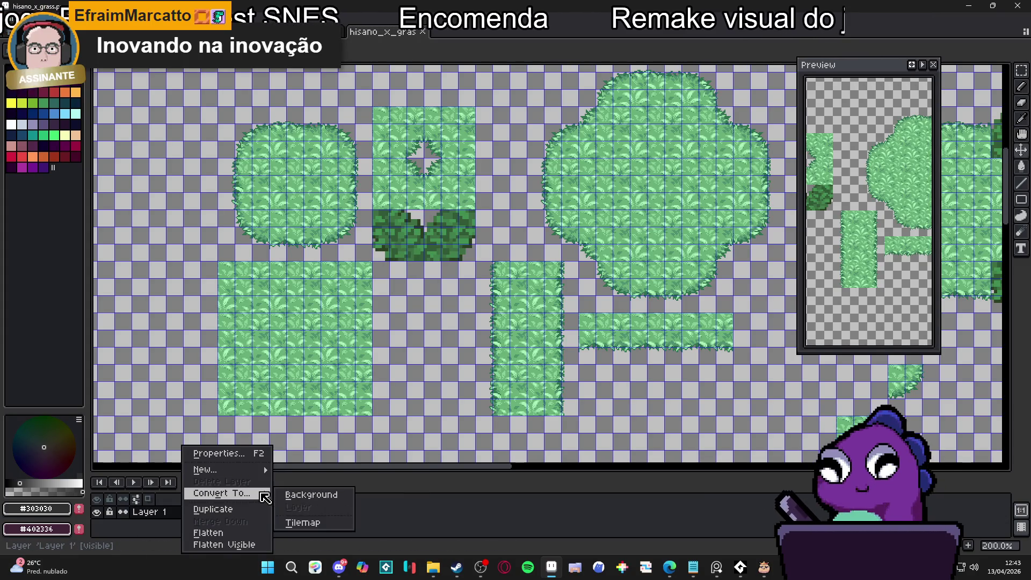
pyautogui.click(338, 524)
pyautogui.doubleClick(486, 270)
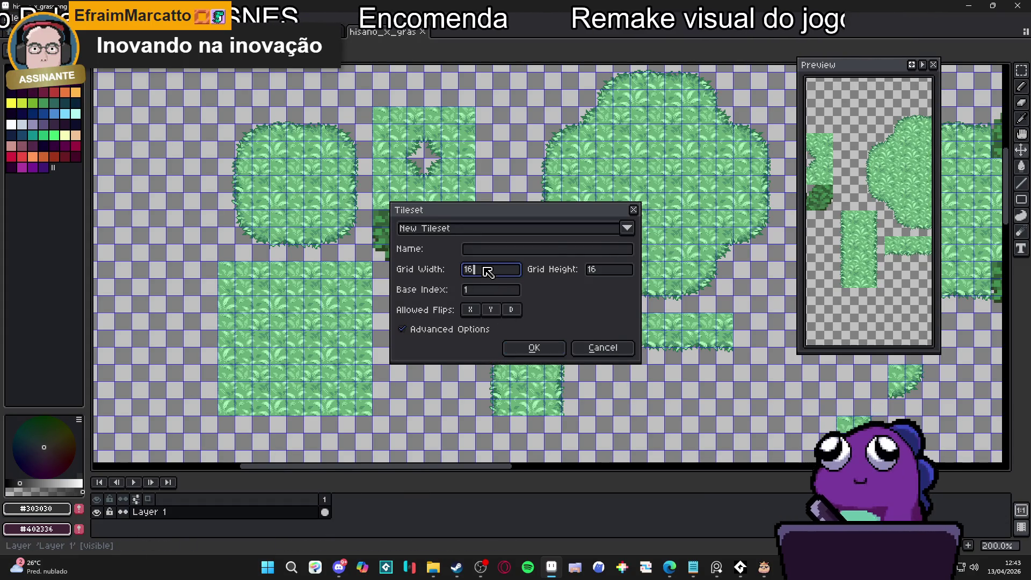
pyautogui.write('24')
pyautogui.press('Tab')
pyautogui.write('24')
pyautogui.press('Return')
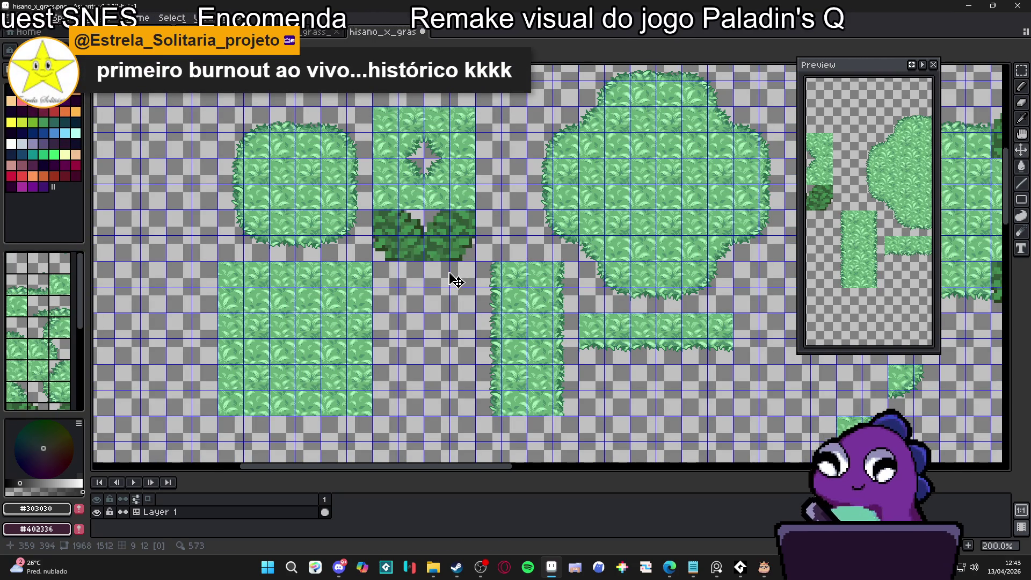
pyautogui.moveTo(476, 281)
pyautogui.mouseDown()
pyautogui.moveTo(481, 199)
pyautogui.moveTo(389, 237)
pyautogui.moveTo(421, 197)
pyautogui.mouseUp()
pyautogui.scroll(-1, 485, 218)
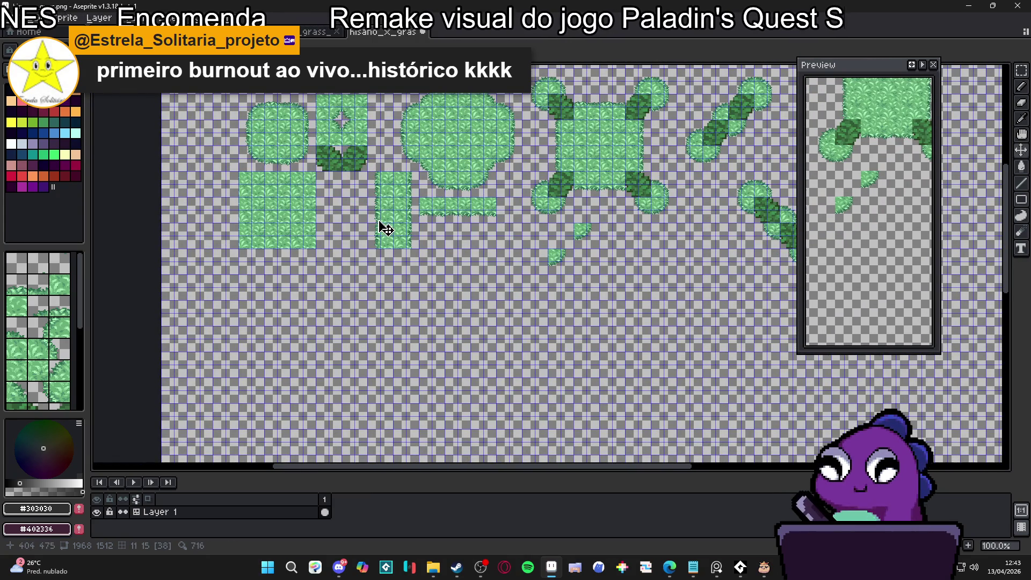
pyautogui.moveTo(422, 236); pyautogui.dragTo(407, 232)
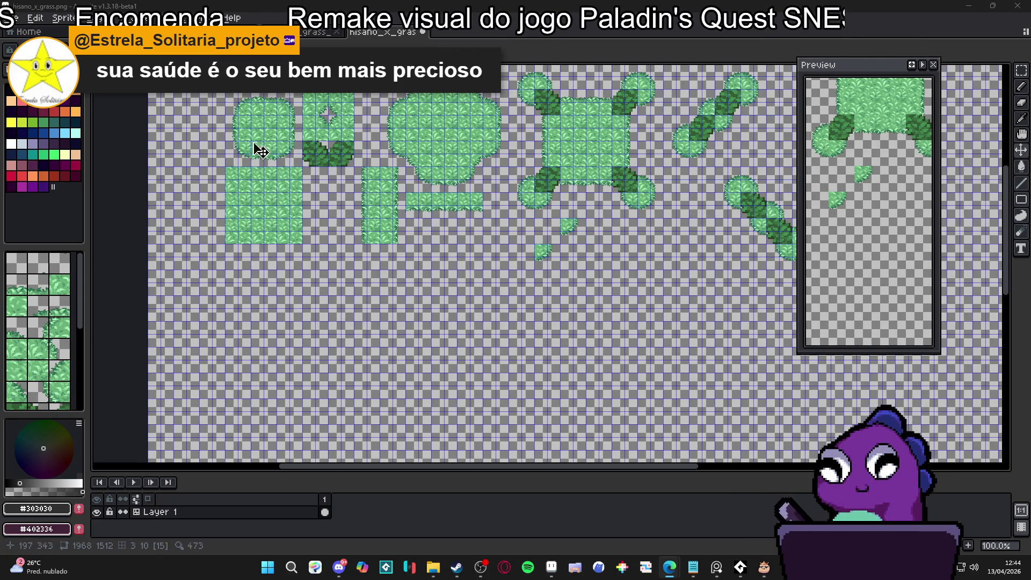
pyautogui.scroll(1, 249, 150)
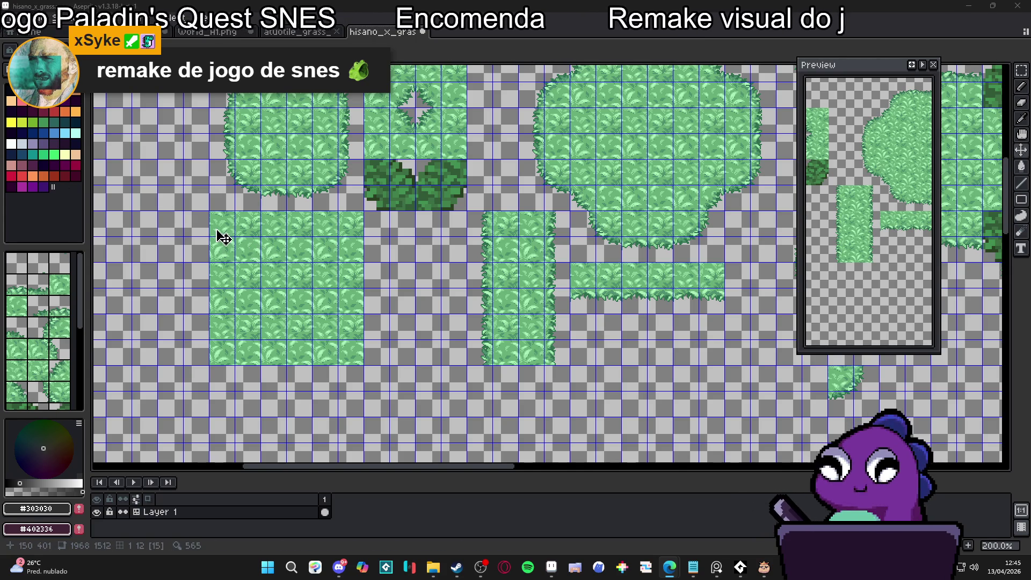
# Pick a full grass tile and stamp it in an empty cell below the grass blocks
pyautogui.click(247, 102)
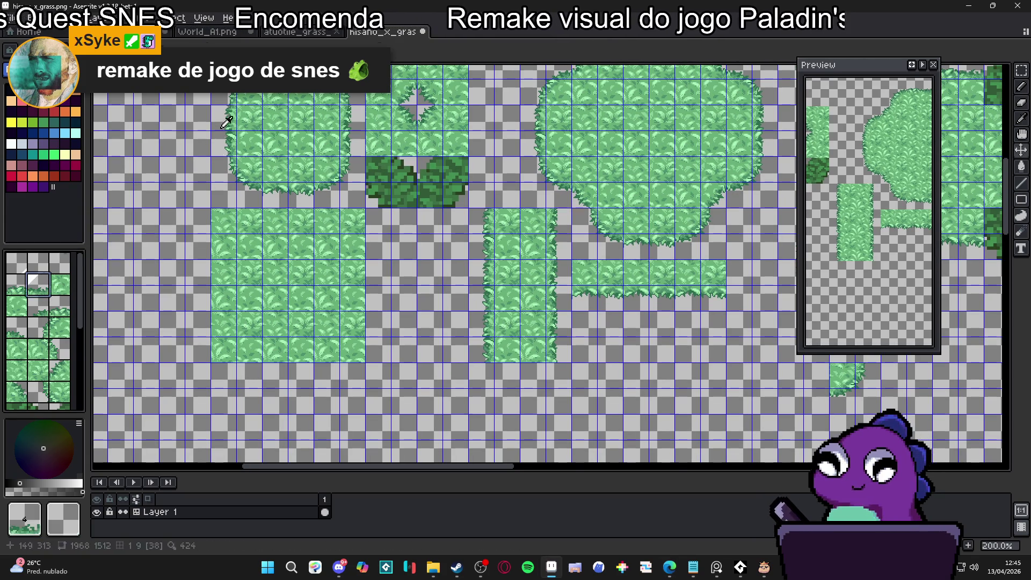
pyautogui.click(60, 328)
pyautogui.scroll(-3, 315, 247)
pyautogui.click(317, 334)
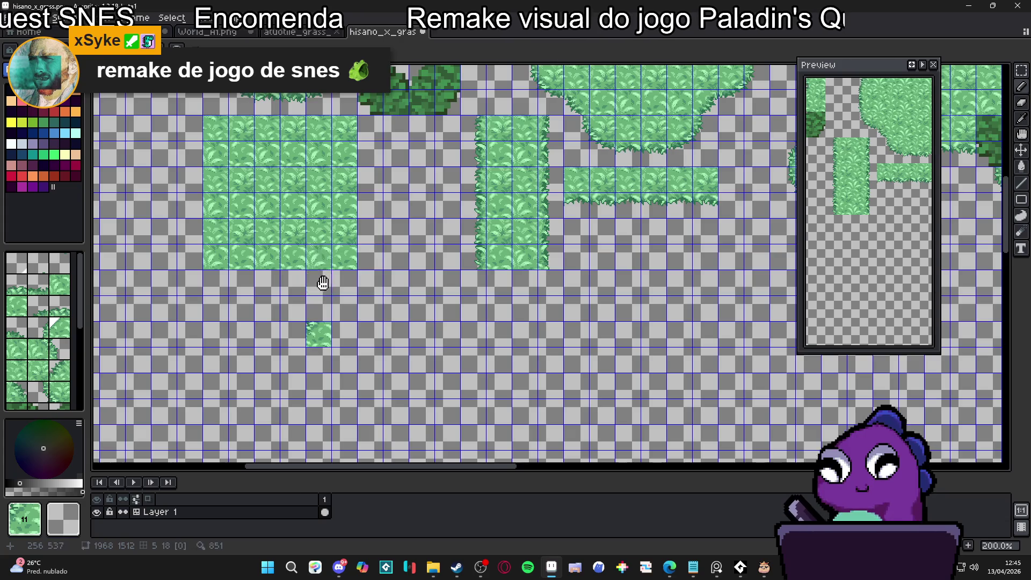
pyautogui.scroll(-2, 322, 301)
pyautogui.scroll(2, 317, 203)
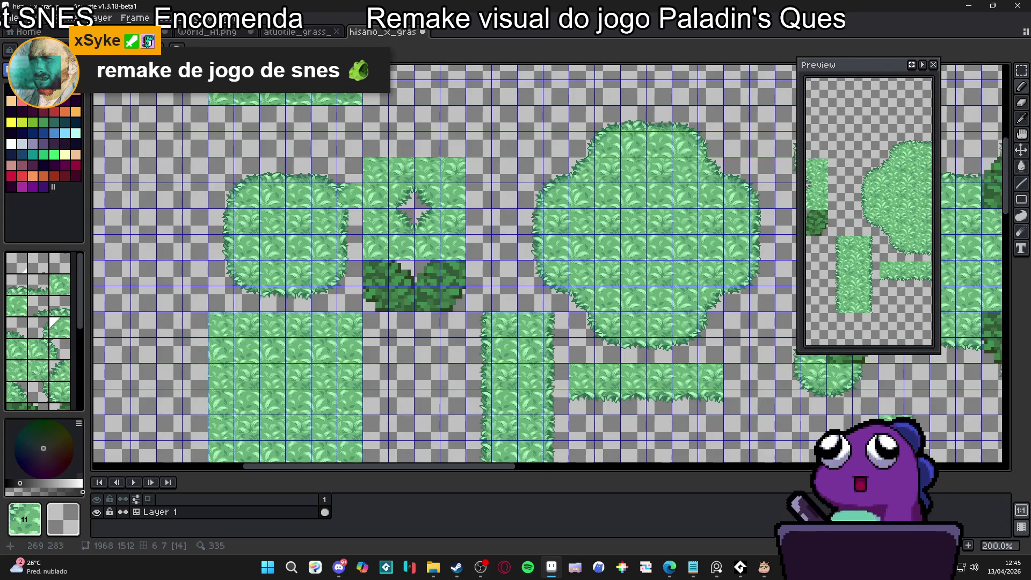
# Stamp more full grass tiles below the grass block to form a small square patch
pyautogui.keyDown('alt'); pyautogui.click(324, 324); pyautogui.keyUp('alt')
pyautogui.scroll(-3, 324, 325)
pyautogui.moveTo(310, 344); pyautogui.dragTo(334, 344)
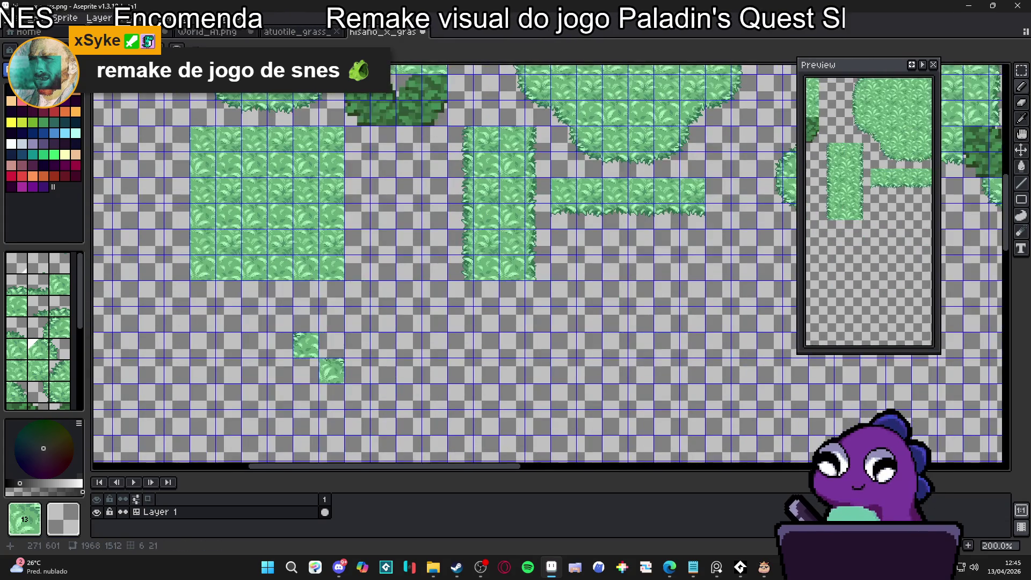
pyautogui.scroll(1, 320, 285)
pyautogui.scroll(3, 318, 286)
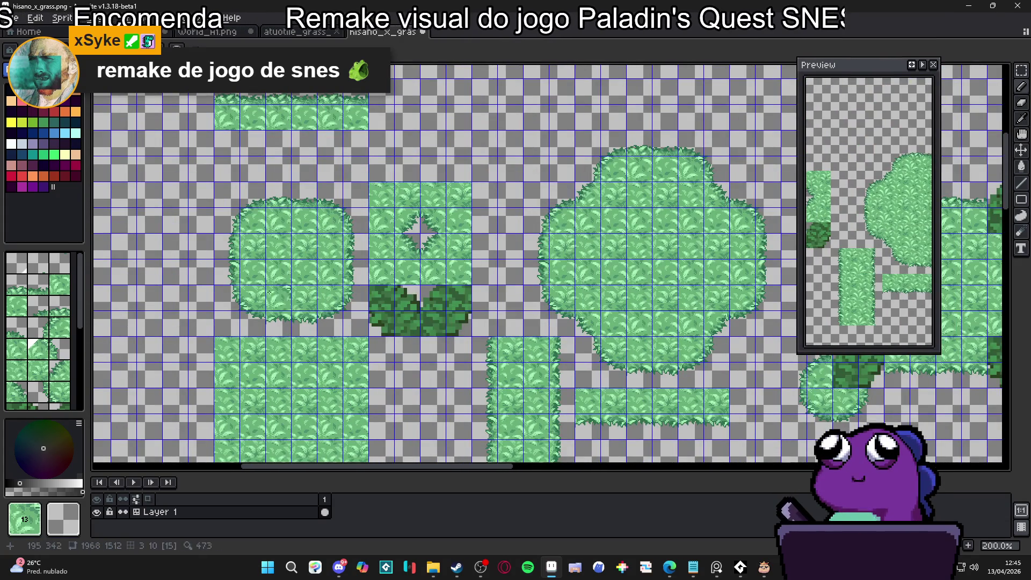
pyautogui.scroll(-1, 272, 275)
pyautogui.keyDown('alt'); pyautogui.click(272, 275); pyautogui.keyUp('alt')
pyautogui.scroll(-4, 272, 275)
pyautogui.click(346, 300)
pyautogui.moveTo(329, 317); pyautogui.dragTo(329, 275)
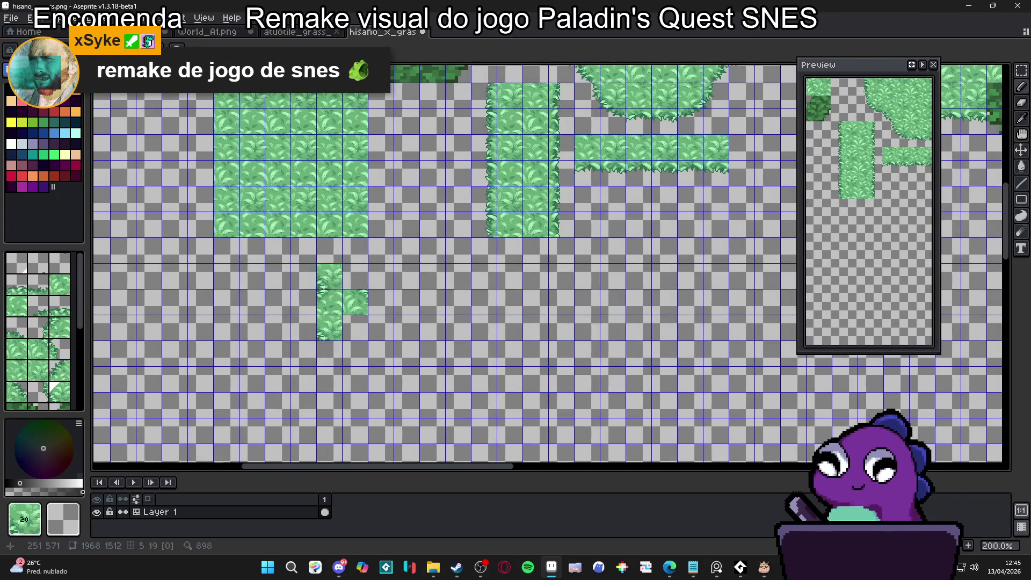
pyautogui.scroll(3, 329, 275)
# Re-pick the full grass tile, switch windows, and pan the tilemap view
pyautogui.keyDown('alt'); pyautogui.click(341, 164); pyautogui.keyUp('alt')
pyautogui.scroll(-3, 341, 164)
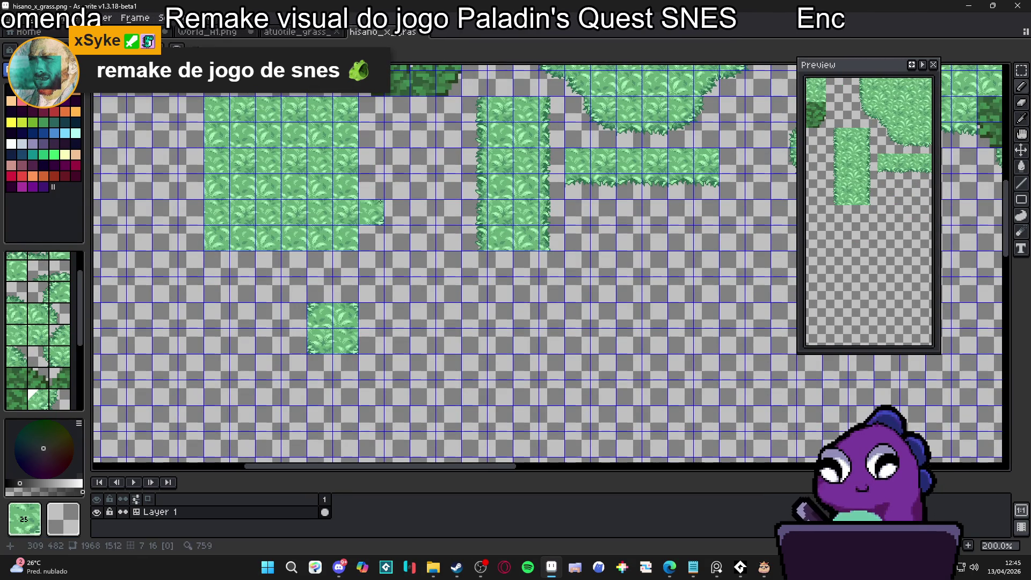
pyautogui.hotkey('alt', 'Tab')
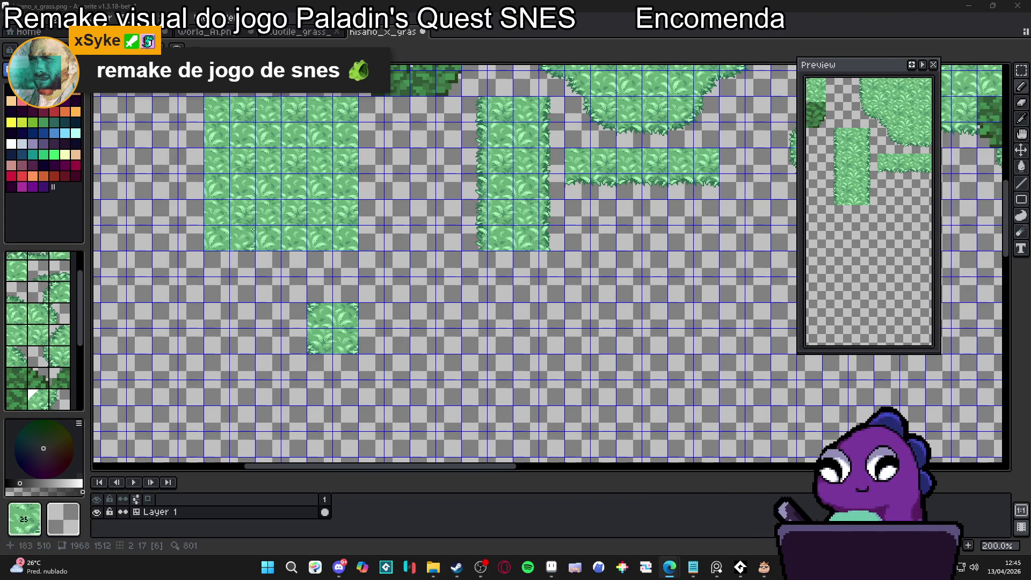
pyautogui.moveTo(381, 203); pyautogui.dragTo(359, 334)
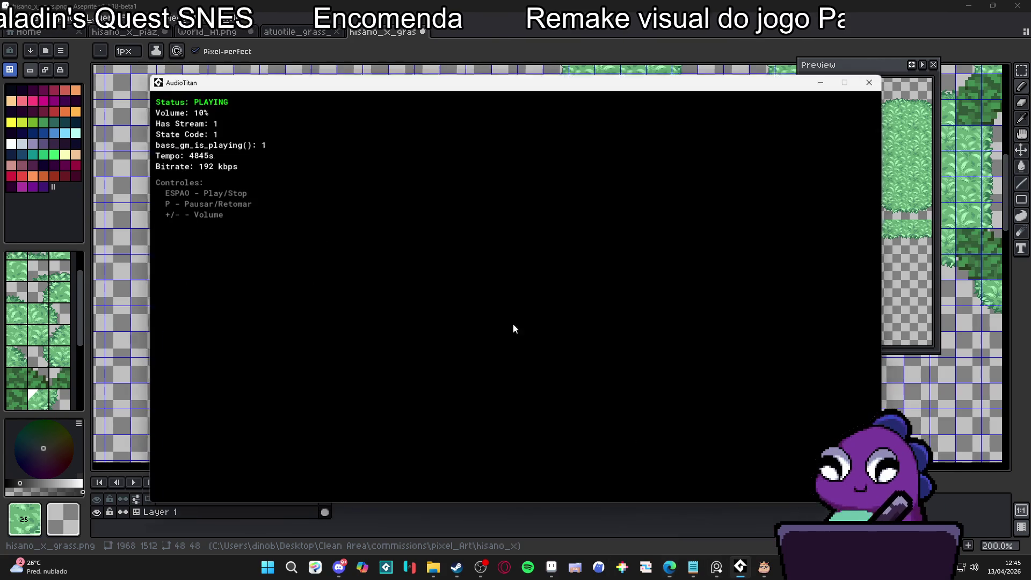
pyautogui.click(693, 567)
pyautogui.click(821, 81)
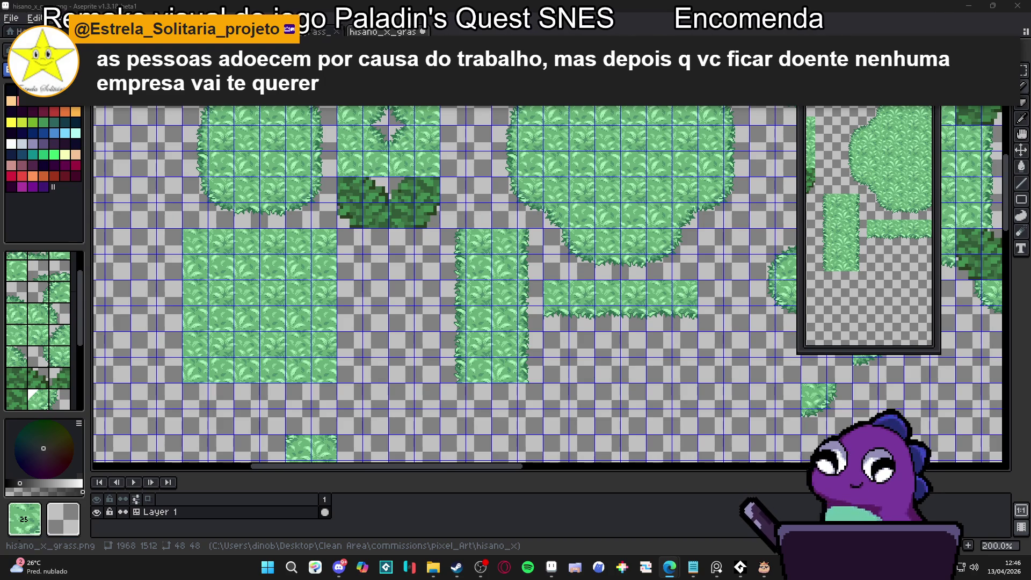
# Place a grass tile, then stamp tile 29 to complete the round bush and fill below it
pyautogui.click(400, 202)
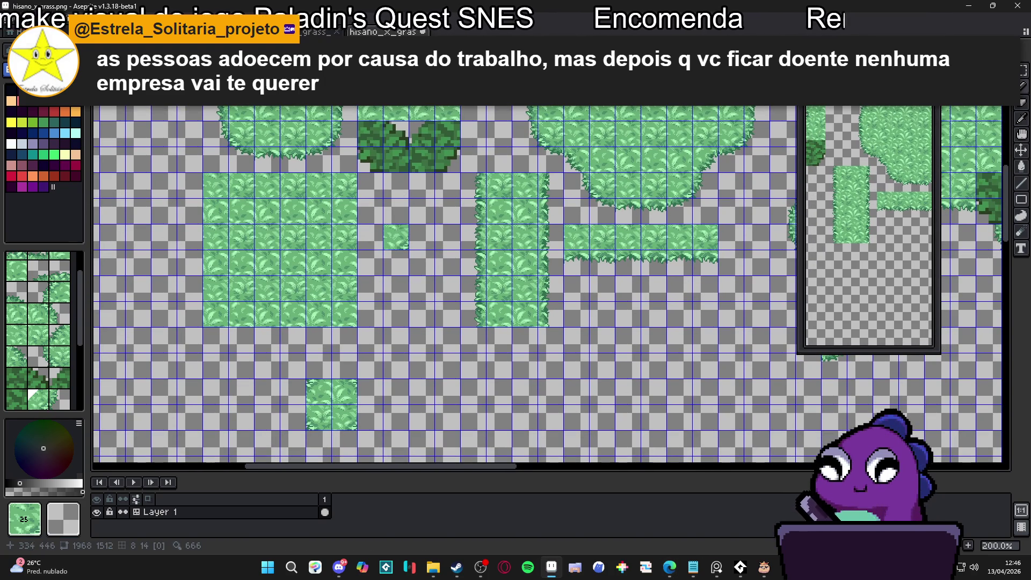
pyautogui.scroll(3, 417, 202)
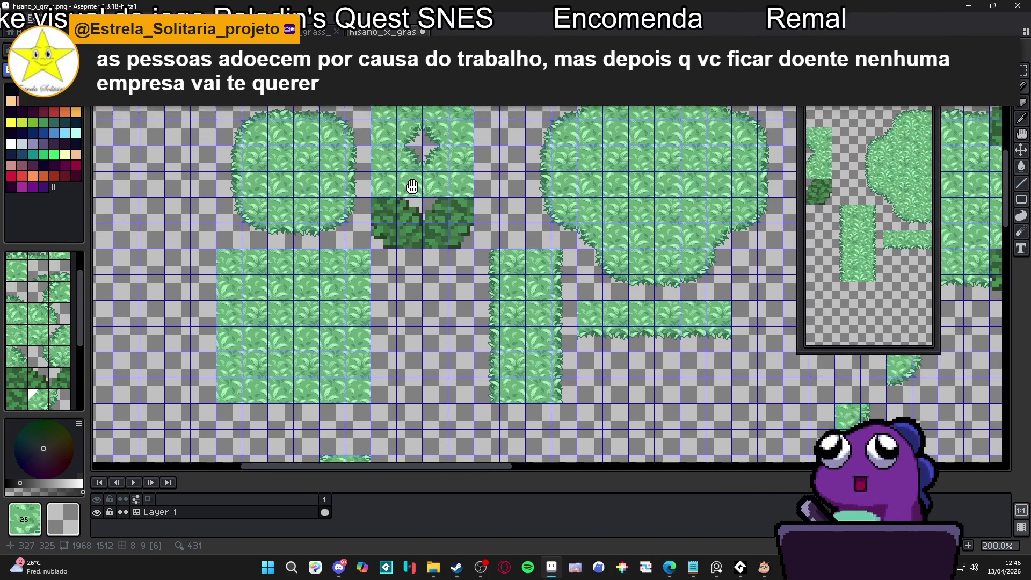
pyautogui.keyDown('alt'); pyautogui.click(445, 131); pyautogui.keyUp('alt')
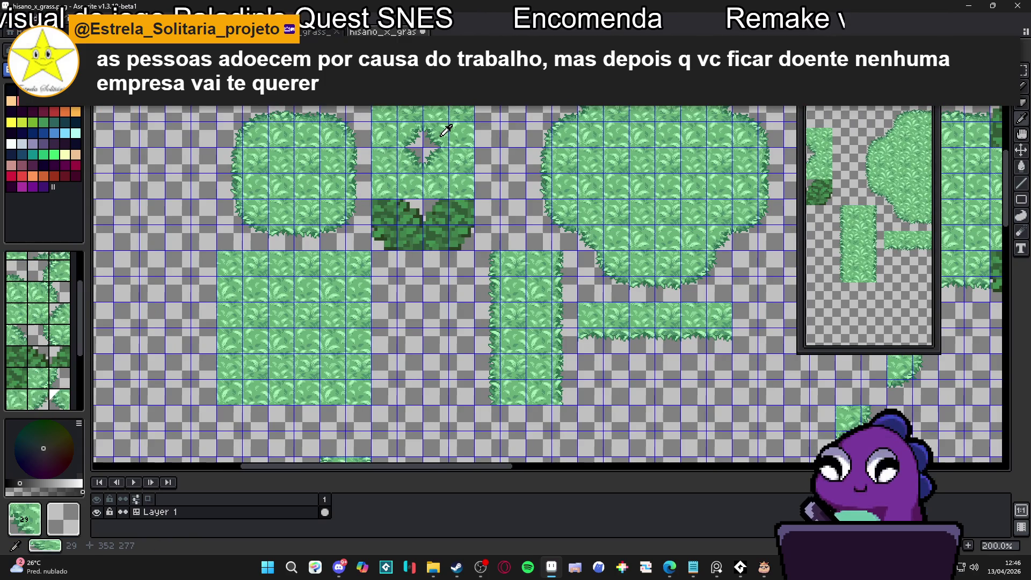
pyautogui.scroll(-5, 420, 143)
pyautogui.scroll(4, 386, 311)
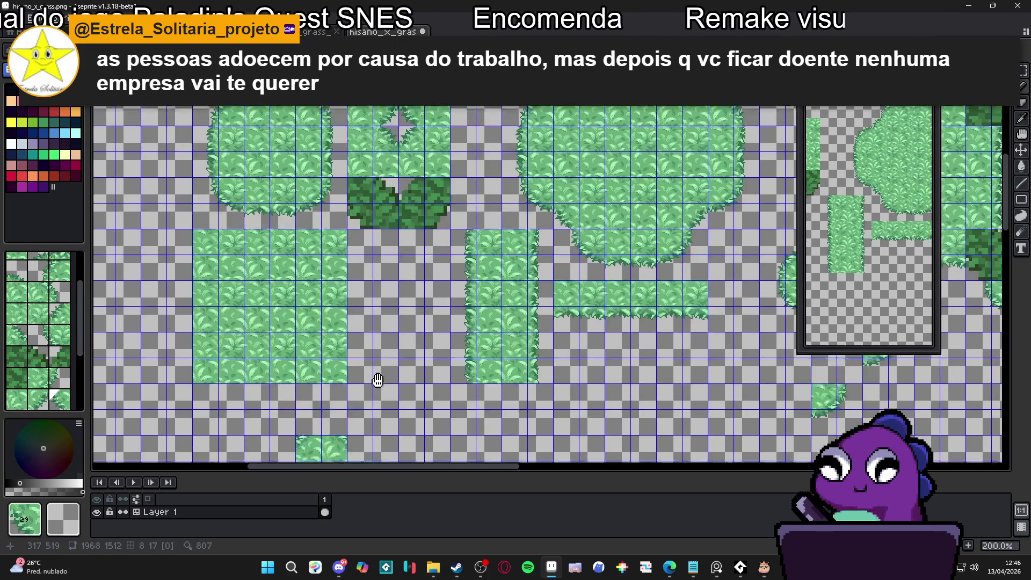
pyautogui.scroll(-3, 348, 231)
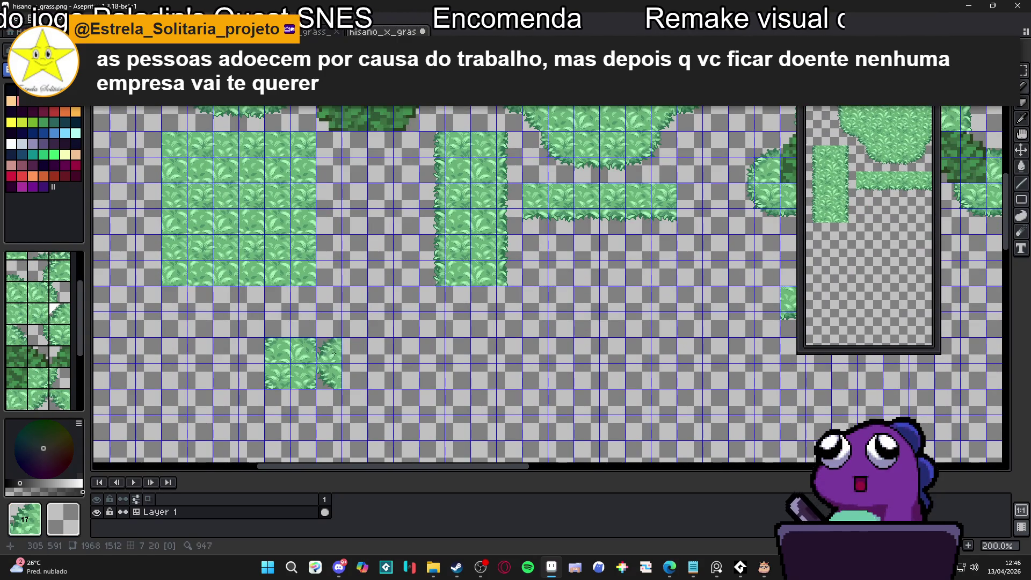
pyautogui.scroll(4, 355, 172)
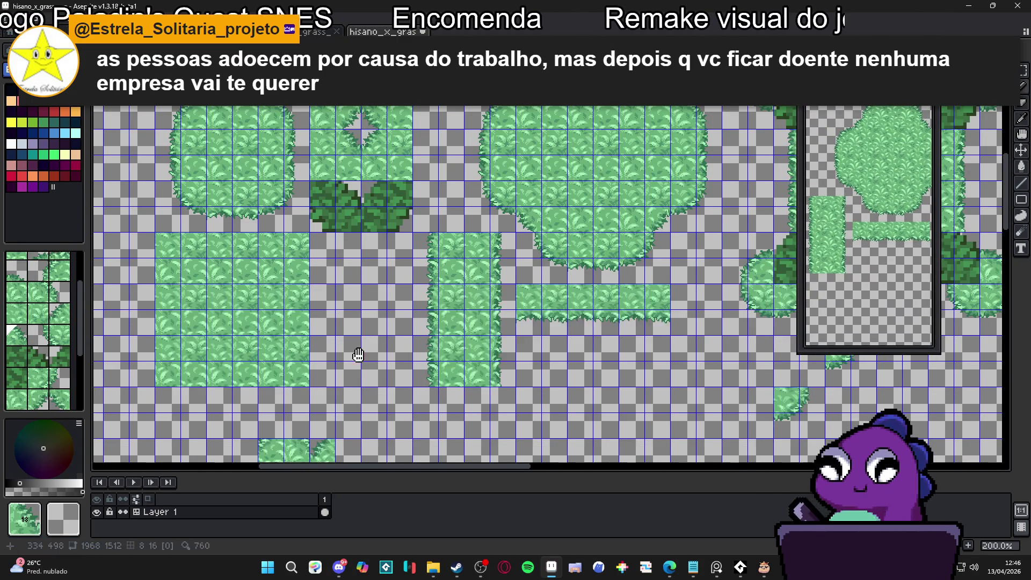
pyautogui.scroll(-5, 359, 354)
pyautogui.scroll(3, 361, 333)
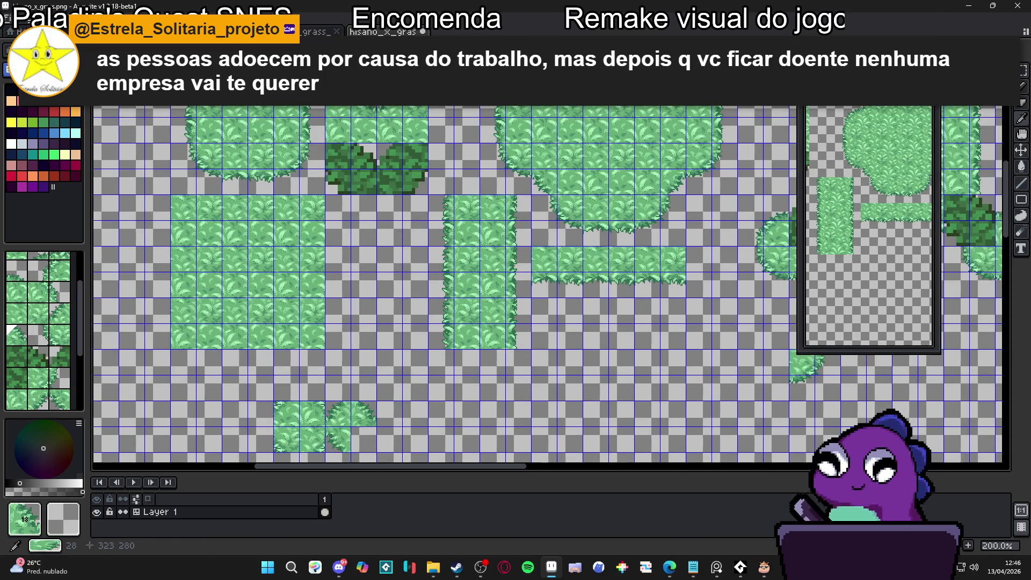
pyautogui.scroll(-2, 345, 233)
pyautogui.click(360, 382)
pyautogui.click(368, 409)
pyautogui.scroll(-4, 368, 409)
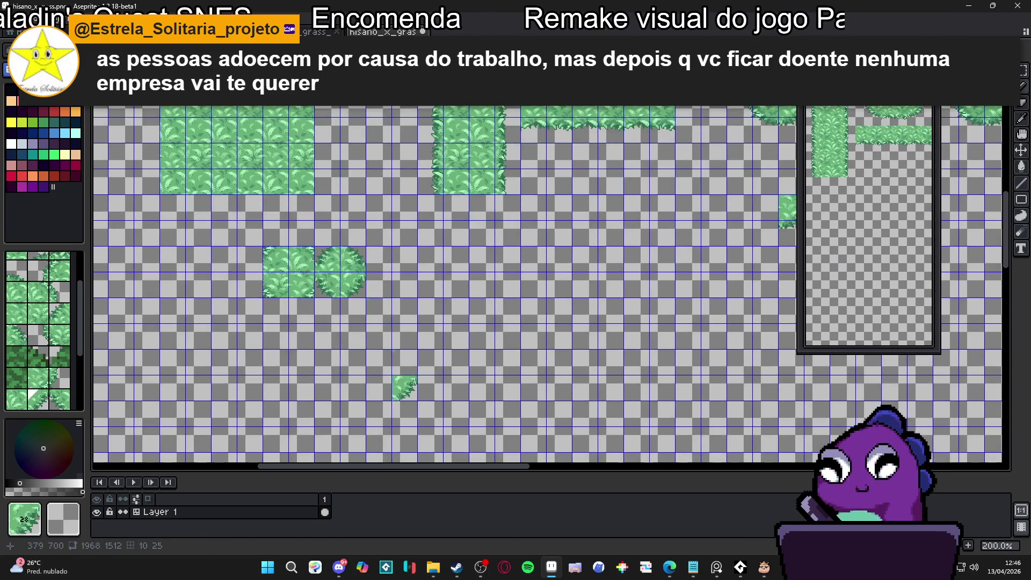
pyautogui.scroll(3, 425, 257)
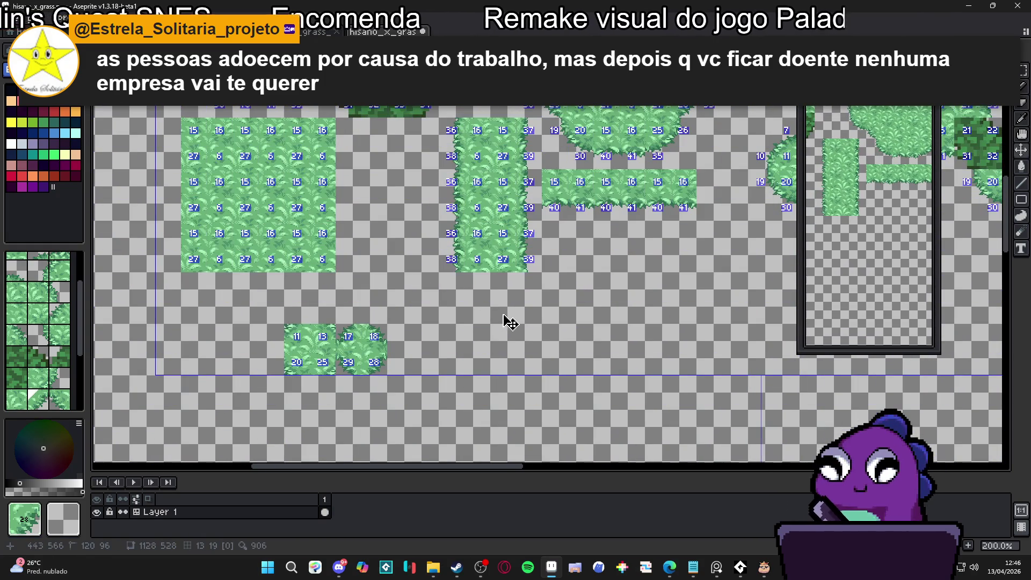
# Place a small corner grass tile in an empty cell of the tilemap
pyautogui.click(502, 316)
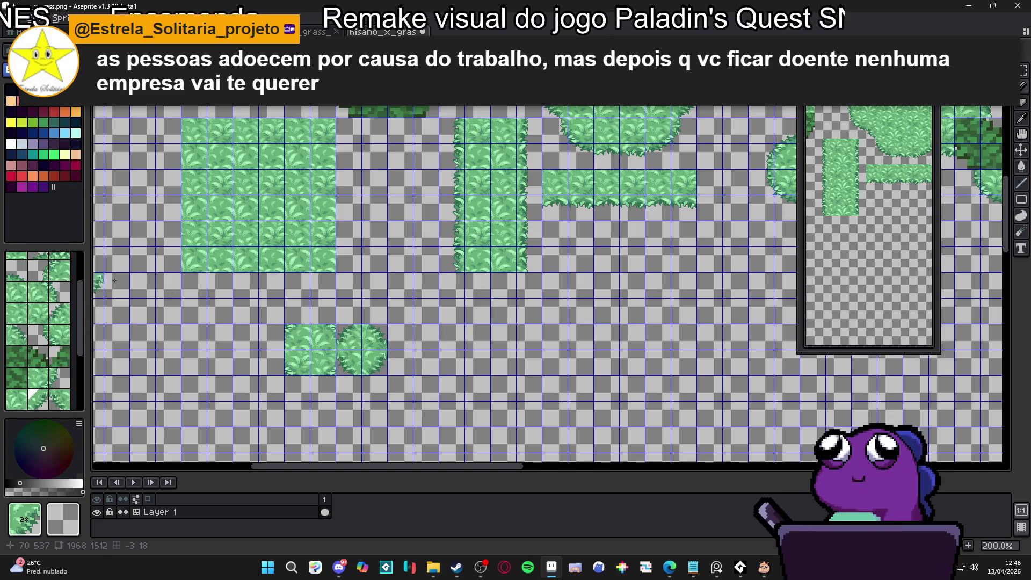
pyautogui.scroll(-1, 229, 308)
pyautogui.scroll(2, 276, 308)
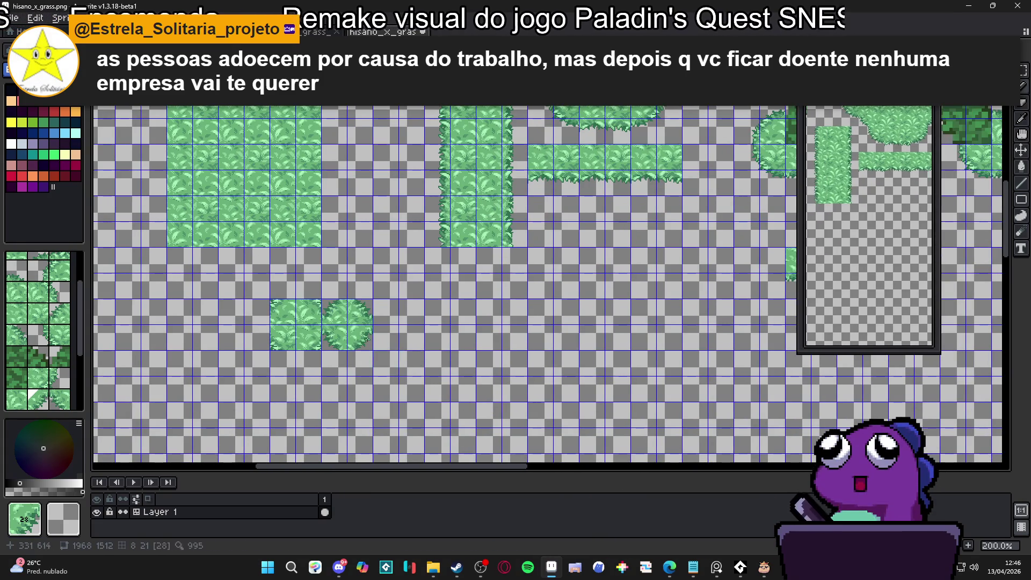
pyautogui.moveTo(410, 233)
pyautogui.mouseDown()
pyautogui.moveTo(469, 274)
pyautogui.moveTo(496, 310)
pyautogui.mouseUp()
pyautogui.moveTo(489, 246); pyautogui.dragTo(500, 271)
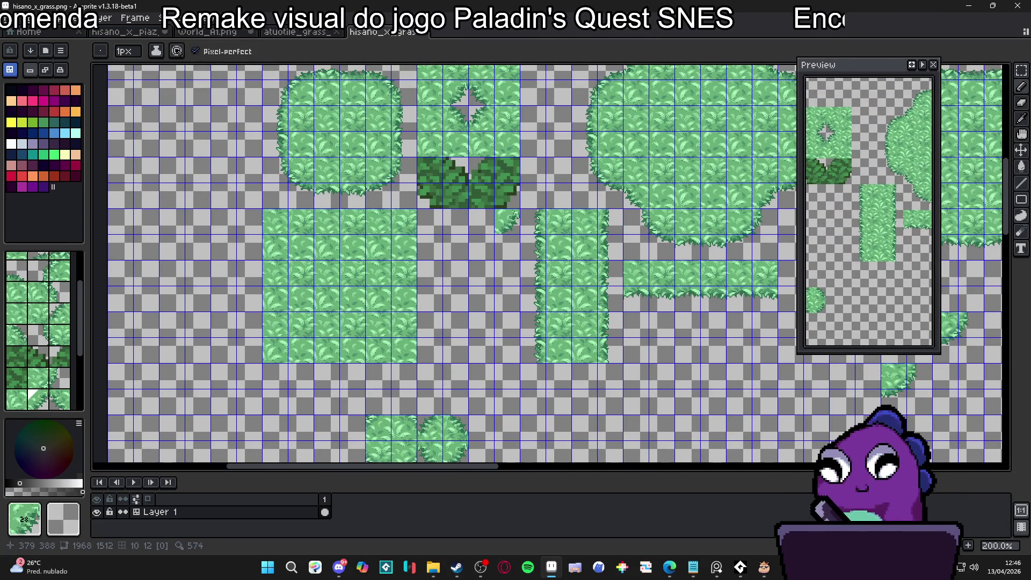
pyautogui.scroll(-3, 508, 220)
pyautogui.scroll(-2, 458, 262)
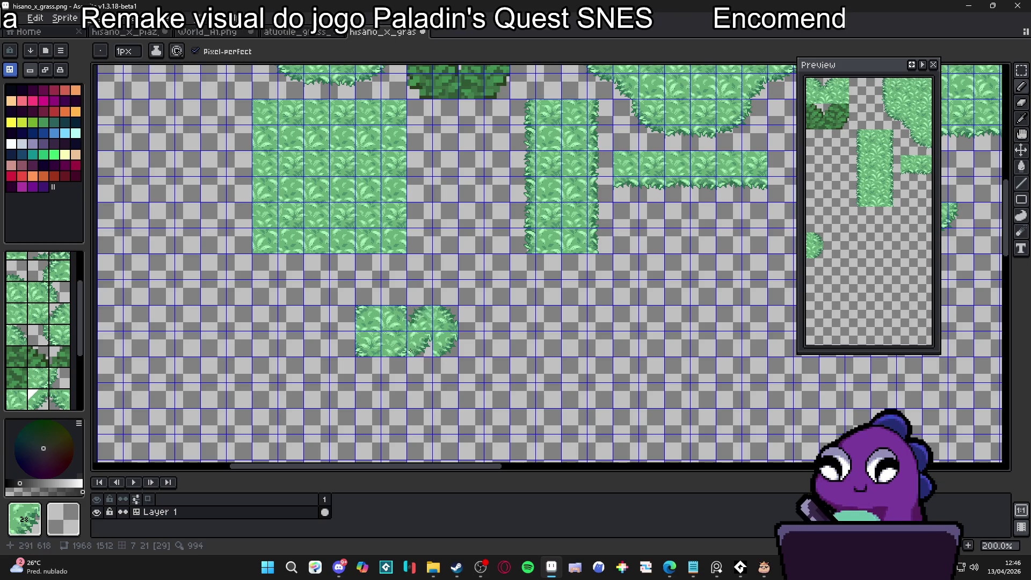
pyautogui.scroll(-2, 419, 310)
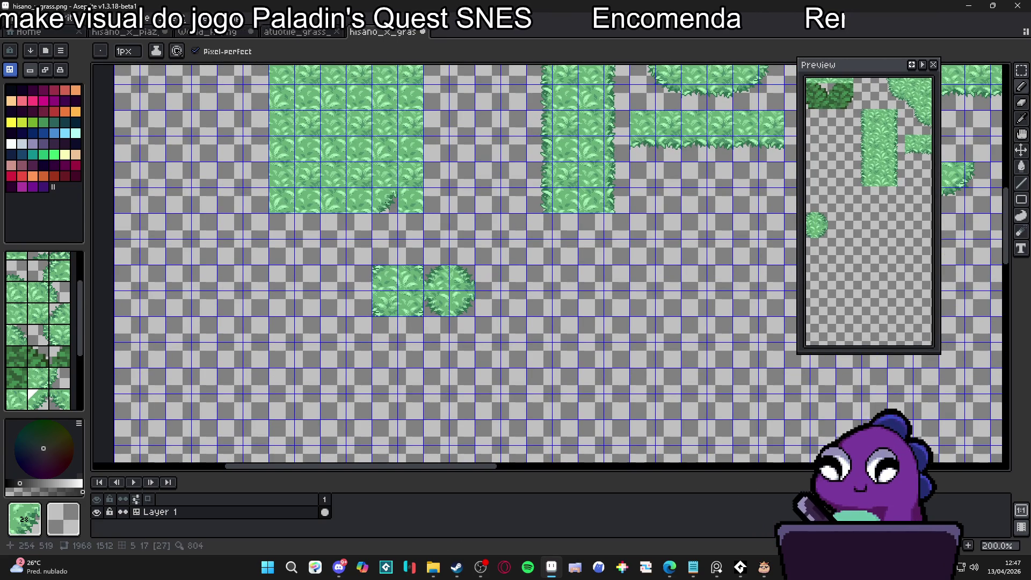
pyautogui.scroll(5, 387, 202)
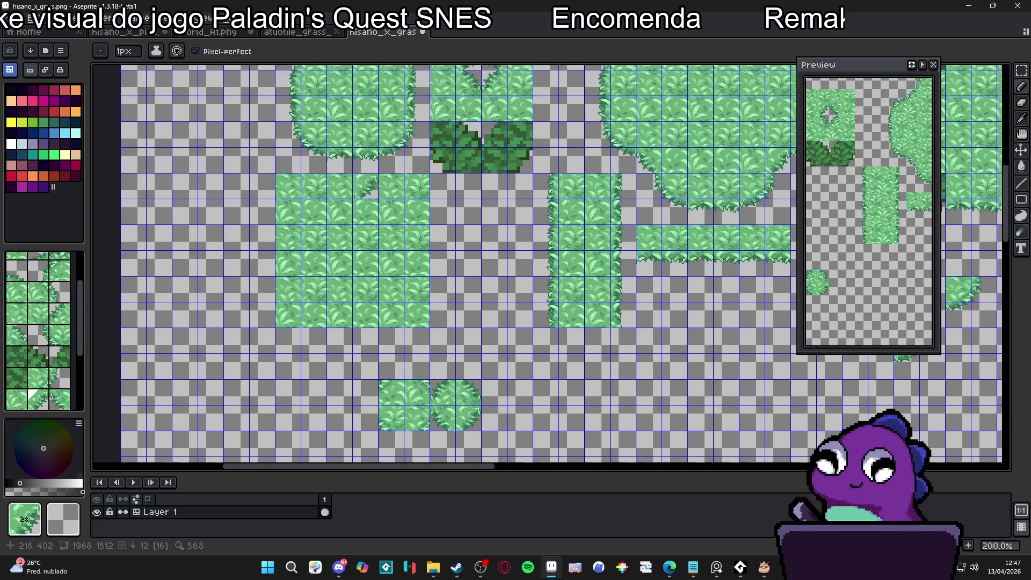
pyautogui.scroll(2, 357, 159)
# Sample tiles from the bush and upper grass shapes and paint three grass tiles below the small patch
pyautogui.press('i')
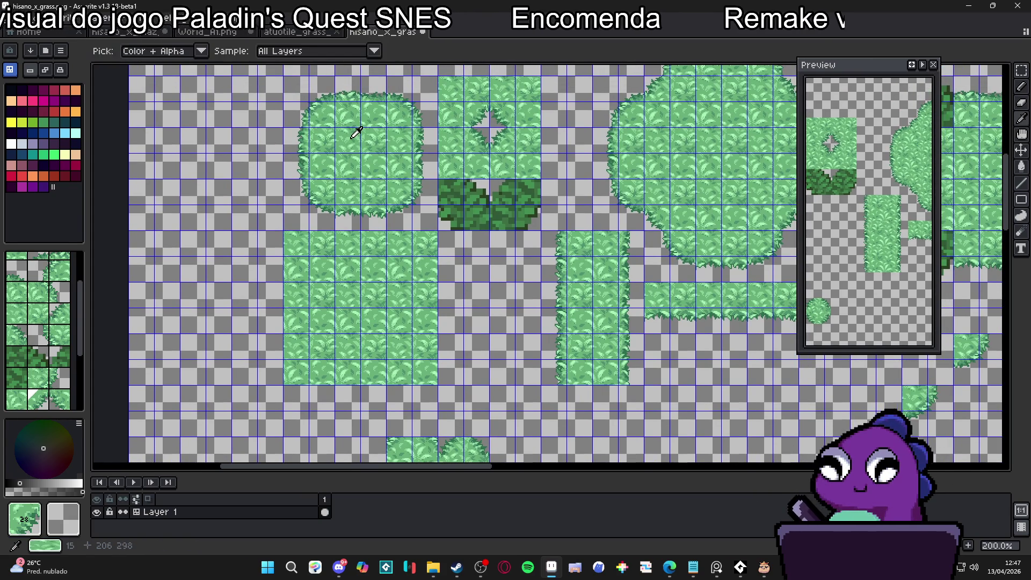
pyautogui.click(355, 132)
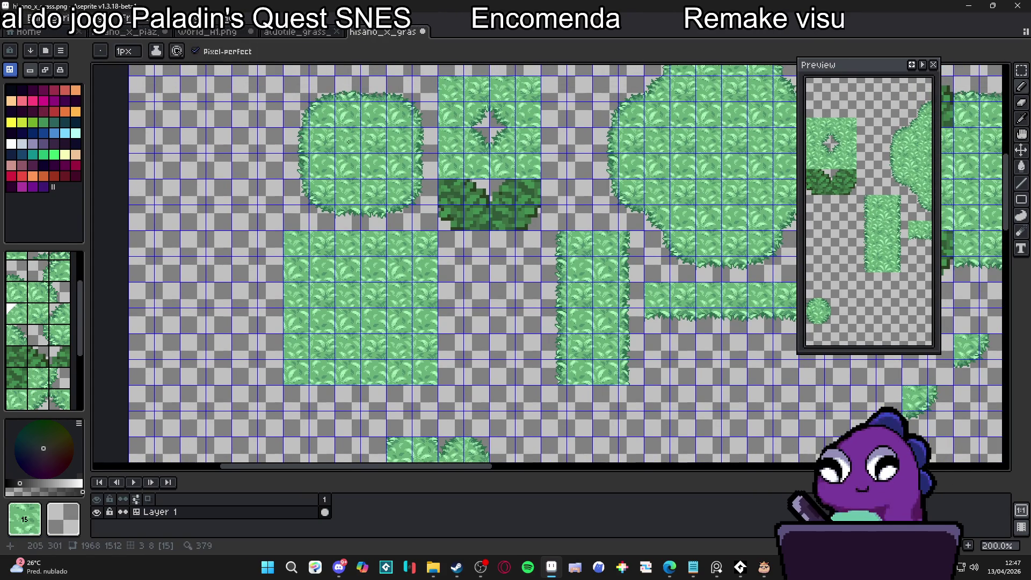
pyautogui.moveTo(383, 293); pyautogui.dragTo(344, 141)
pyautogui.click(376, 358)
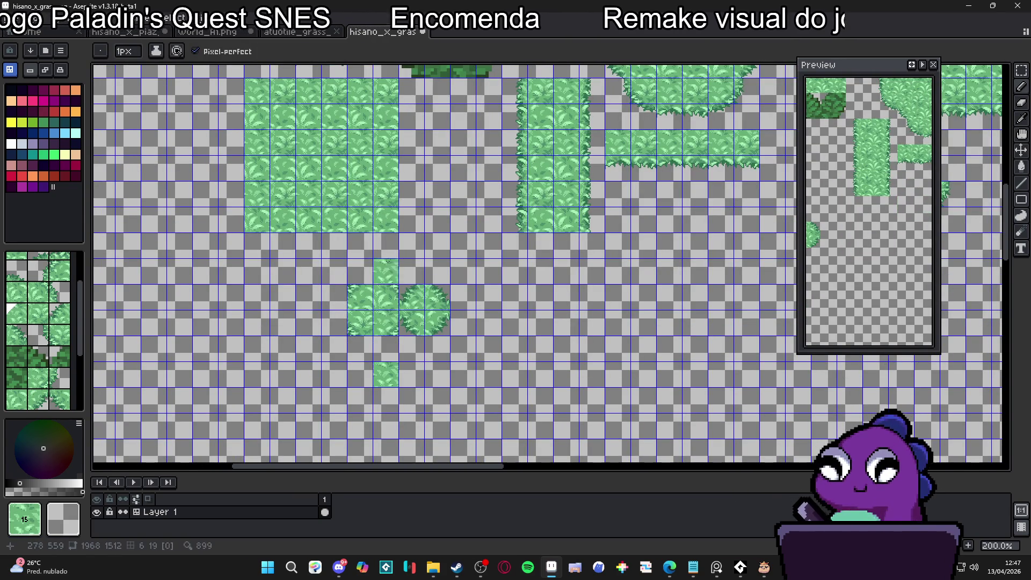
pyautogui.moveTo(385, 272); pyautogui.dragTo(385, 386)
pyautogui.press('i')
pyautogui.click(338, 119)
pyautogui.moveTo(342, 116)
pyautogui.mouseDown()
pyautogui.moveTo(323, 11)
pyautogui.moveTo(341, 195)
pyautogui.moveTo(289, 12)
pyautogui.mouseUp()
pyautogui.click(392, 359)
pyautogui.click(392, 385)
# Sample tile 27 and another grass tile and paint three tiles onto the bottom patch
pyautogui.keyDown('alt'); pyautogui.click(319, 185); pyautogui.keyUp('alt')
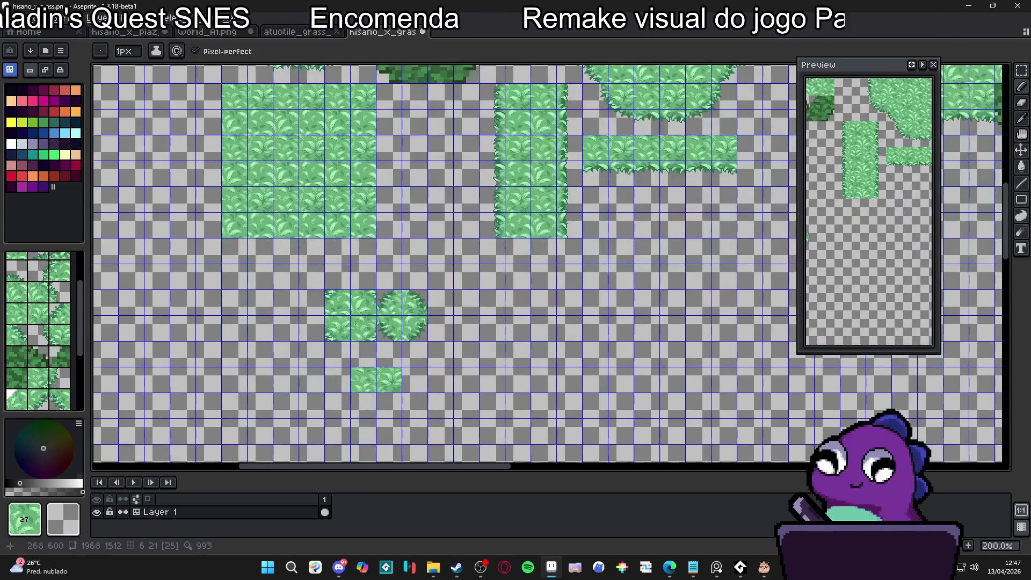
pyautogui.click(363, 380)
pyautogui.click(363, 328)
pyautogui.moveTo(326, 258); pyautogui.dragTo(326, 424)
pyautogui.keyDown('alt'); pyautogui.click(317, 183); pyautogui.keyUp('alt')
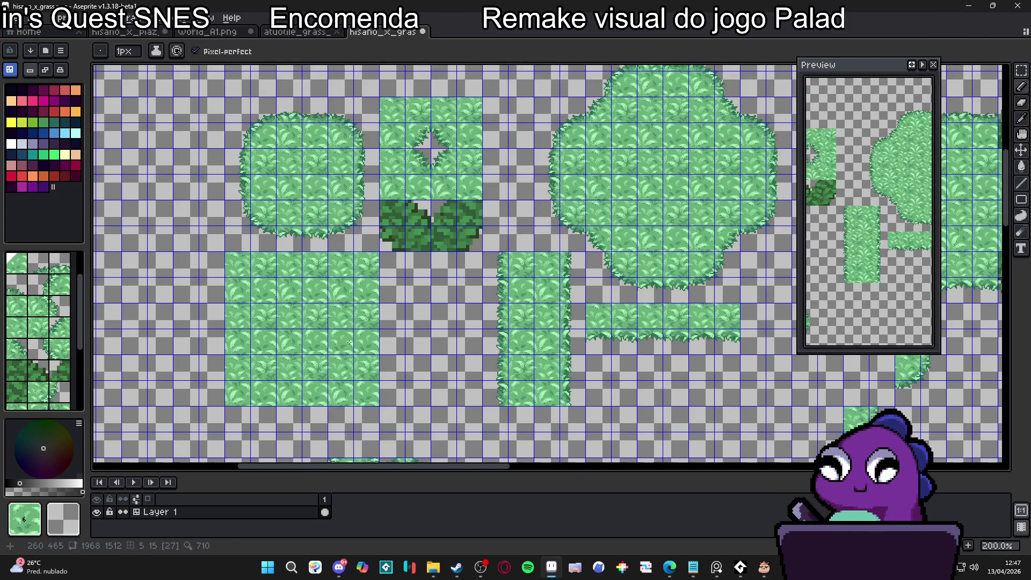
pyautogui.moveTo(316, 182); pyautogui.dragTo(281, 16)
pyautogui.click(361, 402)
pyautogui.moveTo(274, 121)
pyautogui.mouseDown()
pyautogui.moveTo(306, 167)
pyautogui.moveTo(315, 263)
pyautogui.moveTo(309, 174)
pyautogui.mouseUp()
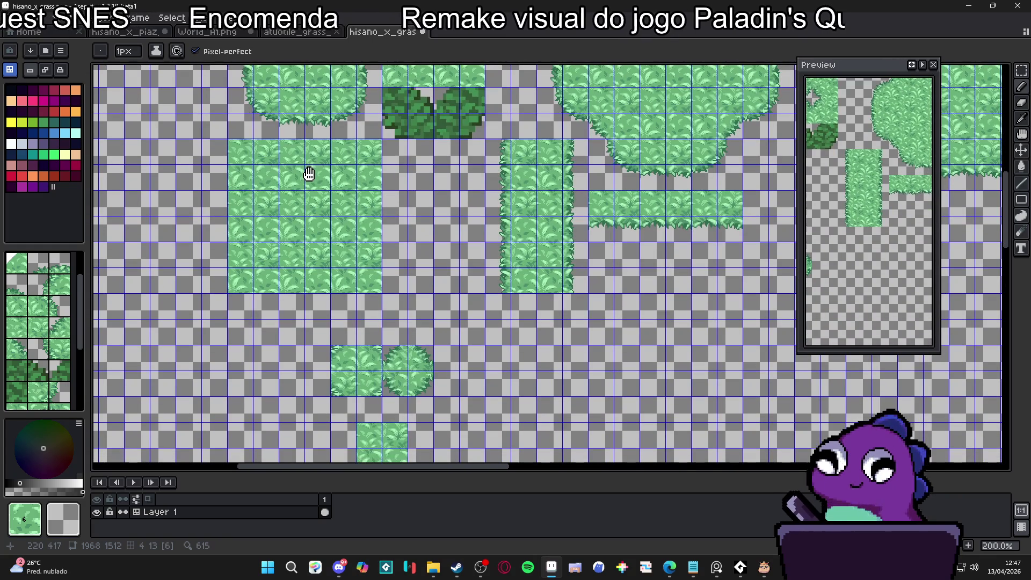
pyautogui.scroll(4, 317, 174)
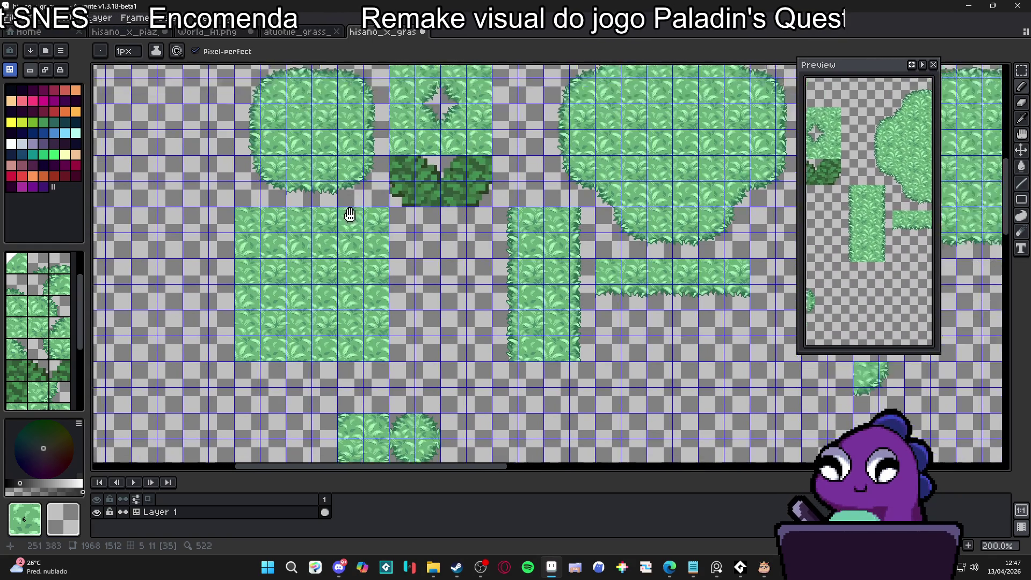
# Erase the stray green tile above the bush and pick the tile beneath it
pyautogui.rightClick(307, 90)
pyautogui.keyDown('alt'); pyautogui.click(317, 93); pyautogui.keyUp('alt')
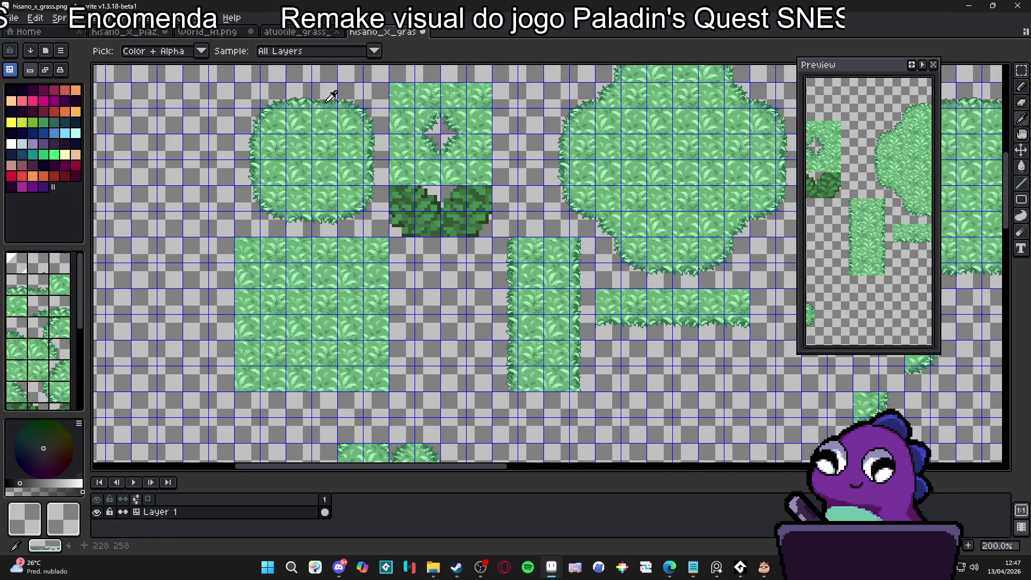
pyautogui.keyDown('alt'); pyautogui.click(330, 96); pyautogui.keyUp('alt')
pyautogui.scroll(-6, 343, 210)
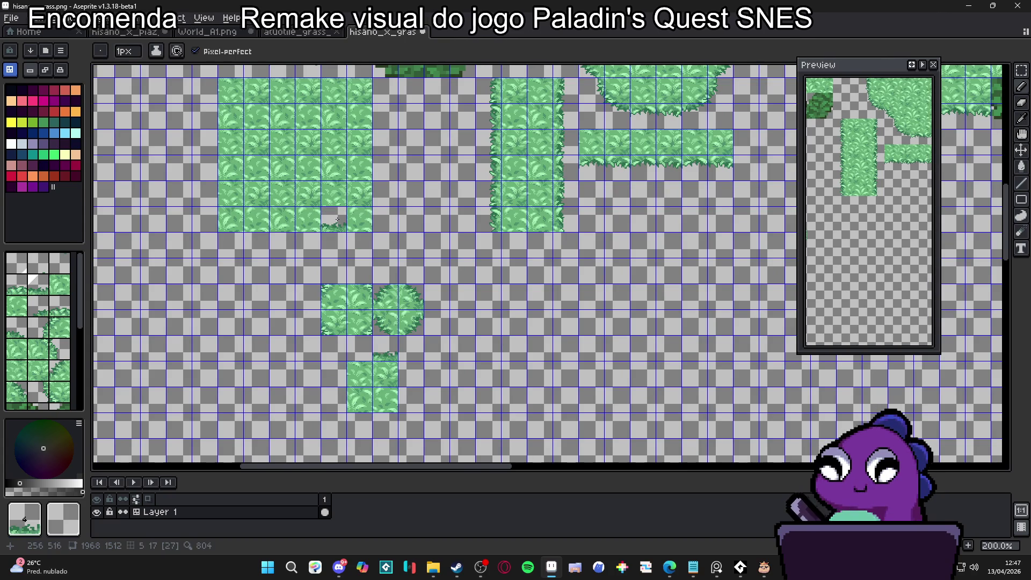
pyautogui.scroll(7, 332, 142)
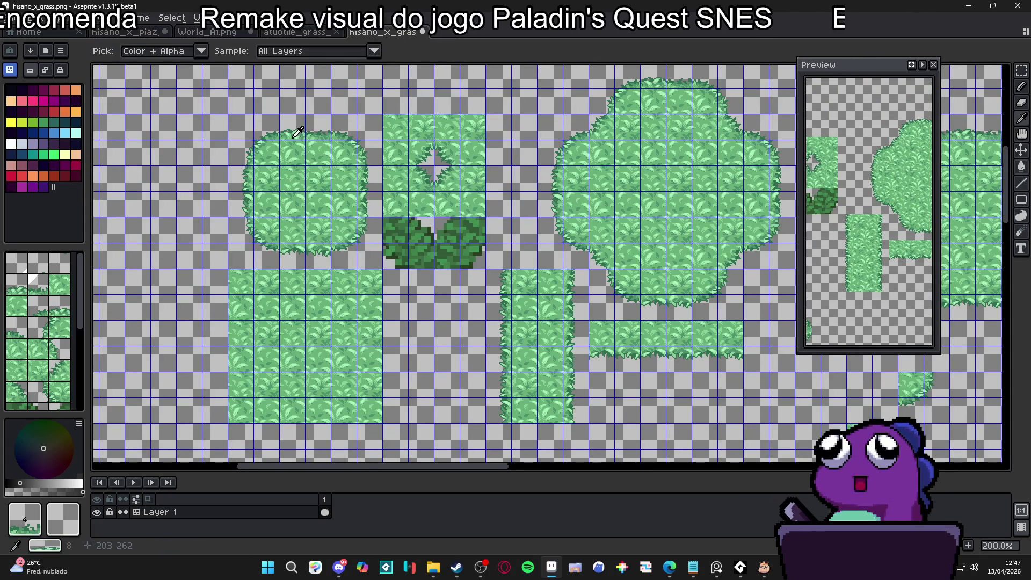
pyautogui.scroll(-7, 324, 288)
pyautogui.scroll(8, 299, 223)
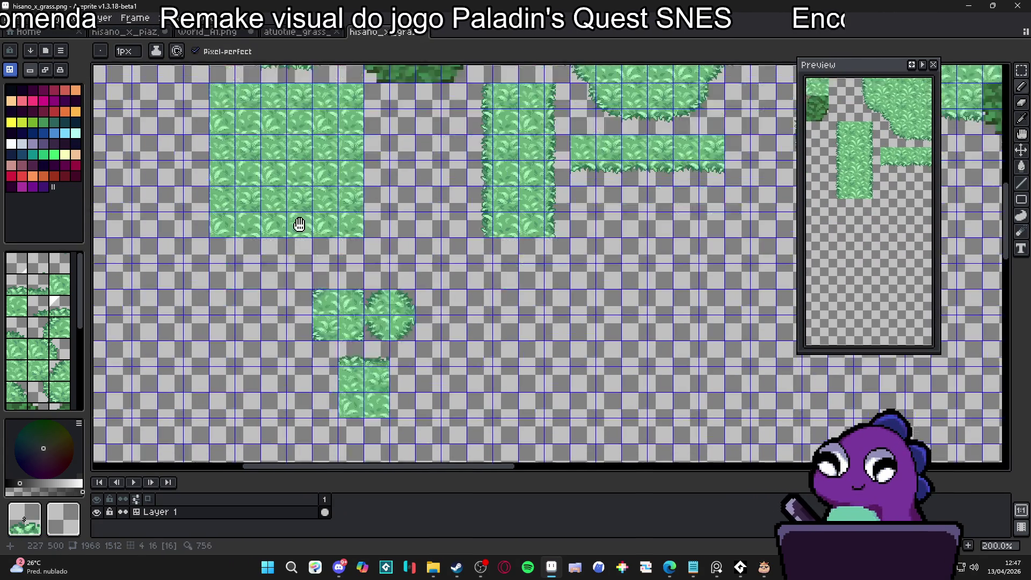
# Sample several candidate grass tiles from the existing grass blocks
pyautogui.keyDown('alt'); pyautogui.click(364, 184); pyautogui.keyUp('alt')
pyautogui.scroll(-9, 362, 300)
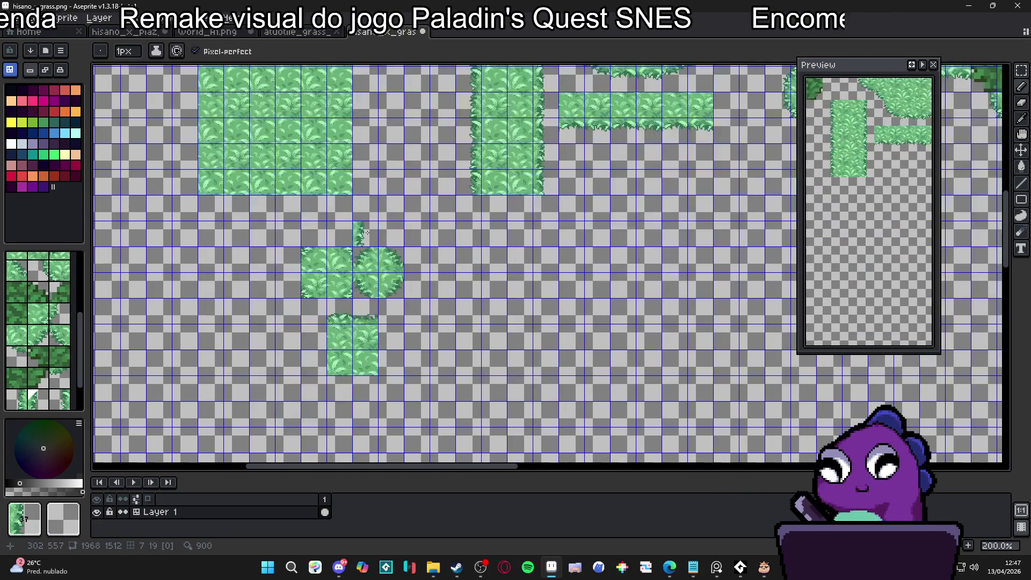
pyautogui.scroll(5, 385, 344)
pyautogui.keyDown('alt'); pyautogui.click(349, 161); pyautogui.keyUp('alt')
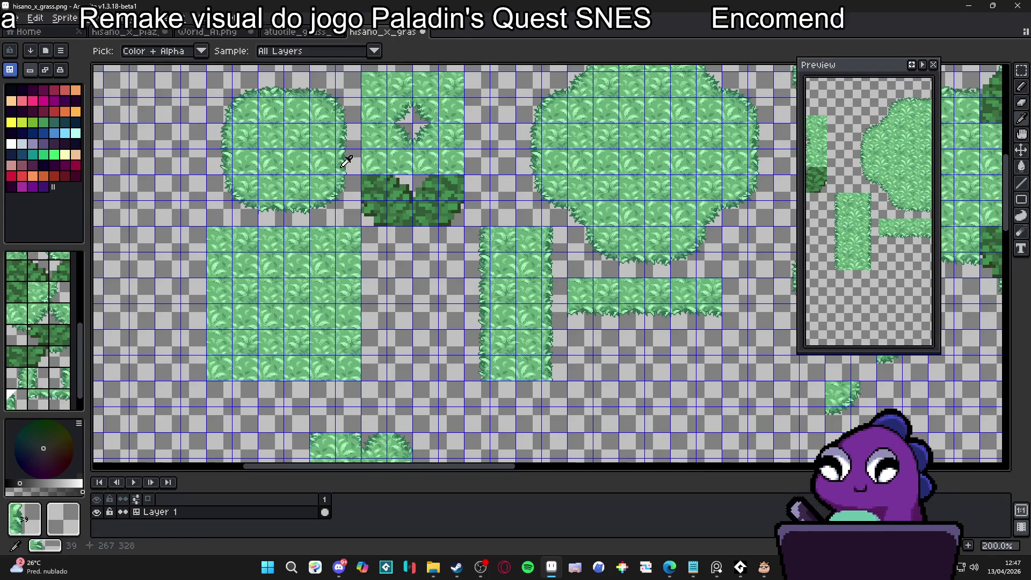
pyautogui.scroll(-3, 392, 360)
pyautogui.scroll(2, 330, 271)
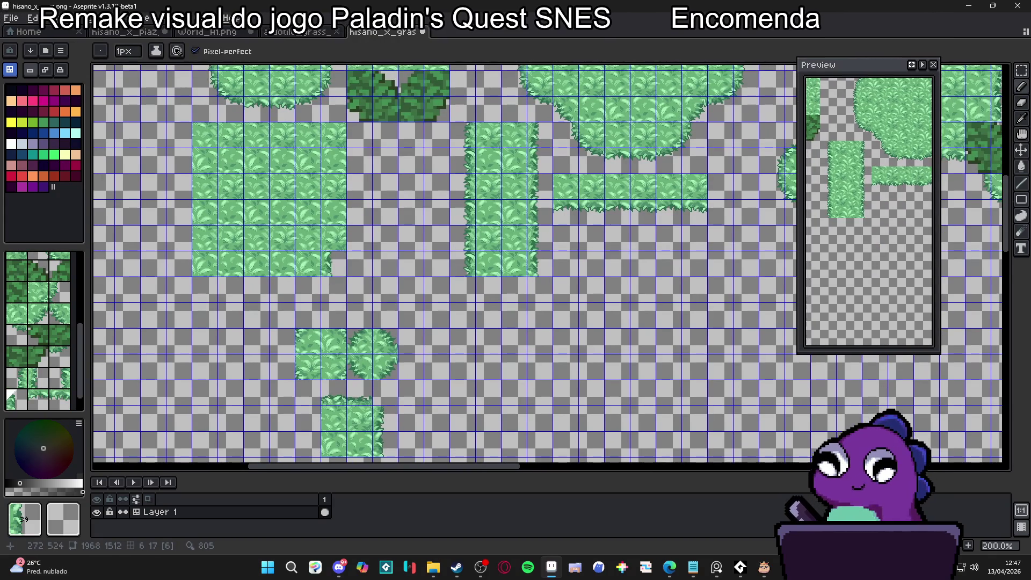
pyautogui.scroll(8, 332, 279)
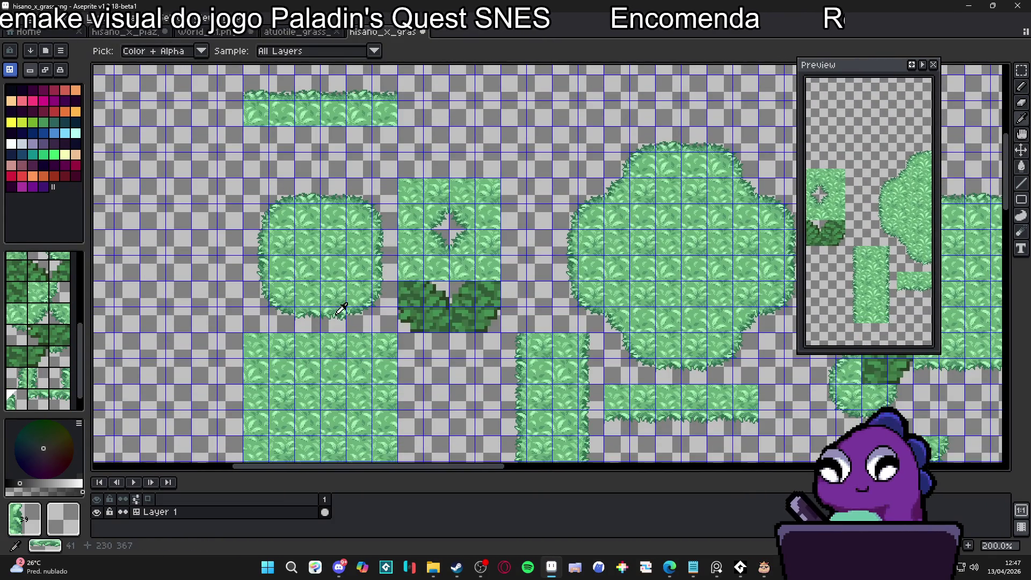
pyautogui.keyDown('alt'); pyautogui.click(340, 299); pyautogui.keyUp('alt')
pyautogui.scroll(-8, 338, 328)
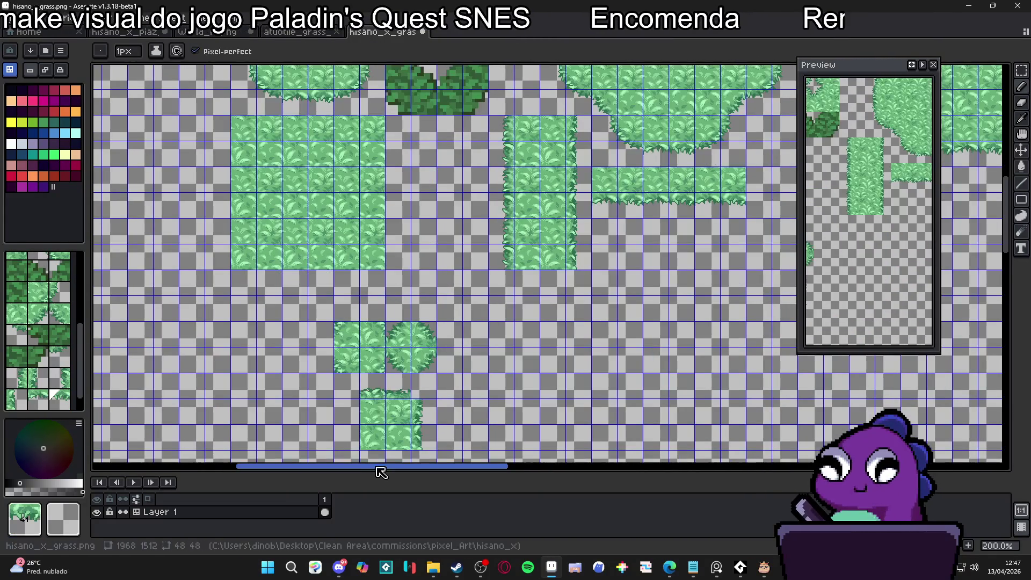
pyautogui.scroll(5, 375, 376)
# Sample a grass-edge tile and stamp three edge tiles onto the lower test block
pyautogui.keyDown('alt'); pyautogui.click(352, 266); pyautogui.keyUp('alt')
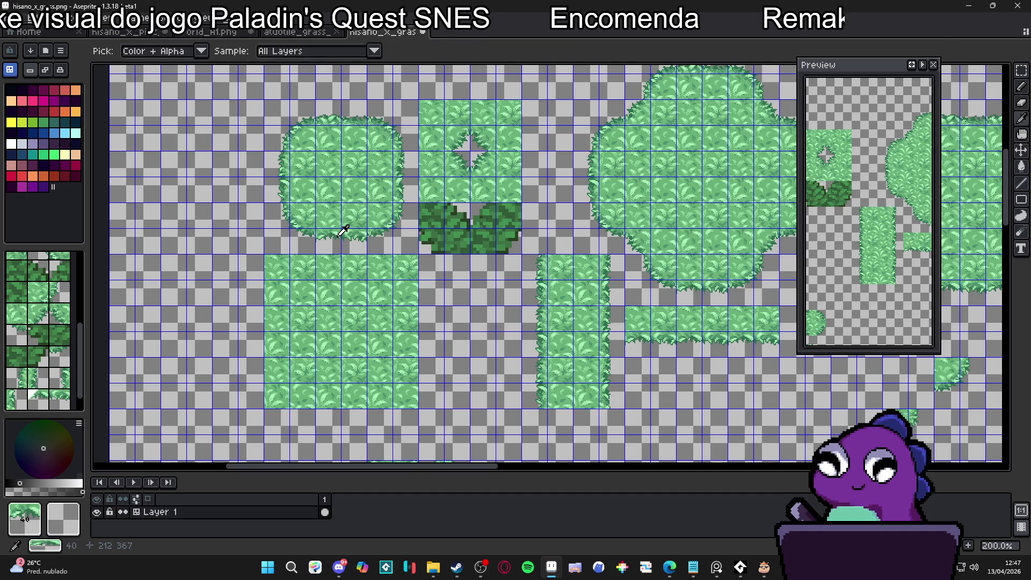
pyautogui.click(355, 345)
pyautogui.scroll(-6, 349, 183)
pyautogui.scroll(4, 308, 205)
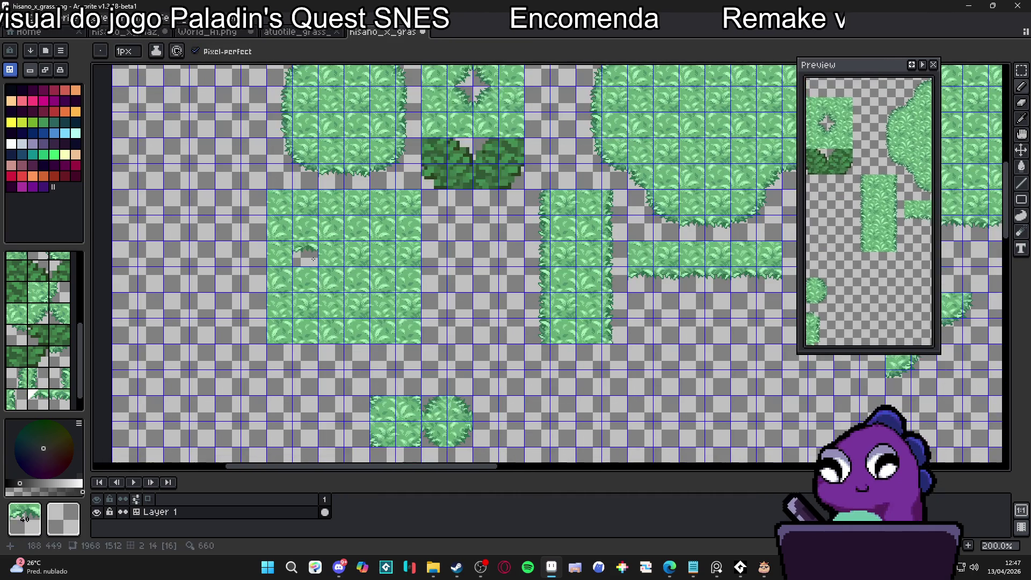
pyautogui.click(288, 118)
pyautogui.scroll(-6, 289, 123)
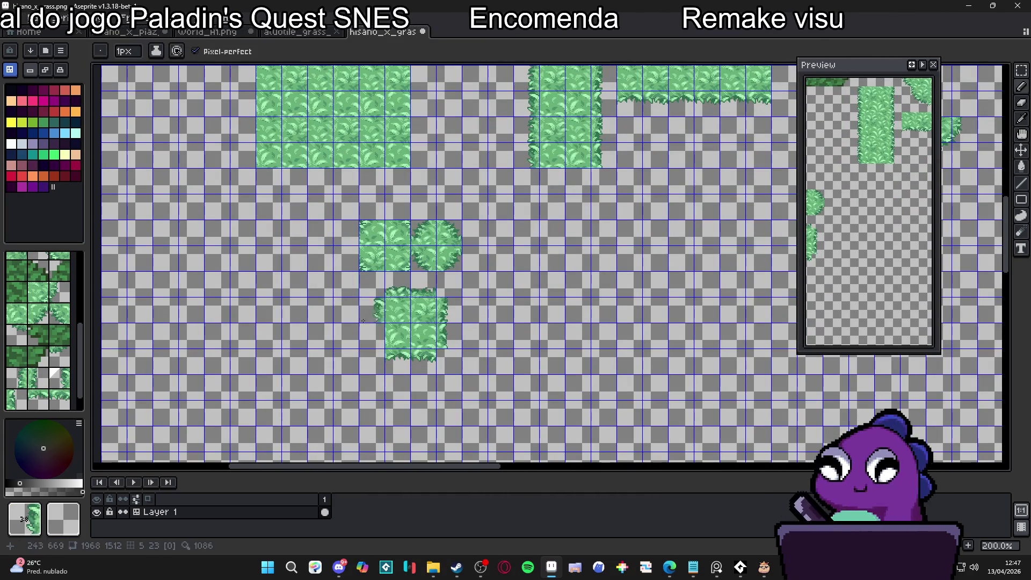
pyautogui.scroll(4, 322, 178)
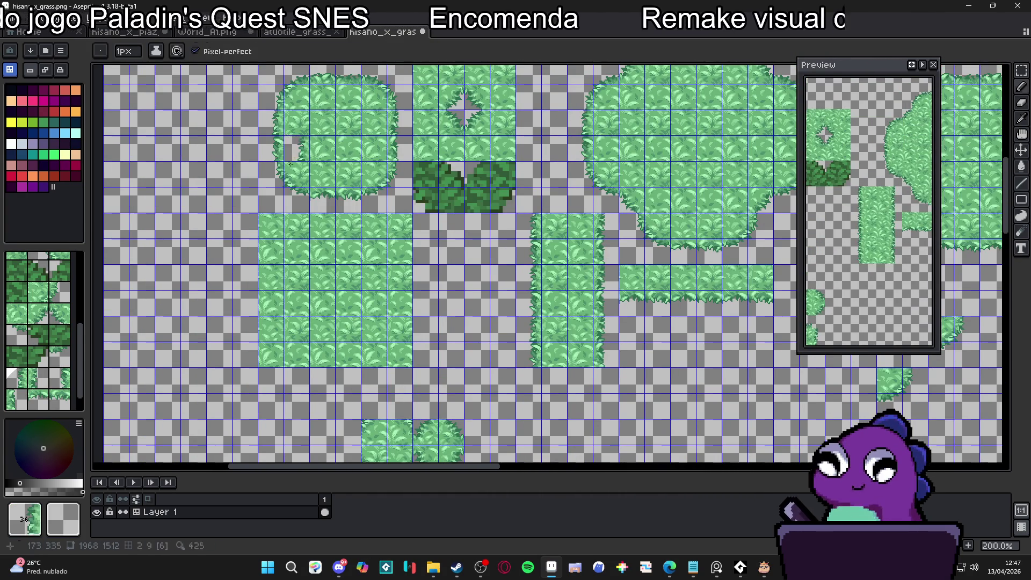
pyautogui.scroll(-4, 312, 301)
pyautogui.scroll(2, 313, 304)
pyautogui.scroll(3, 313, 304)
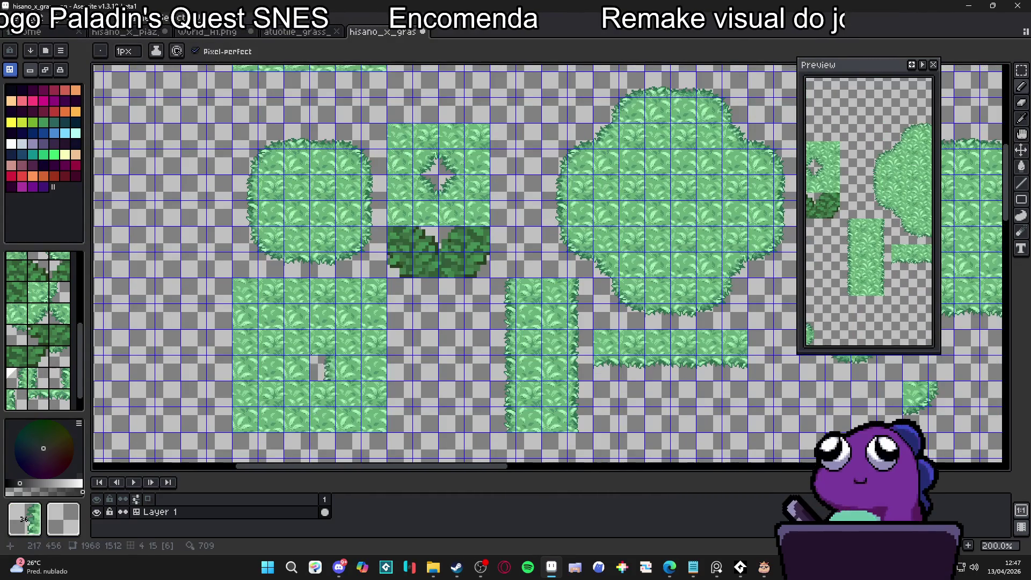
pyautogui.scroll(-4, 313, 253)
pyautogui.click(315, 198)
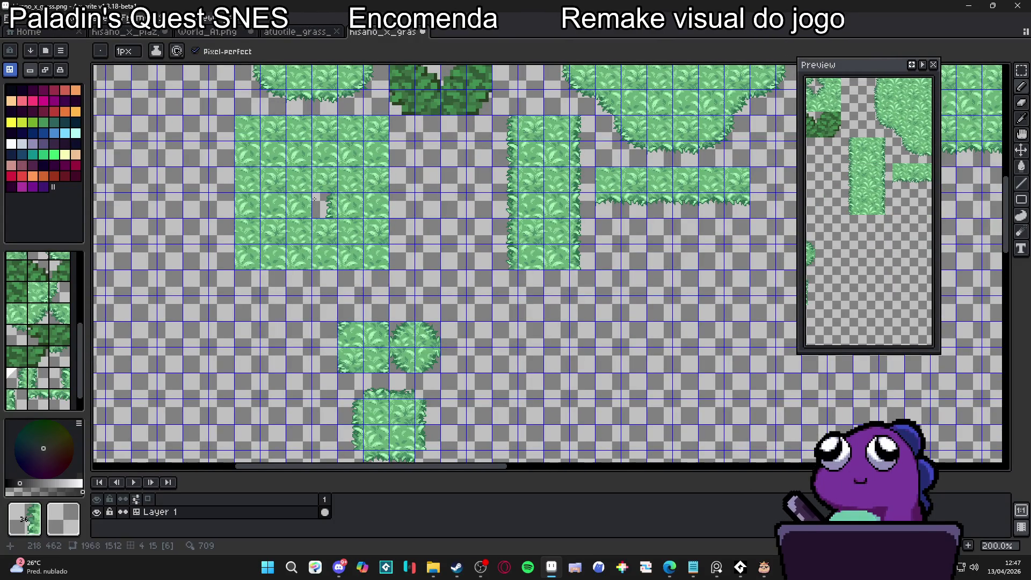
pyautogui.scroll(-2, 315, 199)
pyautogui.scroll(3, 317, 201)
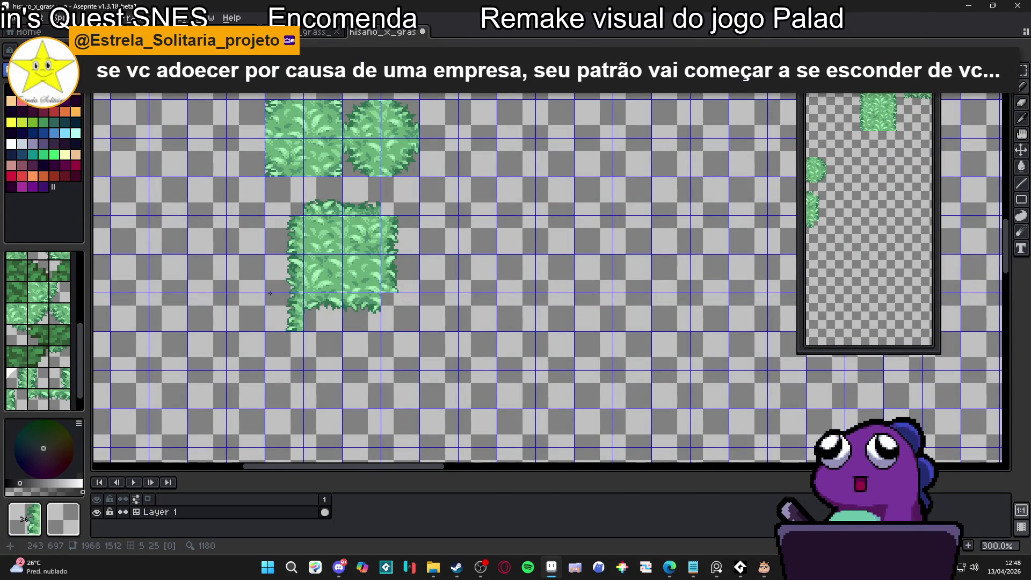
pyautogui.scroll(-1, 349, 269)
pyautogui.scroll(5, 337, 161)
pyautogui.scroll(5, 338, 161)
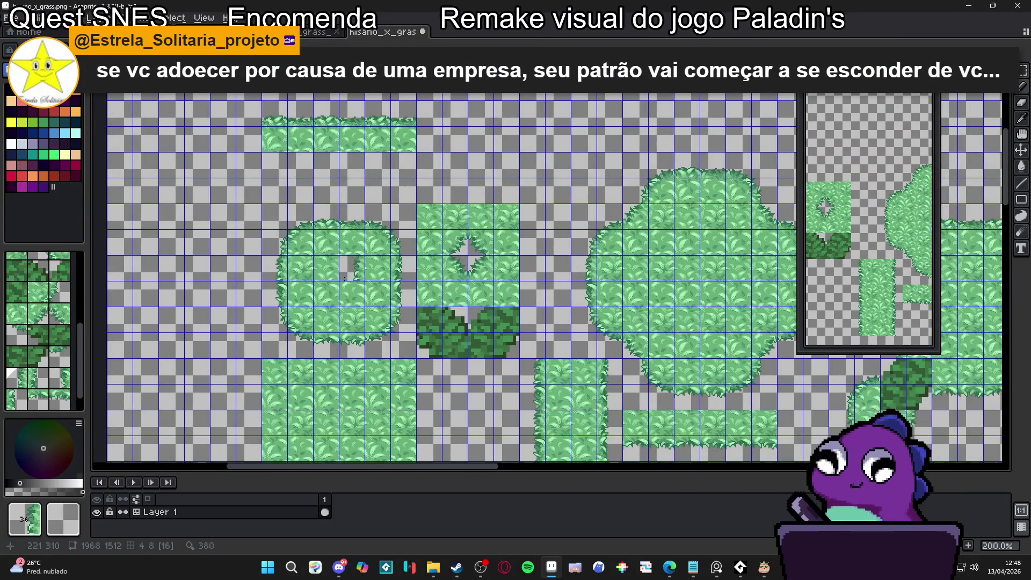
pyautogui.scroll(-6, 322, 207)
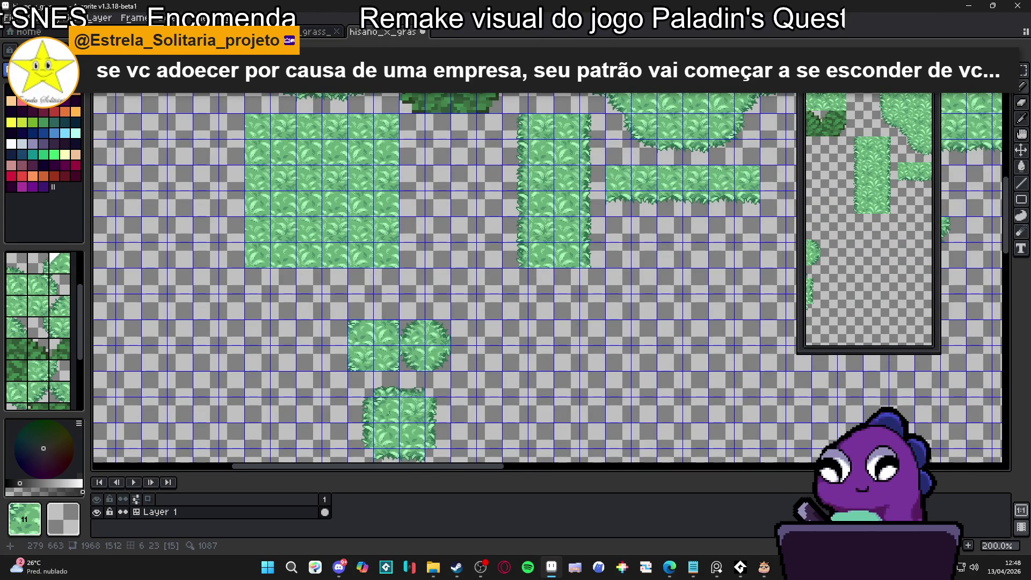
pyautogui.scroll(4, 349, 338)
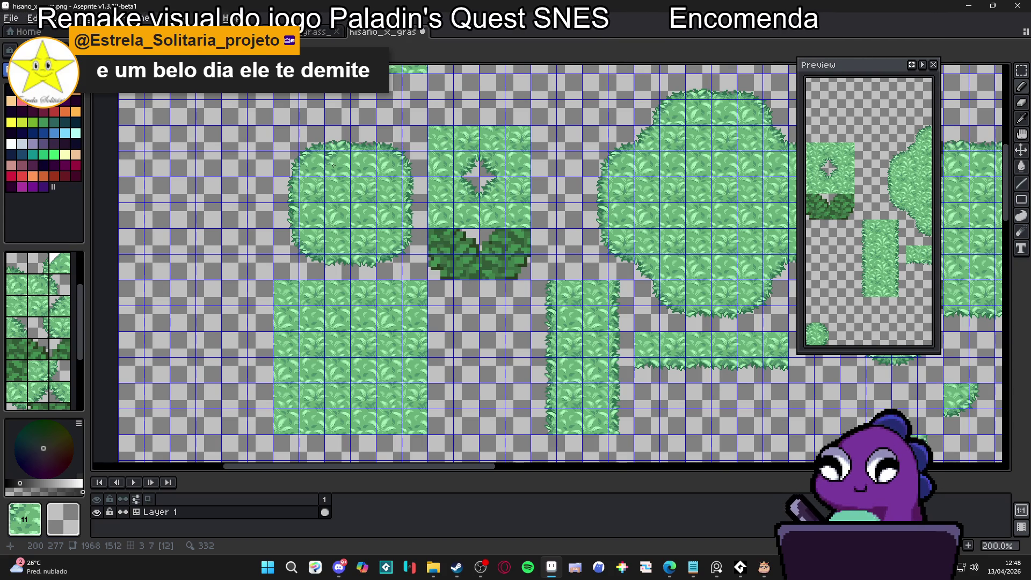
pyautogui.scroll(-2, 339, 190)
pyautogui.scroll(2, 341, 215)
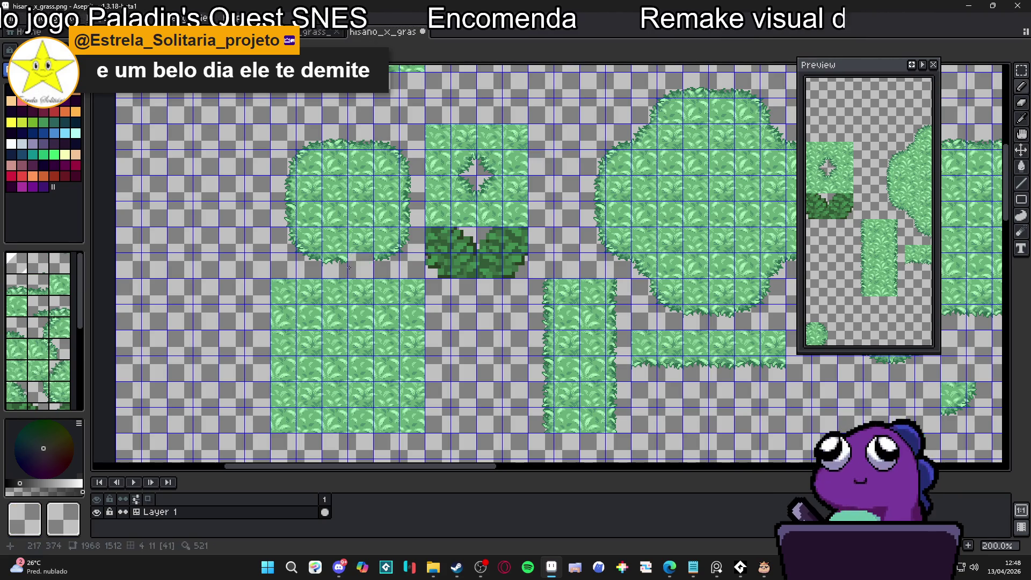
pyautogui.scroll(-5, 322, 214)
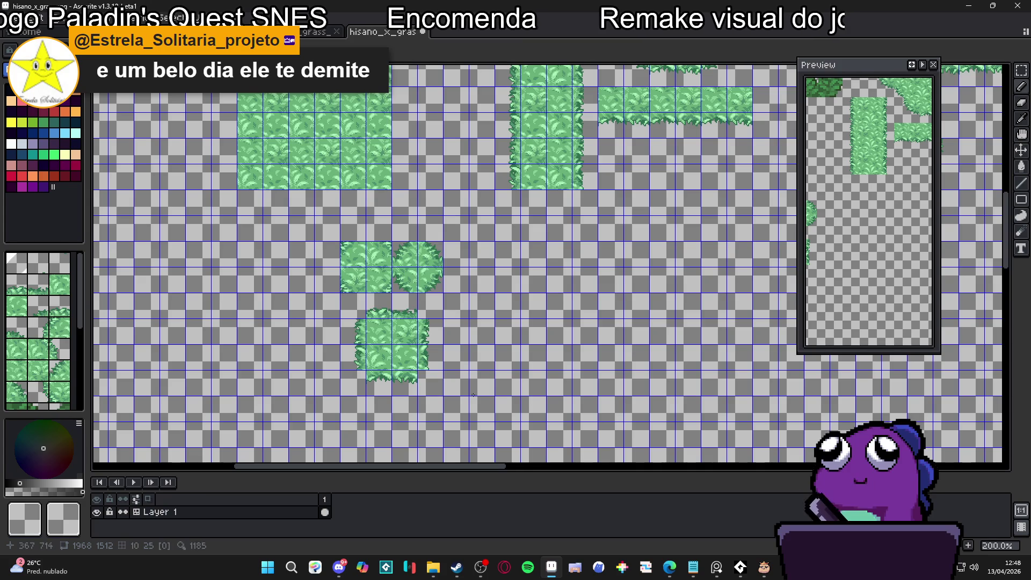
pyautogui.scroll(2, 383, 280)
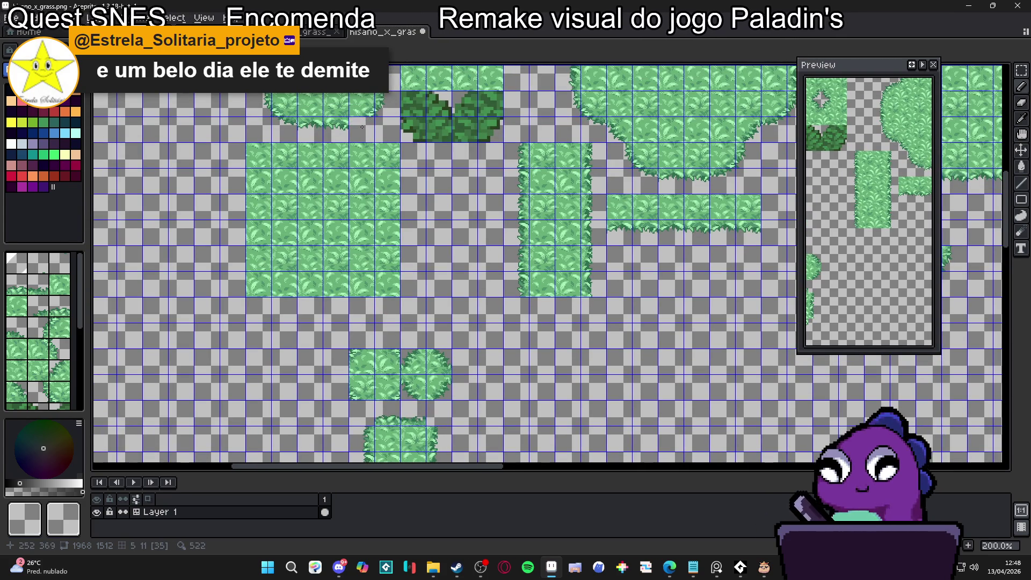
# Sample tile 35 and the empty tile, then settle on grass tile 25 as the foreground tile
pyautogui.keyDown('alt'); pyautogui.click(378, 101); pyautogui.keyUp('alt')
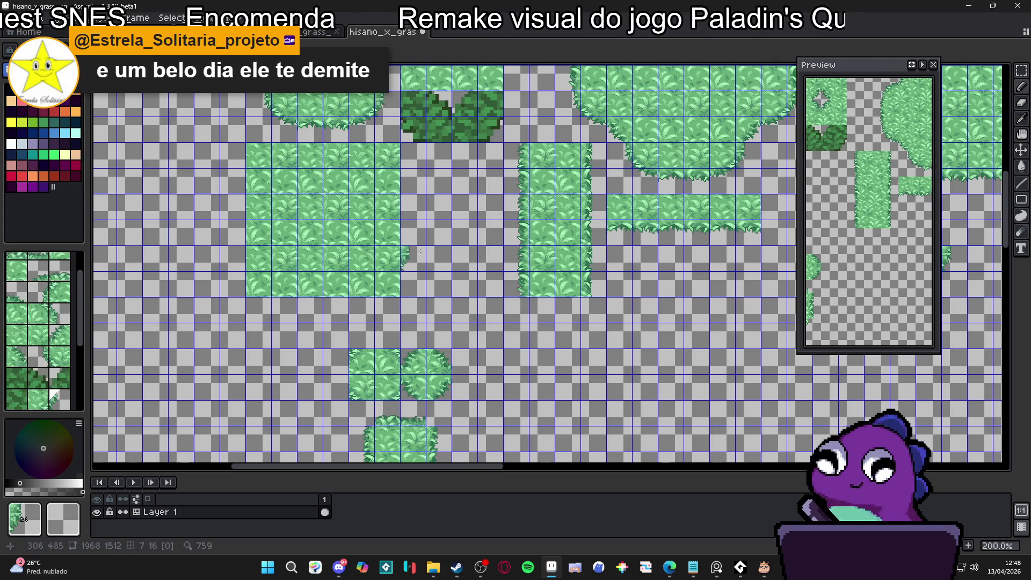
pyautogui.scroll(-5, 427, 299)
pyautogui.scroll(5, 428, 299)
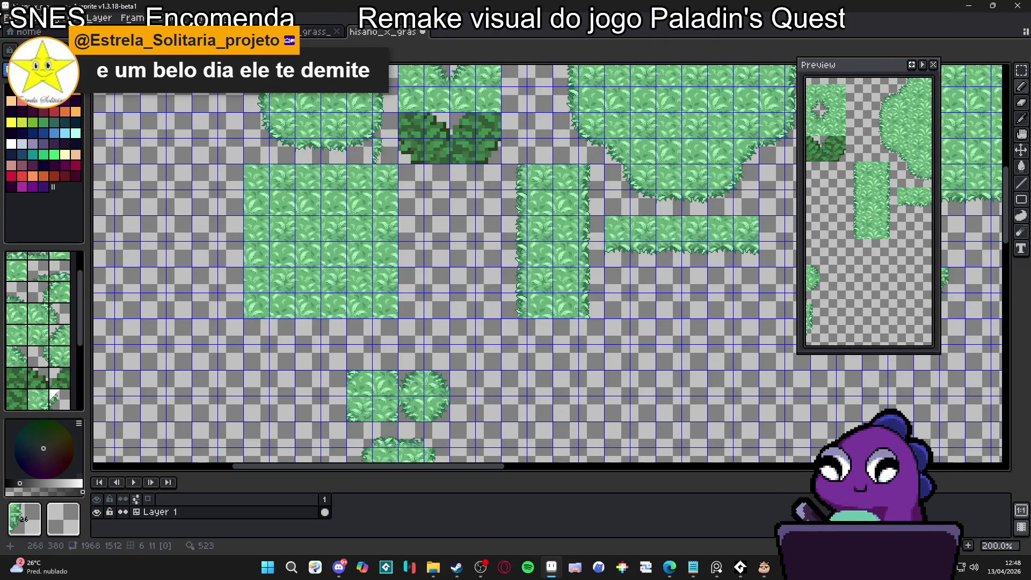
pyautogui.keyDown('alt'); pyautogui.click(355, 137); pyautogui.keyUp('alt')
pyautogui.keyDown('alt'); pyautogui.click(385, 122); pyautogui.keyUp('alt')
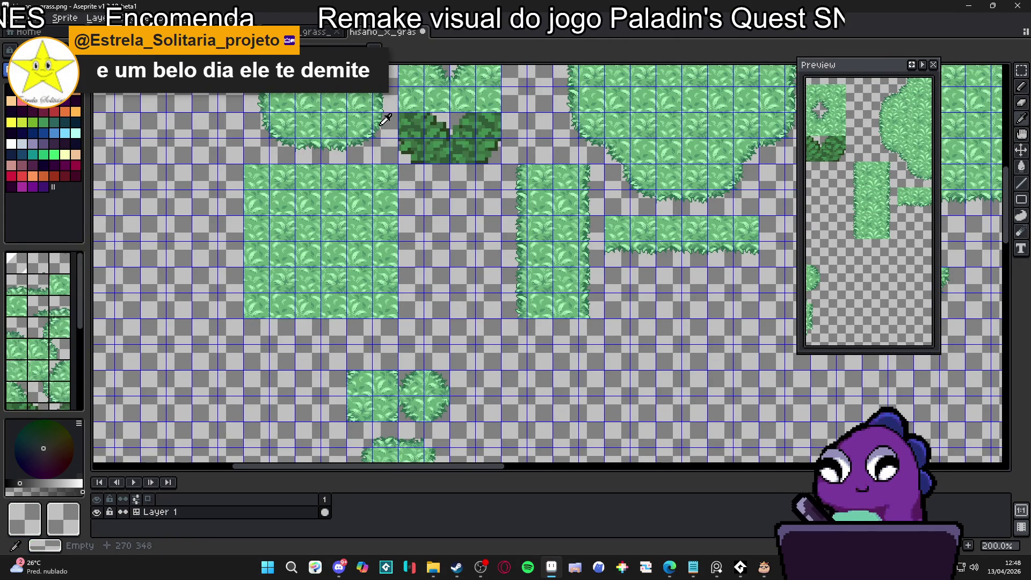
pyautogui.keyDown('alt'); pyautogui.click(367, 126); pyautogui.keyUp('alt')
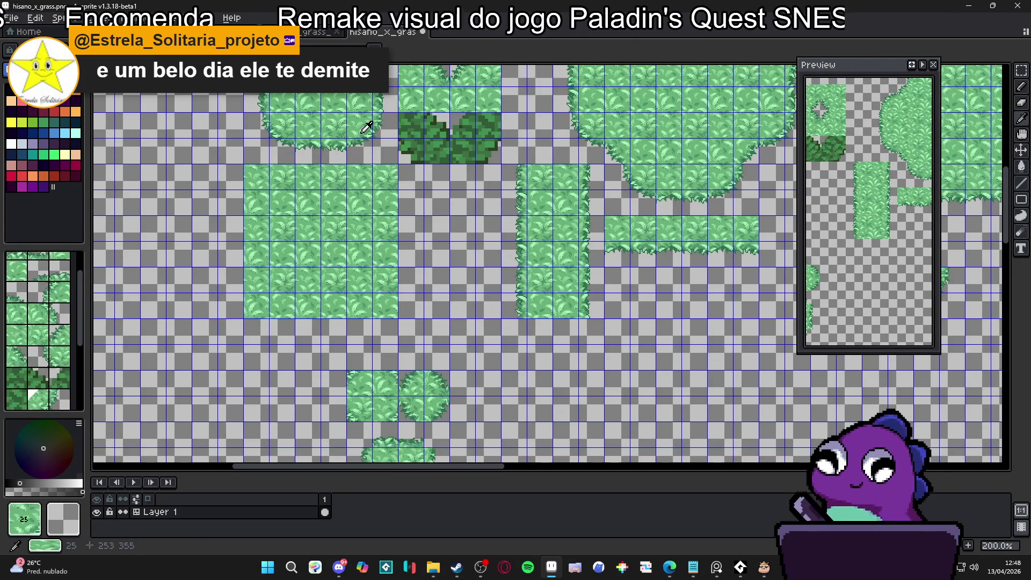
pyautogui.scroll(-3, 421, 240)
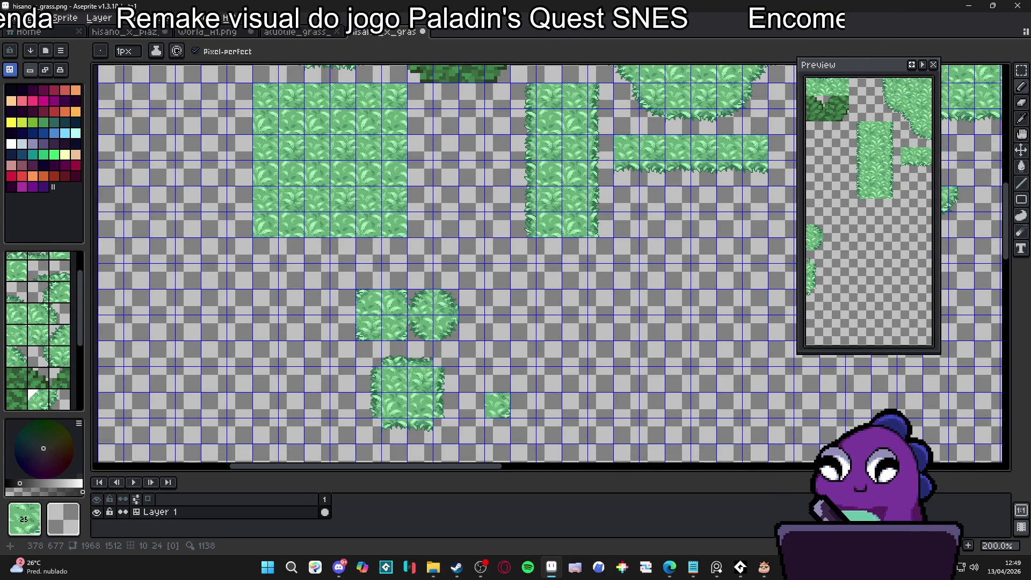
pyautogui.moveTo(494, 357); pyautogui.dragTo(499, 297)
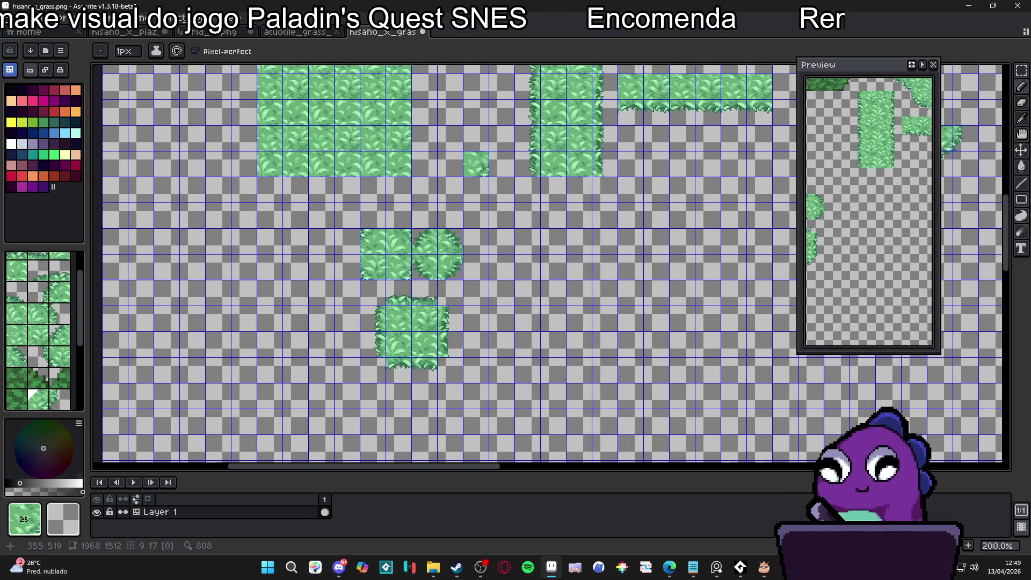
pyautogui.hotkey('alt', 'Tab')
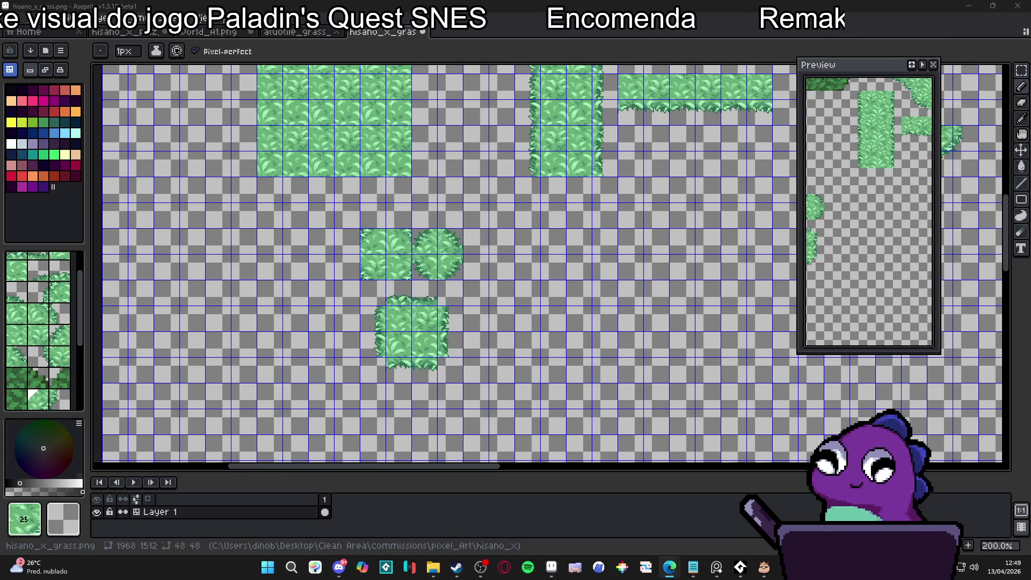
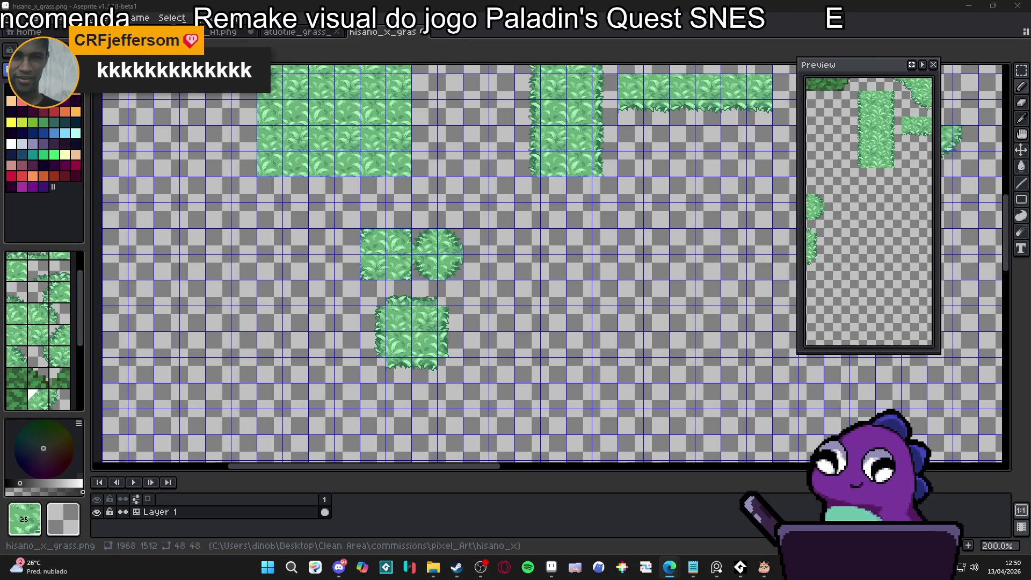
# Shift the small grass tile right along its row on the hisano_x_grass sheet
pyautogui.scroll(-2, 266, 171)
pyautogui.scroll(3, 265, 171)
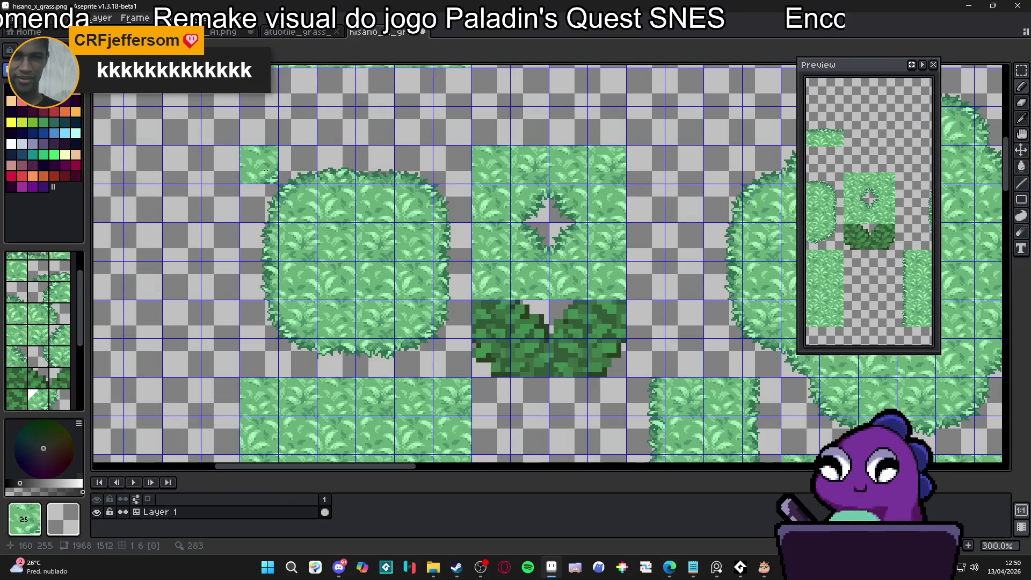
pyautogui.moveTo(266, 171)
pyautogui.mouseDown()
pyautogui.moveTo(404, 167)
pyautogui.moveTo(399, 330)
pyautogui.mouseUp()
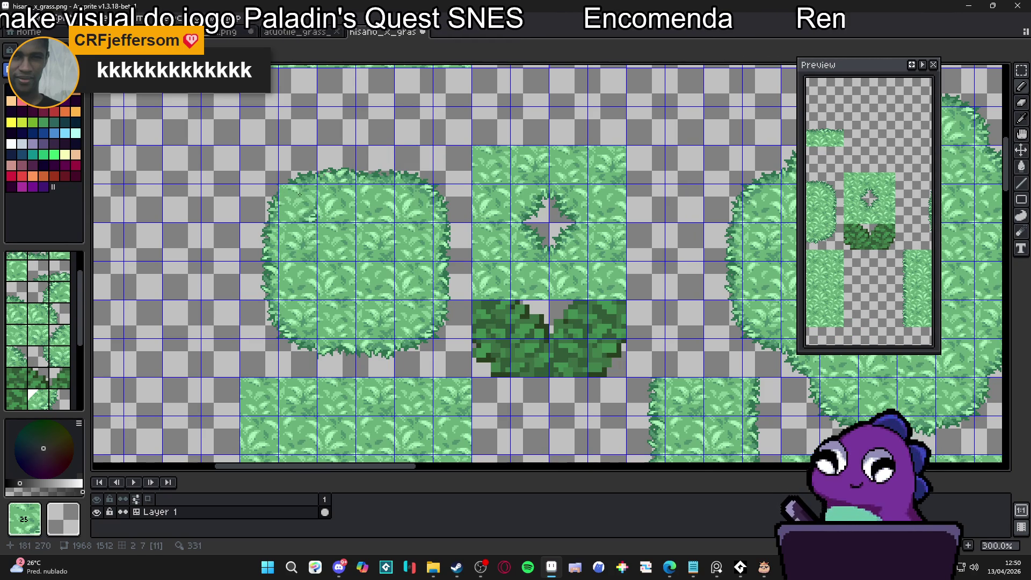
# Bring up the atuotile_grass_dino.png sand-and-grass autotile sheet for reference
pyautogui.scroll(-1, 354, 285)
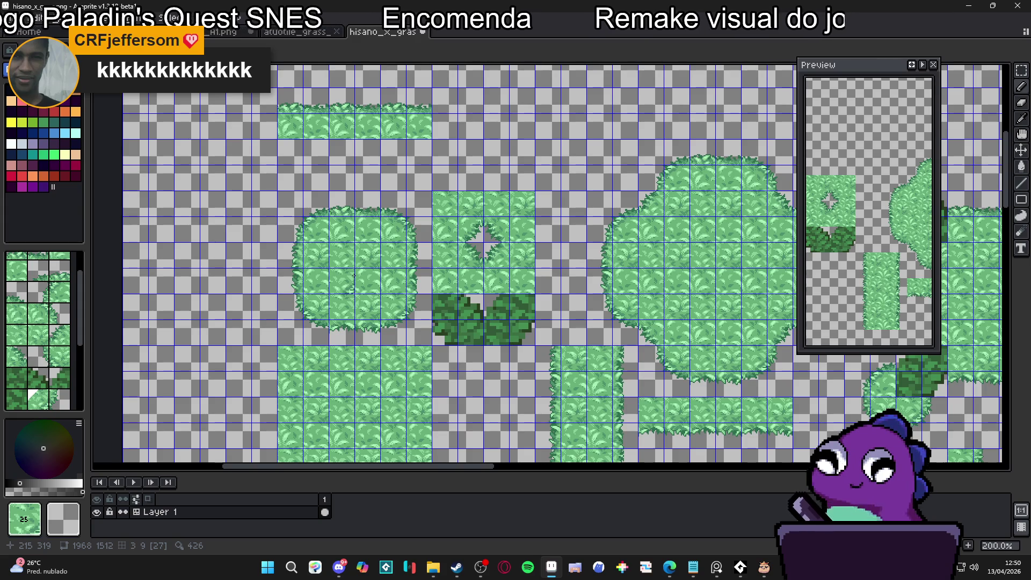
pyautogui.scroll(-4, 354, 276)
pyautogui.scroll(4, 573, 282)
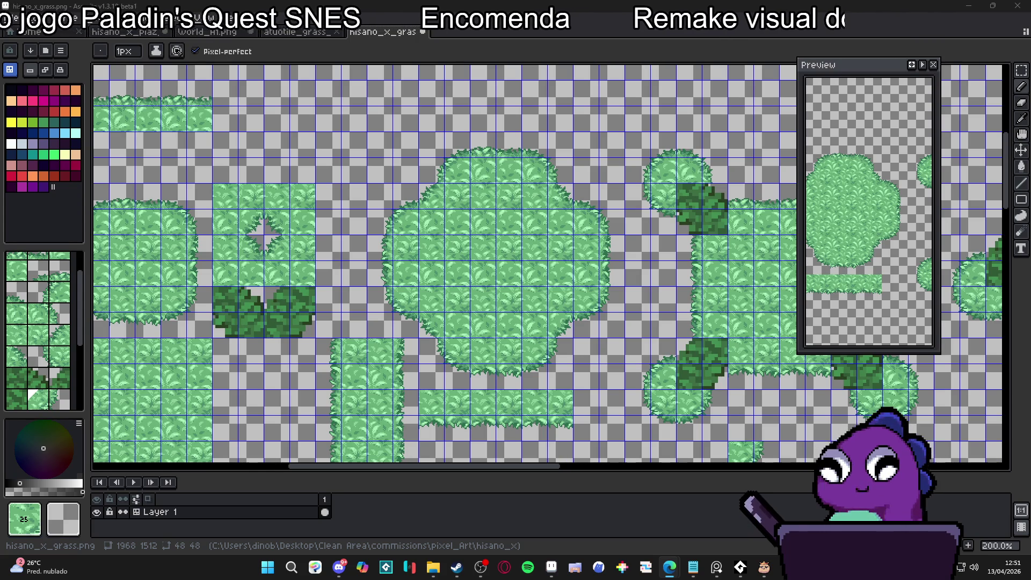
pyautogui.scroll(-1, 313, 283)
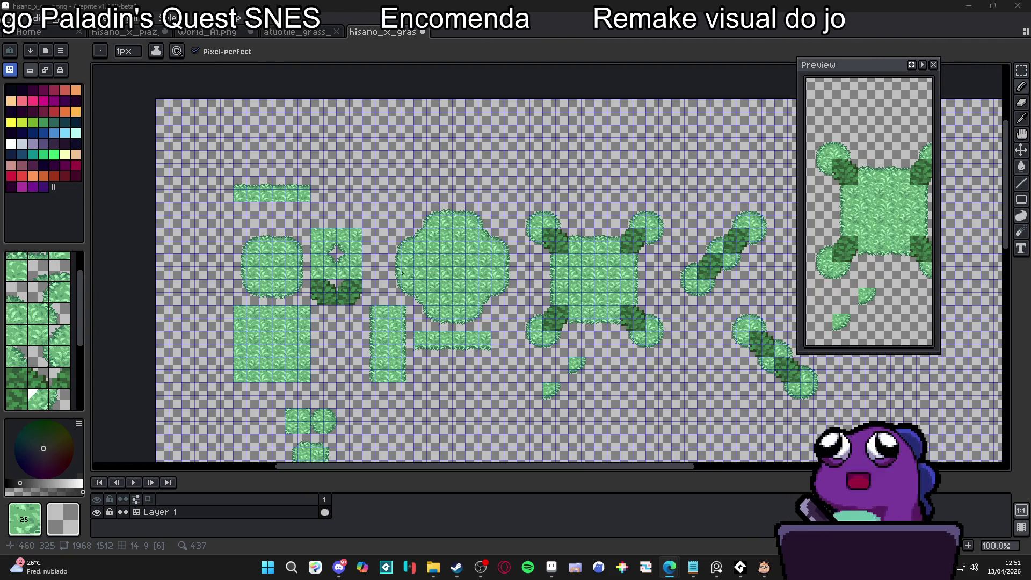
pyautogui.click(295, 32)
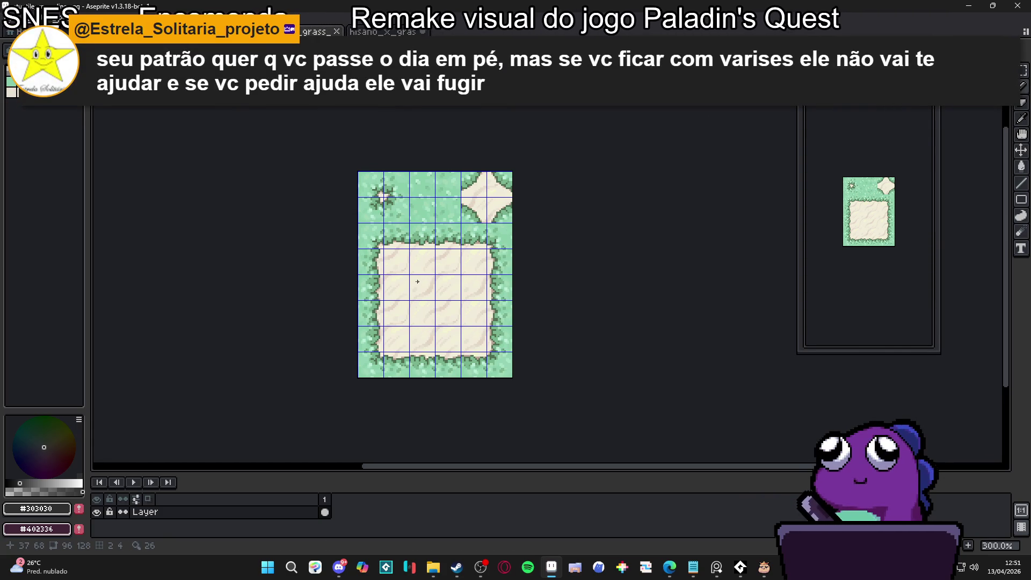
# Try shifting a 2×2 sand tile block, cancel it, and go back to hisano_x_grass
pyautogui.moveTo(417, 281); pyautogui.dragTo(457, 330)
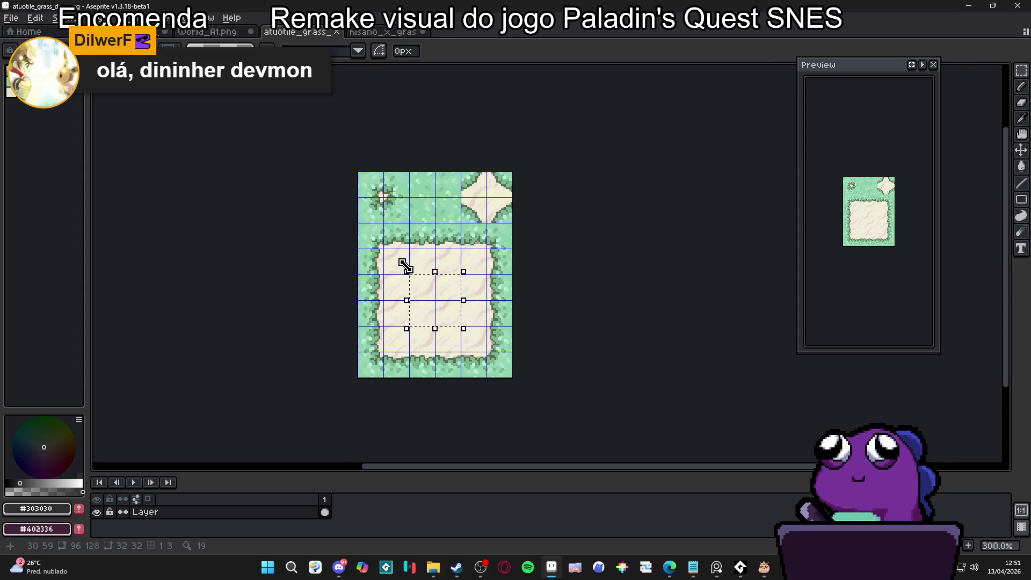
pyautogui.moveTo(408, 276)
pyautogui.mouseDown()
pyautogui.moveTo(365, 238)
pyautogui.moveTo(462, 266)
pyautogui.moveTo(437, 230)
pyautogui.mouseUp()
pyautogui.hotkey('ctrl', 'd')
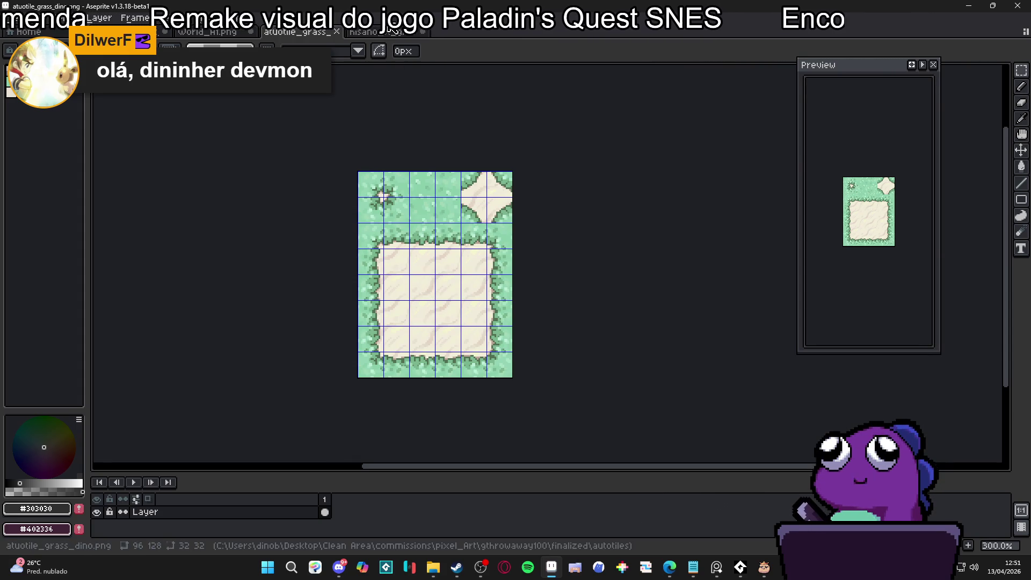
pyautogui.click(395, 31)
pyautogui.scroll(-2, 401, 301)
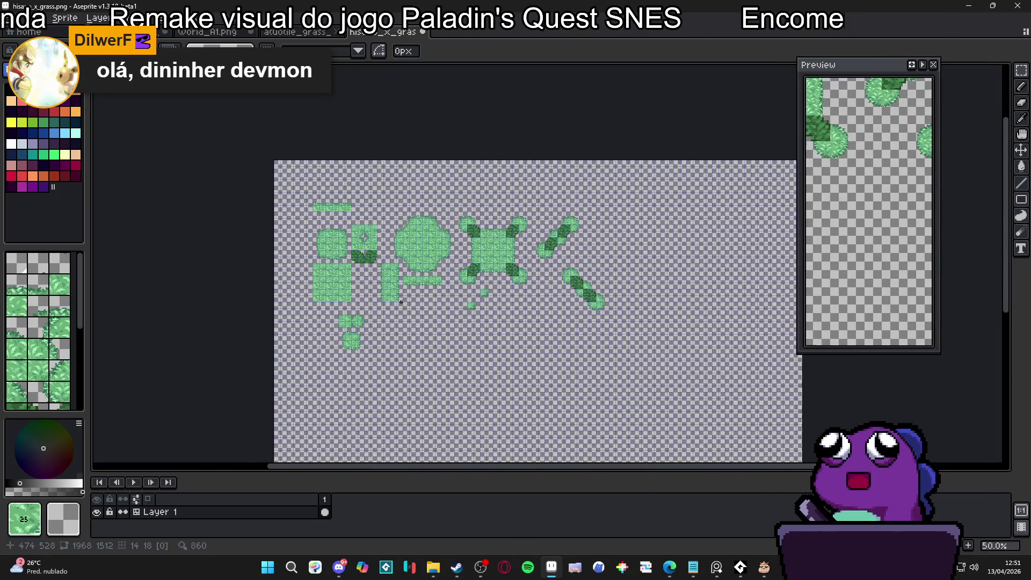
# Try moving the lower 2×2 grass block up-left one tile, then undo the move
pyautogui.scroll(3, 401, 302)
pyautogui.scroll(1, 320, 375)
pyautogui.click(319, 374)
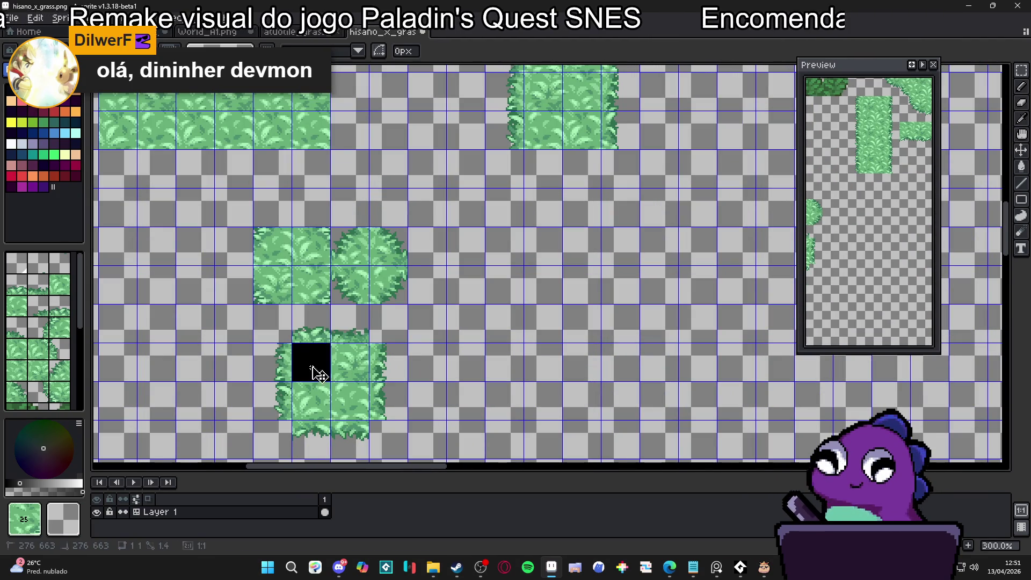
pyautogui.moveTo(320, 374); pyautogui.dragTo(224, 286)
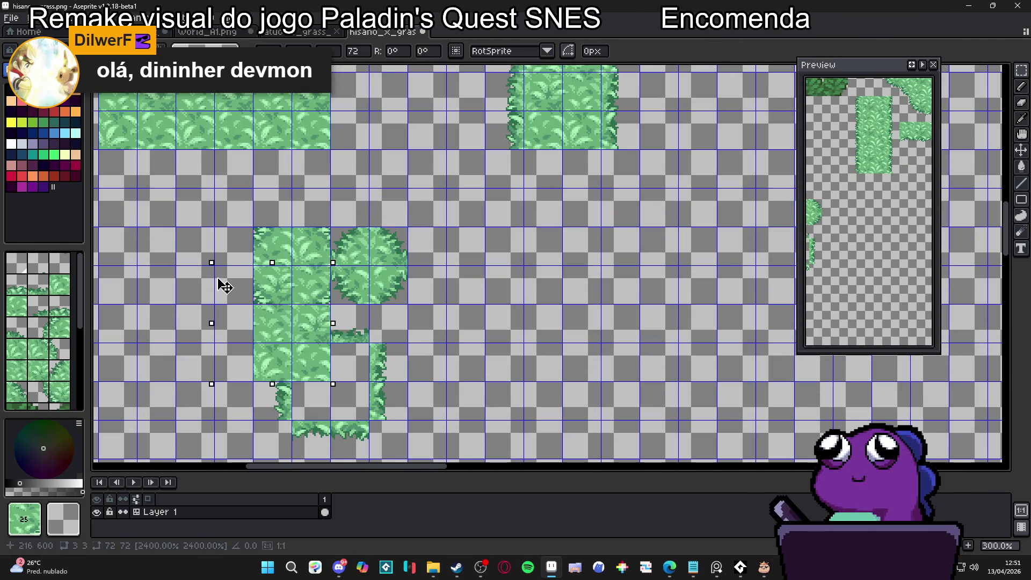
pyautogui.hotkey('ctrl', 'z')
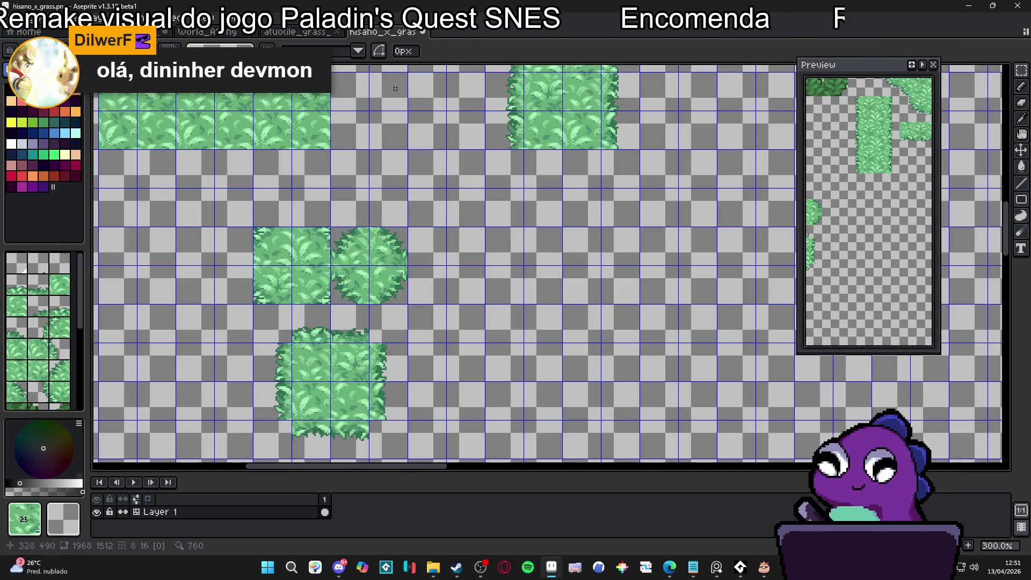
# Inspect the top-left 32×32 autotile tile, then return to the hisano_x_grass sheet
pyautogui.hotkey('ctrl', 'shift', 'Tab')
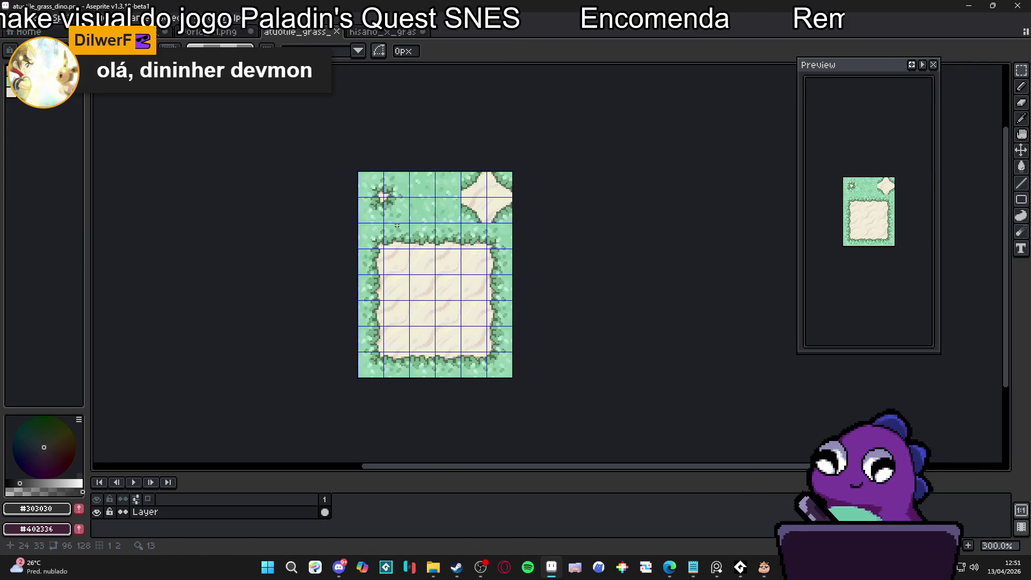
pyautogui.moveTo(386, 204); pyautogui.dragTo(392, 212)
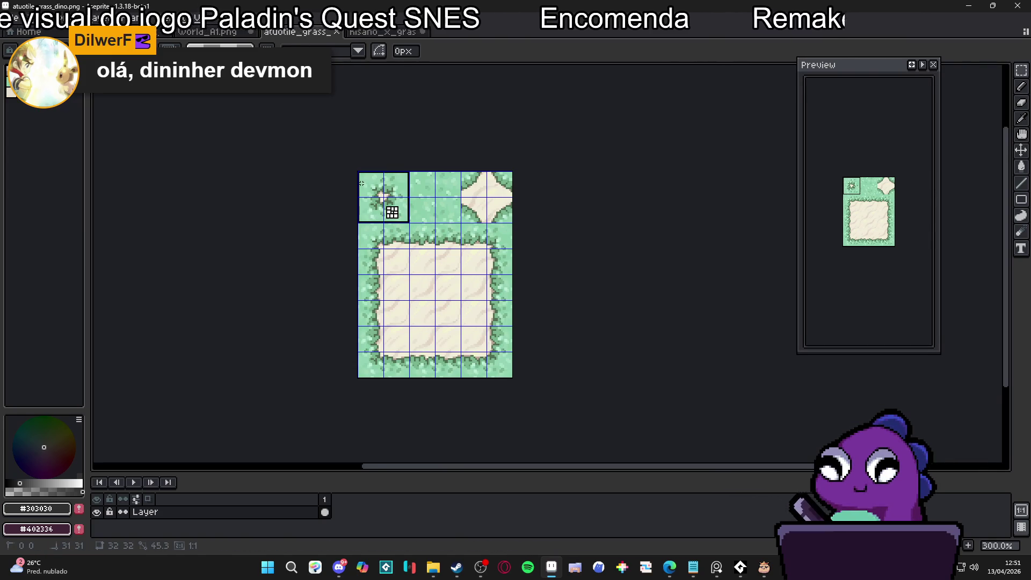
pyautogui.hotkey('ctrl', 'd')
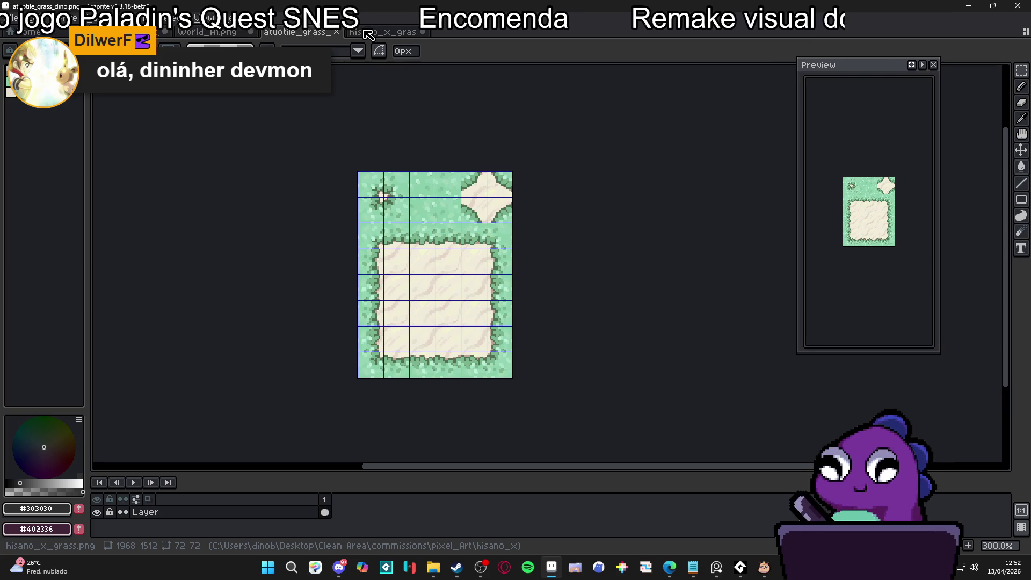
pyautogui.click(368, 33)
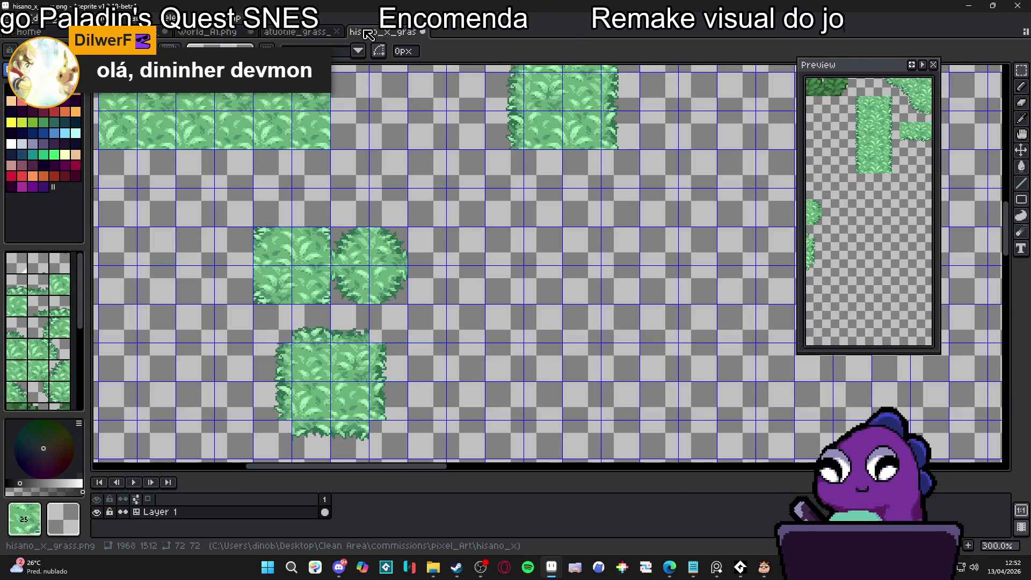
pyautogui.scroll(-1, 332, 252)
pyautogui.scroll(-2, 333, 253)
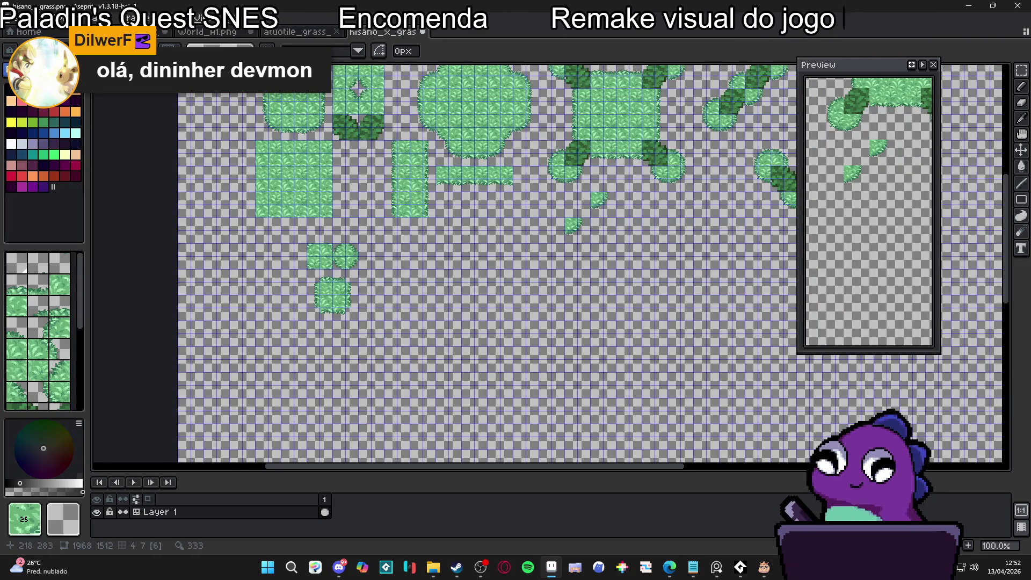
pyautogui.scroll(2, 287, 97)
# Rectangle-select a 2×2 tile area inside the upper-left rounded grass bush
pyautogui.moveTo(268, 110); pyautogui.dragTo(325, 139)
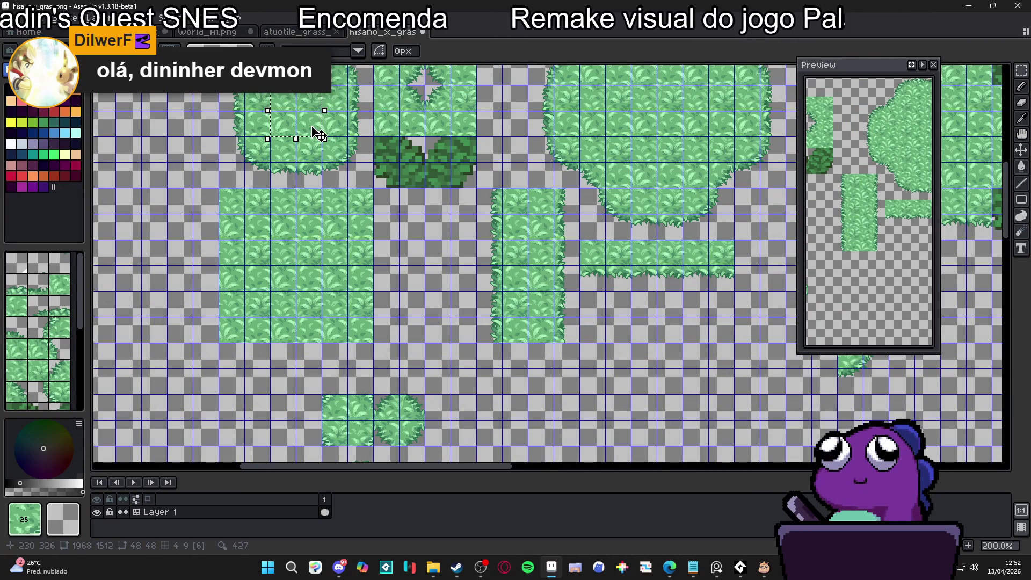
pyautogui.scroll(-1, 300, 129)
pyautogui.scroll(2, 278, 133)
pyautogui.moveTo(289, 185); pyautogui.dragTo(346, 243)
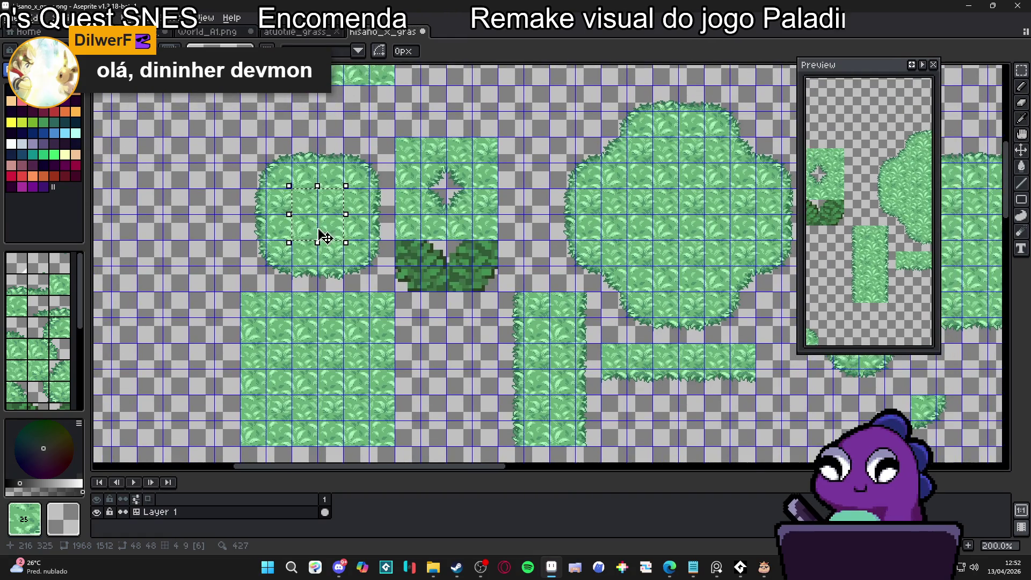